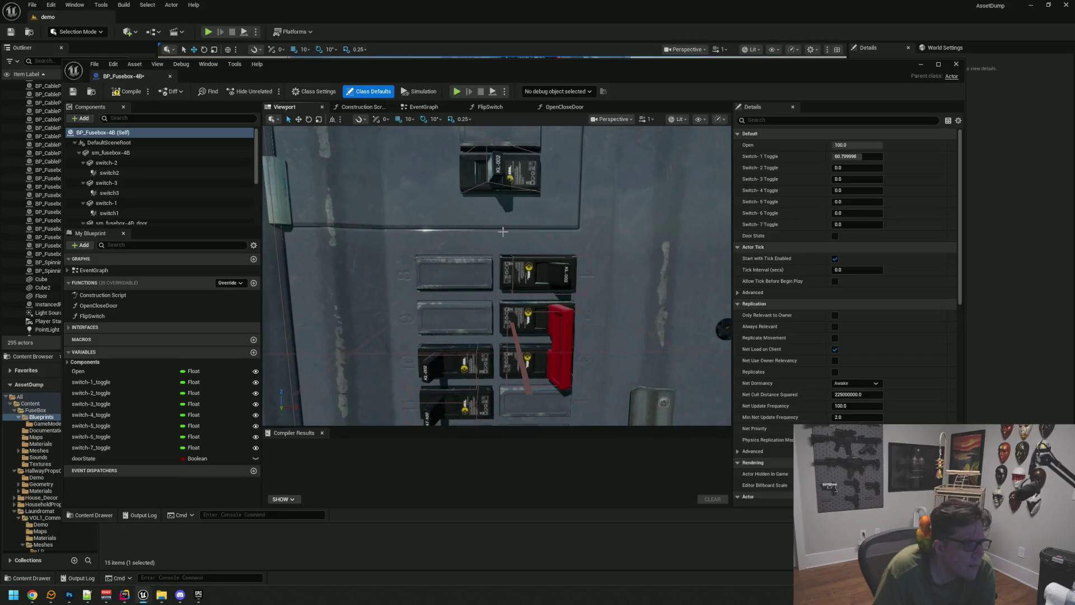
Step: Inspect the switch-1 and sm_fusebox-4B components, then browse to the FuseBox Meshes folder
{"action": "left_click", "coordinate": [507, 249]}
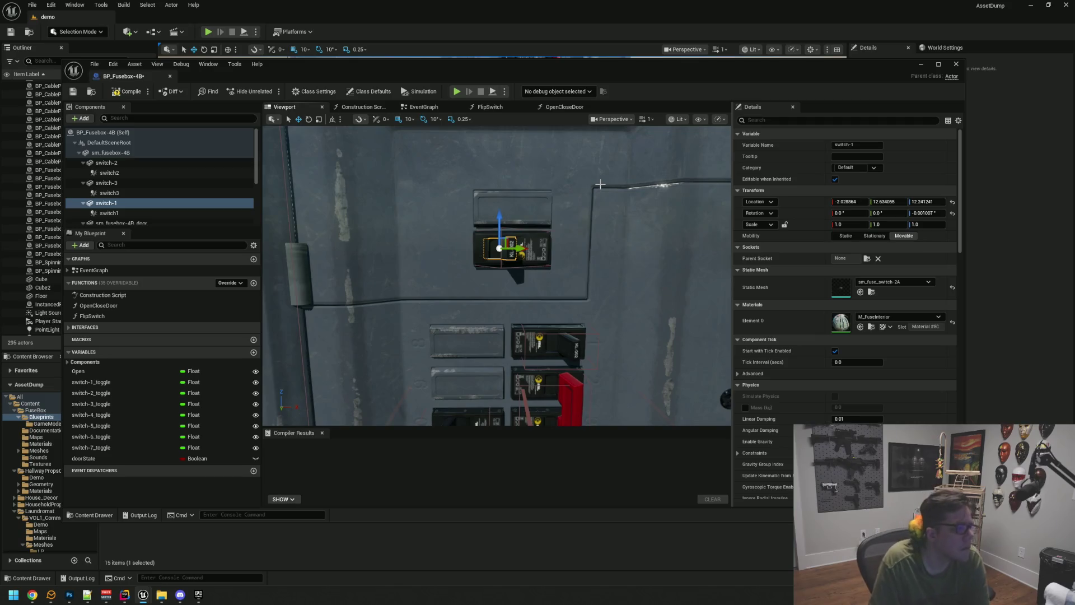
{"action": "left_click", "coordinate": [161, 152]}
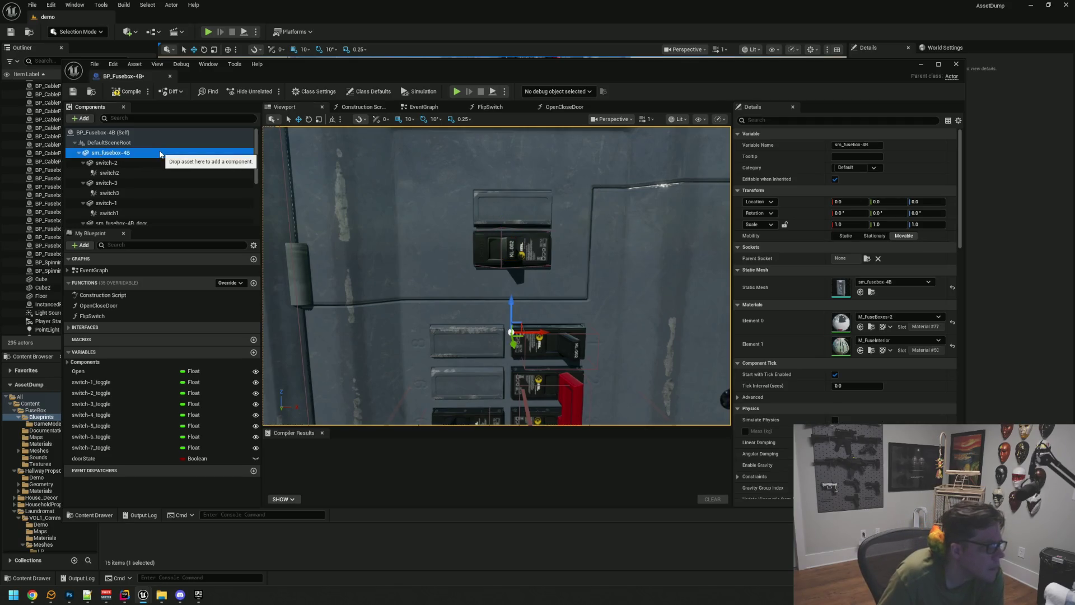
{"action": "left_click_drag", "start_coordinate": [420, 209], "coordinate": [419, 207]}
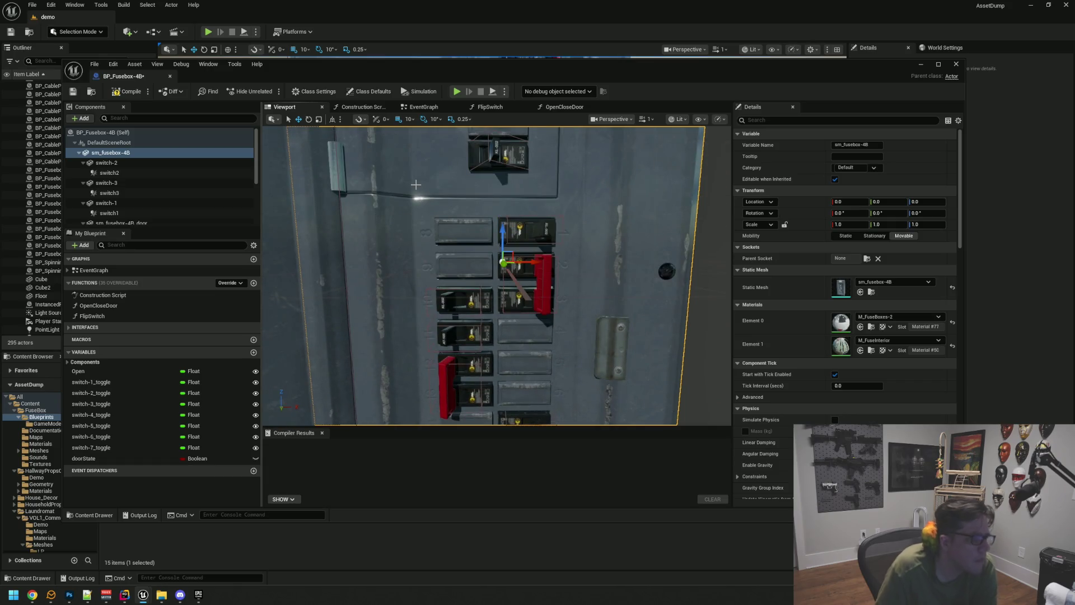
{"action": "left_click", "coordinate": [871, 292]}
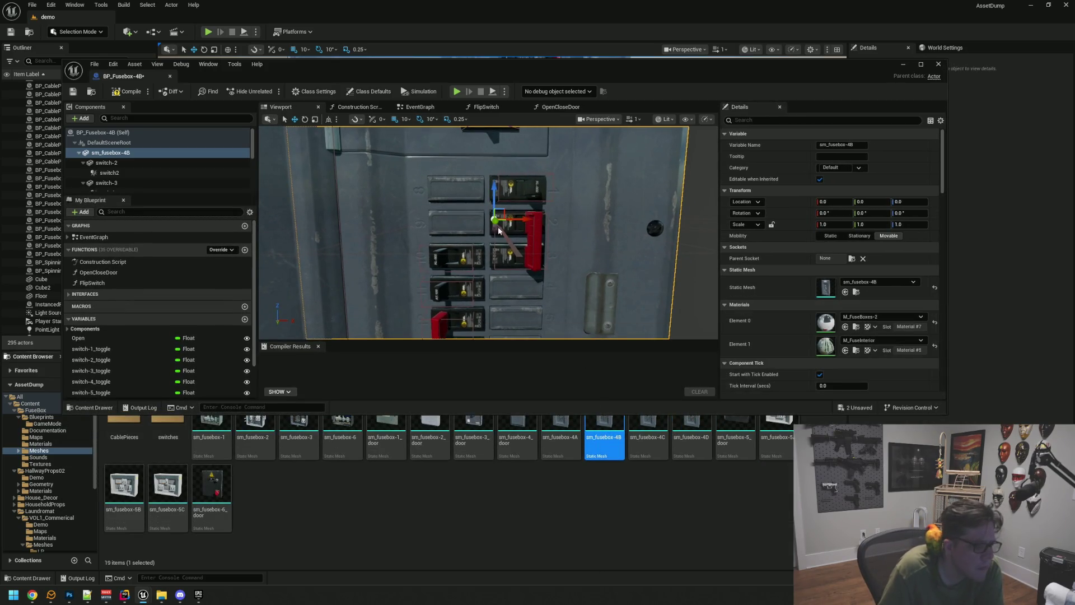
Step: Open sm_fusebox-4B and sm_fusebox-4C in mesh editors and orbit close to their breakers
{"action": "double_click", "coordinate": [600, 436]}
{"action": "scroll", "coordinate": [378, 264], "scroll_direction": "up", "scroll_amount": 5}
{"action": "mouse_move", "coordinate": [378, 264]}
{"action": "left_mouse_down"}
{"action": "mouse_move", "coordinate": [403, 262]}
{"action": "mouse_move", "coordinate": [347, 259]}
{"action": "left_mouse_up"}
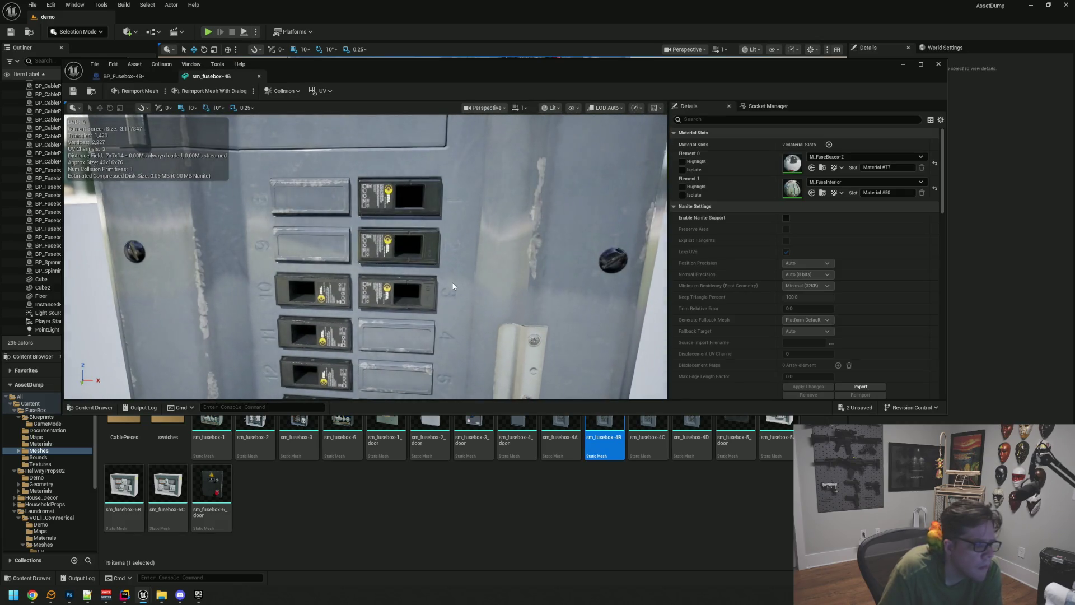
{"action": "double_click", "coordinate": [647, 435]}
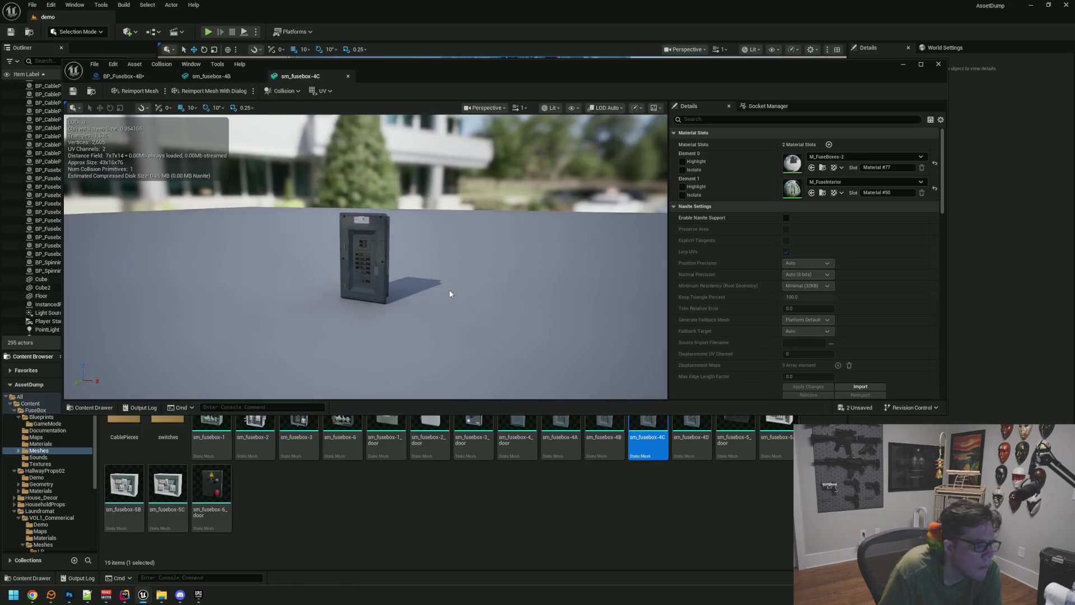
{"action": "left_click_drag", "start_coordinate": [449, 289], "coordinate": [448, 196]}
{"action": "left_click_drag", "start_coordinate": [448, 235], "coordinate": [448, 213]}
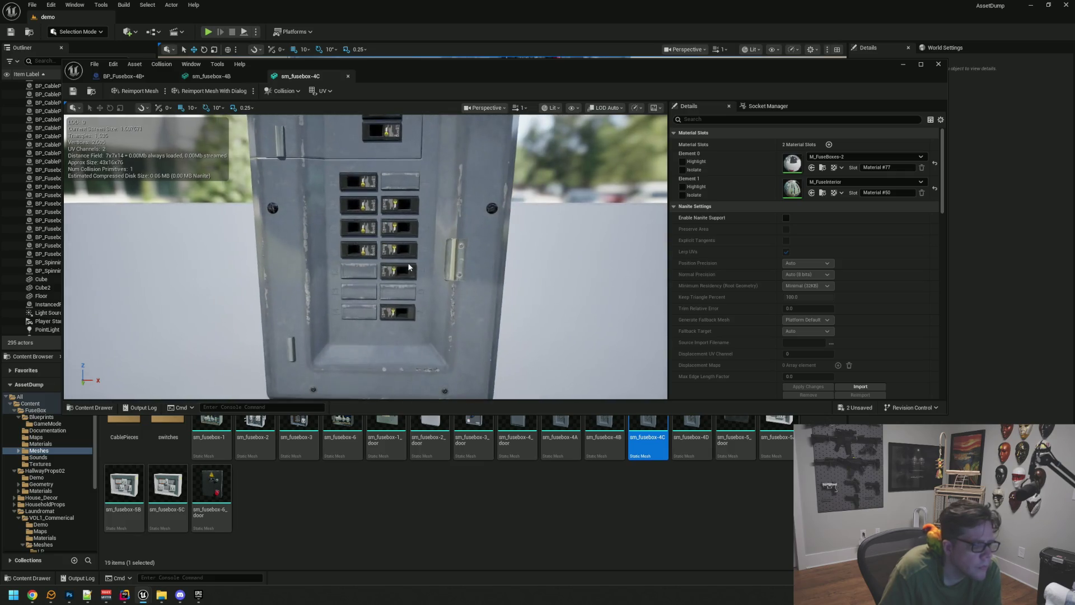
Step: Open sm_fusebox-4D, view its breakers and danger label, then shrink the editor window
{"action": "left_click", "coordinate": [691, 431]}
{"action": "left_click_drag", "start_coordinate": [512, 339], "coordinate": [501, 300]}
{"action": "left_click_drag", "start_coordinate": [411, 280], "coordinate": [411, 240]}
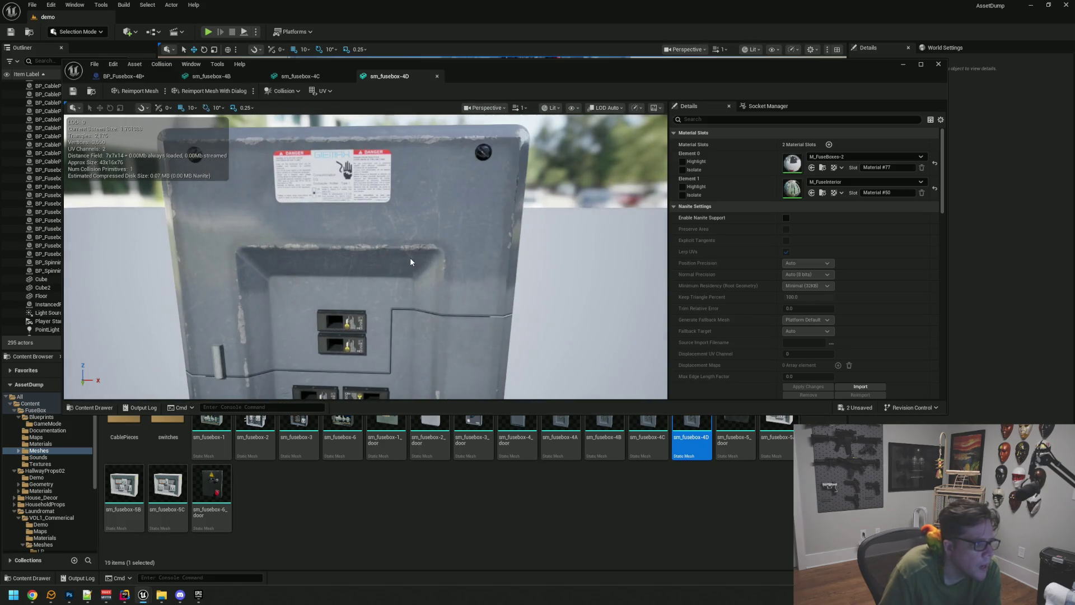
{"action": "mouse_move", "coordinate": [649, 354]}
{"action": "left_mouse_down"}
{"action": "mouse_move", "coordinate": [650, 341]}
{"action": "mouse_move", "coordinate": [649, 353]}
{"action": "left_mouse_up"}
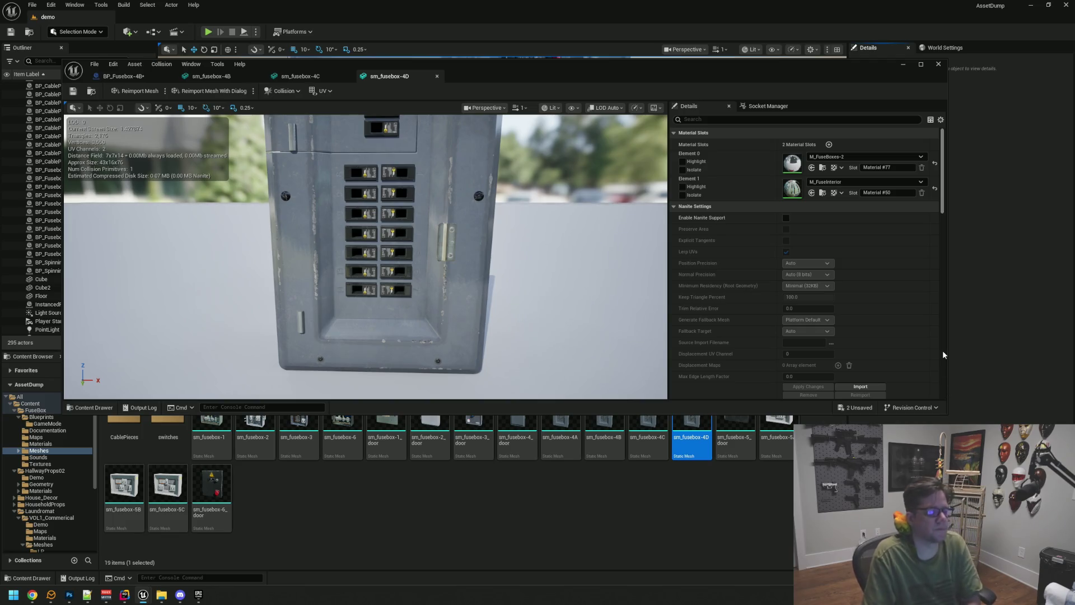
{"action": "mouse_move", "coordinate": [950, 418]}
{"action": "left_mouse_down"}
{"action": "mouse_move", "coordinate": [934, 331]}
{"action": "mouse_move", "coordinate": [937, 356]}
{"action": "left_mouse_up"}
Step: Close the Static Mesh Editor, clear the sm_fusebox-4D selection and collapse the Blueprints folder
{"action": "left_click", "coordinate": [930, 65]}
{"action": "left_click", "coordinate": [340, 507]}
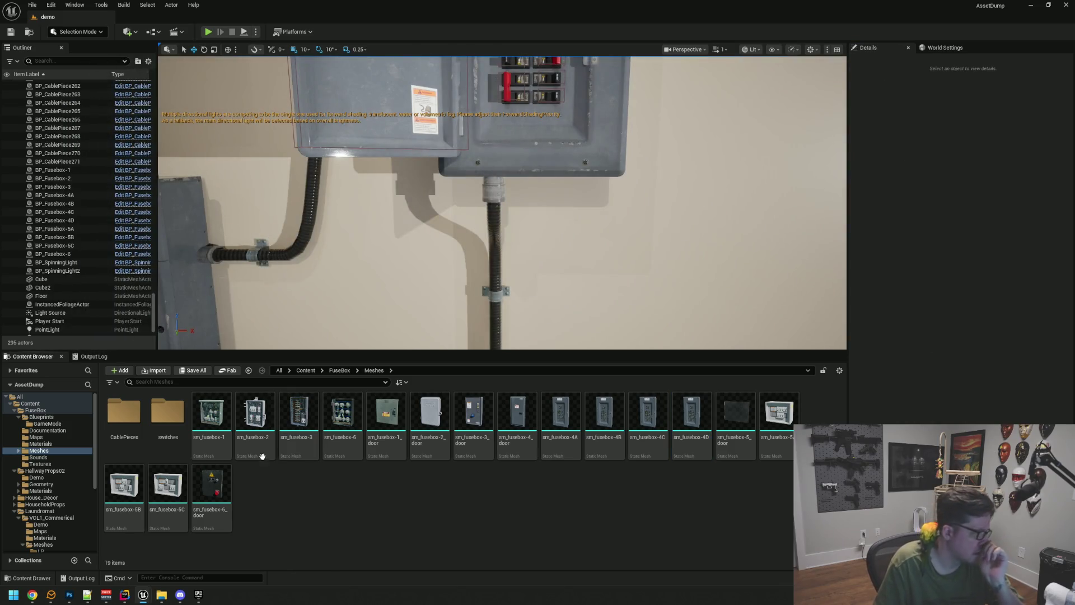
{"action": "left_click", "coordinate": [19, 417]}
{"action": "left_click", "coordinate": [58, 444]}
Step: Preview the door_close-1 and door_open-2_Cue sounds in the FuseBox Sounds folder
{"action": "left_click", "coordinate": [39, 450]}
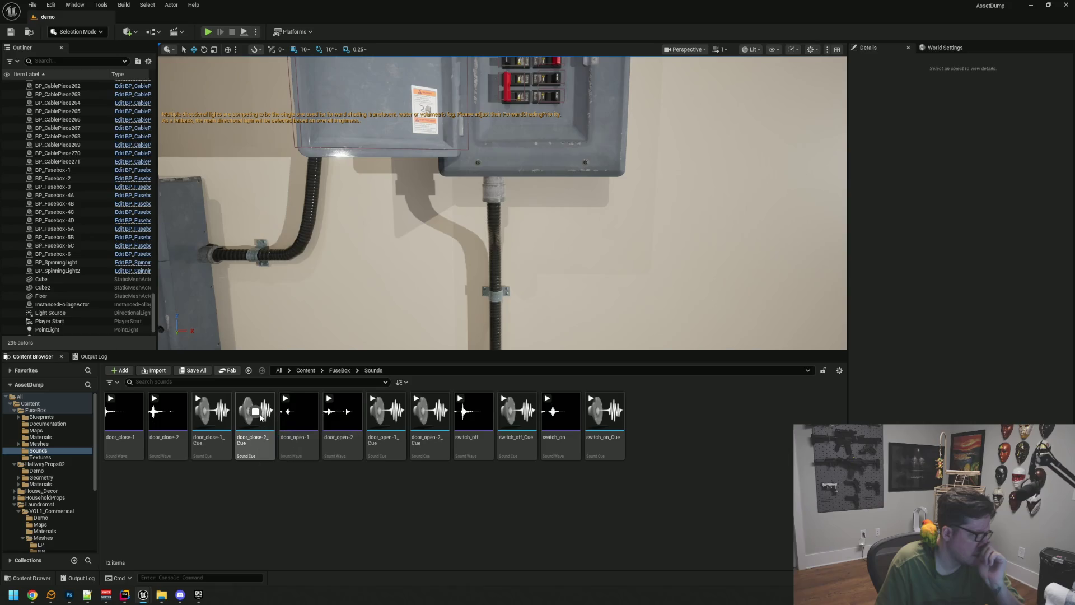
{"action": "left_click", "coordinate": [123, 413]}
{"action": "left_click", "coordinate": [298, 412]}
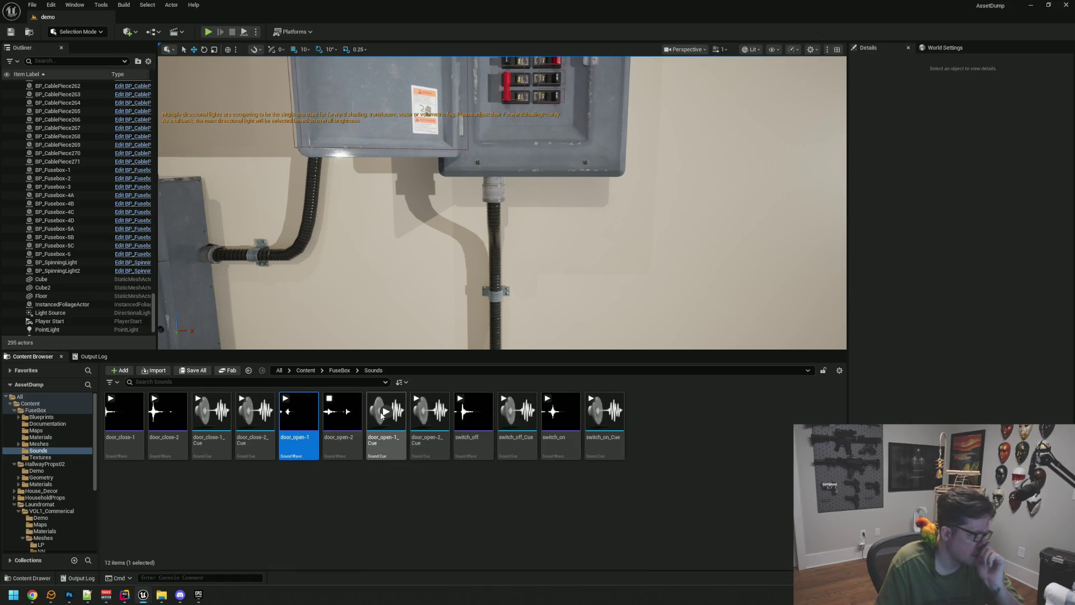
{"action": "left_click", "coordinate": [430, 412]}
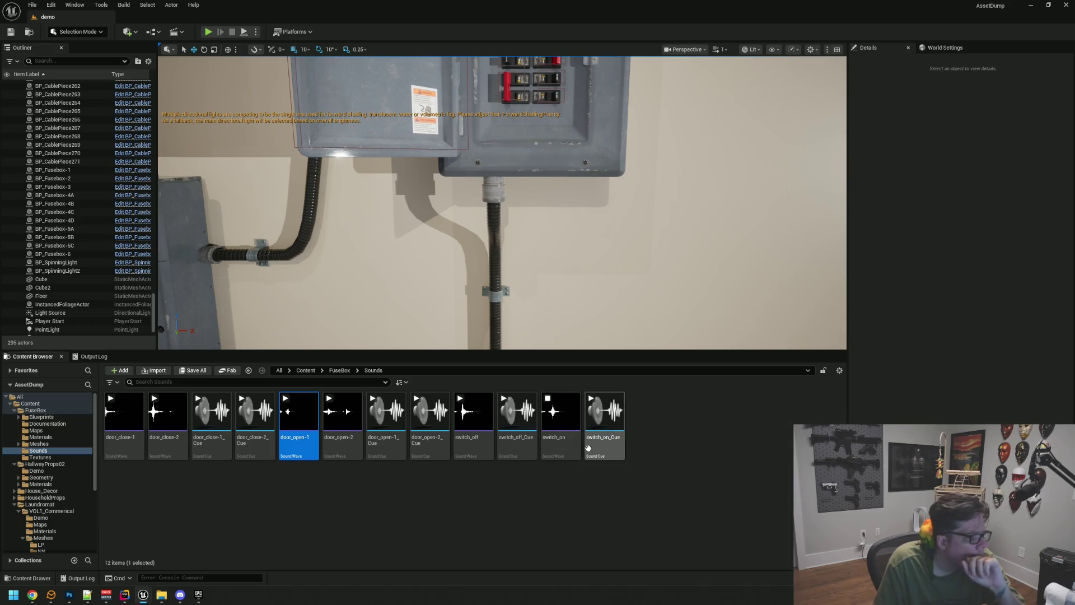
{"action": "left_click", "coordinate": [408, 507]}
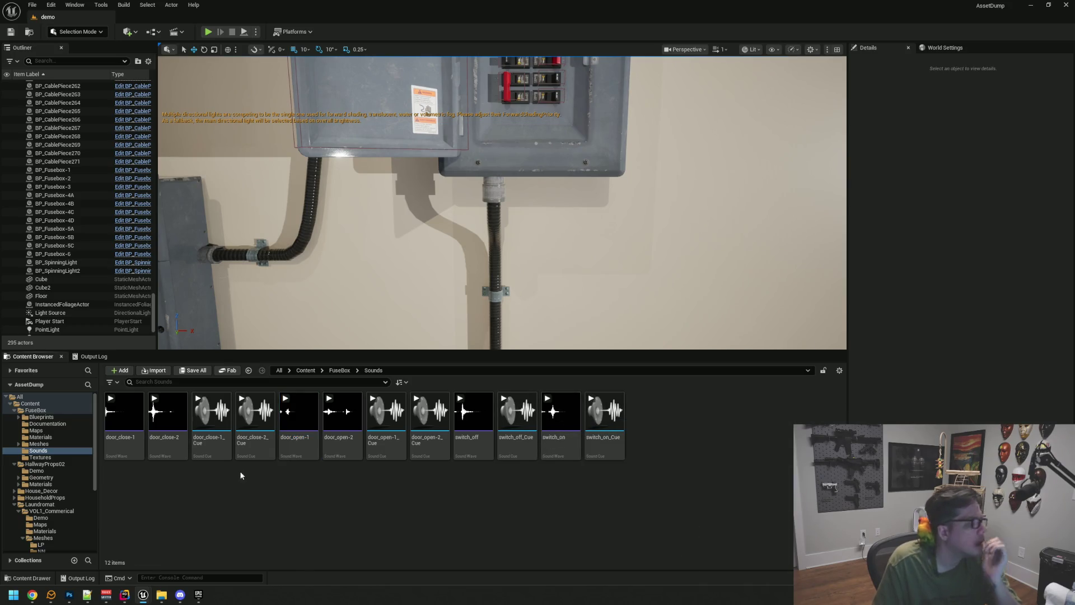
Step: Browse the Textures, Documentation, Maps, Materials and Meshes folders, ending in Blueprints
{"action": "left_click", "coordinate": [41, 457]}
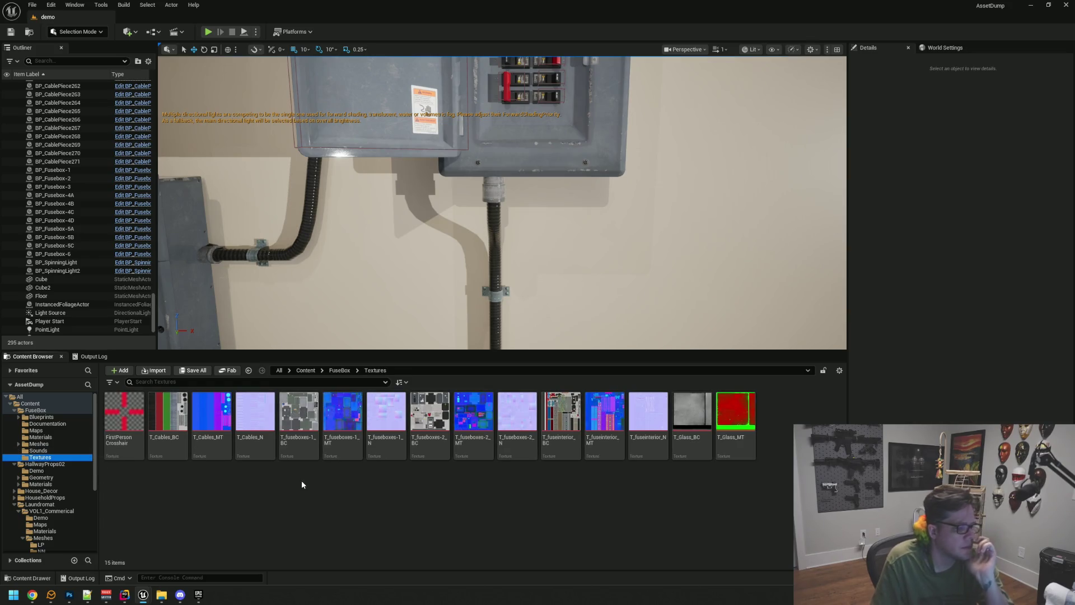
{"action": "left_click", "coordinate": [54, 424]}
{"action": "left_click", "coordinate": [62, 430]}
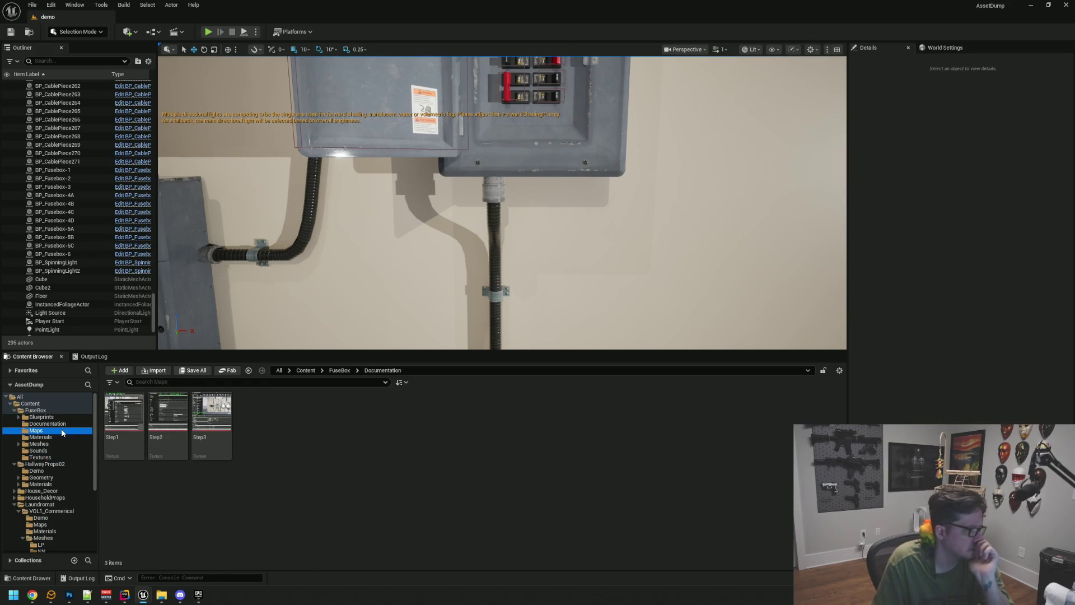
{"action": "left_click", "coordinate": [65, 437]}
{"action": "left_click", "coordinate": [65, 444]}
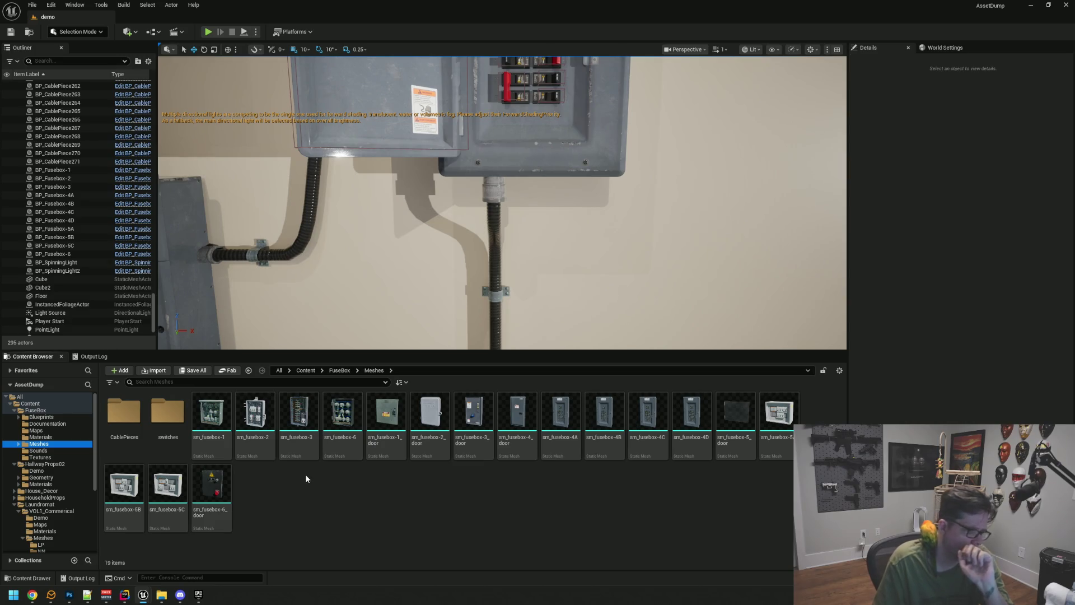
{"action": "left_click", "coordinate": [68, 418]}
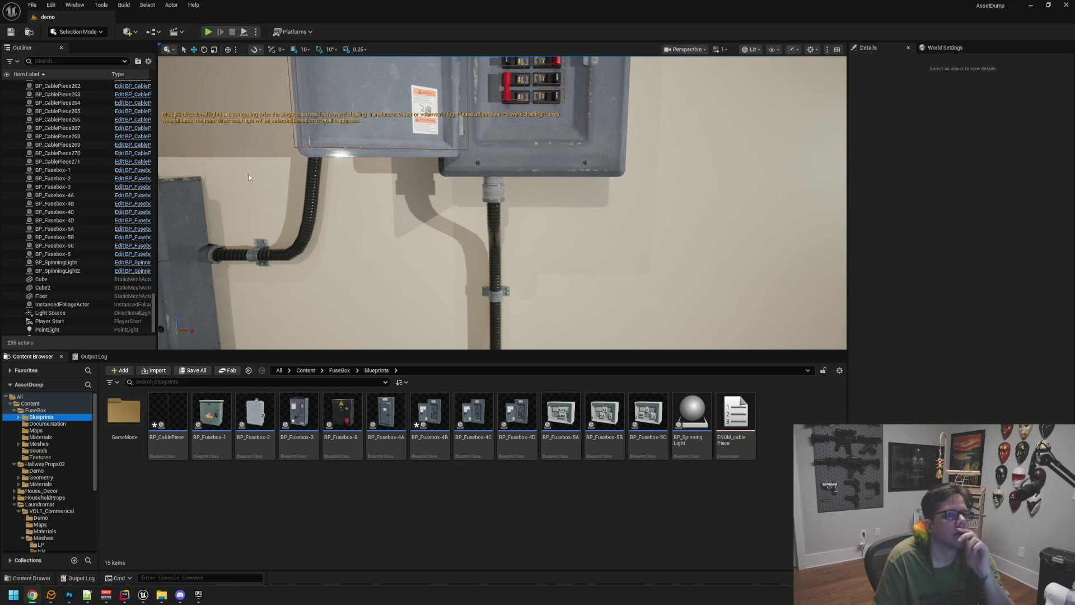
{"action": "left_click_drag", "start_coordinate": [527, 170], "coordinate": [502, 189]}
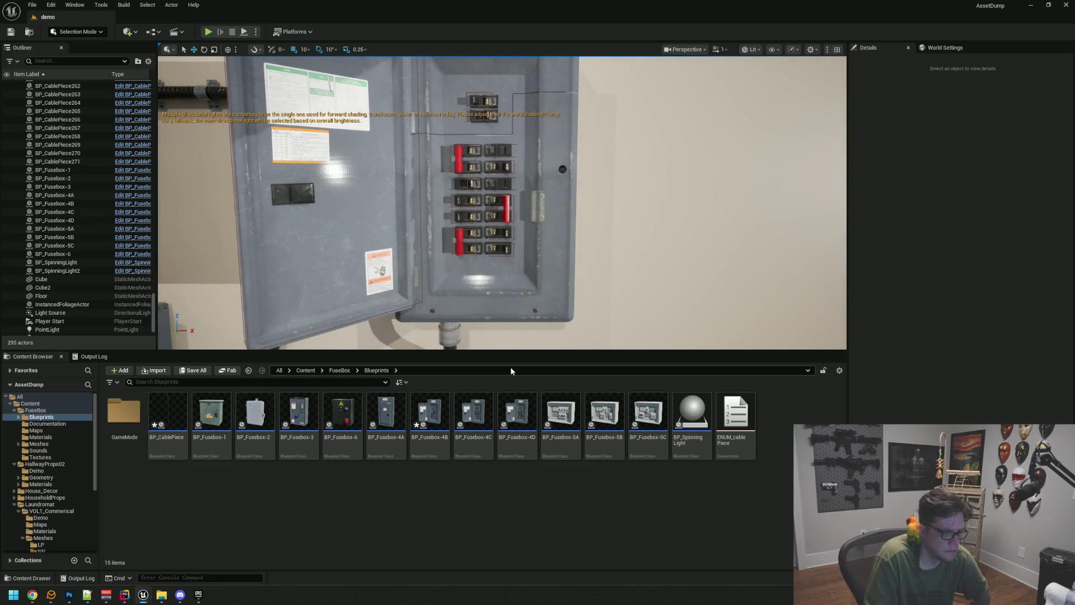
{"action": "left_click", "coordinate": [513, 421]}
{"action": "double_click", "coordinate": [513, 421]}
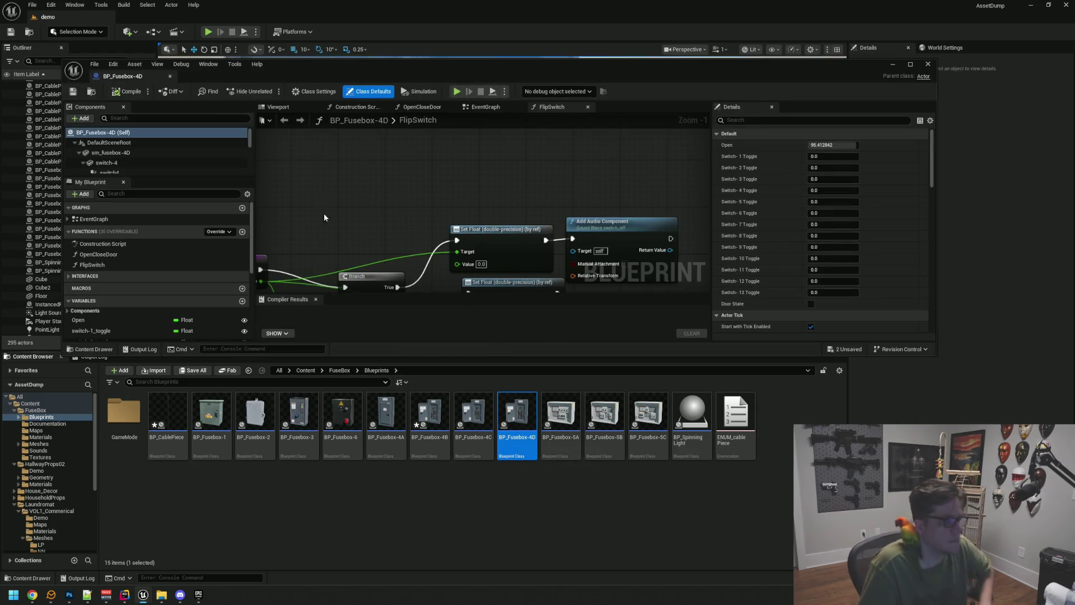
{"action": "mouse_move", "coordinate": [513, 209]}
{"action": "left_mouse_down"}
{"action": "mouse_move", "coordinate": [495, 157]}
{"action": "mouse_move", "coordinate": [487, 177]}
{"action": "mouse_move", "coordinate": [499, 195]}
{"action": "mouse_move", "coordinate": [473, 276]}
{"action": "left_mouse_up"}
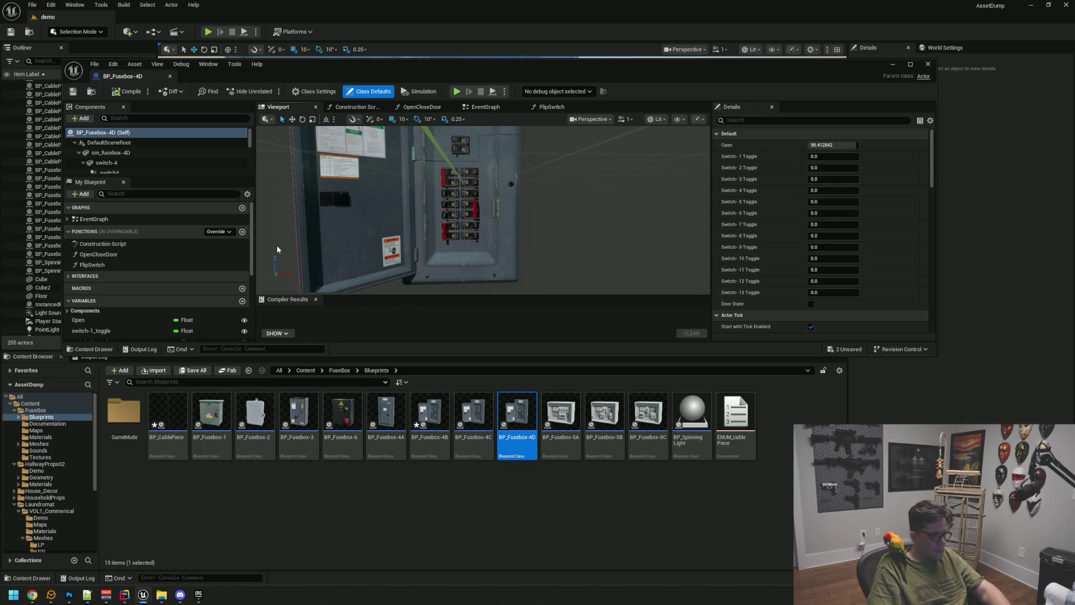
{"action": "left_click_drag", "start_coordinate": [464, 248], "coordinate": [470, 246]}
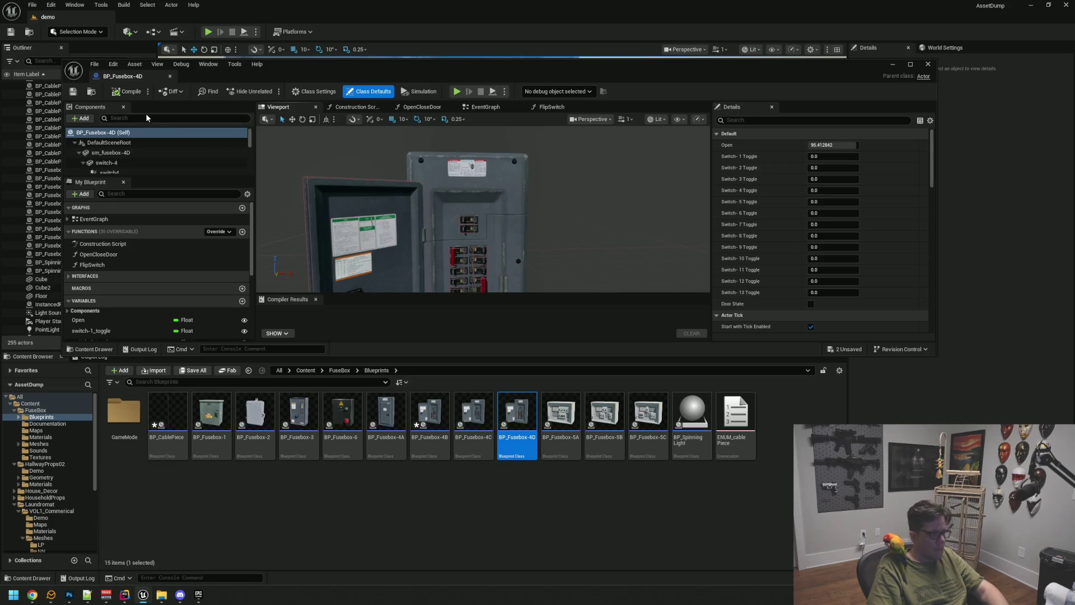
{"action": "left_click", "coordinate": [170, 76]}
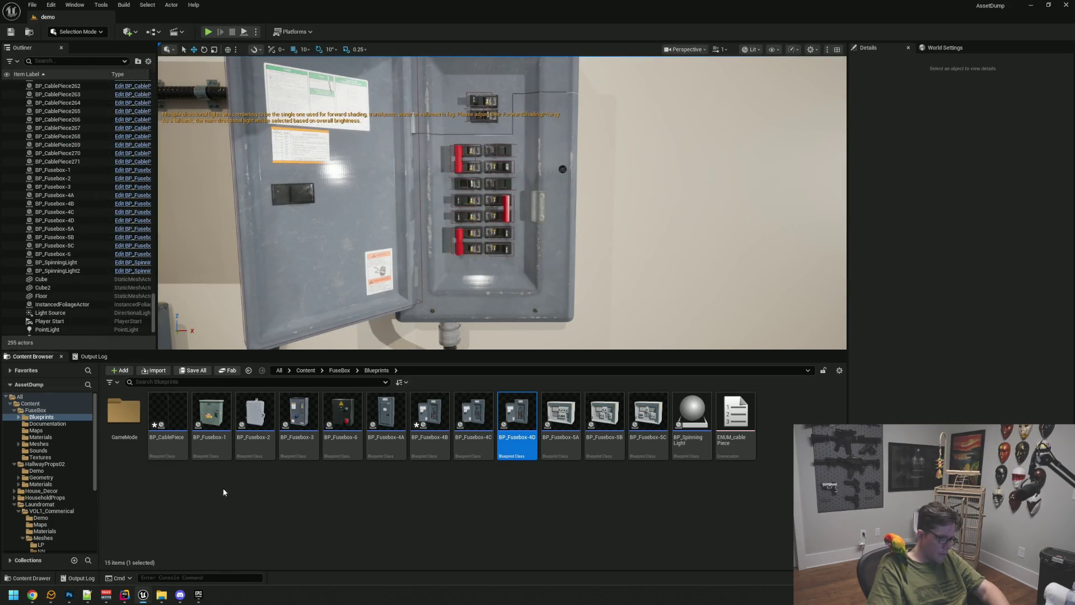
{"action": "left_click", "coordinate": [273, 488]}
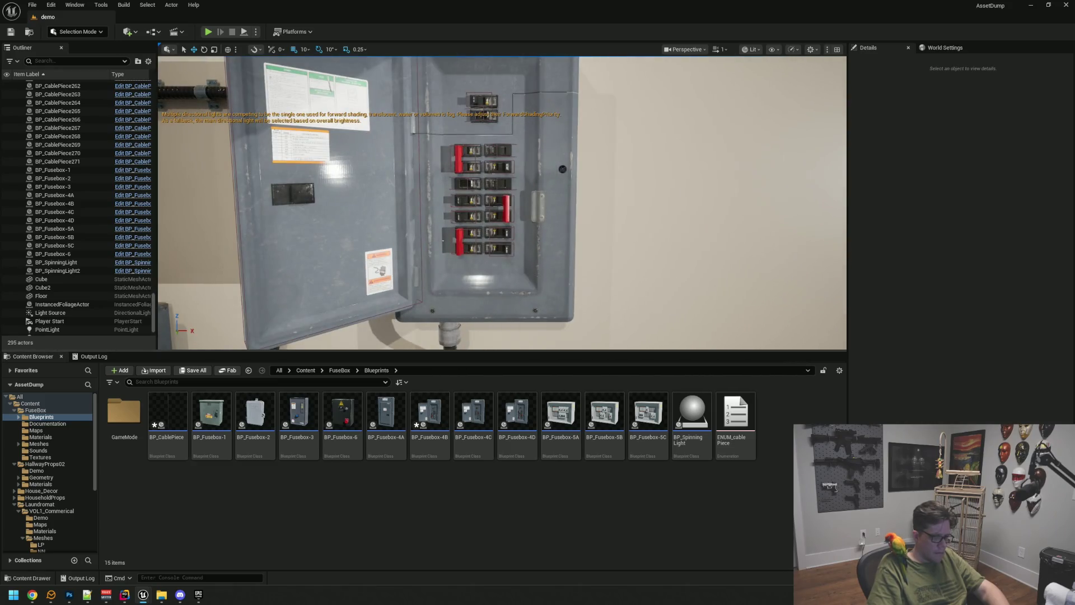
{"action": "left_click", "coordinate": [54, 444]}
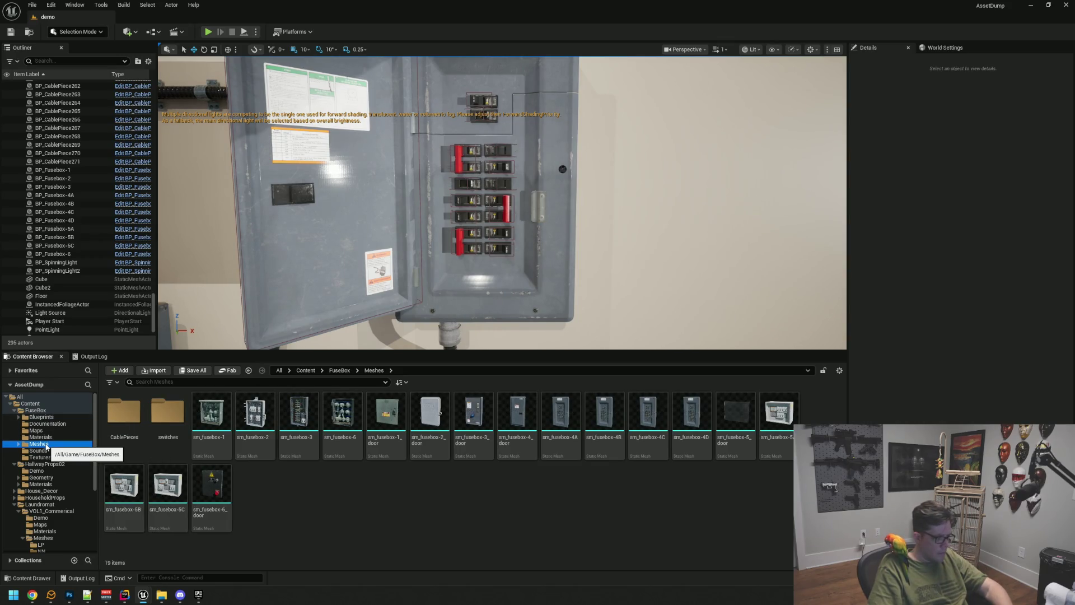
Step: Migrate the Meshes folder and its 75 dependent packages into the WTTGSD project's Content folder
{"action": "right_click", "coordinate": [47, 446]}
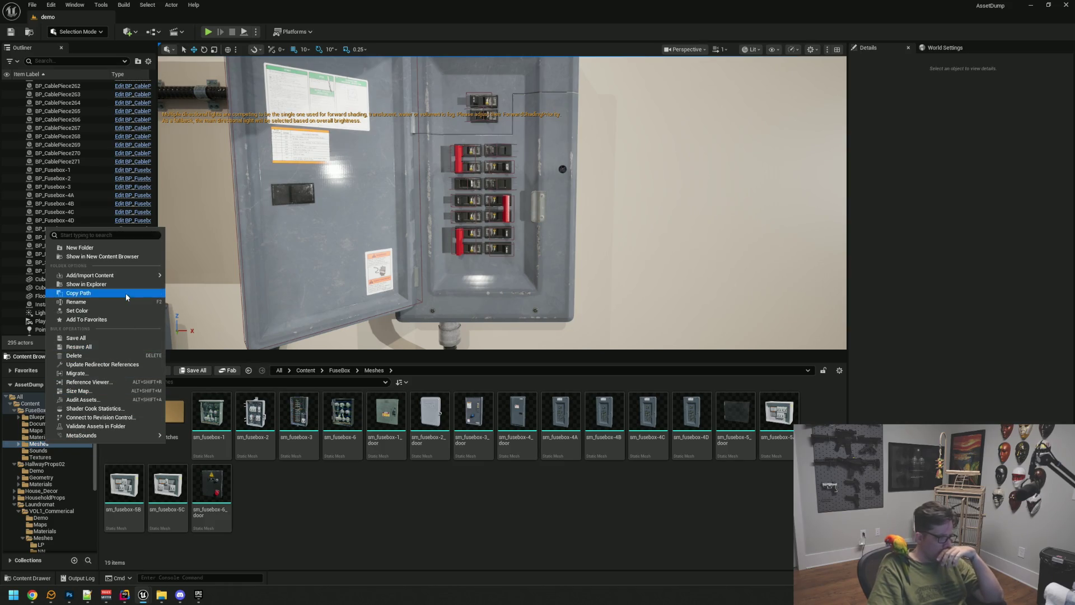
{"action": "left_click", "coordinate": [119, 374]}
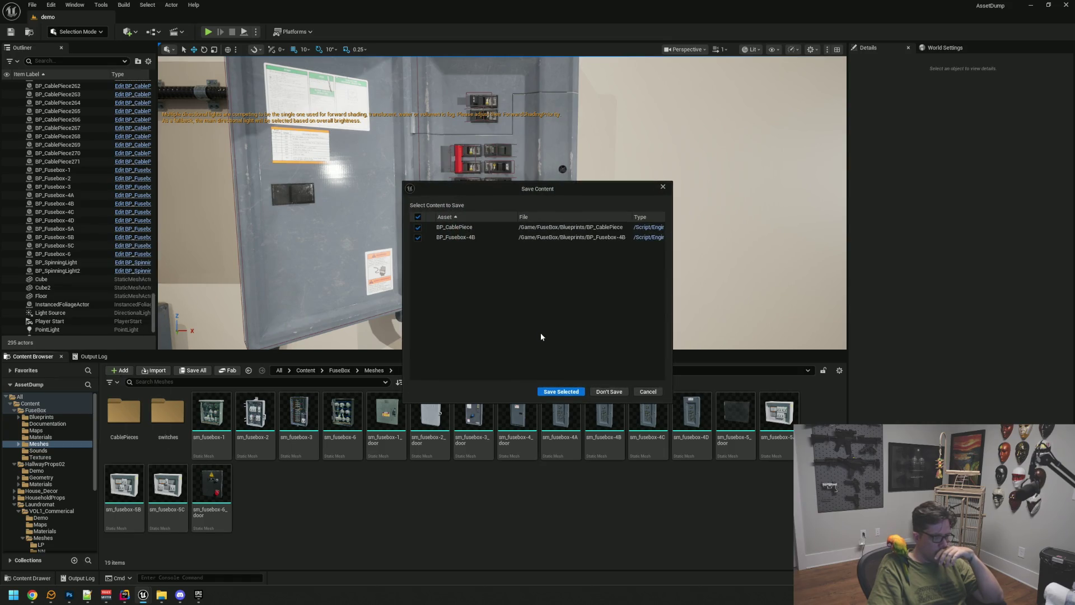
{"action": "left_click", "coordinate": [614, 395]}
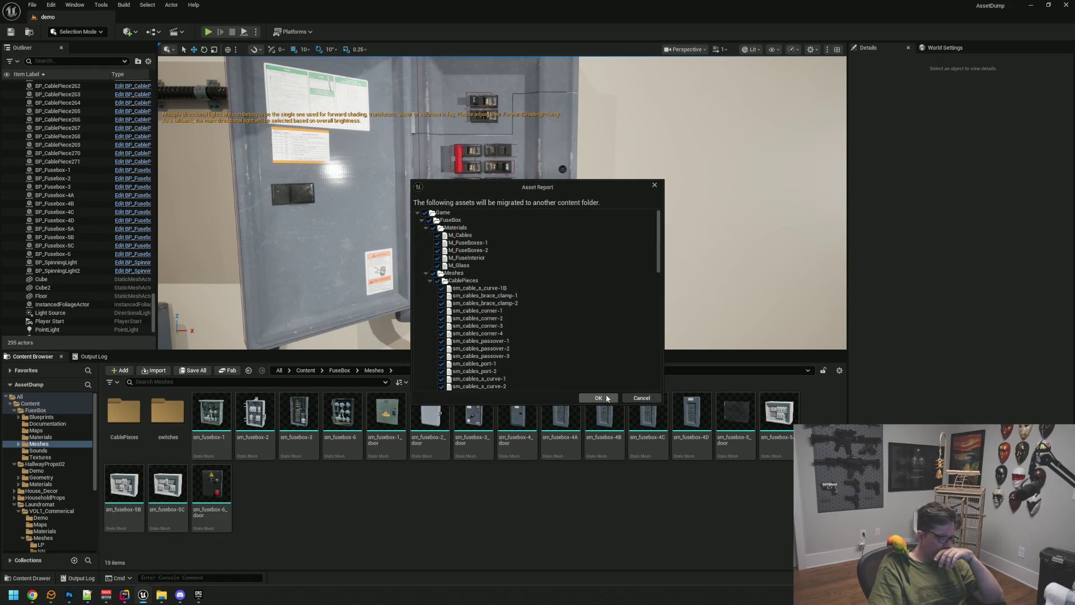
{"action": "scroll", "coordinate": [534, 343], "scroll_direction": "down", "scroll_amount": 10}
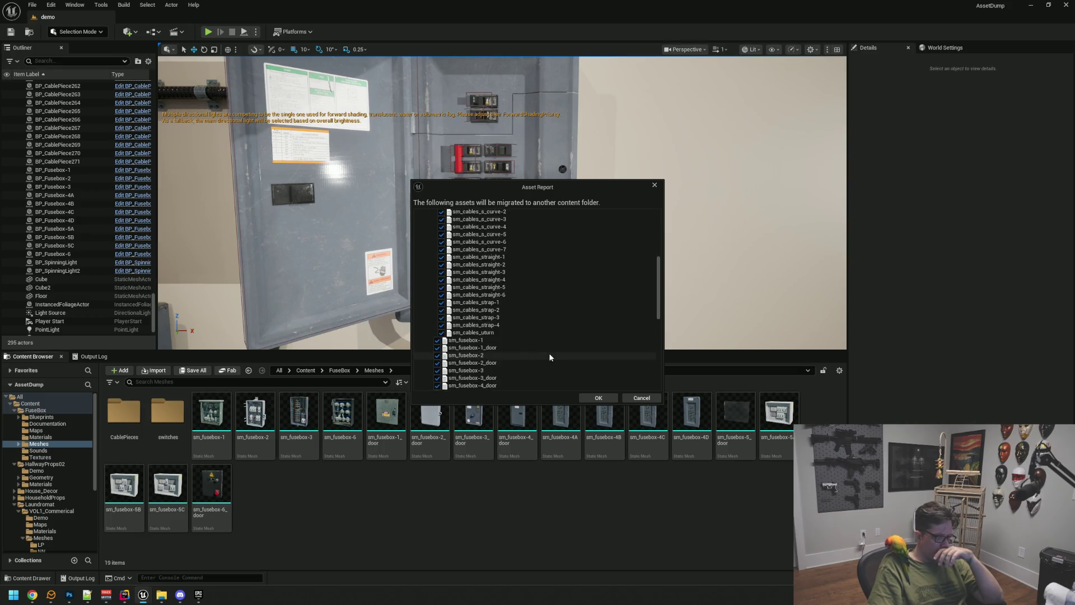
{"action": "scroll", "coordinate": [552, 358], "scroll_direction": "down", "scroll_amount": 5}
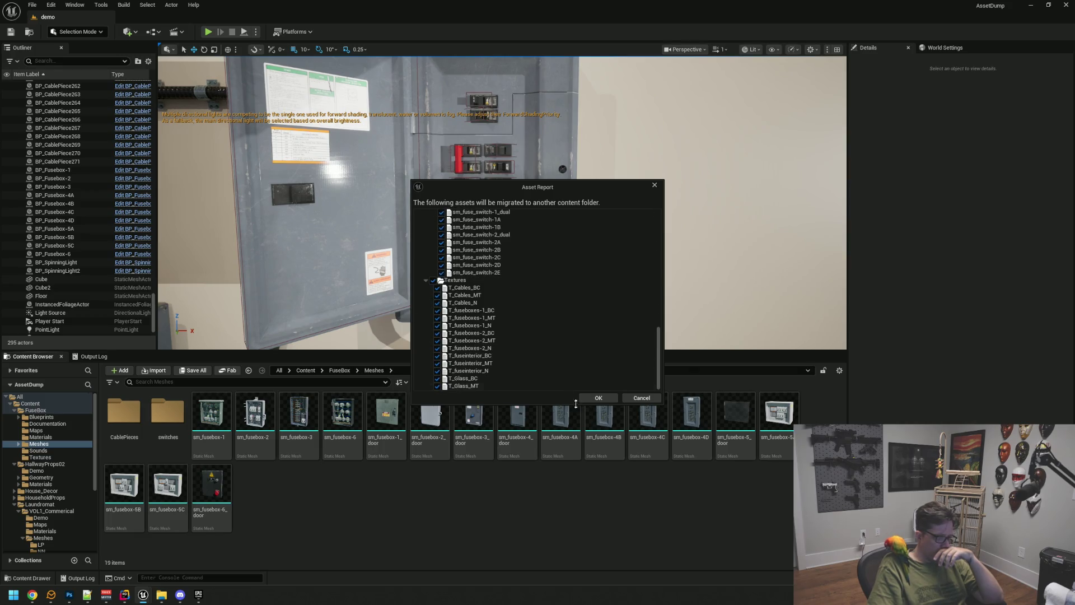
{"action": "left_click", "coordinate": [594, 399]}
{"action": "left_click", "coordinate": [643, 359]}
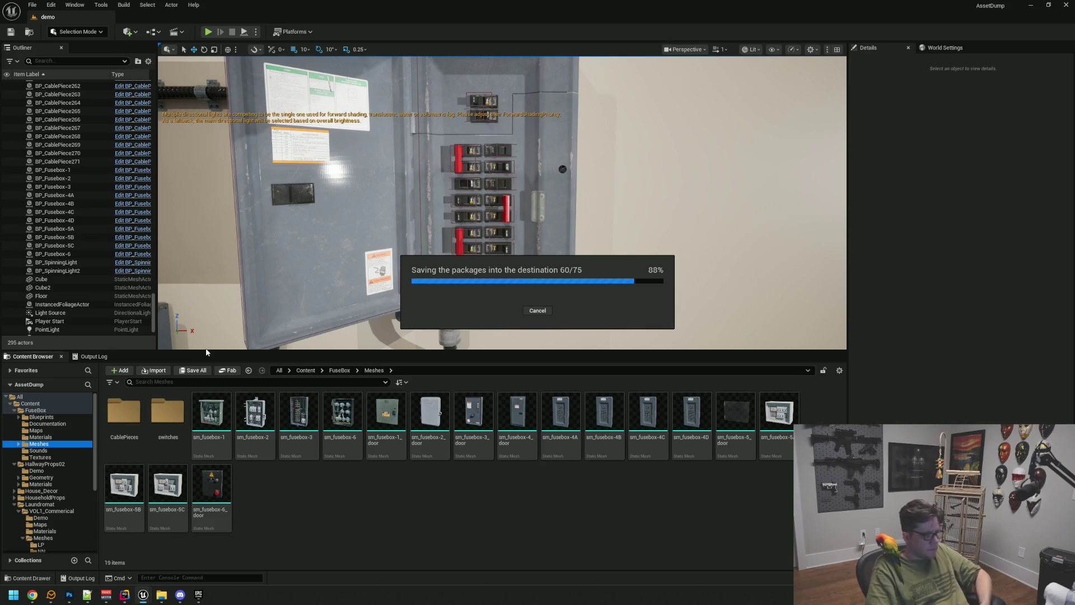
{"action": "left_click", "coordinate": [41, 417]}
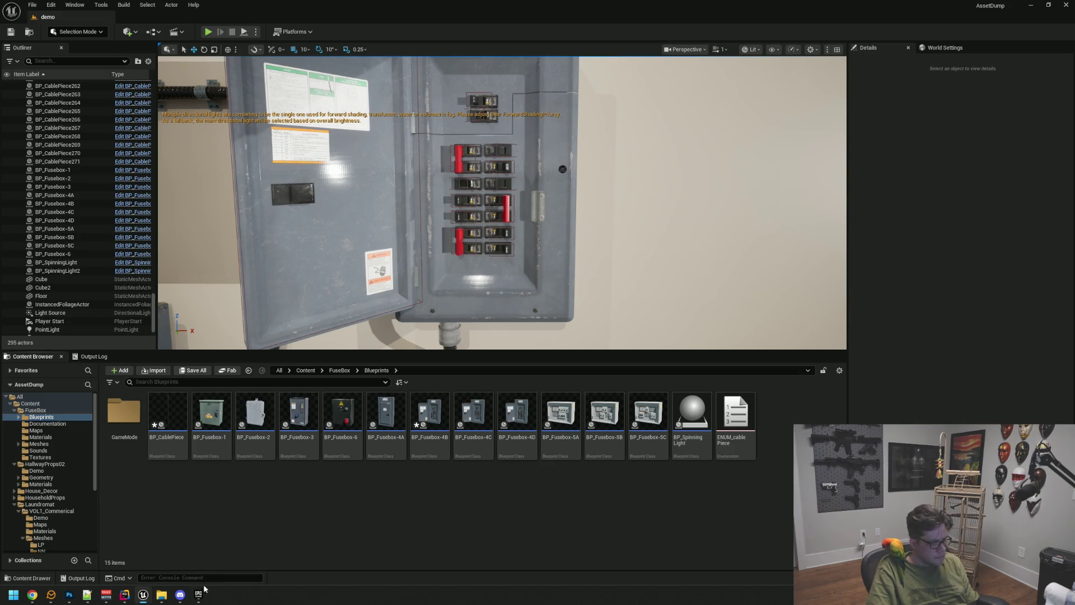
Step: Switch to the WTTGSD Motel level and view the laundry-room fuse box beside the water heater
{"action": "mouse_move", "coordinate": [143, 595]}
{"action": "left_click", "coordinate": [98, 546]}
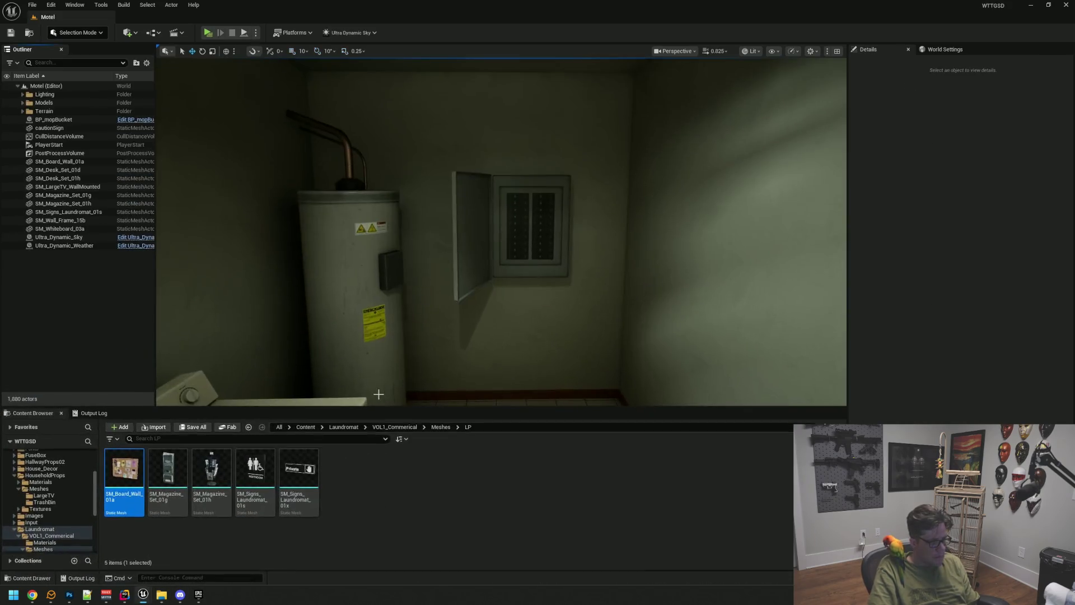
{"action": "scroll", "coordinate": [521, 269], "scroll_direction": "down", "scroll_amount": 2}
{"action": "scroll", "coordinate": [522, 269], "scroll_direction": "up", "scroll_amount": 4}
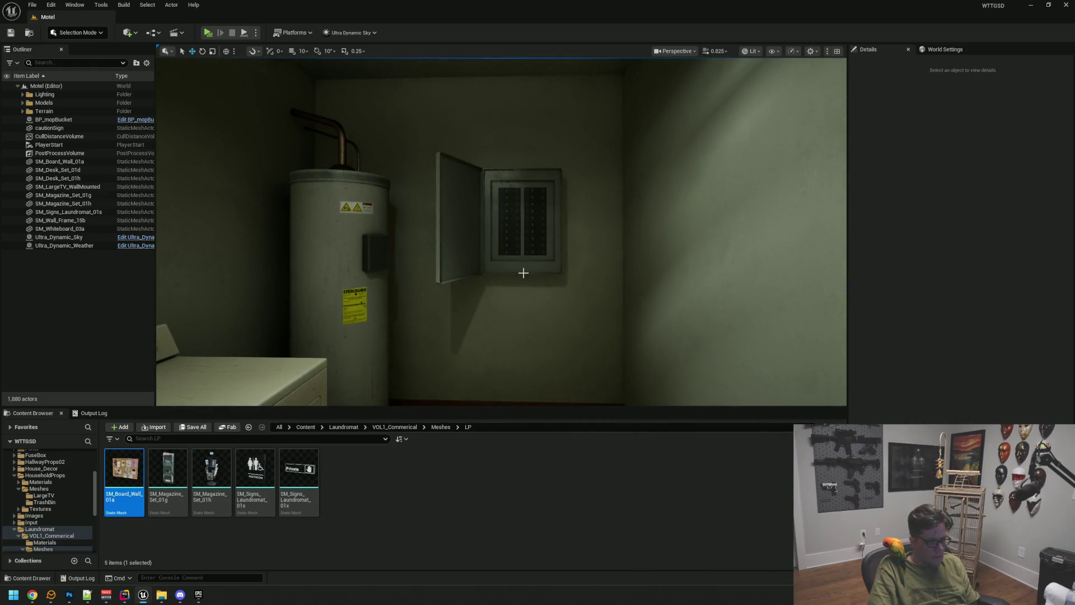
{"action": "scroll", "coordinate": [523, 271], "scroll_direction": "down", "scroll_amount": 2}
{"action": "scroll", "coordinate": [525, 286], "scroll_direction": "up", "scroll_amount": 4}
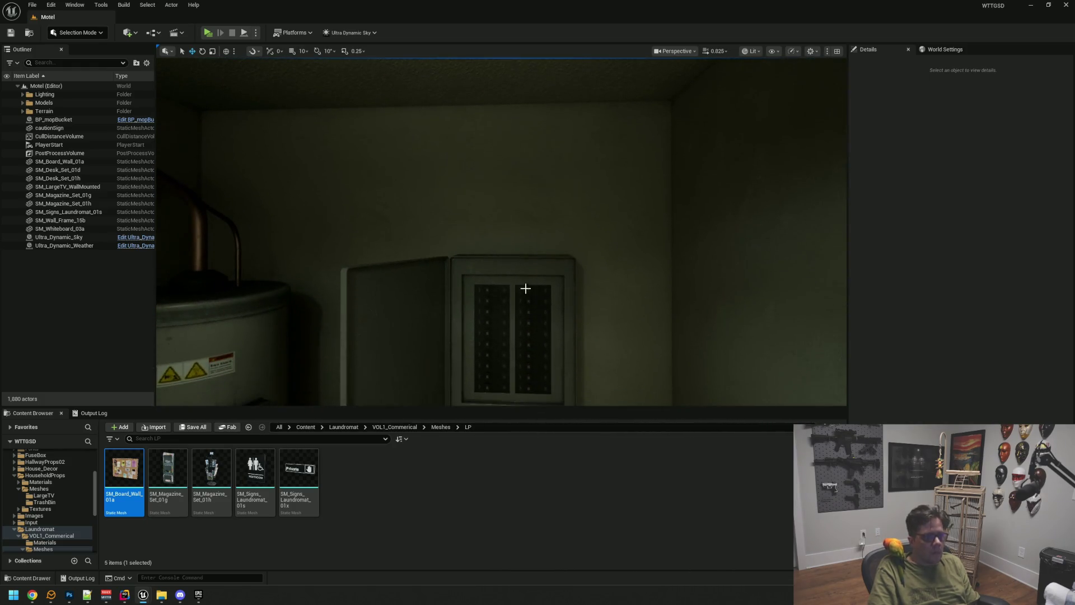
{"action": "scroll", "coordinate": [527, 290], "scroll_direction": "down", "scroll_amount": 5}
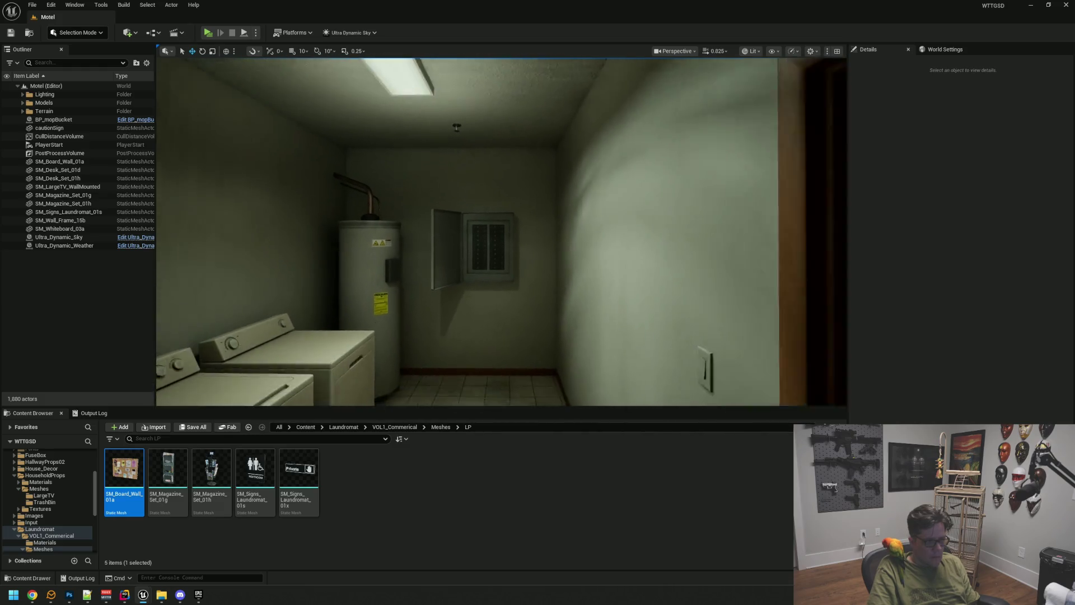
{"action": "scroll", "coordinate": [529, 271], "scroll_direction": "down", "scroll_amount": 4}
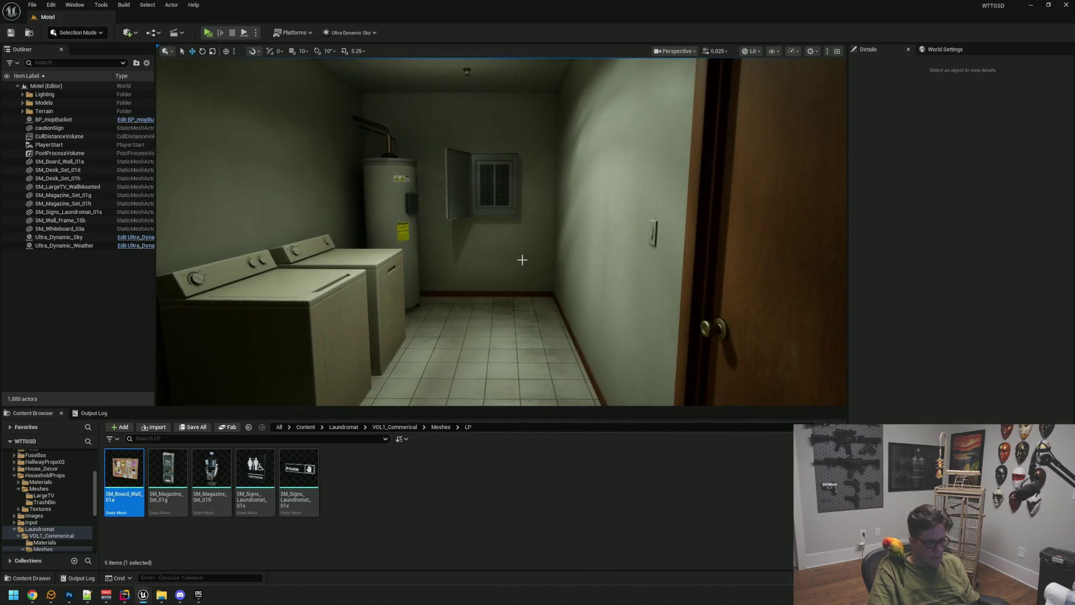
{"action": "scroll", "coordinate": [520, 257], "scroll_direction": "up", "scroll_amount": 4}
{"action": "scroll", "coordinate": [517, 271], "scroll_direction": "up", "scroll_amount": 5}
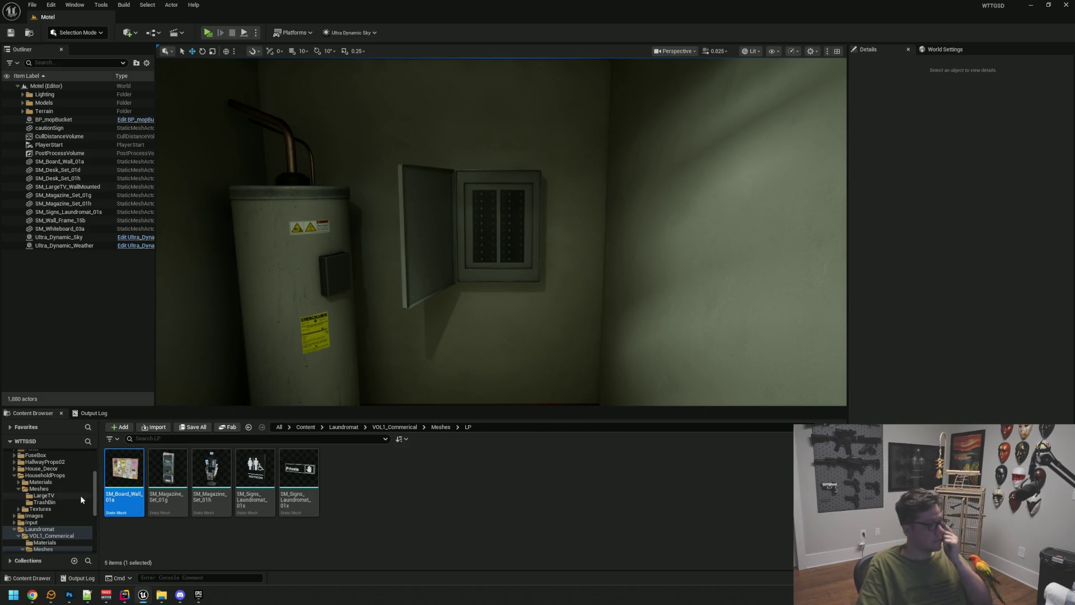
Step: Browse the migrated FuseBox Meshes and CablePieces folders, then open the 14-item Textures folder
{"action": "scroll", "coordinate": [80, 495], "scroll_direction": "up", "scroll_amount": 3}
{"action": "left_click", "coordinate": [35, 527]}
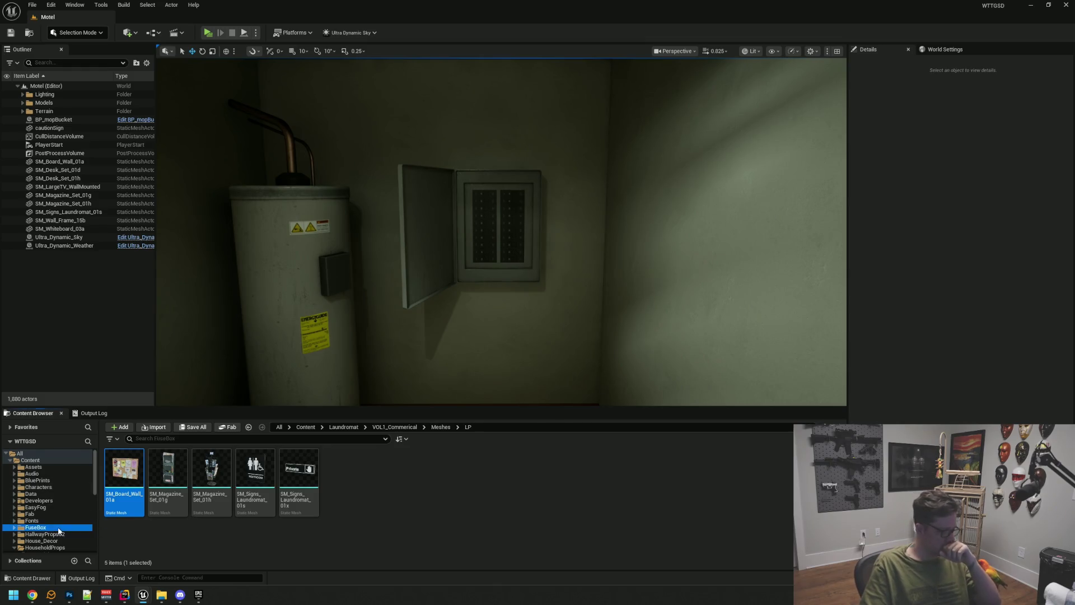
{"action": "double_click", "coordinate": [168, 468]}
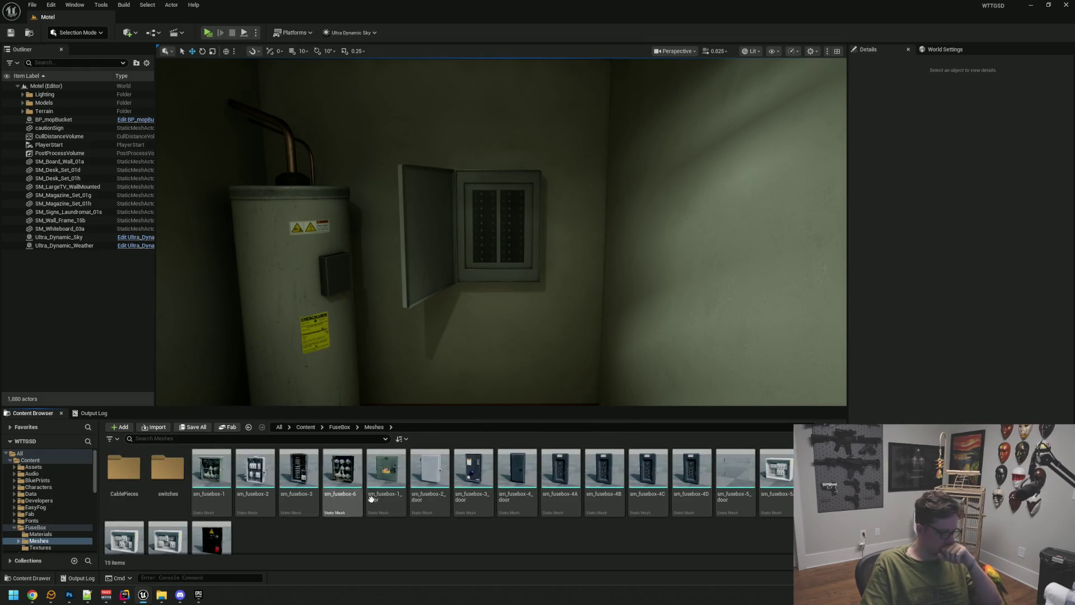
{"action": "double_click", "coordinate": [124, 468]}
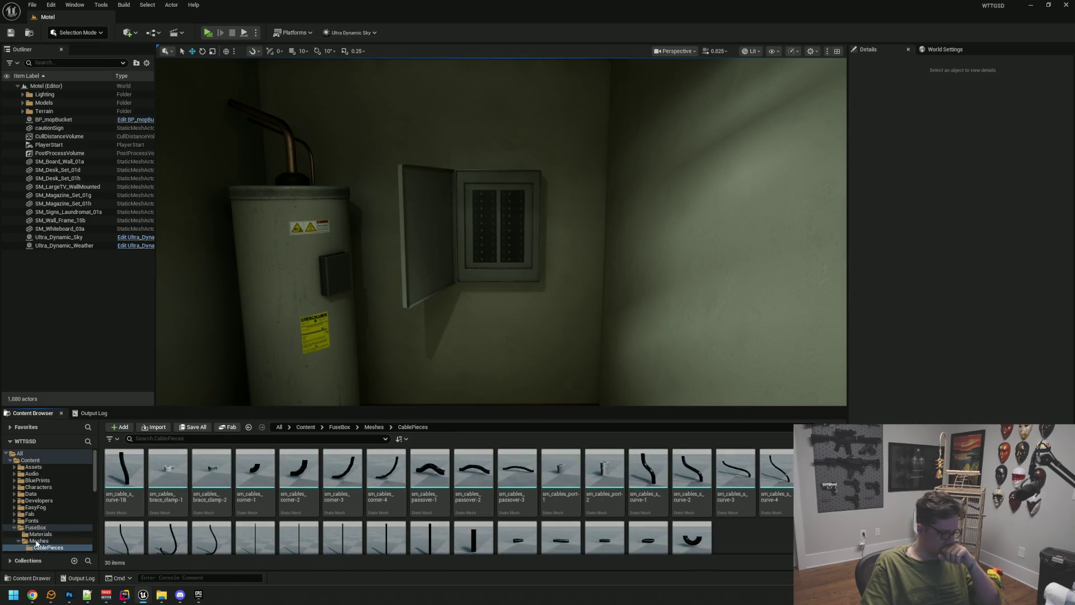
{"action": "left_click", "coordinate": [38, 541]}
{"action": "scroll", "coordinate": [37, 537], "scroll_direction": "down", "scroll_amount": 3}
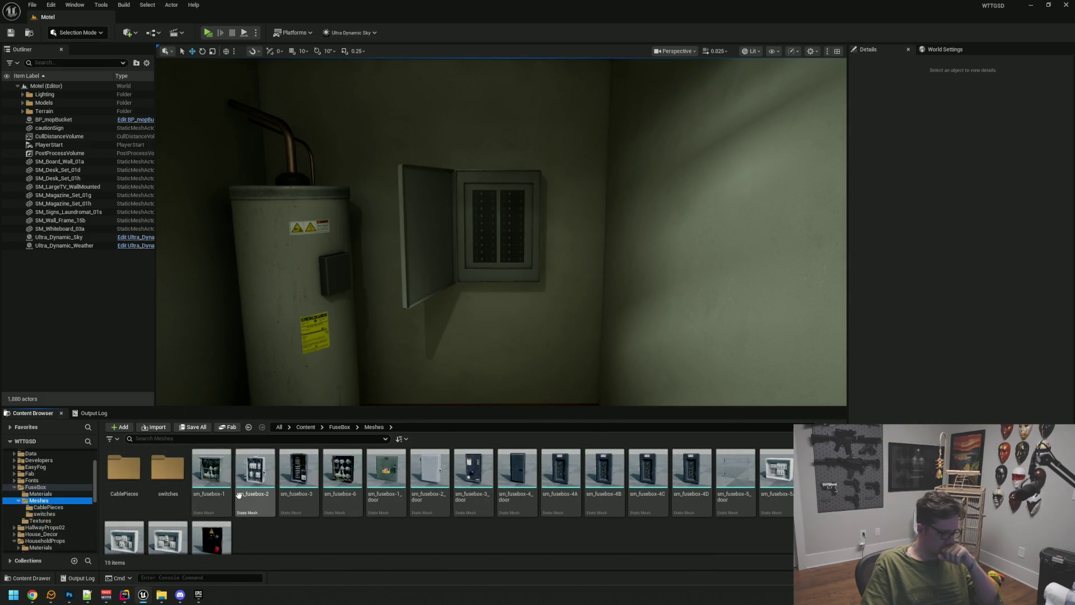
{"action": "left_click", "coordinate": [239, 495]}
{"action": "right_click", "coordinate": [239, 495]}
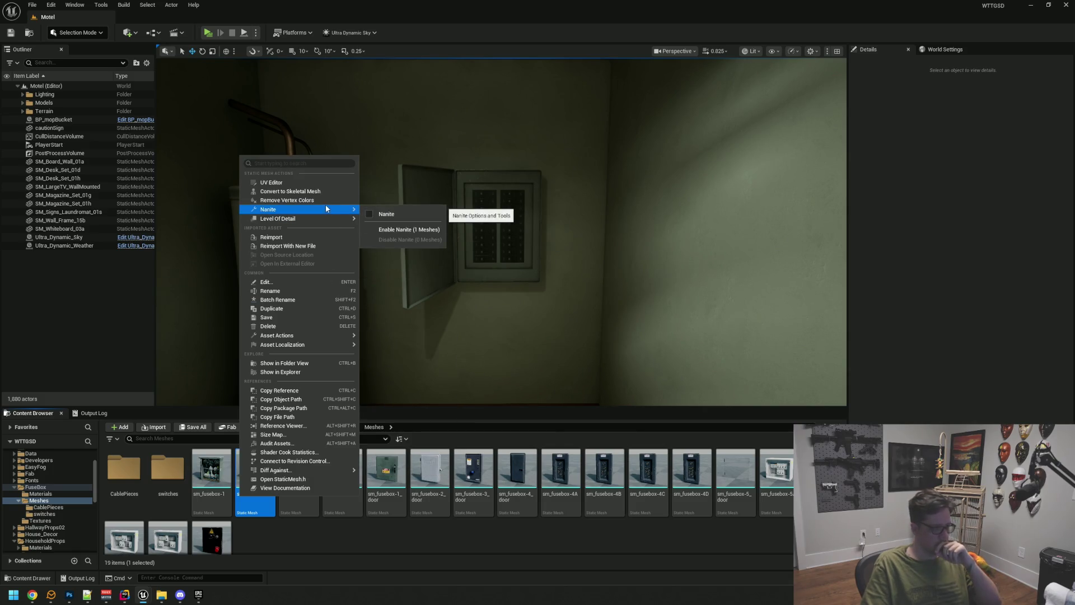
{"action": "left_click", "coordinate": [51, 519]}
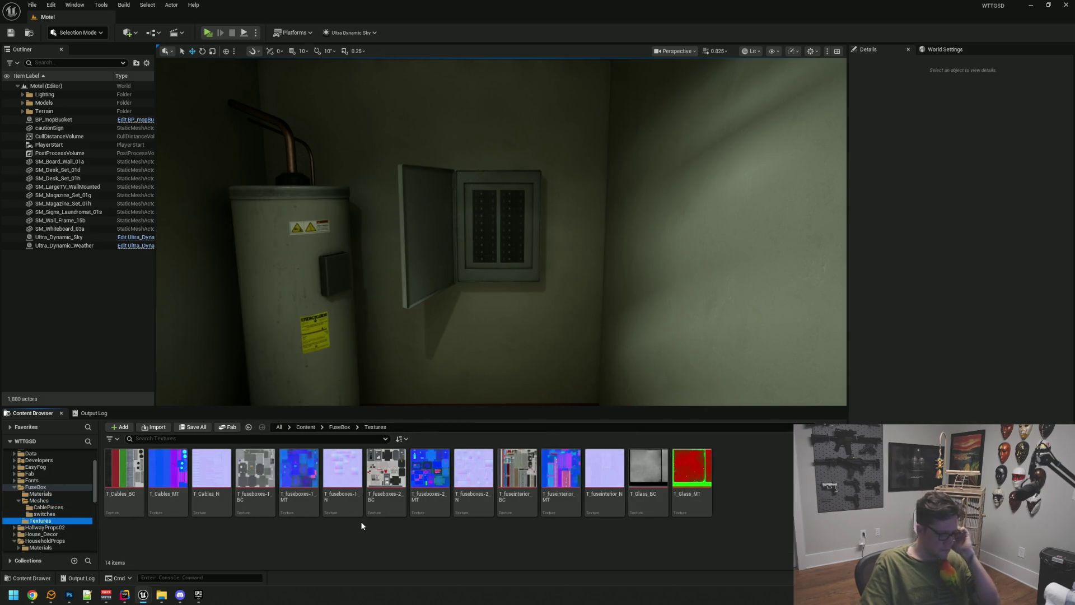
Step: Check the texture tiles' info, then Shift-select all 14 FuseBox textures and right-click them
{"action": "mouse_move", "coordinate": [702, 465]}
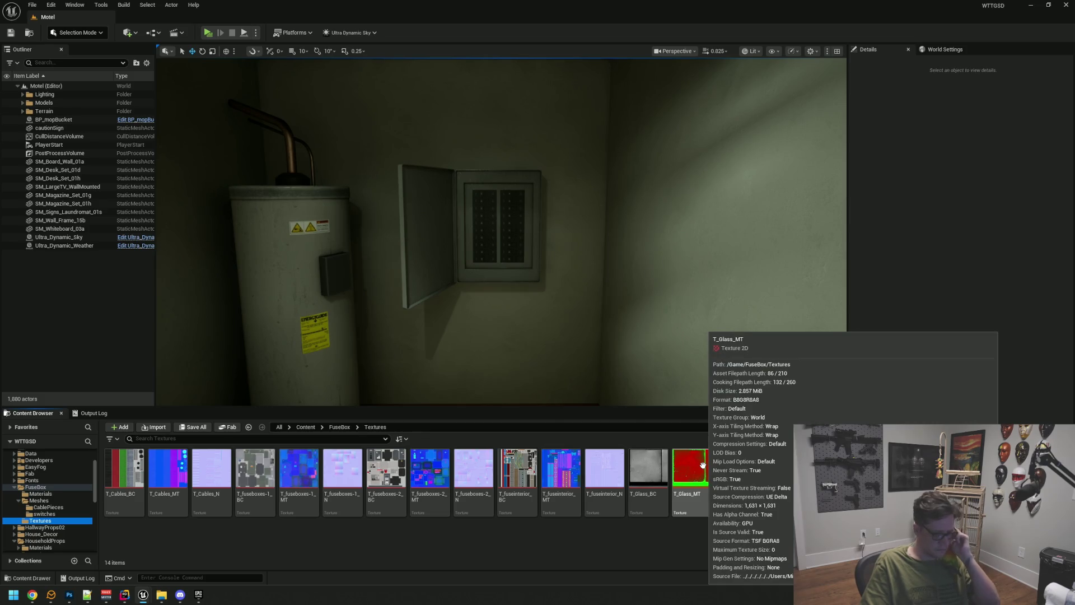
{"action": "mouse_move", "coordinate": [650, 461]}
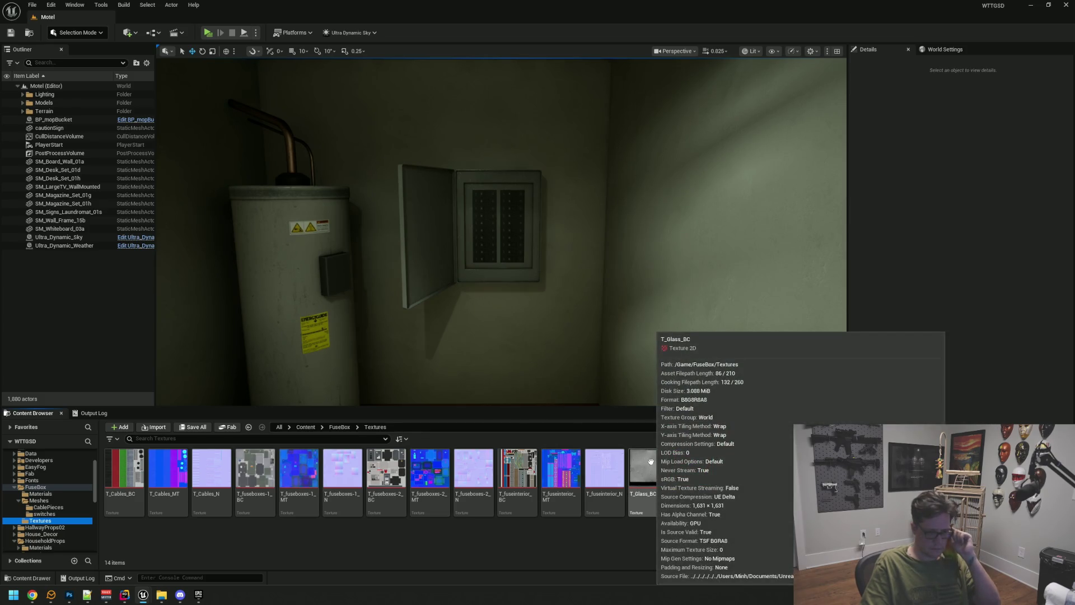
{"action": "mouse_move", "coordinate": [522, 462]}
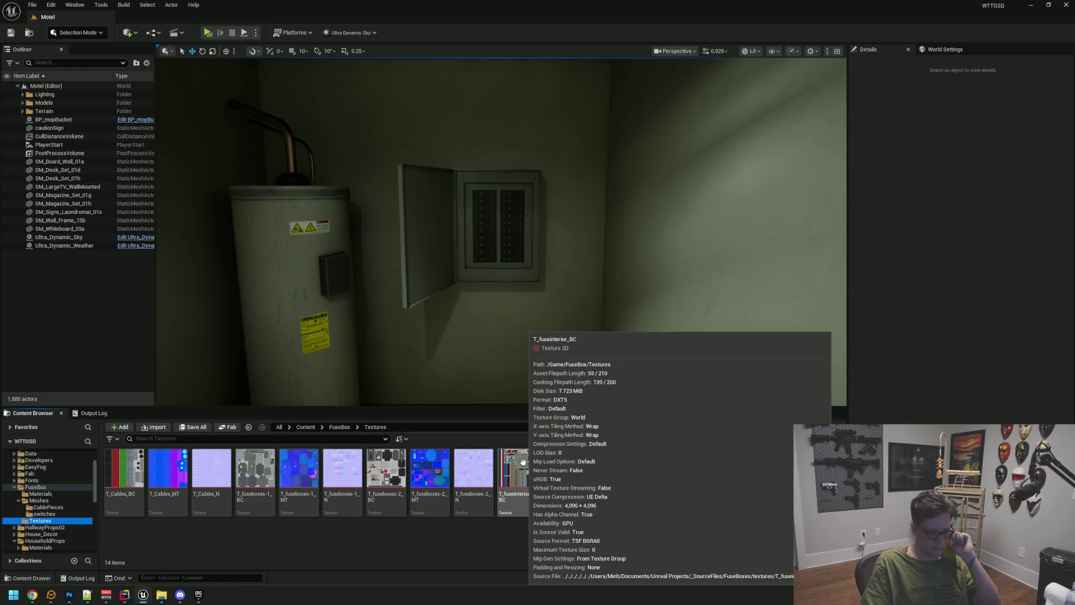
{"action": "left_click", "coordinate": [692, 470]}
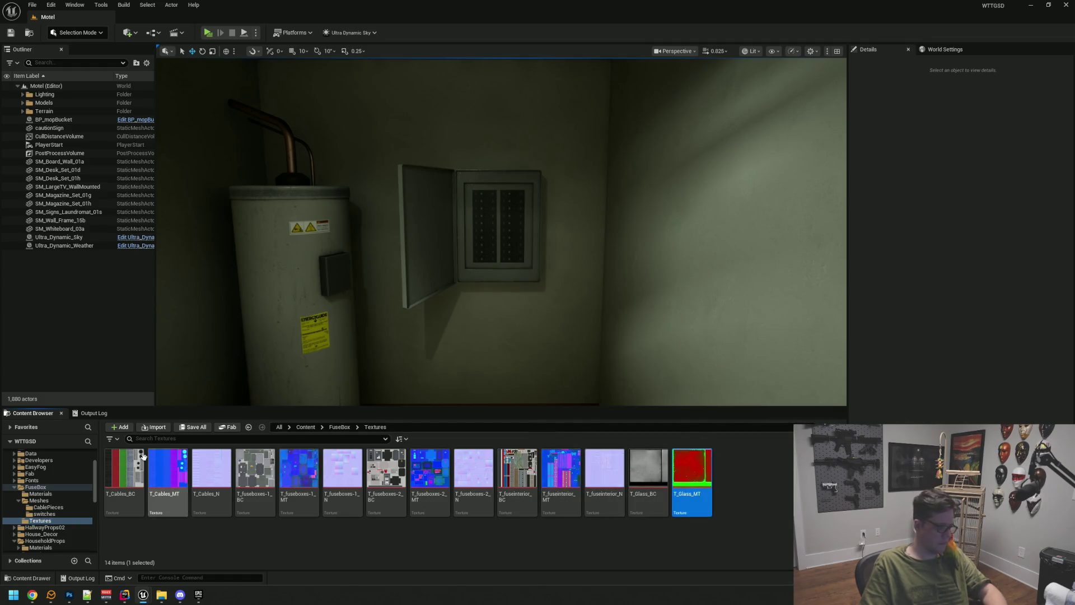
{"action": "left_click", "coordinate": [128, 455], "text": "shift"}
{"action": "right_click", "coordinate": [128, 455]}
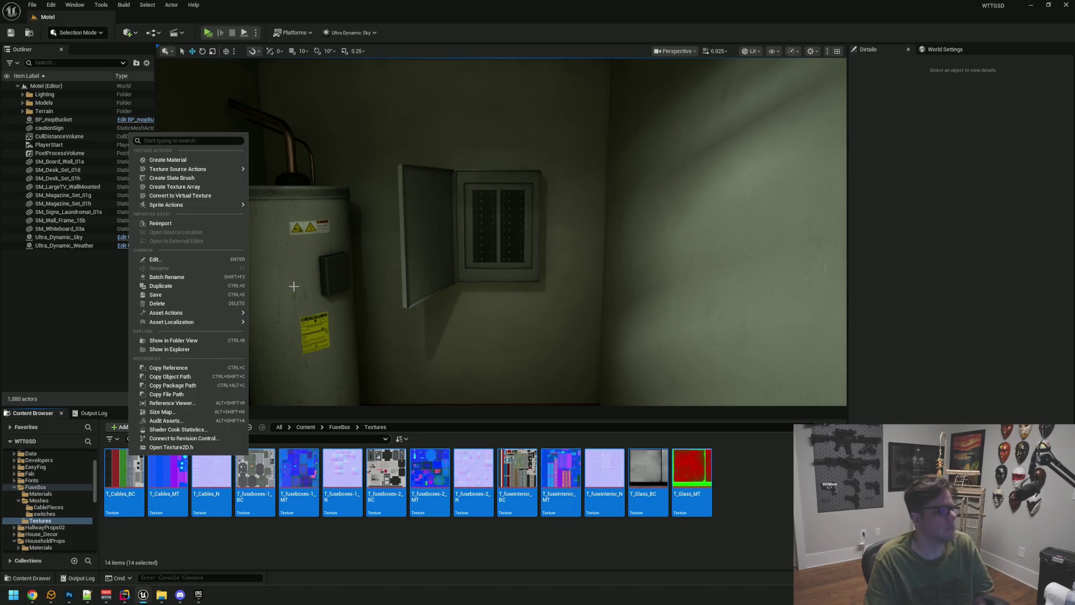
Step: Edit the 14 textures in the Property Matrix and enlarge it to show every column
{"action": "mouse_move", "coordinate": [204, 314]}
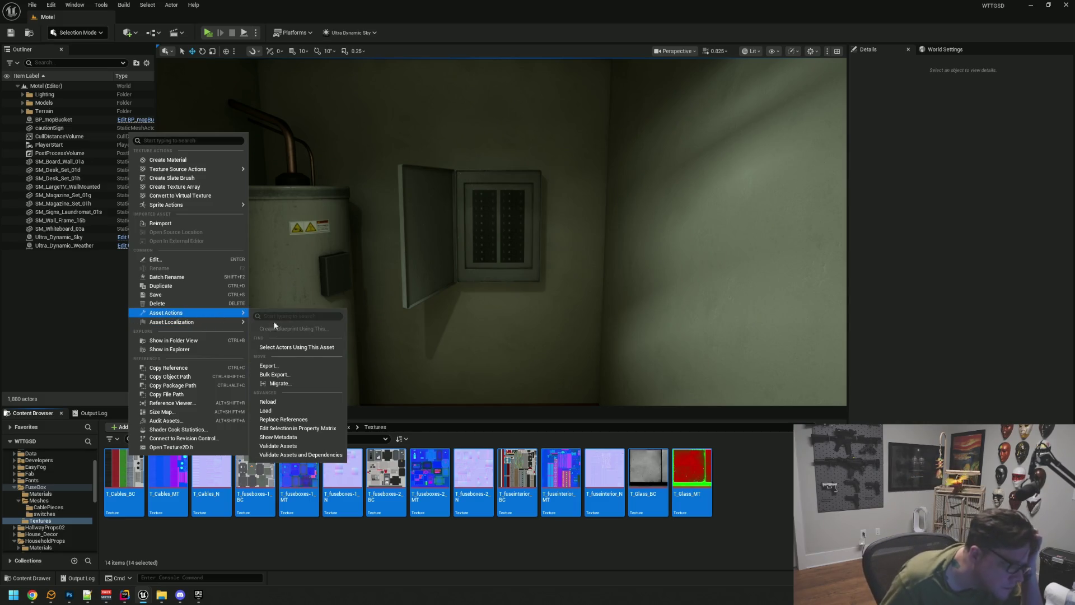
{"action": "left_click", "coordinate": [328, 427]}
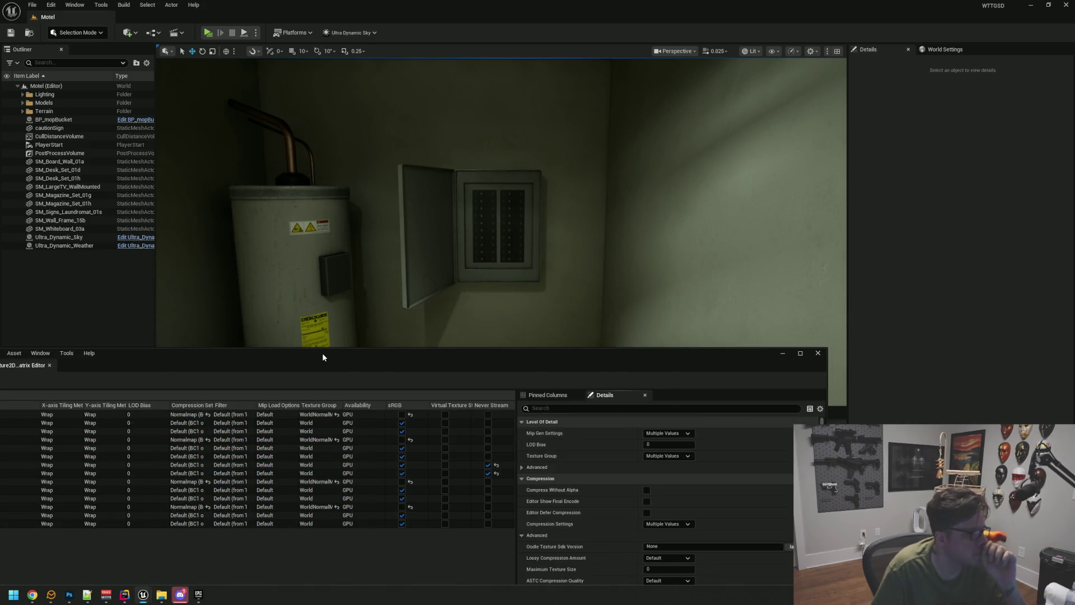
{"action": "left_click_drag", "start_coordinate": [323, 357], "coordinate": [405, 239]}
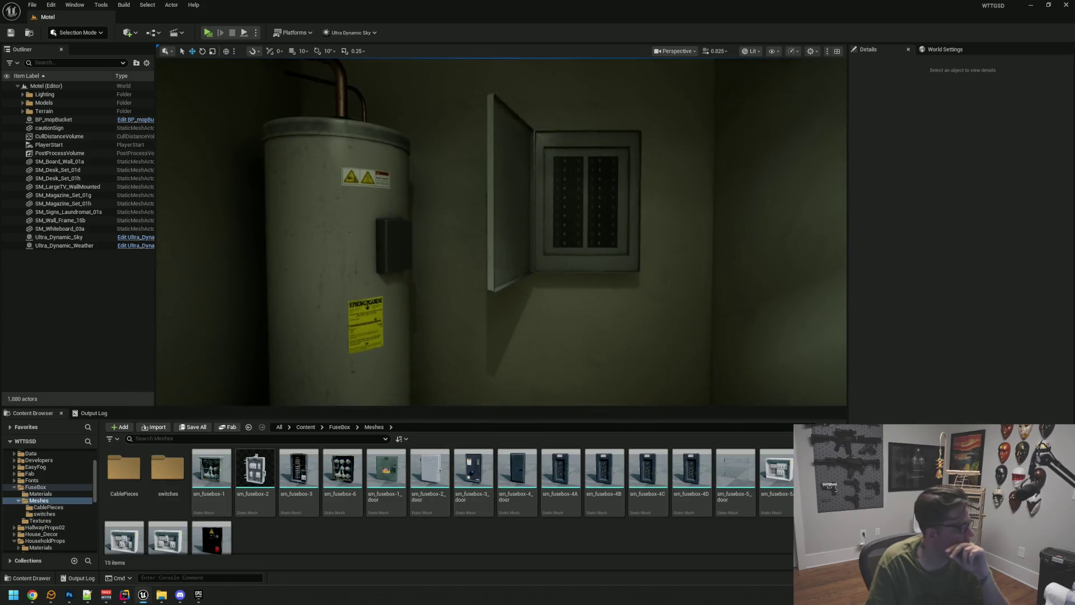
{"action": "scroll", "coordinate": [516, 281], "scroll_direction": "up", "scroll_amount": 5}
{"action": "scroll", "coordinate": [515, 281], "scroll_direction": "down", "scroll_amount": 5}
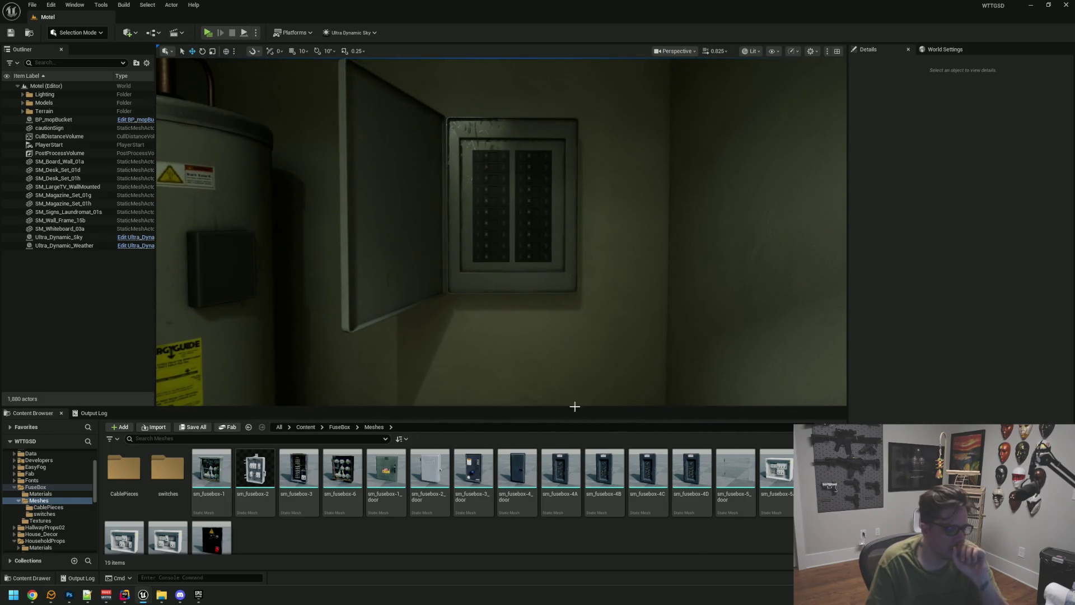
{"action": "left_click", "coordinate": [691, 471]}
{"action": "mouse_move", "coordinate": [600, 319]}
{"action": "left_mouse_down"}
{"action": "mouse_move", "coordinate": [590, 307]}
{"action": "mouse_move", "coordinate": [587, 322]}
{"action": "left_mouse_up"}
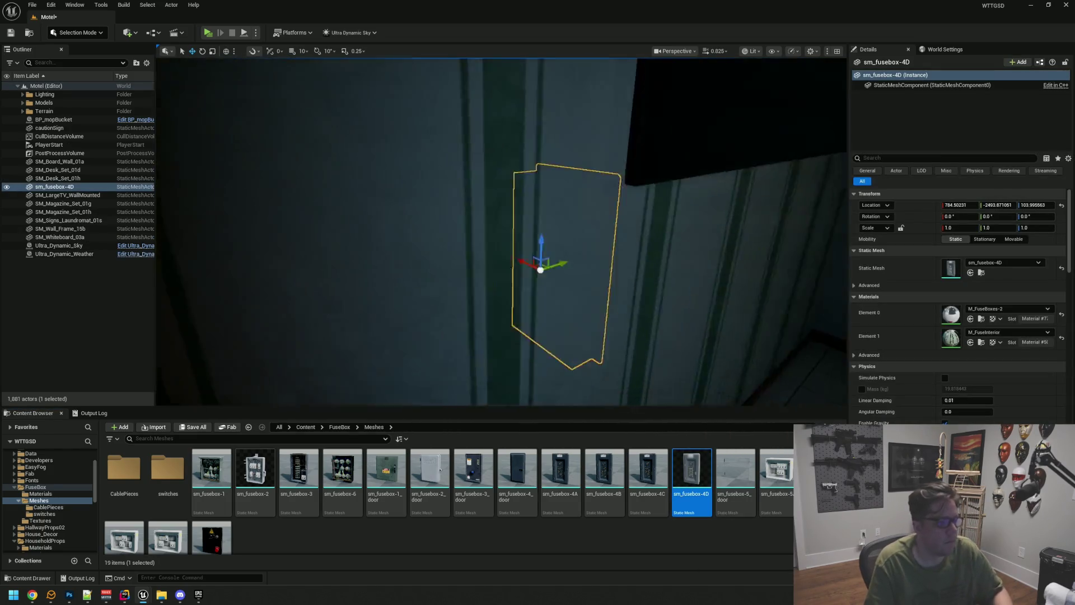
{"action": "left_click_drag", "start_coordinate": [633, 288], "coordinate": [564, 295]}
{"action": "key", "text": "f"}
{"action": "left_click_drag", "start_coordinate": [464, 237], "coordinate": [612, 237]}
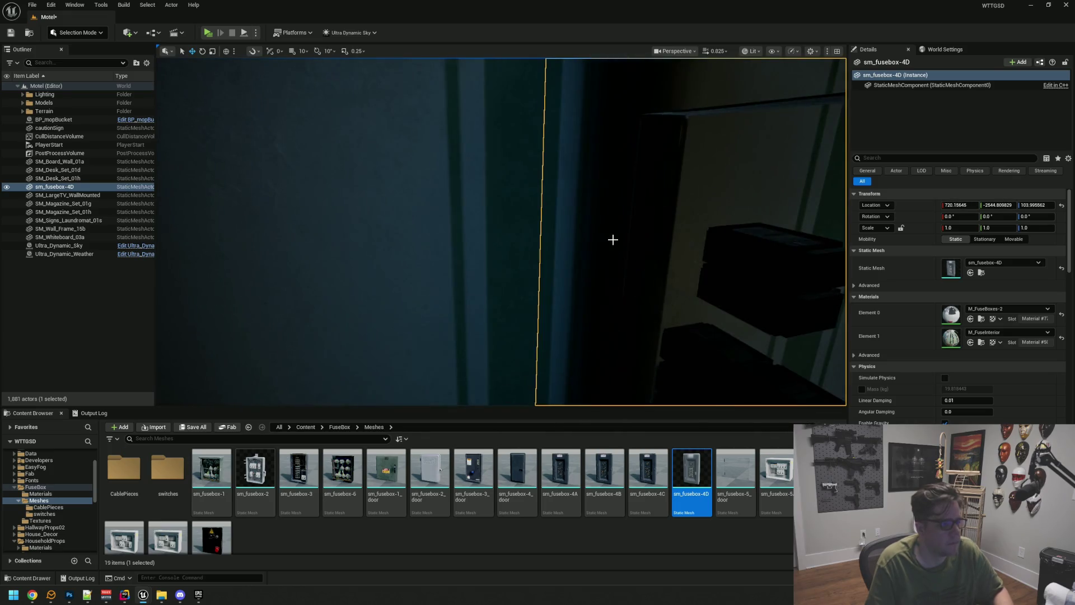
{"action": "mouse_move", "coordinate": [501, 232]}
{"action": "left_mouse_down"}
{"action": "mouse_move", "coordinate": [501, 246]}
{"action": "mouse_move", "coordinate": [481, 252]}
{"action": "mouse_move", "coordinate": [465, 241]}
{"action": "mouse_move", "coordinate": [493, 257]}
{"action": "left_mouse_up"}
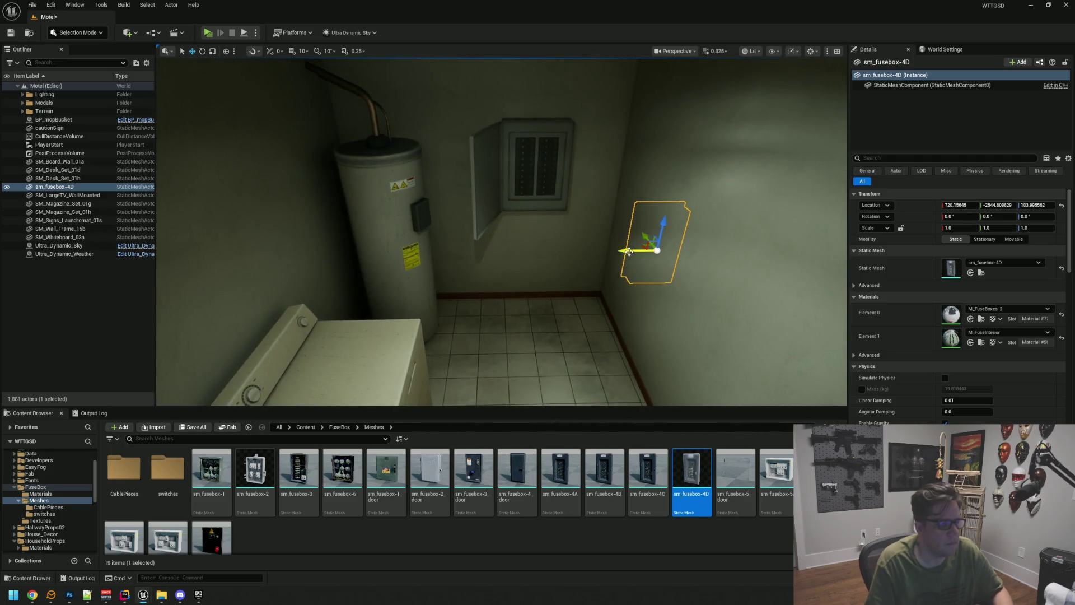
{"action": "left_click_drag", "start_coordinate": [636, 251], "coordinate": [516, 251]}
{"action": "key", "text": "f"}
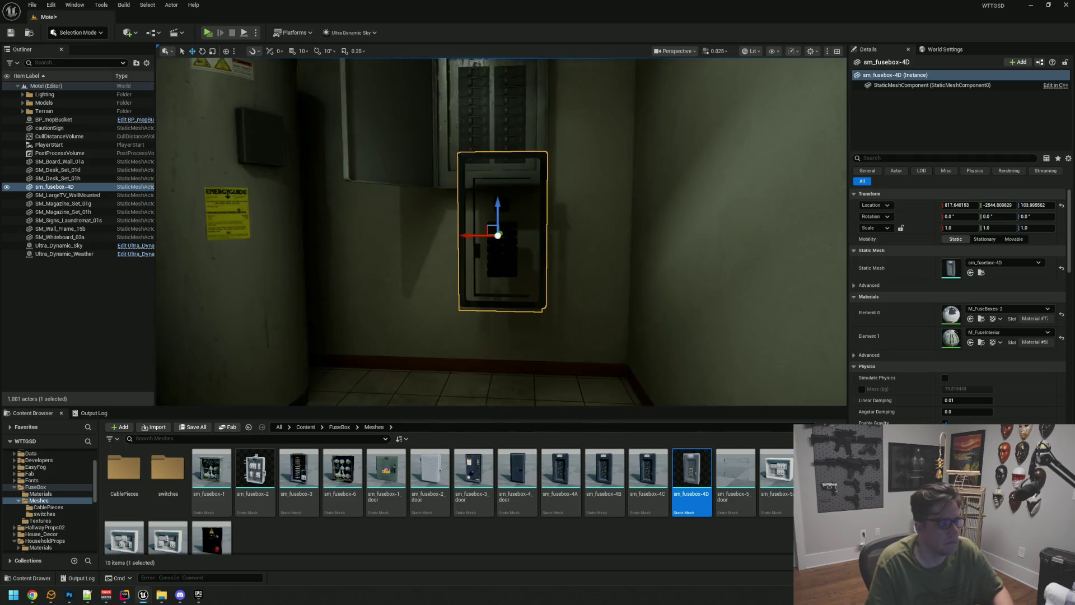
{"action": "key", "text": "e"}
{"action": "left_click_drag", "start_coordinate": [530, 238], "coordinate": [560, 238]}
{"action": "left_click", "coordinate": [1036, 219]}
{"action": "type", "text": "180"}
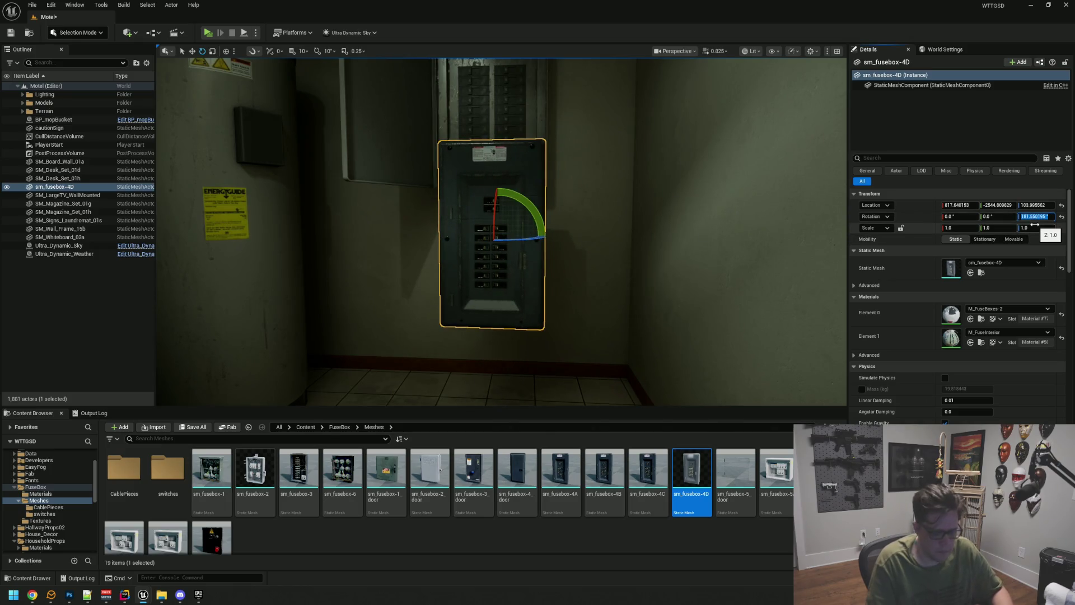
{"action": "key", "text": "Return"}
{"action": "key", "text": "f"}
{"action": "key", "text": "w"}
{"action": "left_click_drag", "start_coordinate": [638, 183], "coordinate": [657, 170]}
{"action": "mouse_move", "coordinate": [561, 225]}
{"action": "left_mouse_down"}
{"action": "mouse_move", "coordinate": [781, 208]}
{"action": "mouse_move", "coordinate": [745, 220]}
{"action": "mouse_move", "coordinate": [576, 206]}
{"action": "mouse_move", "coordinate": [462, 227]}
{"action": "left_mouse_up"}
{"action": "left_click_drag", "start_coordinate": [489, 144], "coordinate": [489, 126]}
{"action": "key", "text": "f"}
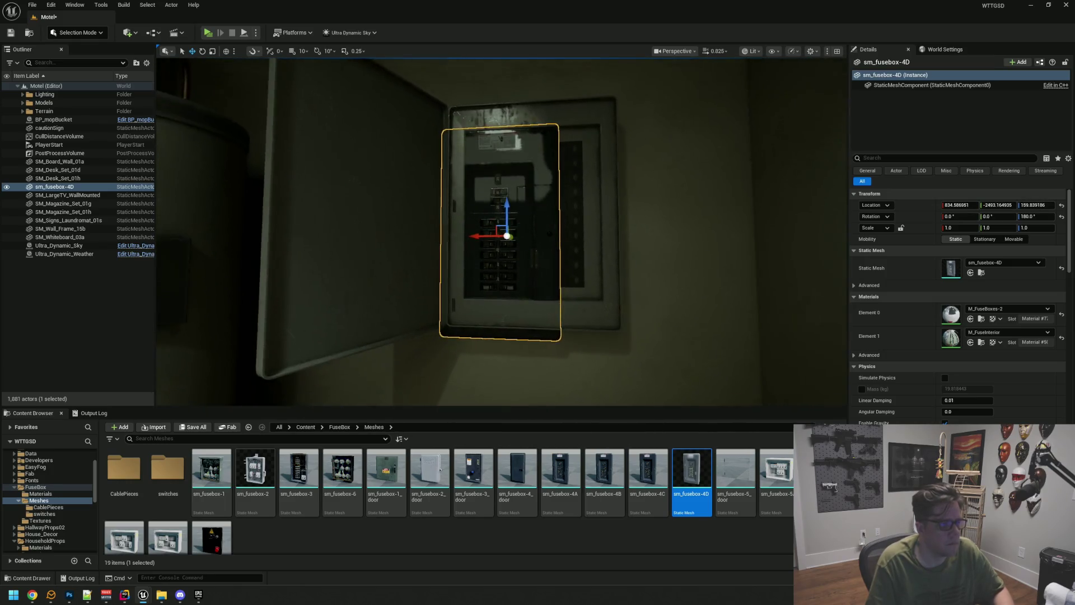
{"action": "left_click_drag", "start_coordinate": [569, 230], "coordinate": [568, 231]}
{"action": "left_click_drag", "start_coordinate": [472, 234], "coordinate": [499, 235]}
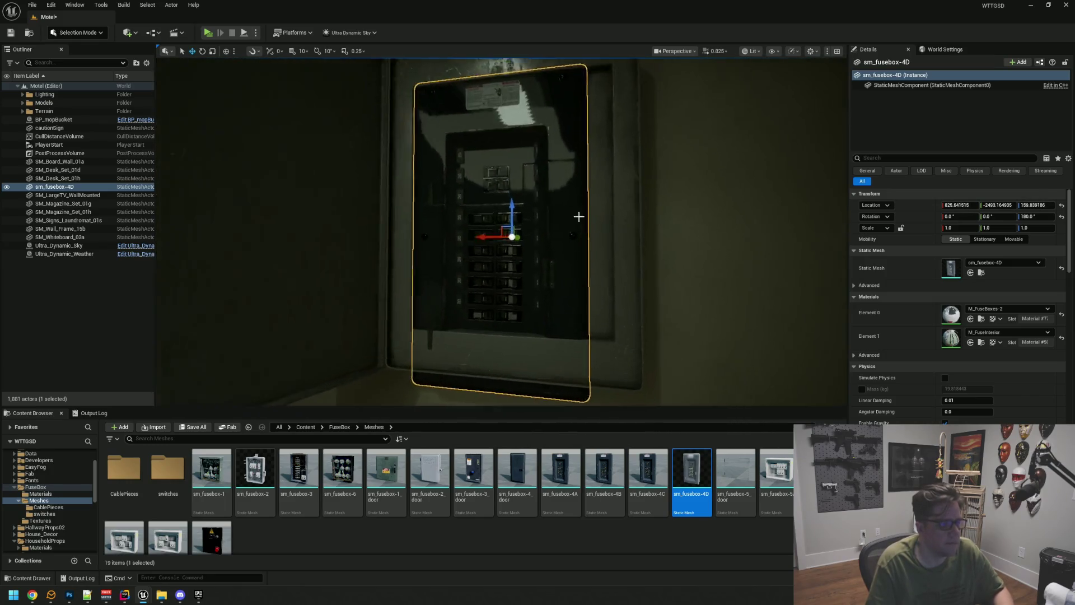
{"action": "mouse_move", "coordinate": [531, 202]}
{"action": "left_mouse_down"}
{"action": "mouse_move", "coordinate": [532, 182]}
{"action": "mouse_move", "coordinate": [551, 196]}
{"action": "mouse_move", "coordinate": [547, 234]}
{"action": "mouse_move", "coordinate": [506, 207]}
{"action": "left_mouse_up"}
{"action": "scroll", "coordinate": [643, 234], "scroll_direction": "up", "scroll_amount": 3}
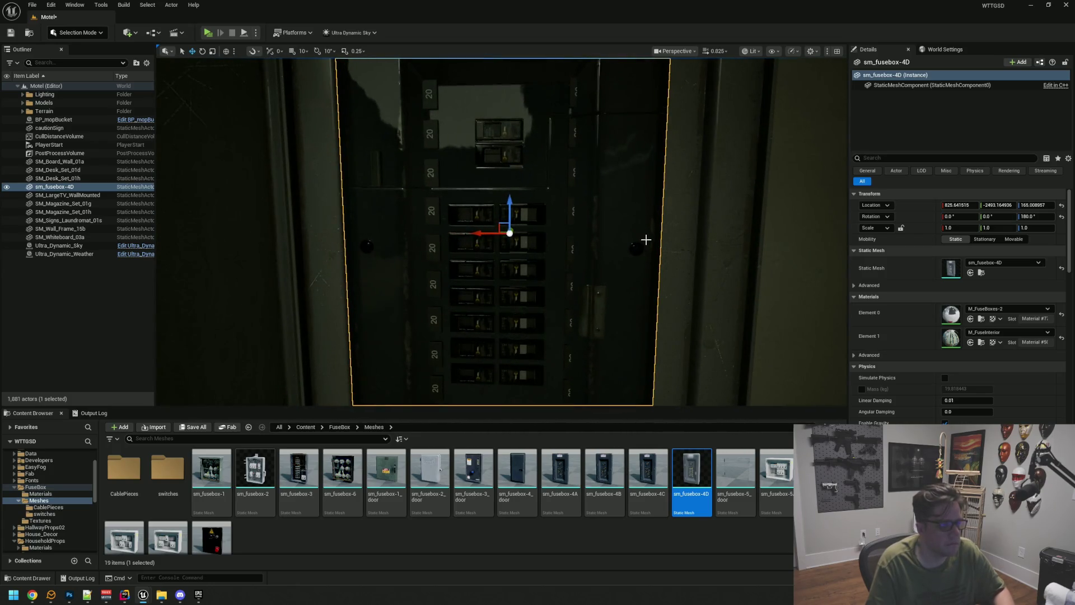
{"action": "scroll", "coordinate": [646, 240], "scroll_direction": "down", "scroll_amount": 5}
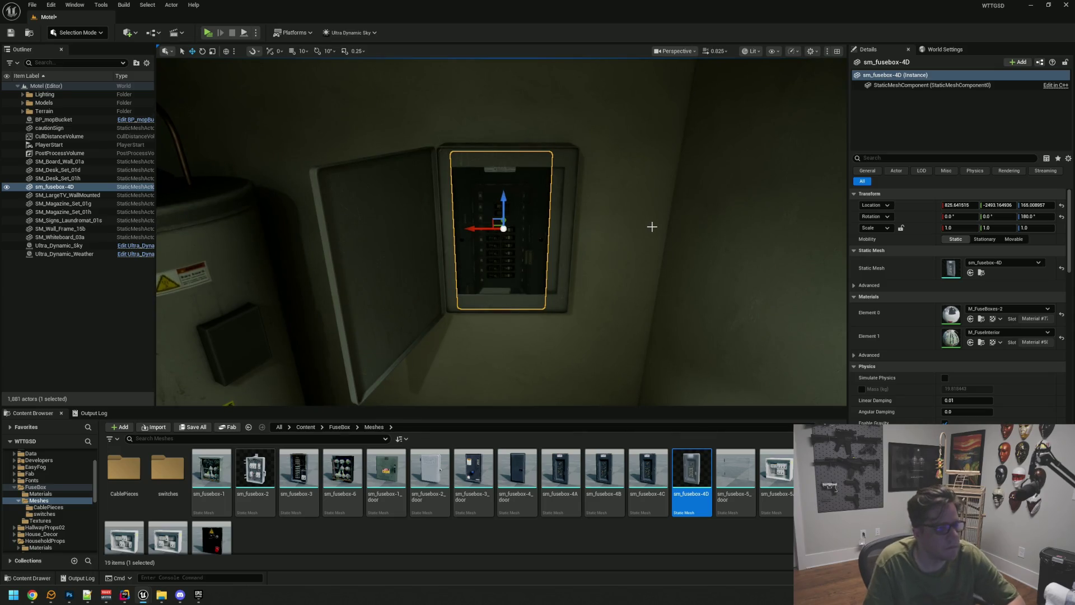
{"action": "key", "text": "Delete"}
{"action": "left_click_drag", "start_coordinate": [503, 228], "coordinate": [520, 231]}
{"action": "scroll", "coordinate": [516, 233], "scroll_direction": "up", "scroll_amount": 3}
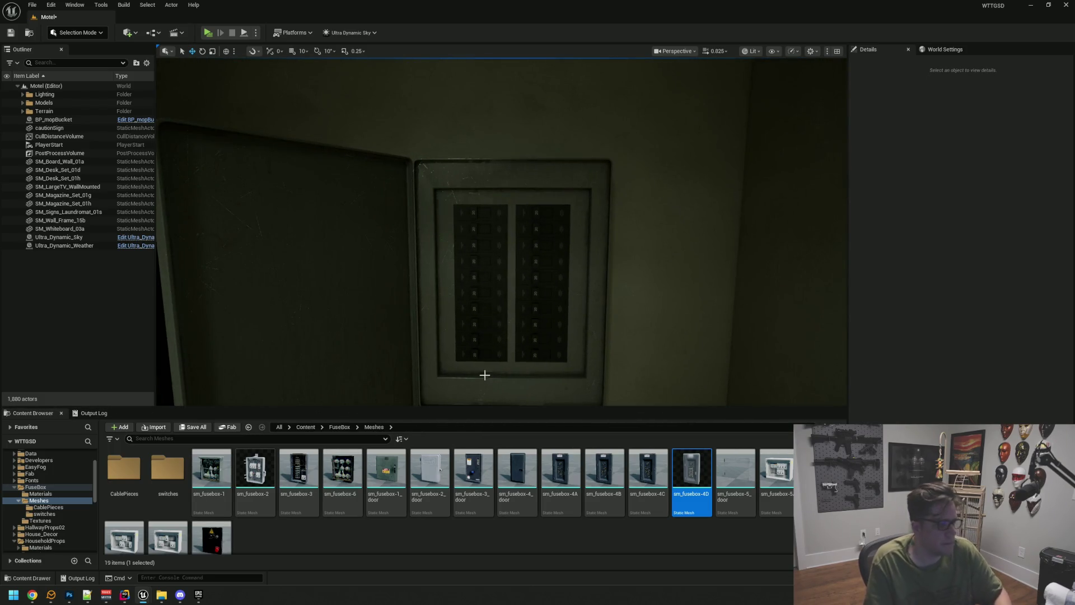
{"action": "left_click_drag", "start_coordinate": [530, 319], "coordinate": [531, 319]}
{"action": "left_click_drag", "start_coordinate": [524, 242], "coordinate": [524, 242]}
{"action": "key", "text": "ctrl+s"}
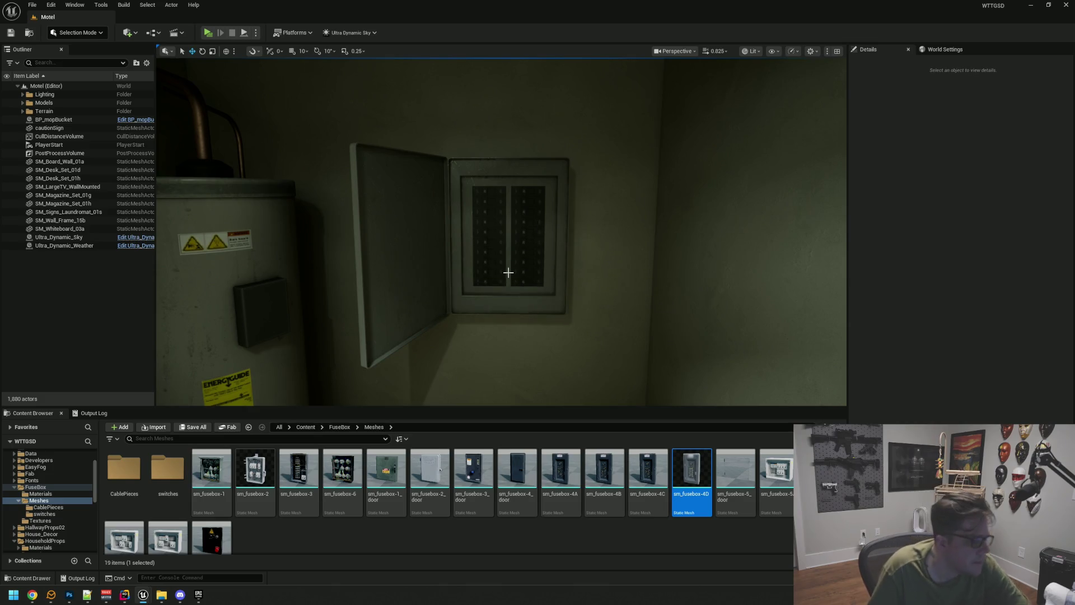
{"action": "left_click", "coordinate": [317, 529]}
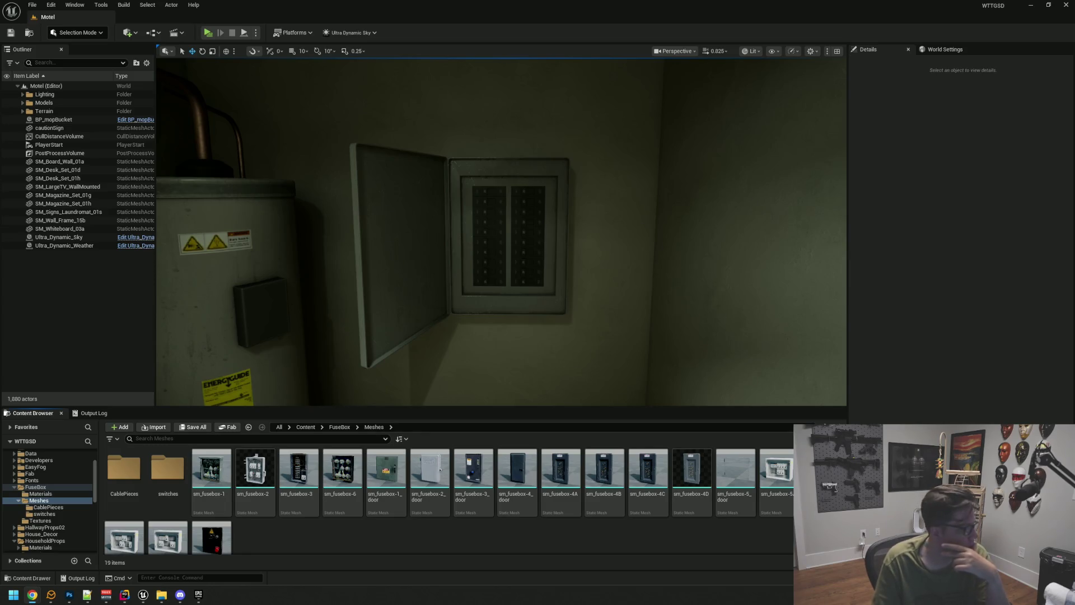
{"action": "mouse_move", "coordinate": [708, 197]}
{"action": "left_mouse_down"}
{"action": "mouse_move", "coordinate": [708, 179]}
{"action": "mouse_move", "coordinate": [726, 168]}
{"action": "left_mouse_up"}
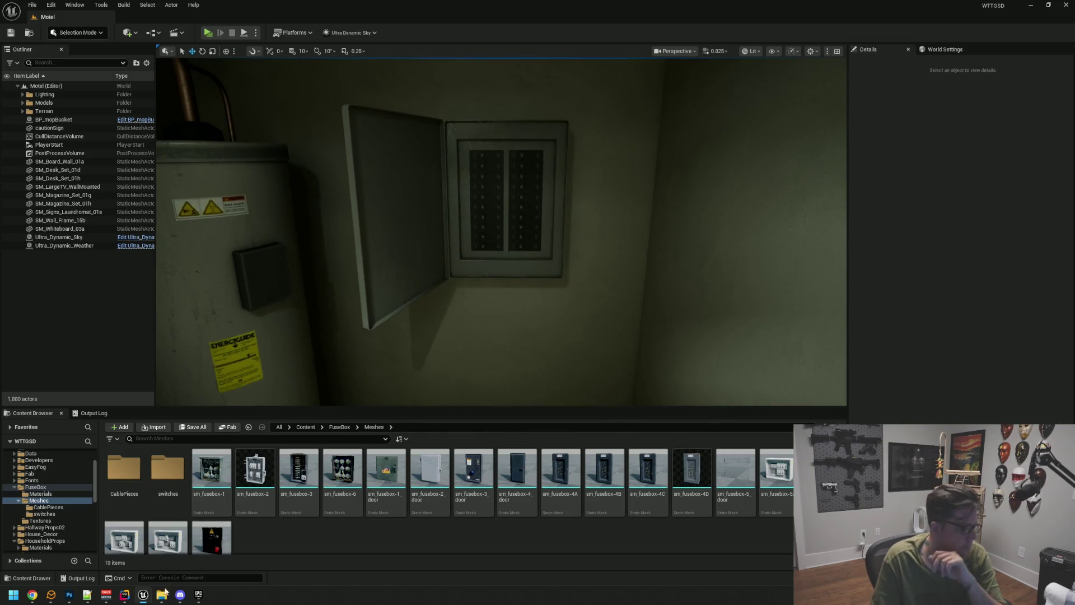
{"action": "left_click", "coordinate": [130, 594]}
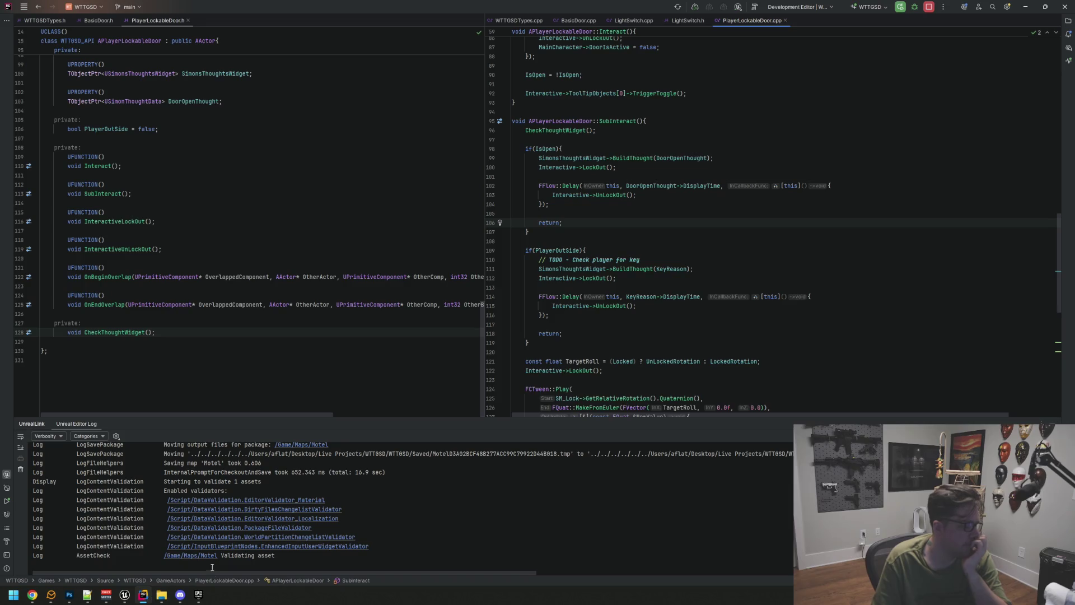
Step: Bring up Rider, hide the UnrealLink panel and locate the GameActors source folder
{"action": "left_click", "coordinate": [199, 595]}
{"action": "left_click", "coordinate": [201, 597]}
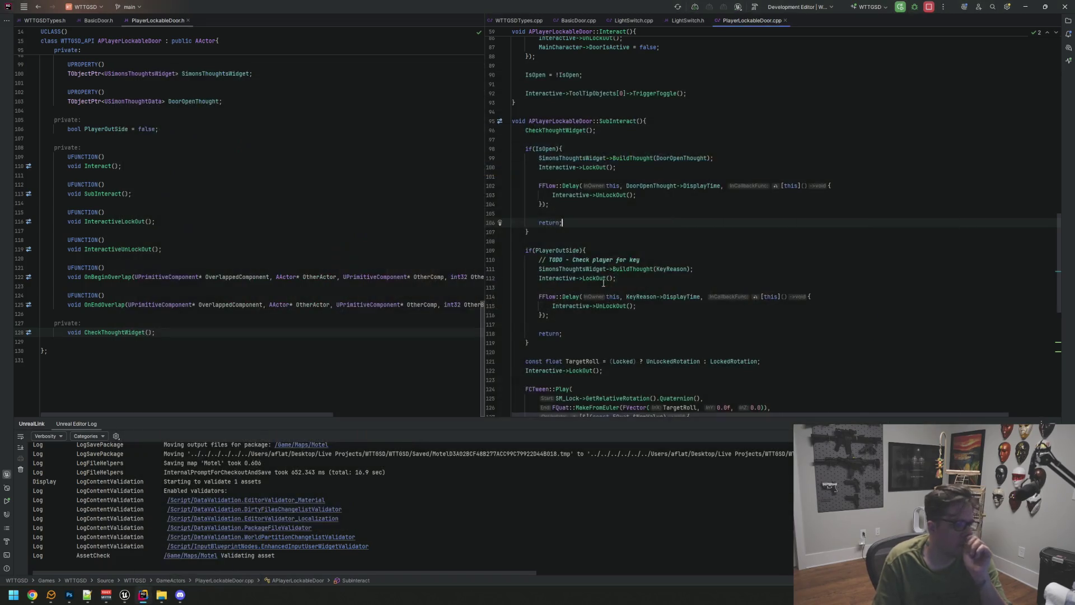
{"action": "left_click", "coordinate": [1052, 421]}
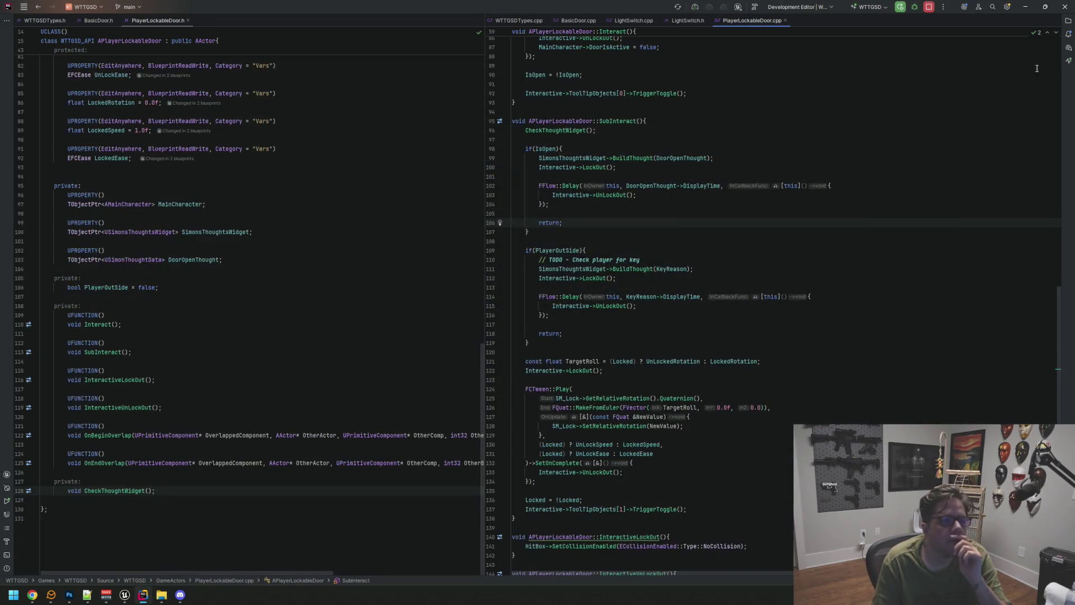
{"action": "left_click", "coordinate": [1068, 20]}
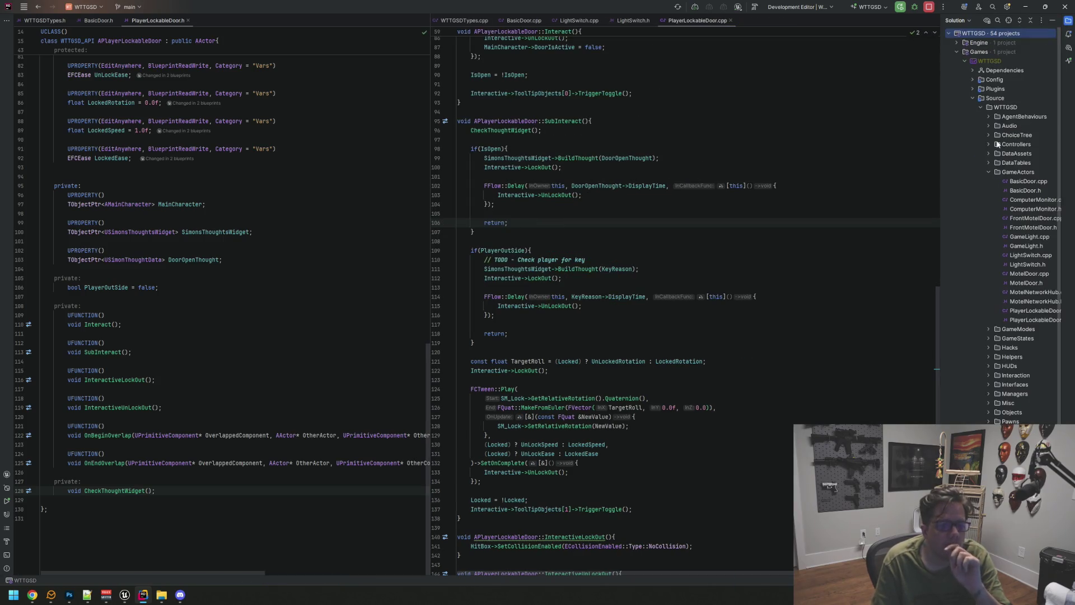
{"action": "left_click", "coordinate": [1014, 173]}
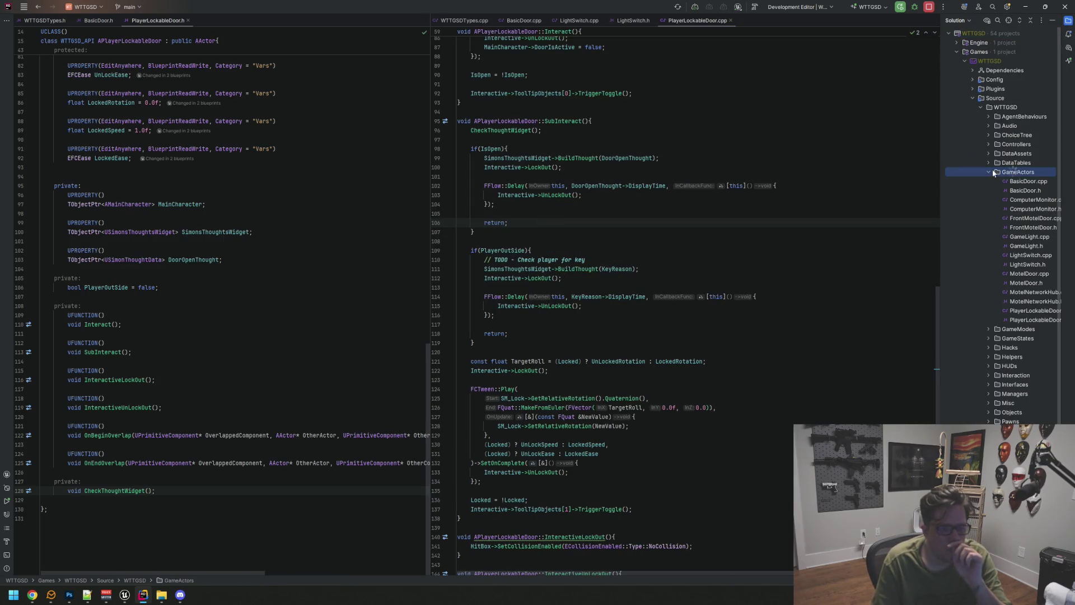
{"action": "left_click", "coordinate": [662, 112]}
{"action": "scroll", "coordinate": [662, 121], "scroll_direction": "up", "scroll_amount": 10}
{"action": "scroll", "coordinate": [386, 137], "scroll_direction": "up", "scroll_amount": 15}
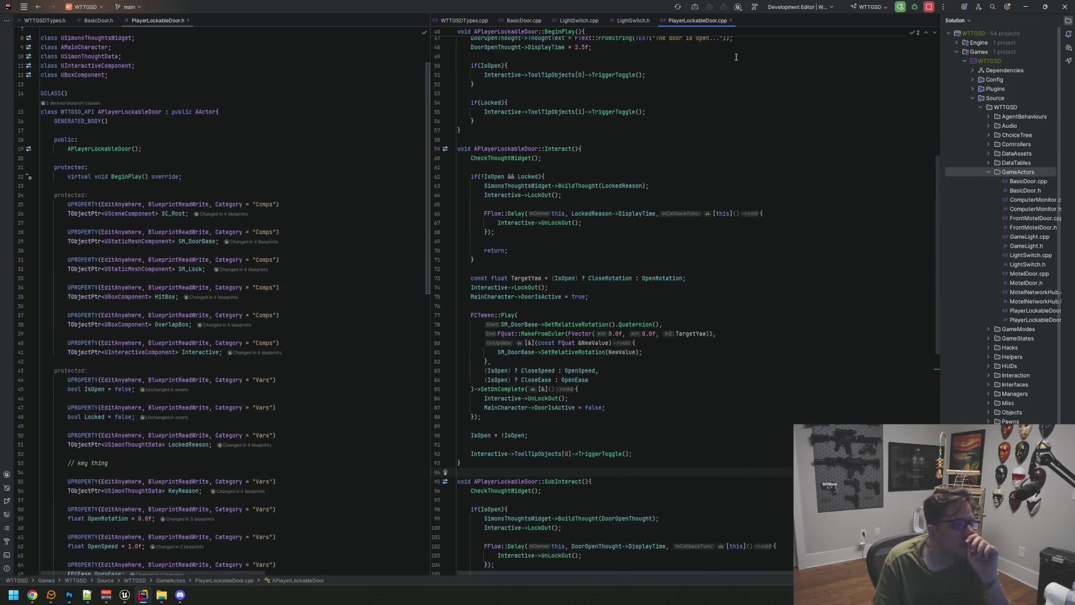
Step: Close the PlayerLockableDoor, LightSwitch and BasicDoor.cpp tabs, splitting BasicDoor.h below WTTGSDTypes.h
{"action": "left_click", "coordinate": [731, 20]}
{"action": "left_click", "coordinate": [653, 21]}
{"action": "left_click", "coordinate": [602, 20]}
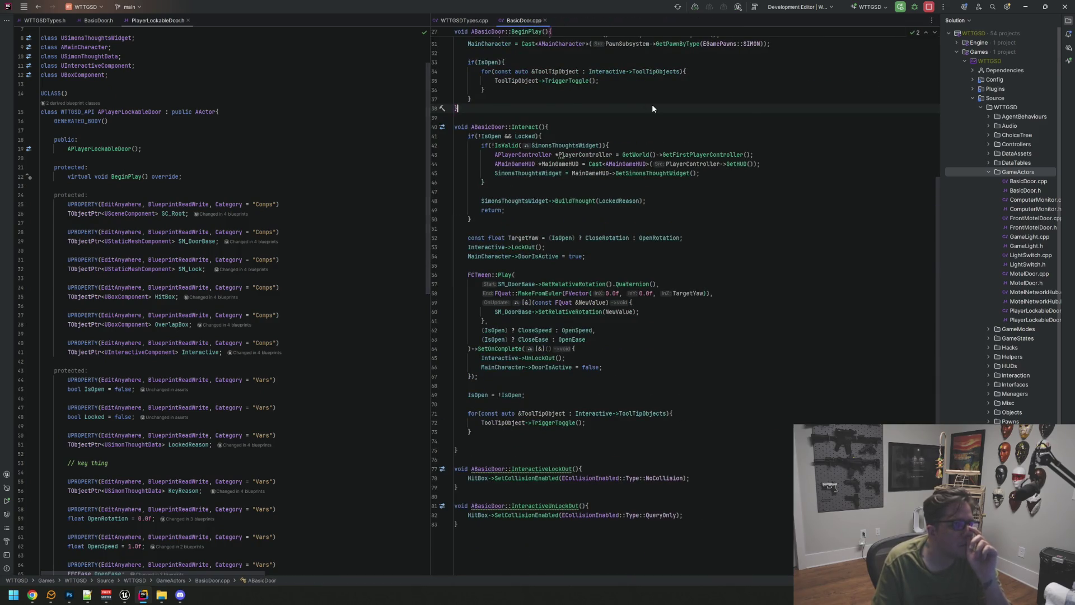
{"action": "left_click", "coordinate": [545, 20]}
{"action": "left_click", "coordinate": [189, 20]}
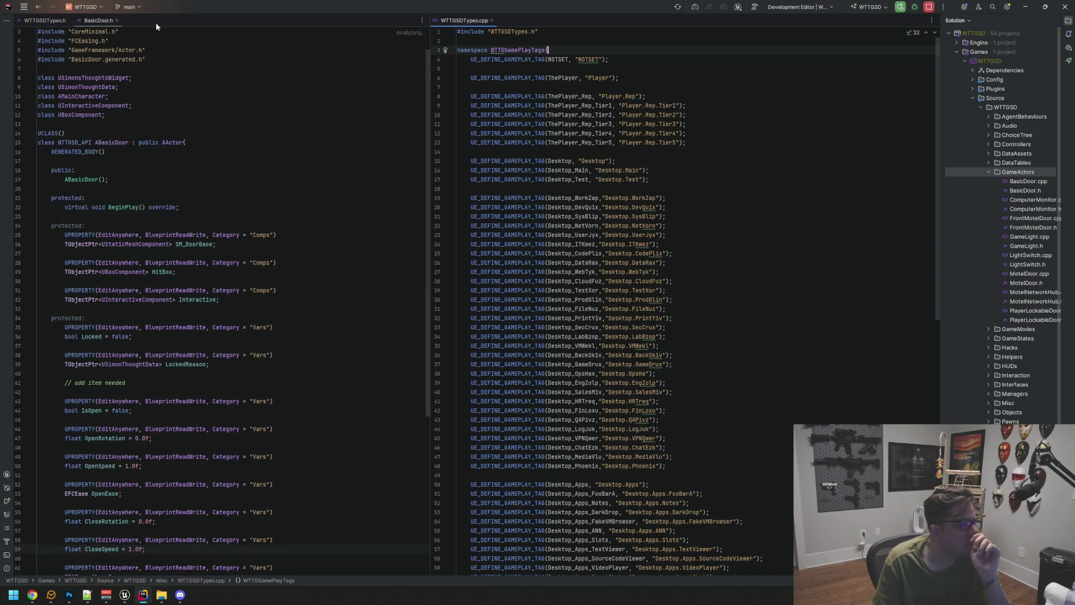
{"action": "mouse_move", "coordinate": [98, 20]}
{"action": "left_mouse_down"}
{"action": "mouse_move", "coordinate": [257, 325]}
{"action": "mouse_move", "coordinate": [245, 363]}
{"action": "left_mouse_up"}
{"action": "scroll", "coordinate": [163, 401], "scroll_direction": "up", "scroll_amount": 10}
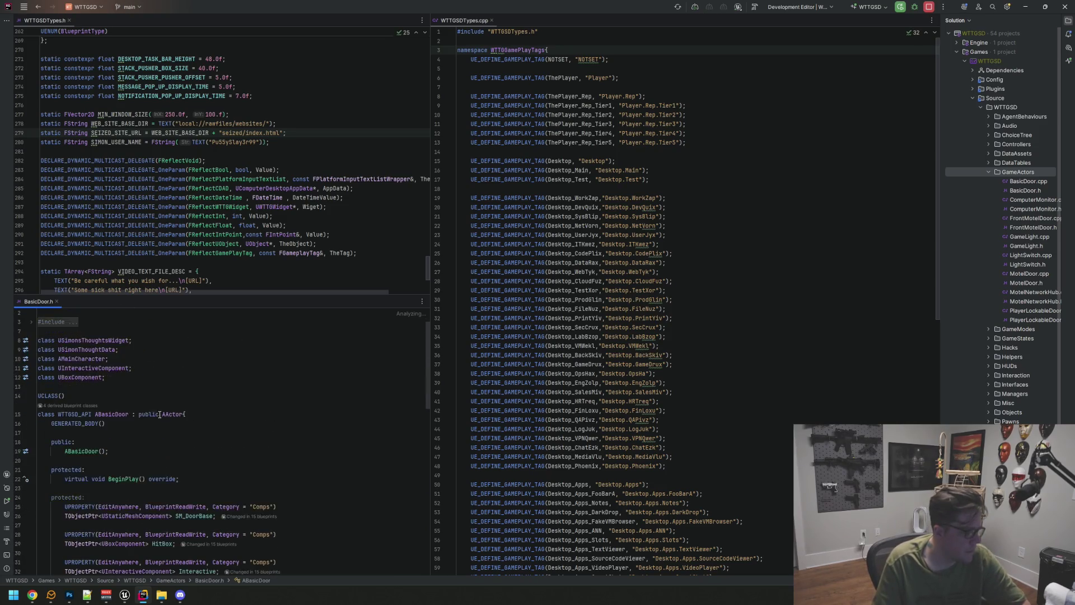
{"action": "scroll", "coordinate": [134, 442], "scroll_direction": "down", "scroll_amount": 2}
{"action": "left_click", "coordinate": [119, 458]}
Step: Select the BeginPlay declaration in the BasicDoor.h header
{"action": "key", "text": "XF86AudioRaiseVolume"}
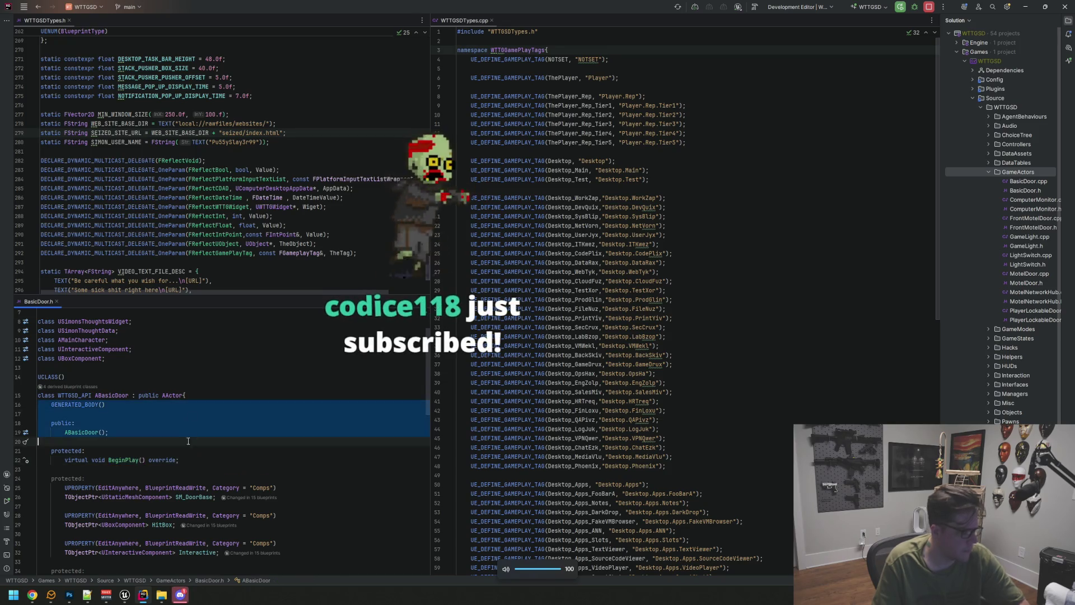
{"action": "left_click", "coordinate": [233, 459]}
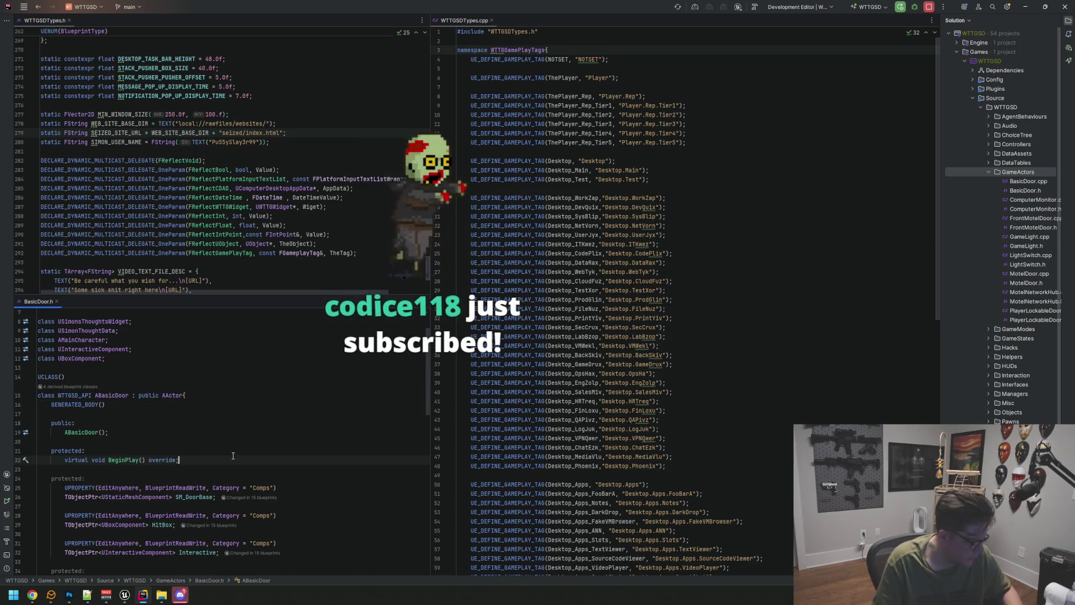
{"action": "left_click", "coordinate": [133, 460]}
{"action": "double_click", "coordinate": [132, 460]}
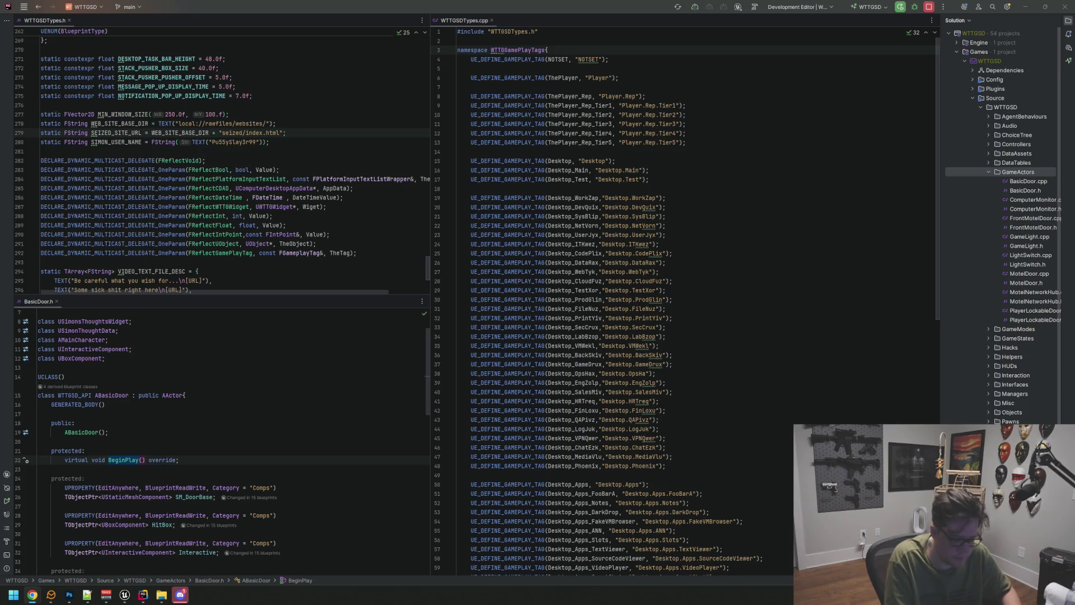
{"action": "key", "text": "XF86AudioRaiseVolume"}
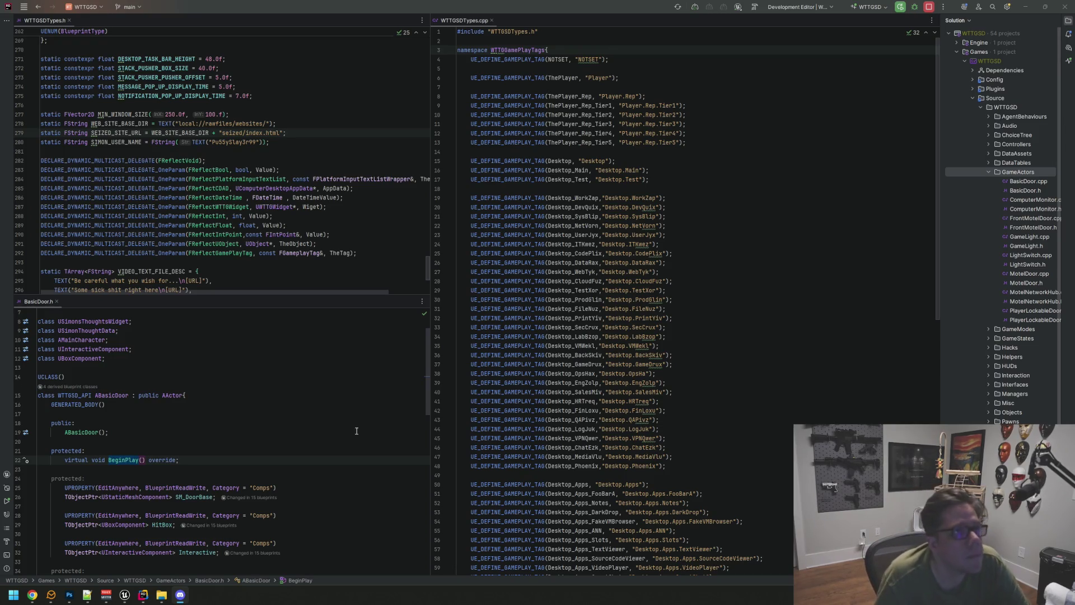
Step: Jump to BeginPlay's implementation with Ctrl+B and dock BasicDoor.cpp in the lower-right pane
{"action": "left_click", "coordinate": [756, 290]}
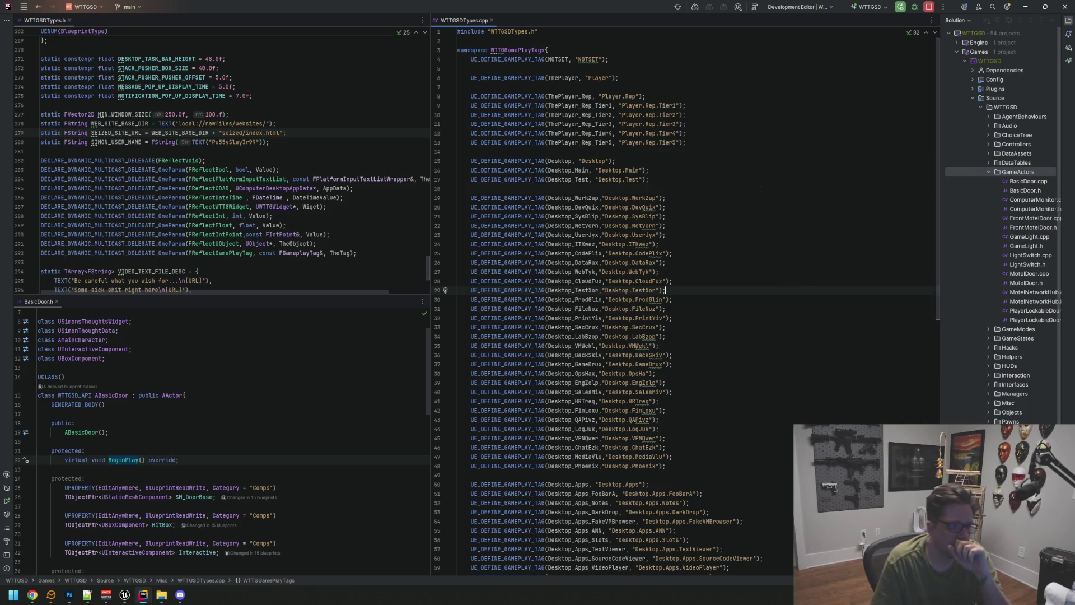
{"action": "double_click", "coordinate": [120, 460]}
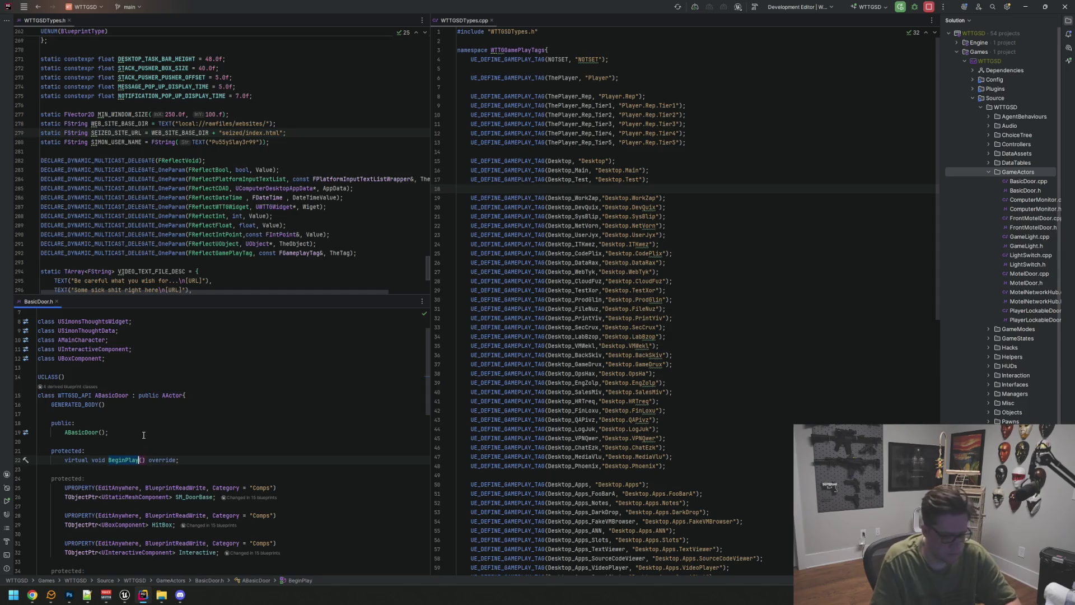
{"action": "key", "text": "ctrl+b"}
{"action": "left_click_drag", "start_coordinate": [92, 298], "coordinate": [674, 498]}
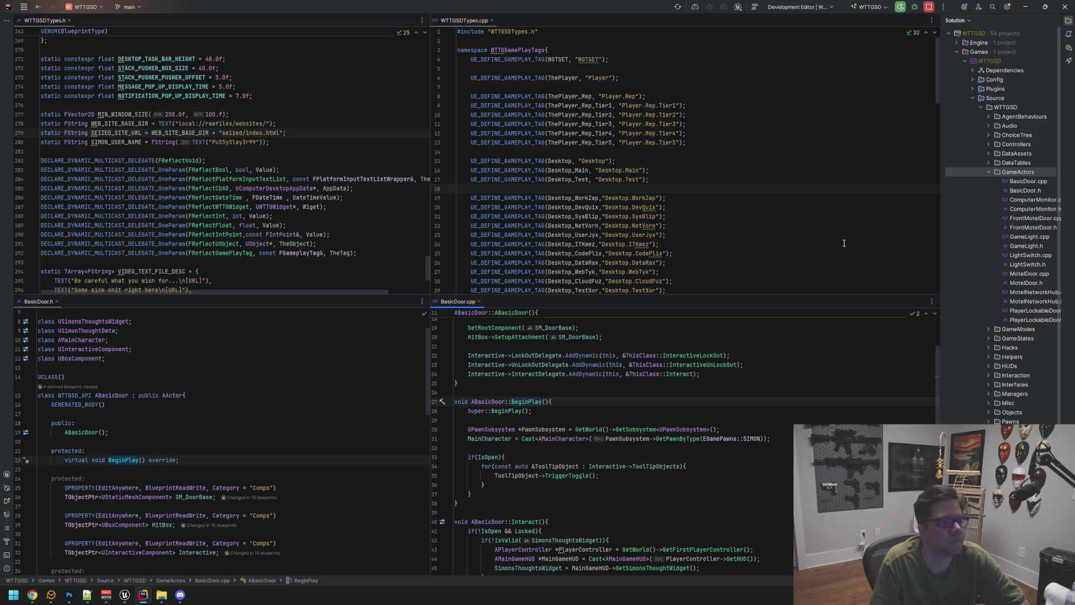
Step: Add a new Actor-based Unreal class named BreakerBox in the GameActors folder
{"action": "left_click", "coordinate": [644, 364]}
{"action": "left_click", "coordinate": [380, 396]}
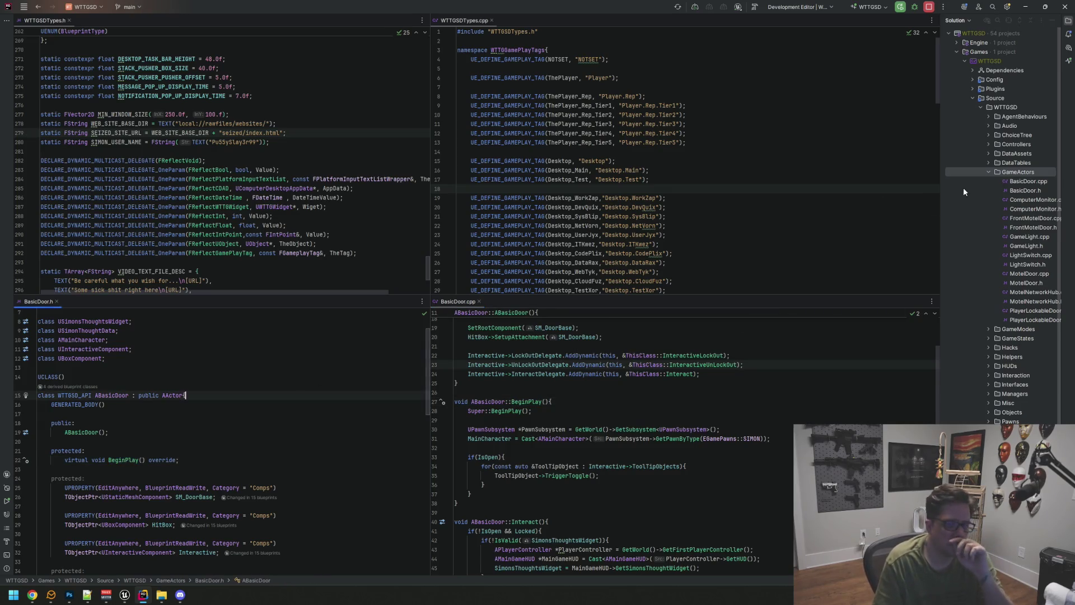
{"action": "right_click", "coordinate": [1017, 171]}
{"action": "mouse_move", "coordinate": [1002, 171]}
{"action": "left_click", "coordinate": [895, 239]}
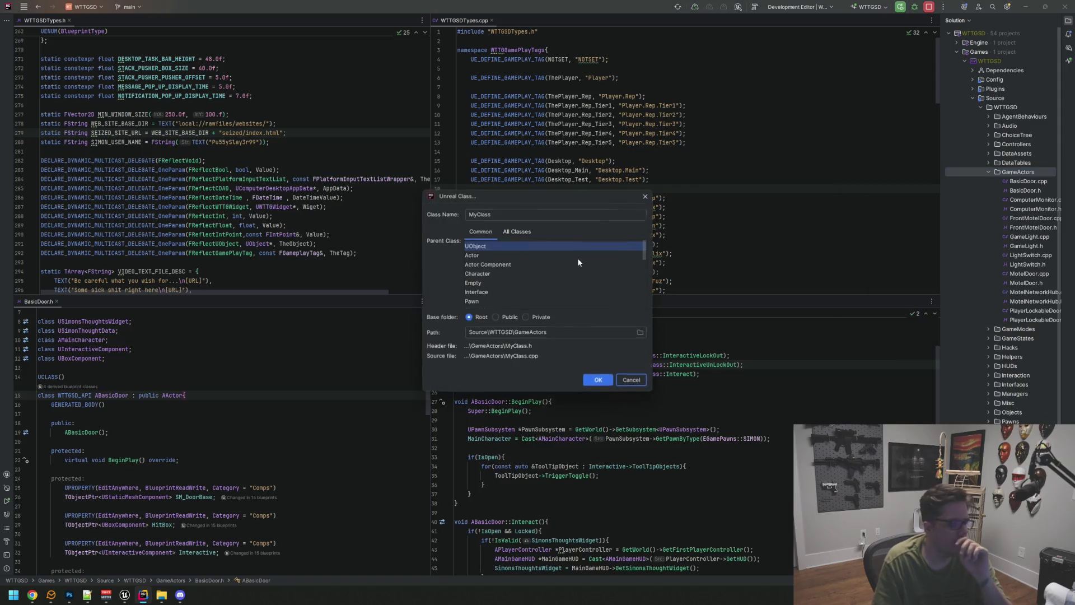
{"action": "left_click", "coordinate": [470, 257]}
{"action": "double_click", "coordinate": [476, 214]}
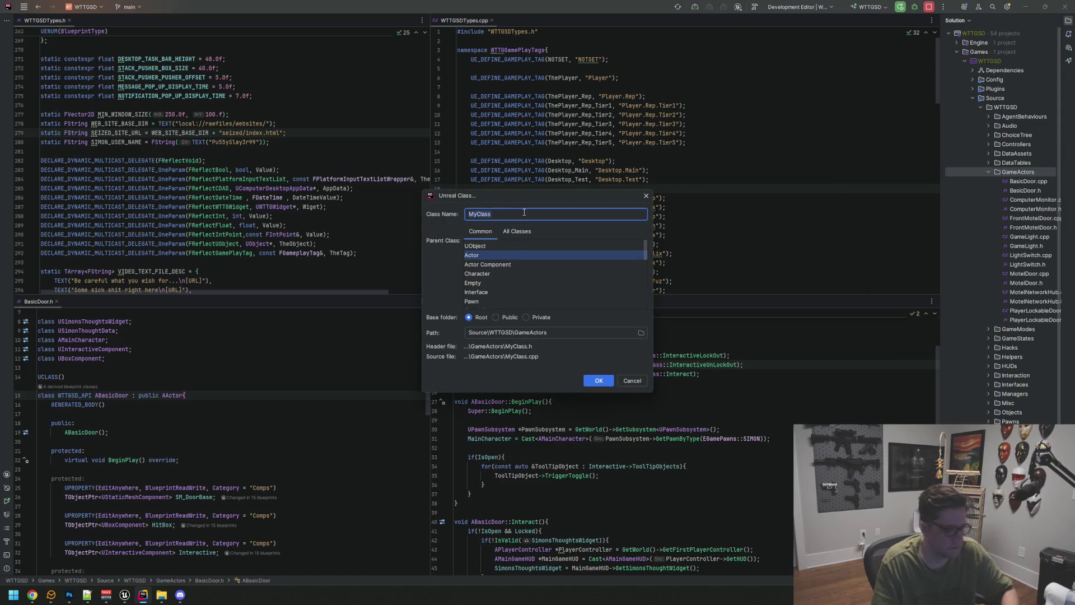
{"action": "type", "text": "Breaked"}
{"action": "key", "text": "BackSpace"}
{"action": "key", "text": "BackSpace"}
{"action": "key", "text": "BackSpace"}
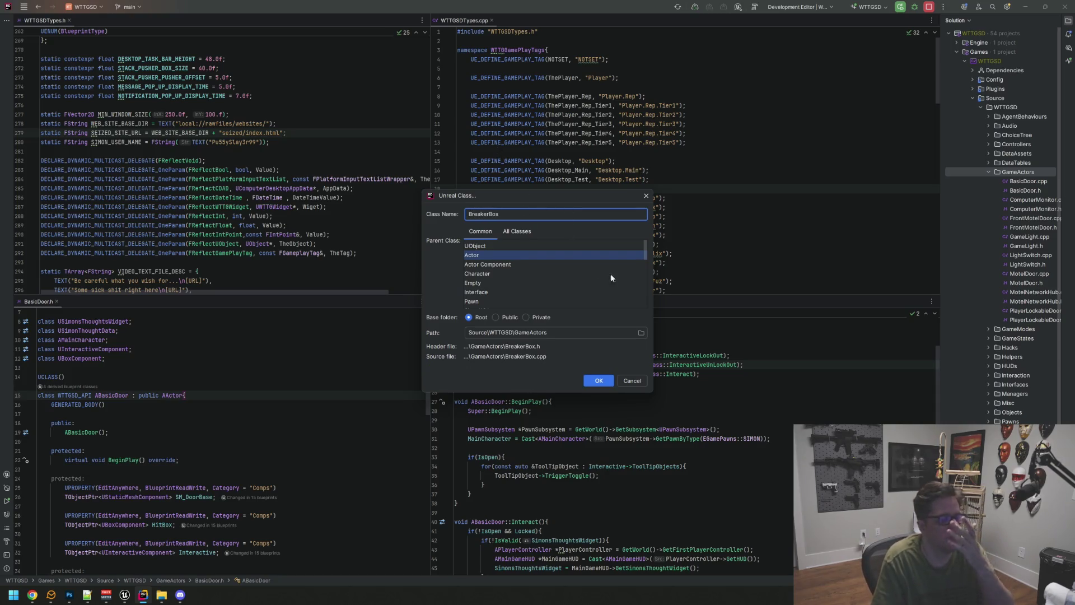
{"action": "left_click", "coordinate": [599, 380]}
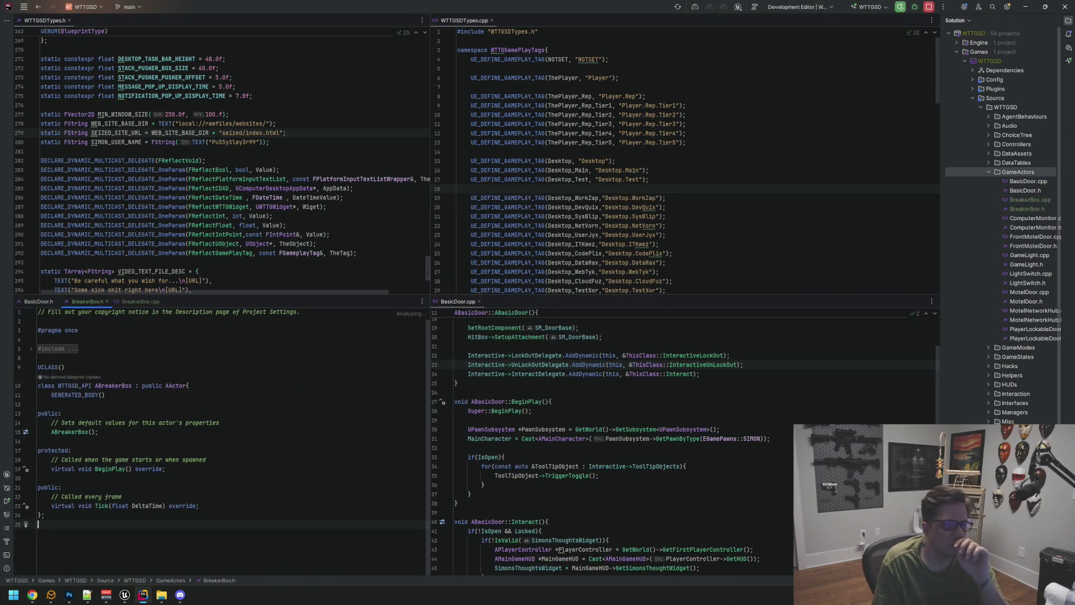
{"action": "left_click", "coordinate": [1051, 20]}
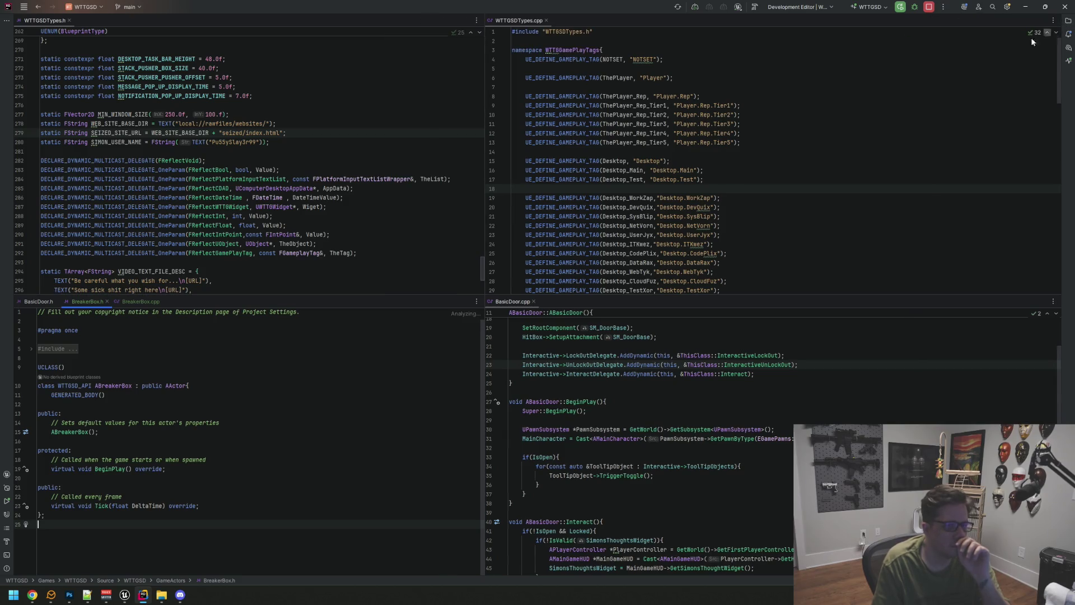
Step: Place BreakerBox.h upper-left and BreakerBox.cpp upper-right, above the BasicDoor panes
{"action": "left_click", "coordinate": [141, 303]}
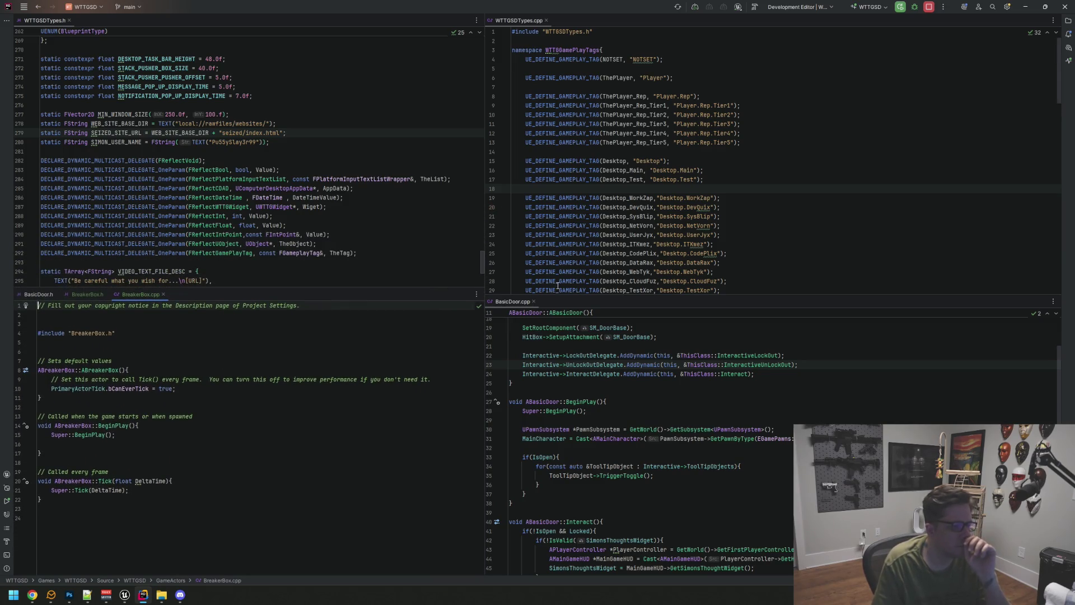
{"action": "left_click_drag", "start_coordinate": [555, 296], "coordinate": [540, 294]}
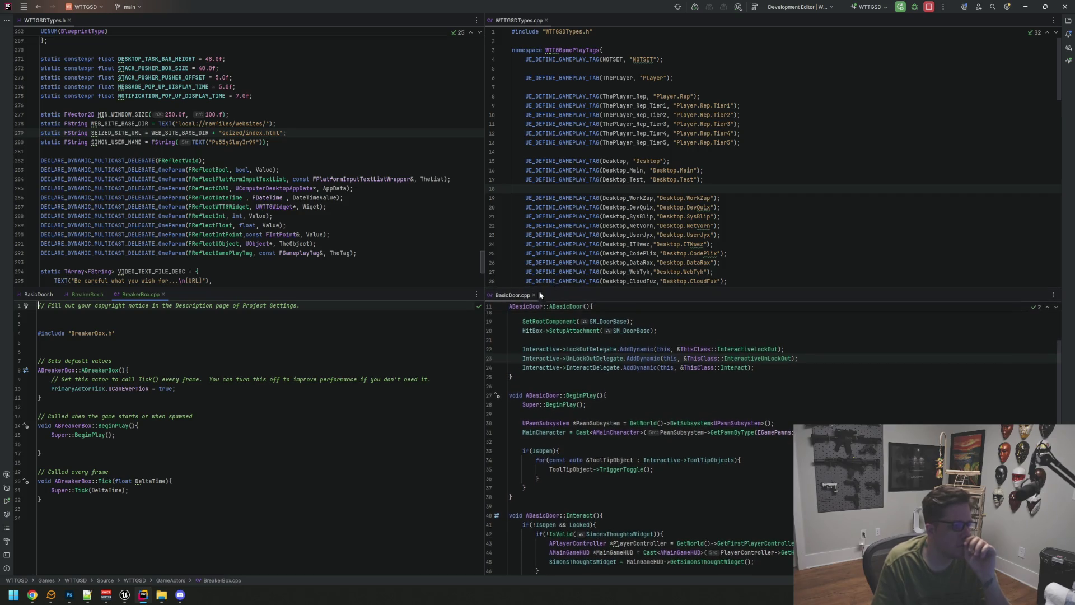
{"action": "left_click_drag", "start_coordinate": [132, 295], "coordinate": [585, 69]}
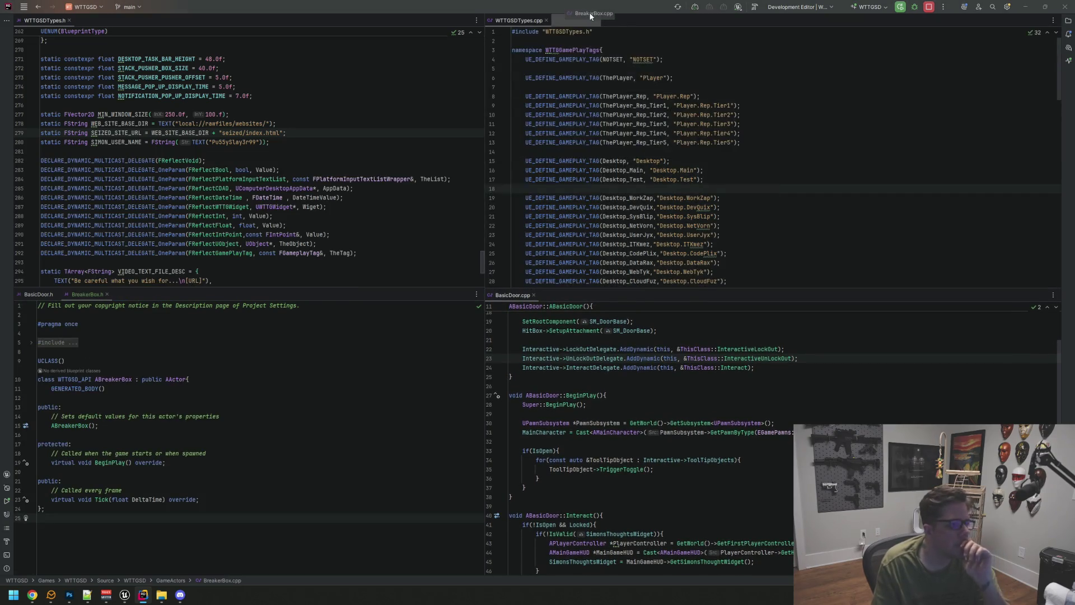
{"action": "mouse_move", "coordinate": [71, 293]}
{"action": "left_mouse_down"}
{"action": "mouse_move", "coordinate": [163, 57]}
{"action": "mouse_move", "coordinate": [107, 20]}
{"action": "left_mouse_up"}
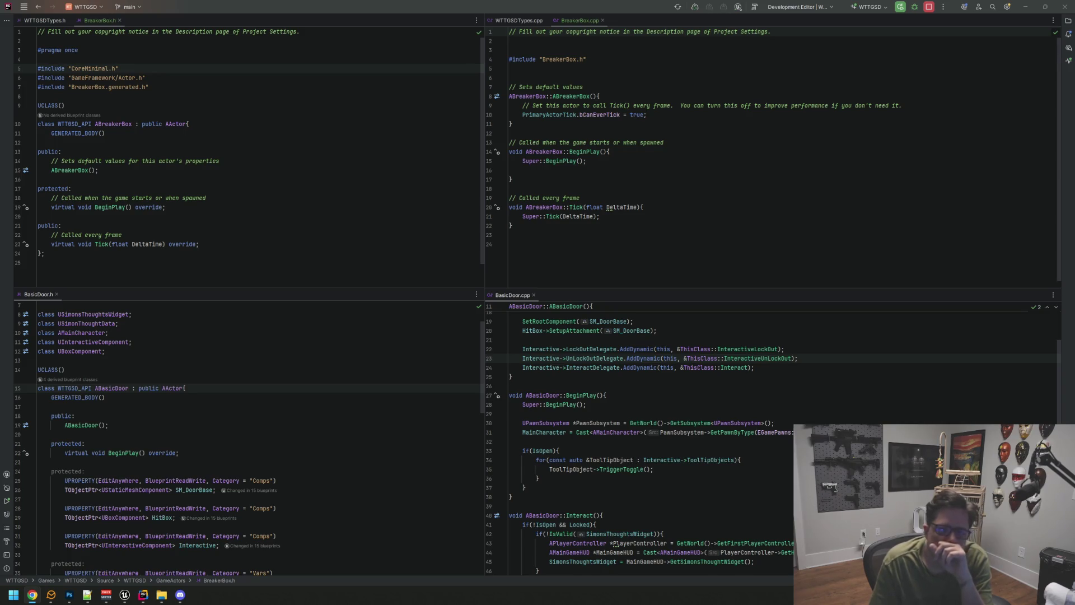
{"action": "left_click", "coordinate": [392, 170]}
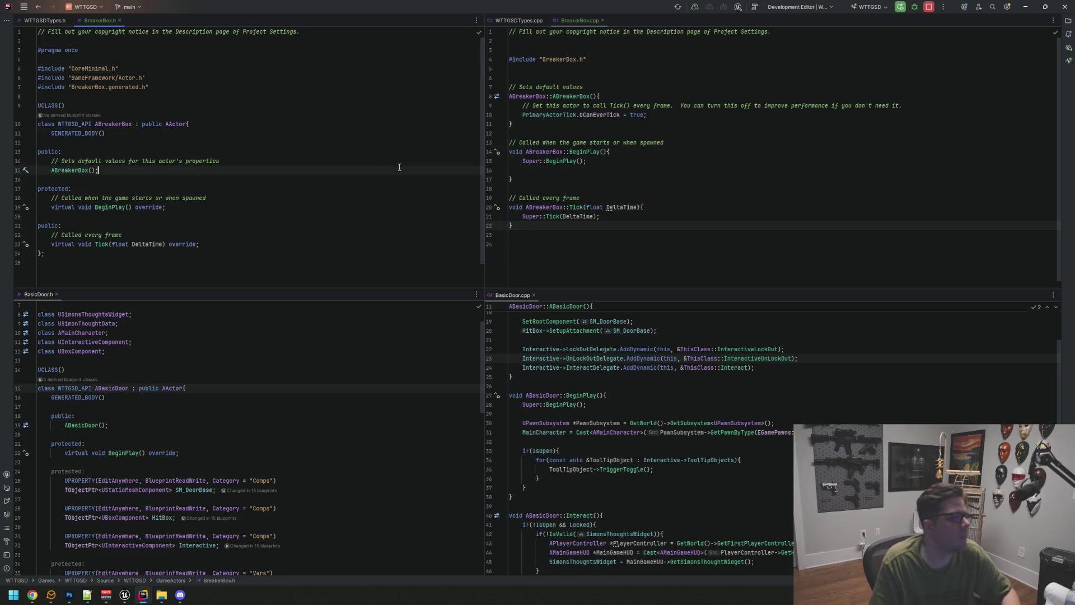
Step: Remove the copyright comment and blank lines atop BreakerBox.h and indent the public: label
{"action": "left_click", "coordinate": [200, 78]}
{"action": "key", "text": "Up"}
{"action": "key", "text": "Up"}
{"action": "key", "text": "Up"}
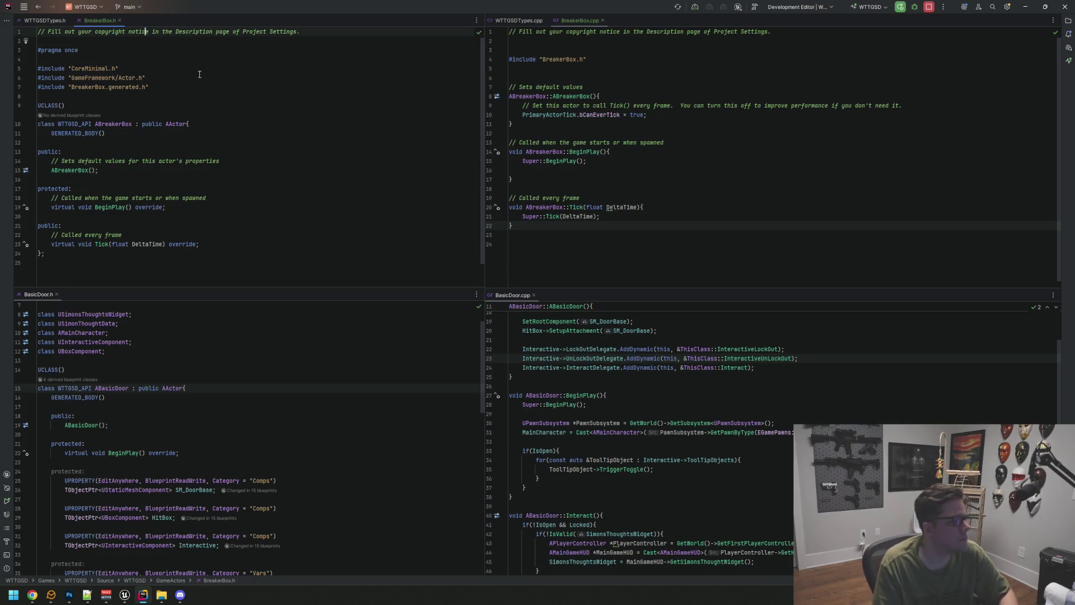
{"action": "key", "text": "Home"}
{"action": "key", "text": "shift+End"}
{"action": "key", "text": "Delete"}
{"action": "key", "text": "Down"}
{"action": "key", "text": "BackSpace"}
{"action": "key", "text": "Delete"}
{"action": "key", "text": "Down"}
{"action": "key", "text": "Down"}
{"action": "key", "text": "Down"}
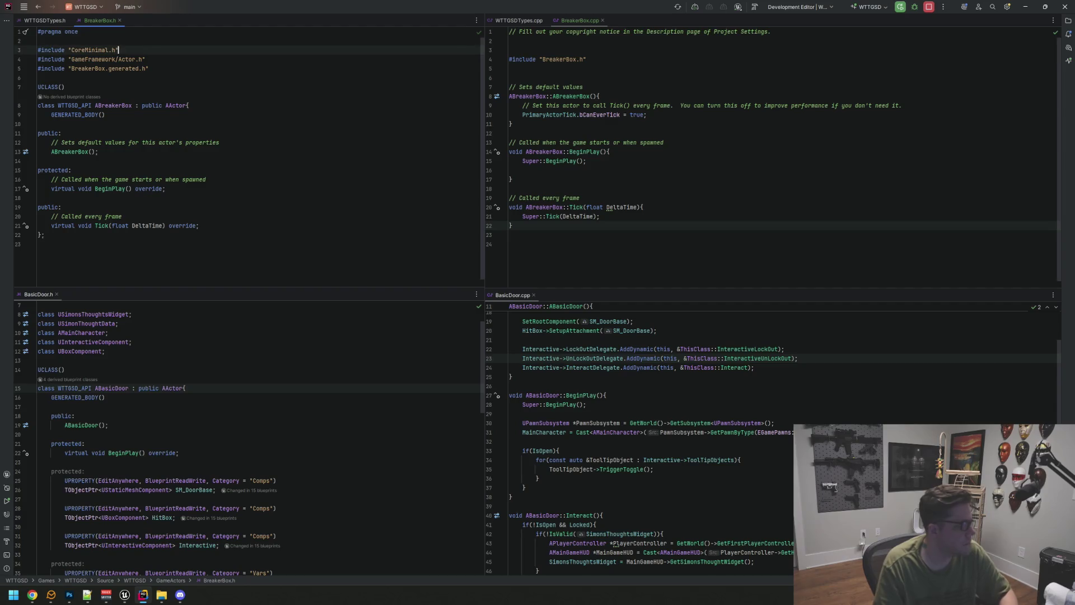
{"action": "key", "text": "End"}
{"action": "key", "text": "Down"}
{"action": "key", "text": "Down"}
{"action": "key", "text": "Down"}
{"action": "key", "text": "Home"}
{"action": "key", "text": "Tab"}
Step: Delete the constructor, BeginPlay and Tick template comments in BreakerBox.h and re-indent their declarations
{"action": "key", "text": "Down"}
{"action": "key", "text": "Down"}
{"action": "key", "text": "Up"}
{"action": "key", "text": "End"}
{"action": "key", "text": "shift+Home"}
{"action": "key", "text": "shift+Home"}
{"action": "key", "text": "BackSpace"}
{"action": "key", "text": "BackSpace"}
{"action": "key", "text": "Home"}
{"action": "key", "text": "Tab"}
{"action": "key", "text": "Down"}
{"action": "key", "text": "Down"}
{"action": "key", "text": "Tab"}
{"action": "key", "text": "End"}
{"action": "key", "text": "Down"}
{"action": "key", "text": "End"}
{"action": "key", "text": "shift+Home"}
{"action": "key", "text": "shift+Home"}
{"action": "key", "text": "BackSpace"}
{"action": "key", "text": "BackSpace"}
{"action": "key", "text": "Tab"}
{"action": "key", "text": "Down"}
{"action": "key", "text": "Down"}
{"action": "key", "text": "Tab"}
{"action": "key", "text": "Down"}
{"action": "key", "text": "End"}
{"action": "key", "text": "shift+Home"}
{"action": "key", "text": "shift+Home"}
{"action": "key", "text": "BackSpace"}
{"action": "key", "text": "BackSpace"}
{"action": "key", "text": "Down"}
{"action": "key", "text": "Tab"}
{"action": "key", "text": "Up"}
{"action": "key", "text": "Up"}
{"action": "key", "text": "Up"}
{"action": "key", "text": "Up"}
{"action": "key", "text": "Up"}
Step: Strip the copyright and template comments from BreakerBox.cpp and tidy the blank lines
{"action": "left_click", "coordinate": [593, 116]}
{"action": "key", "text": "ctrl+a"}
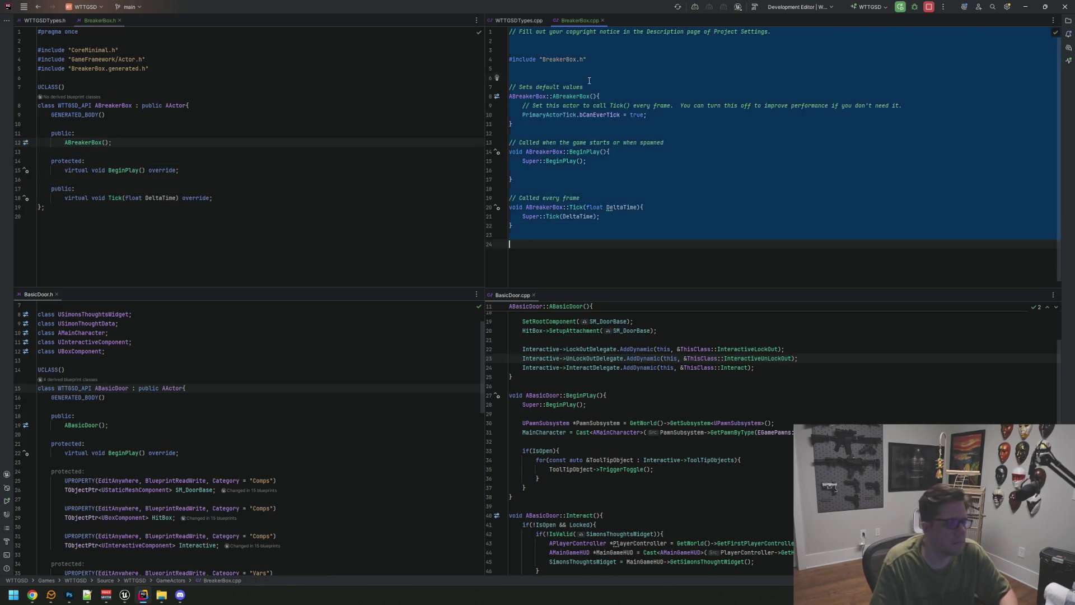
{"action": "key", "text": "ctrl+Home"}
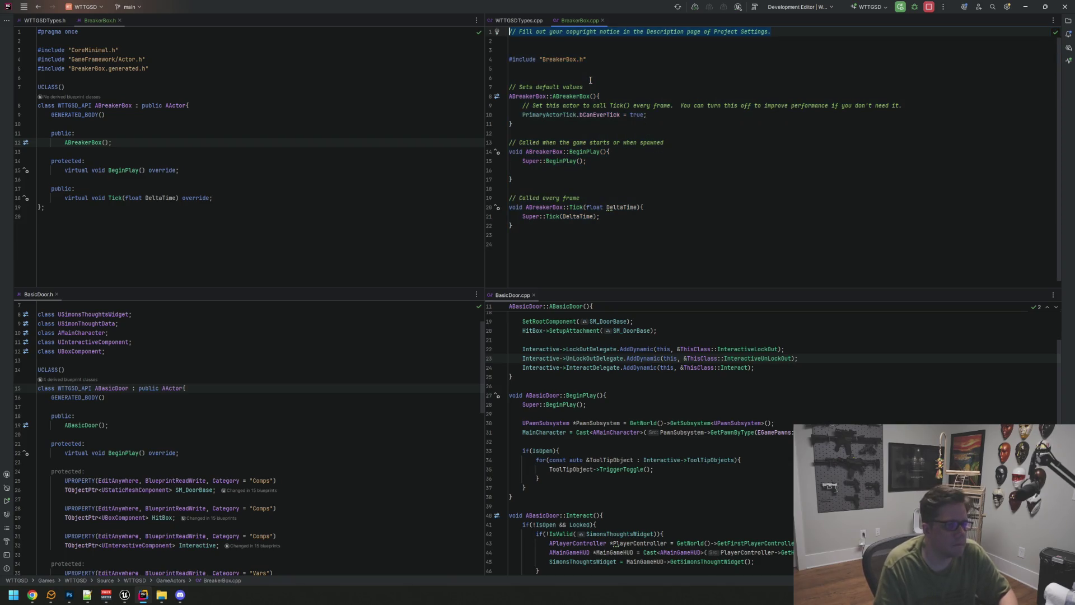
{"action": "key", "text": "ctrl+y"}
{"action": "key", "text": "ctrl+y"}
{"action": "key", "text": "ctrl+y"}
{"action": "key", "text": "Down"}
{"action": "key", "text": "Down"}
{"action": "key", "text": "Down"}
{"action": "key", "text": "ctrl+y"}
{"action": "key", "text": "ctrl+w"}
{"action": "key", "text": "Delete"}
{"action": "key", "text": "Down"}
{"action": "key", "text": "Down"}
{"action": "key", "text": "Down"}
{"action": "key", "text": "ctrl+w"}
{"action": "key", "text": "Delete"}
{"action": "key", "text": "Up"}
{"action": "key", "text": "Up"}
{"action": "key", "text": "Up"}
{"action": "key", "text": "ctrl+y"}
{"action": "key", "text": "Down"}
Step: Set PrimaryActorTick.bCanEverTick to false and delete the Tick function implementation
{"action": "key", "text": "Up"}
{"action": "type", "text": "lse;"}
{"action": "key", "text": "Down"}
{"action": "key", "text": "Down"}
{"action": "key", "text": "Down"}
{"action": "key", "text": "Down"}
{"action": "key", "text": "Down"}
{"action": "key", "text": "Down"}
{"action": "key", "text": "shift+Up"}
{"action": "key", "text": "shift+Up"}
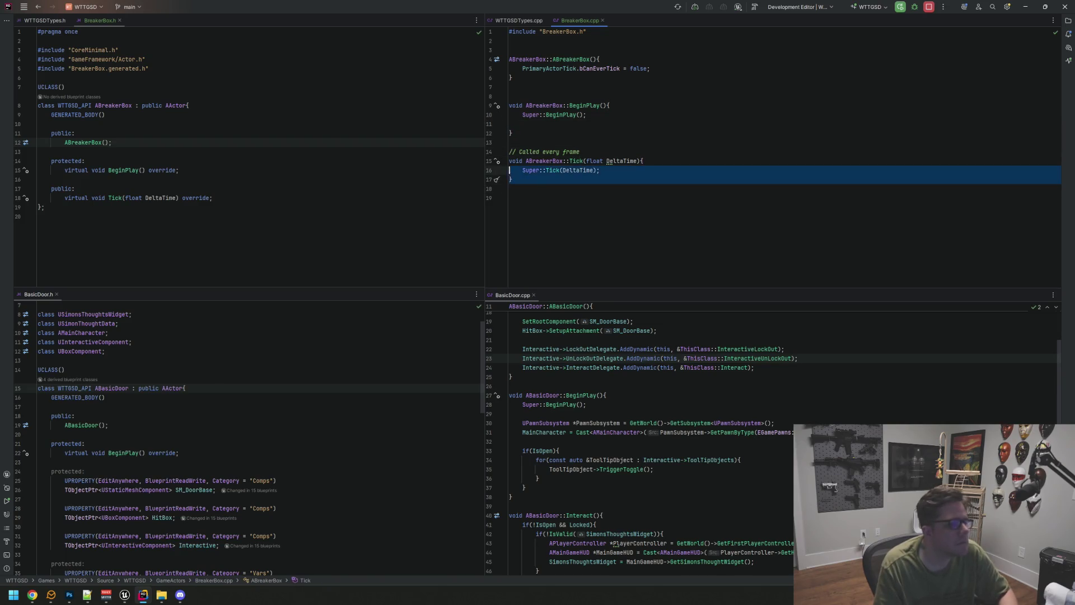
{"action": "key", "text": "shift+Up"}
{"action": "key", "text": "shift+Up"}
{"action": "key", "text": "shift+Up"}
{"action": "key", "text": "BackSpace"}
Step: Delete the public Tick override declaration from BreakerBox.h and fix the spacing around BeginPlay
{"action": "left_click", "coordinate": [314, 196]}
{"action": "key", "text": "shift+Up"}
{"action": "key", "text": "shift+Up"}
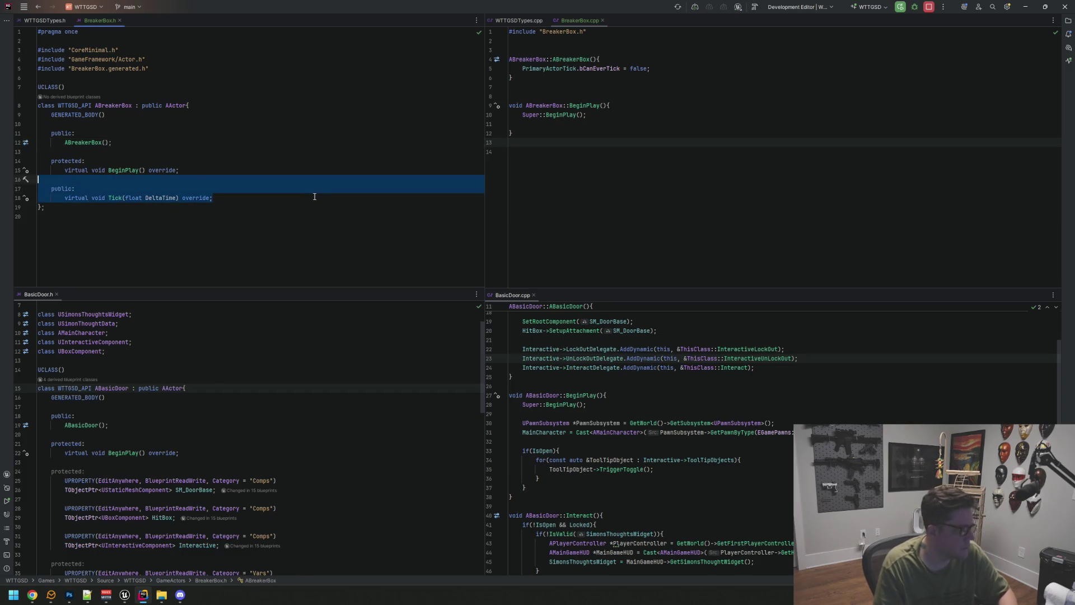
{"action": "key", "text": "BackSpace"}
{"action": "key", "text": "Up"}
{"action": "key", "text": "Return"}
{"action": "key", "text": "ctrl+shift+Up"}
{"action": "key", "text": "Down"}
Step: Add a protected: section declaring UPROPERTY(EditAnywhere, BlueprintReadWrite, Category="Comps") TObjectPtr<UStaticMeshComponent> SM_BreakerBox
{"action": "key", "text": "Return"}
{"action": "type", "text": "pro"}
{"action": "key", "text": "Return"}
{"action": "key", "text": "Return"}
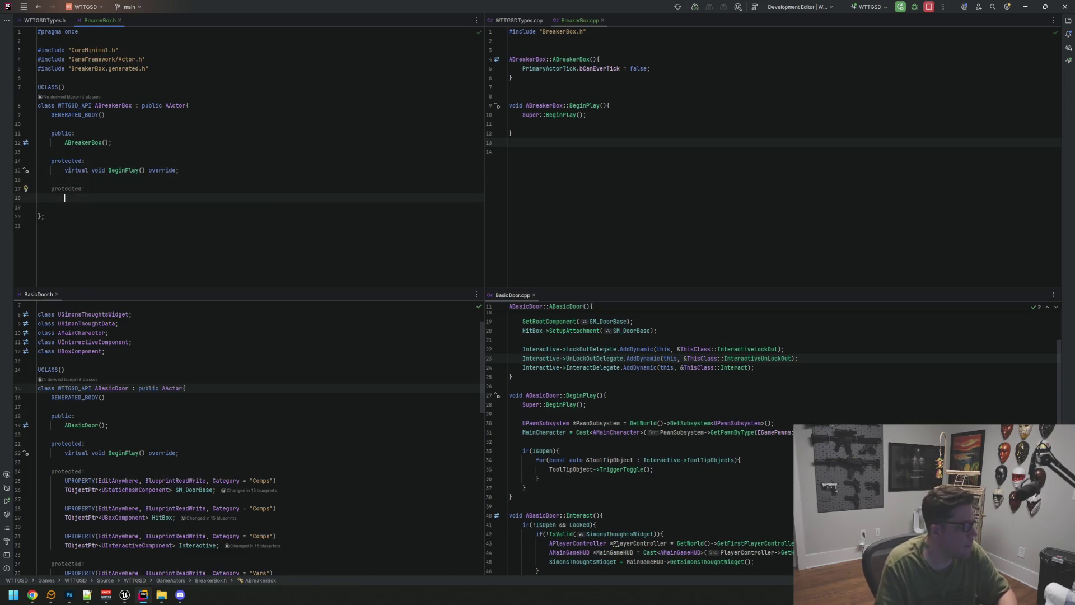
{"action": "type", "text": "PROPERTY(EditAnywhere, B"}
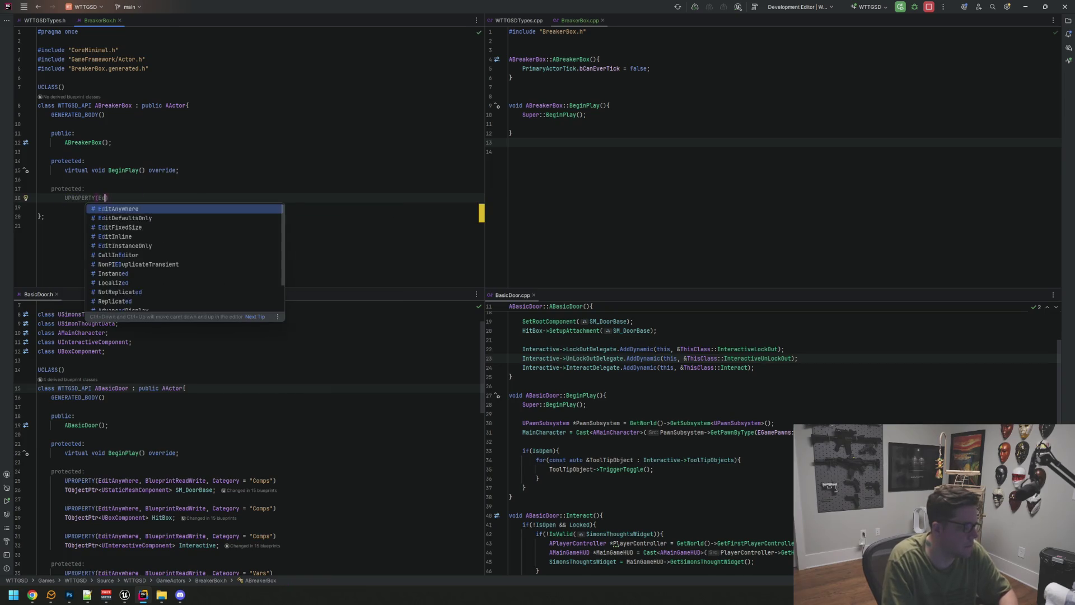
{"action": "type", "text": "lueprintReadW"}
{"action": "key", "text": "Return"}
{"action": "type", "text": ", Ca"}
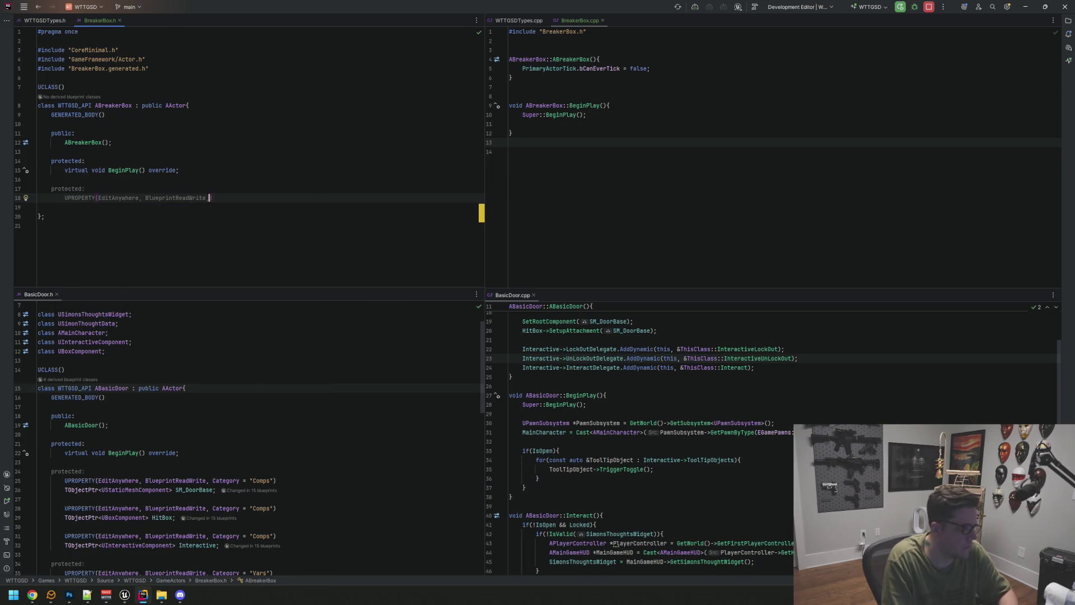
{"action": "type", "text": "t"}
{"action": "key", "text": "Return"}
{"action": "type", "text": "= \"Comps"}
{"action": "key", "text": "End"}
{"action": "key", "text": "Return"}
{"action": "type", "text": "TObjectpt"}
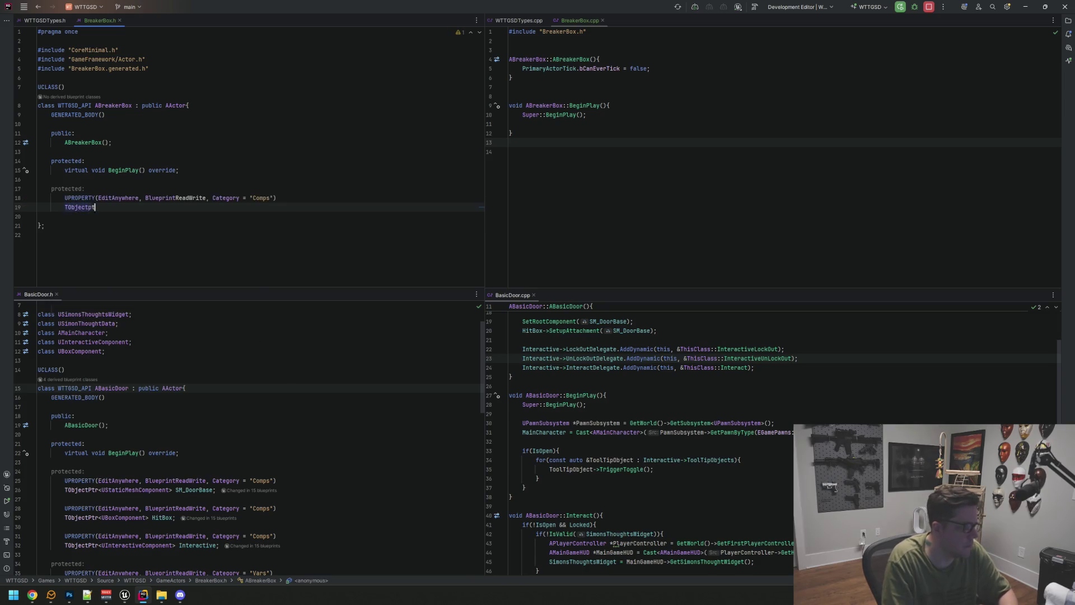
{"action": "type", "text": "UStaticmeshc"}
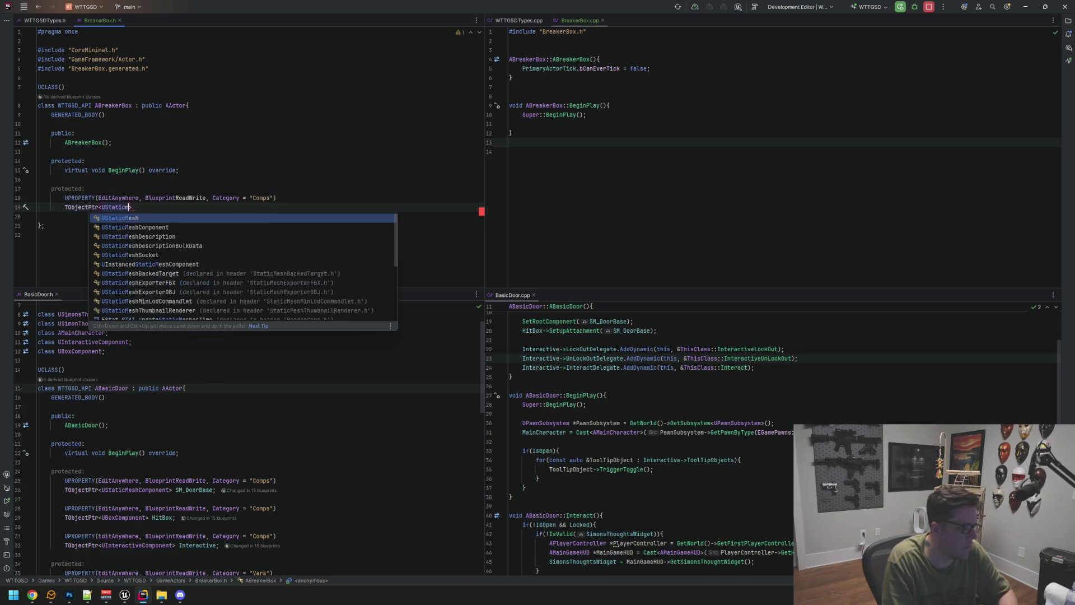
{"action": "key", "text": "Return"}
{"action": "type", "text": "SM_"}
{"action": "key", "text": "ctrl+space"}
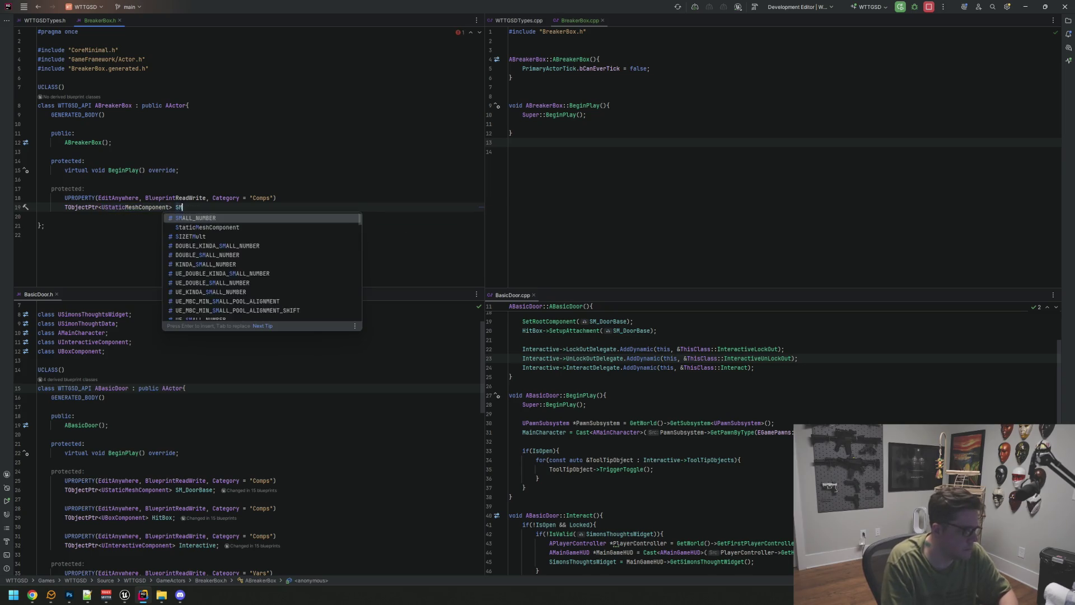
{"action": "type", "text": "BreakerBox"}
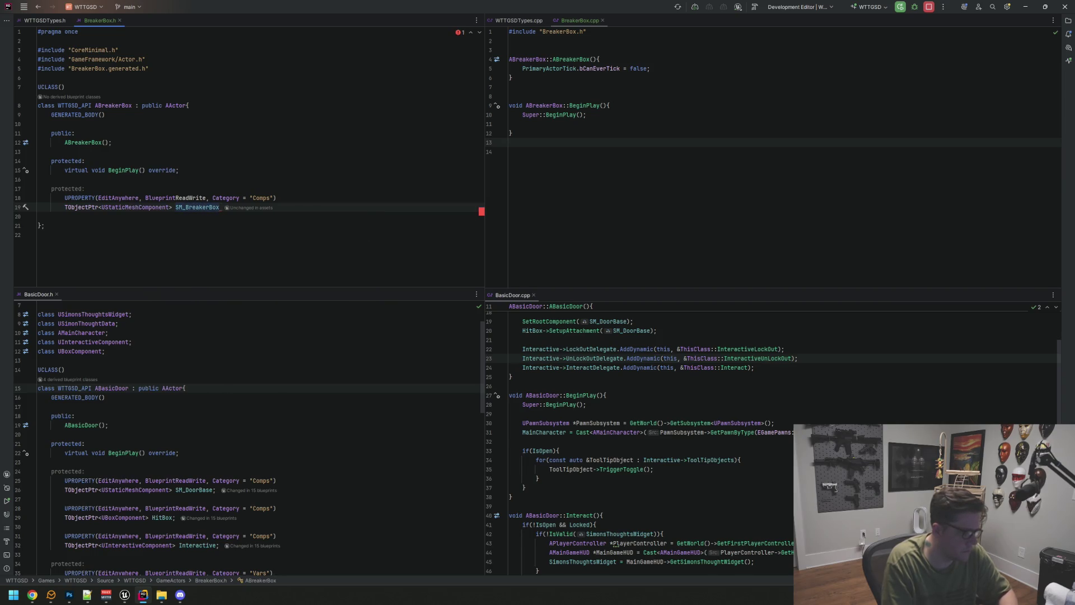
Step: Declare a matching Comps UPROPERTY TObjectPtr<USceneComponent> SC_Root above SM_BreakerBox
{"action": "key", "text": "Up"}
{"action": "key", "text": "Up"}
{"action": "key", "text": "Return"}
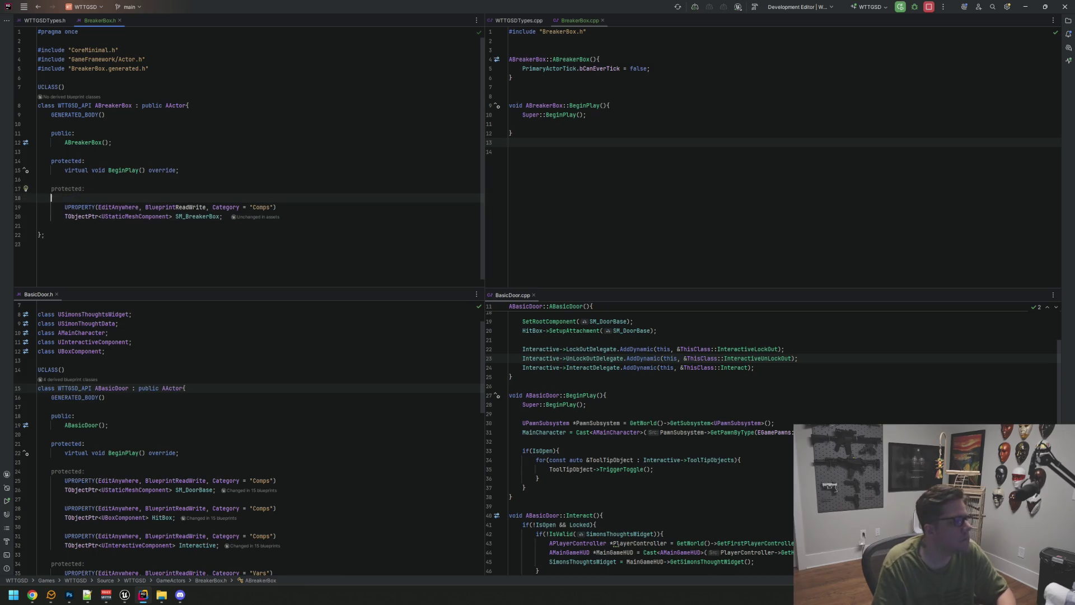
{"action": "key", "text": "Return"}
{"action": "key", "text": "Up"}
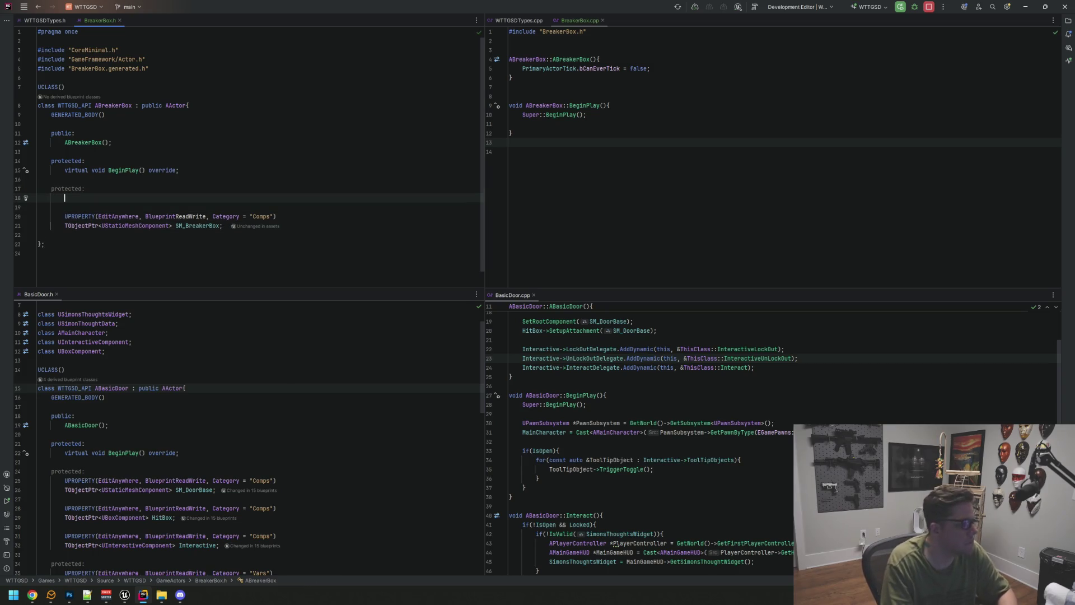
{"action": "type", "text": "U"}
{"action": "key", "text": "Return"}
{"action": "type", "text": "UPROPERTY(E"}
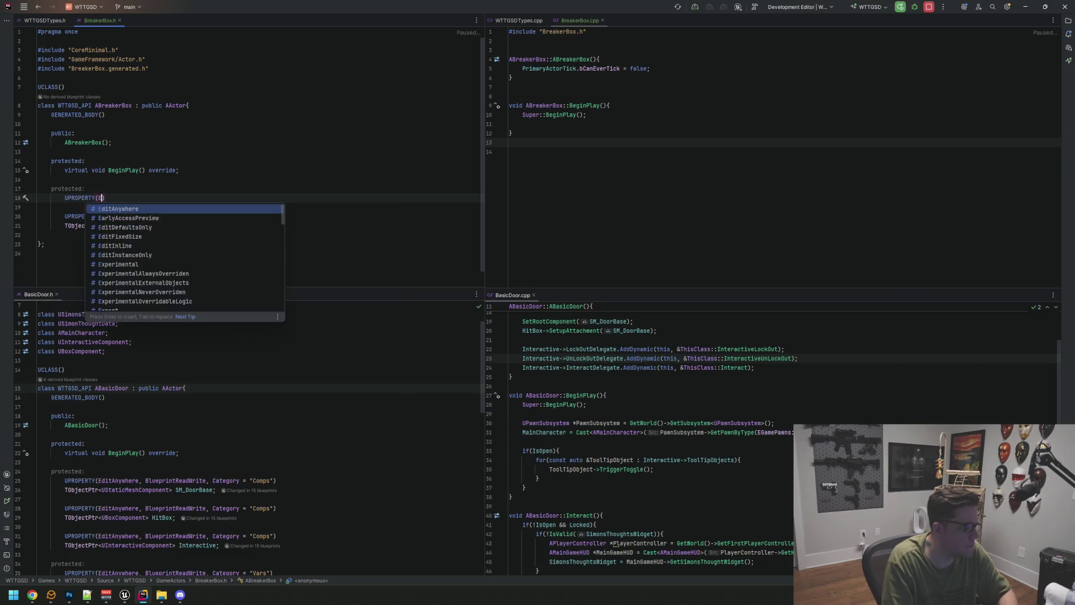
{"action": "key", "text": "Return"}
{"action": "type", "text": ", Blu"}
{"action": "key", "text": "Return"}
{"action": "type", "text": ", Category = \"Com"}
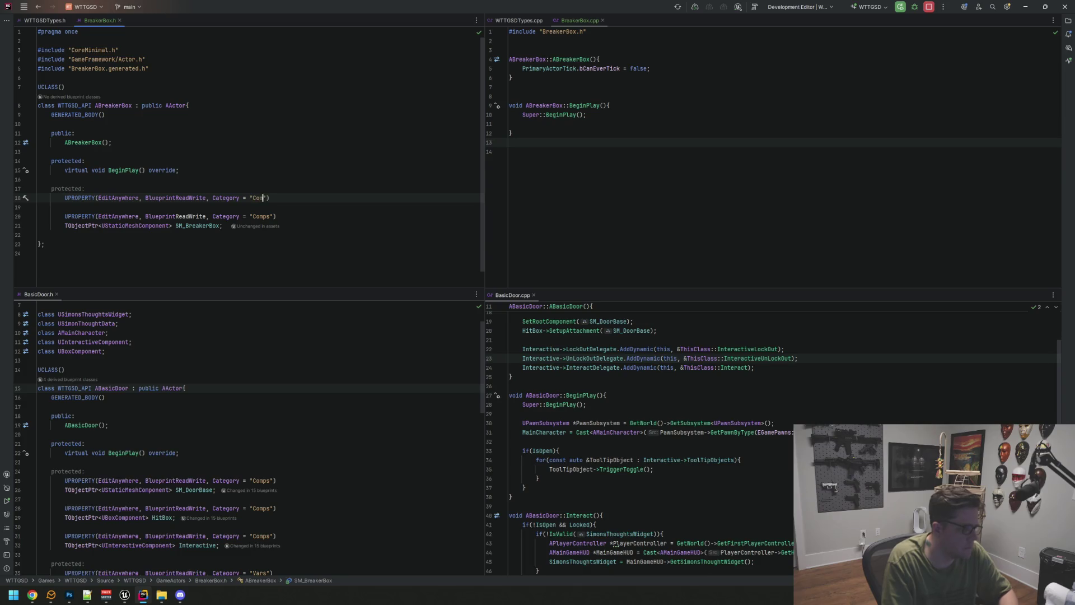
{"action": "type", "text": "\""}
{"action": "key", "text": "Return"}
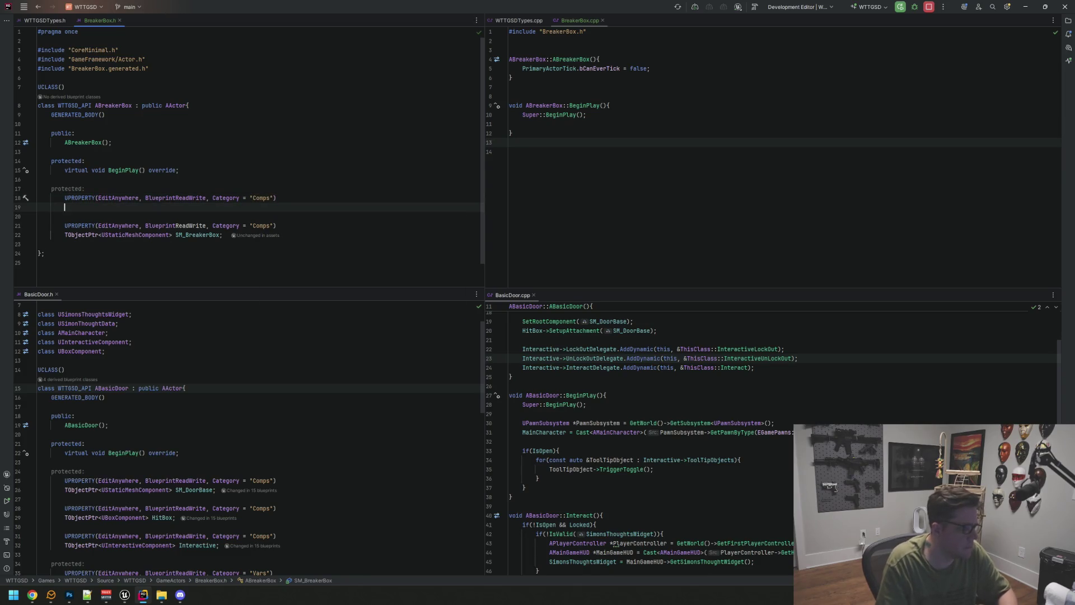
{"action": "type", "text": "TObj"}
{"action": "key", "text": "Return"}
{"action": "type", "text": "UScence"}
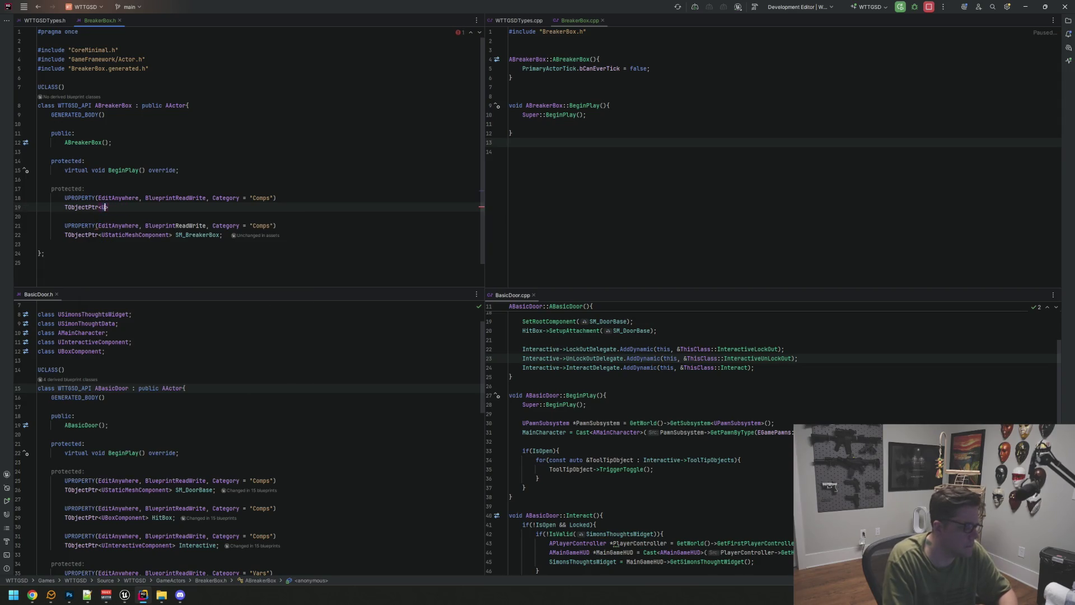
{"action": "type", "text": "SceneC"}
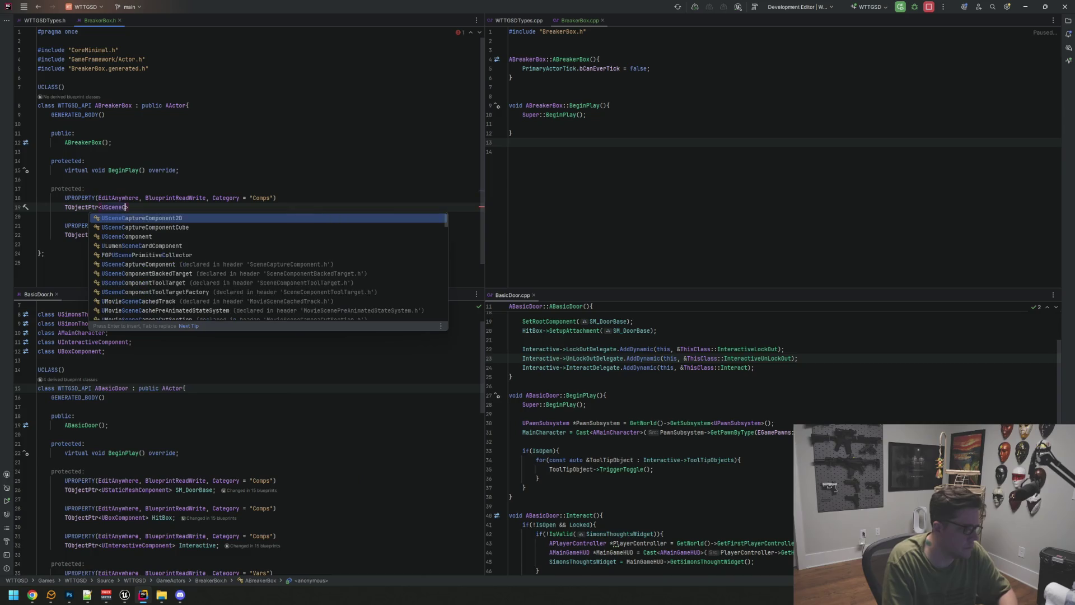
{"action": "type", "text": "omp"}
{"action": "key", "text": "Return"}
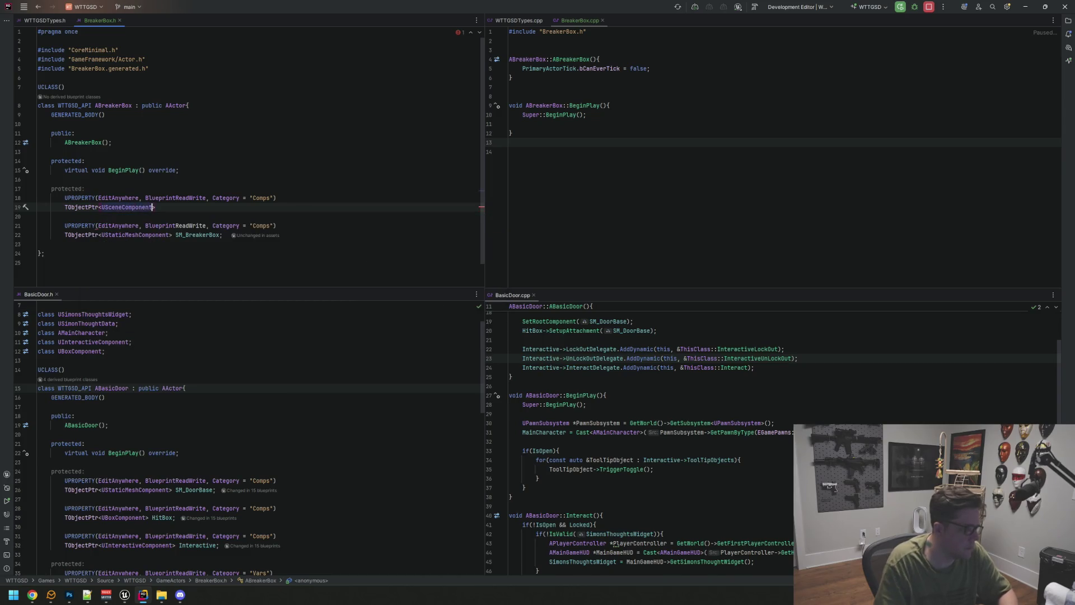
{"action": "type", "text": " SC_Root;"}
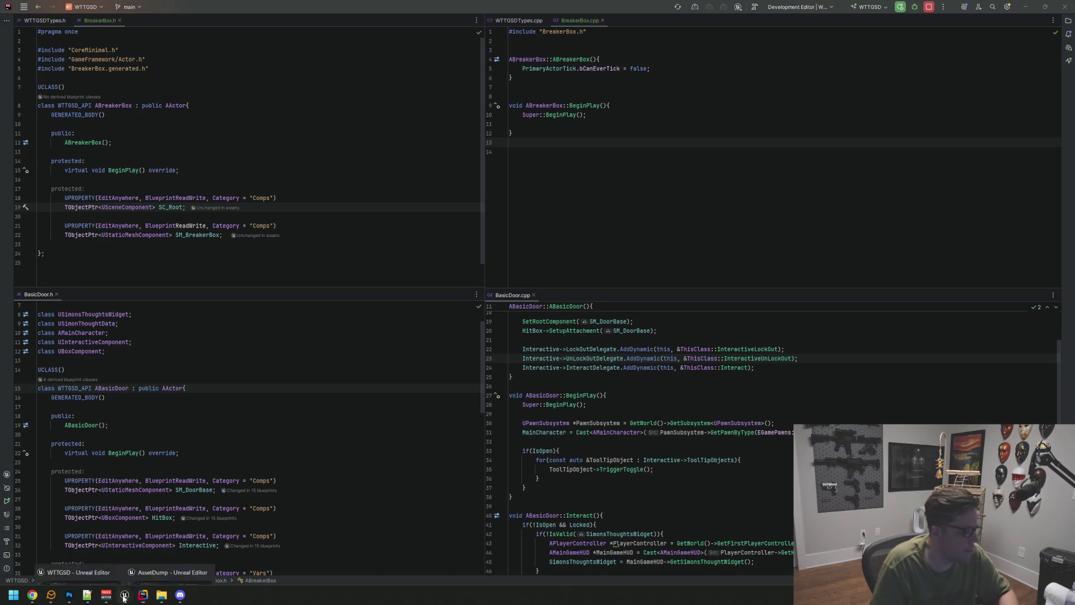
Step: Switch to Unreal Editor and open the BP_Fusebox-4D Blueprint from the Content Browser
{"action": "key", "text": "alt+Tab"}
{"action": "left_click_drag", "start_coordinate": [381, 284], "coordinate": [370, 260]}
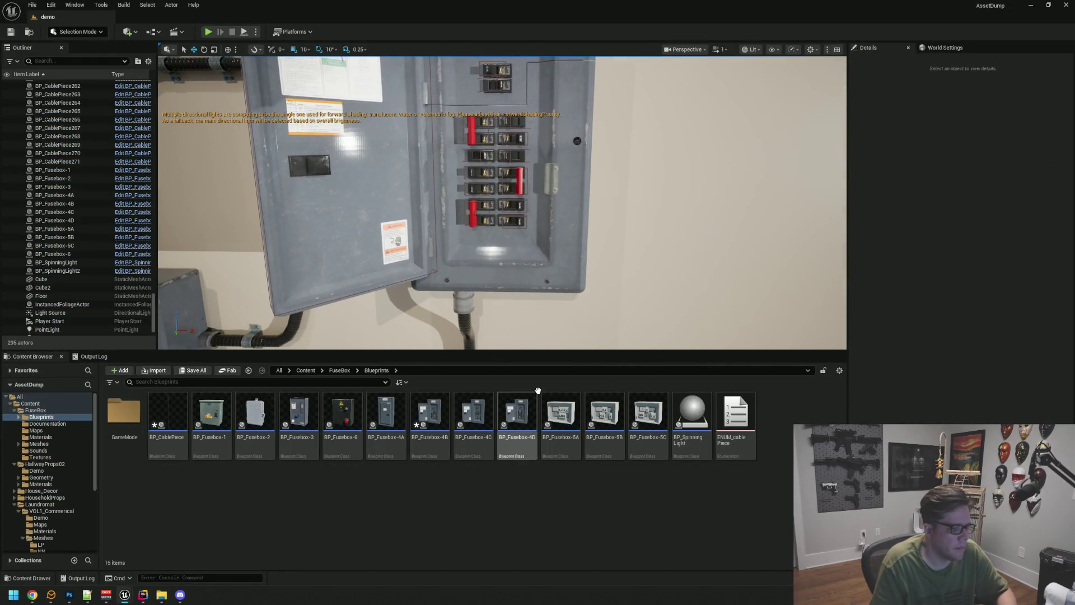
{"action": "double_click", "coordinate": [516, 415]}
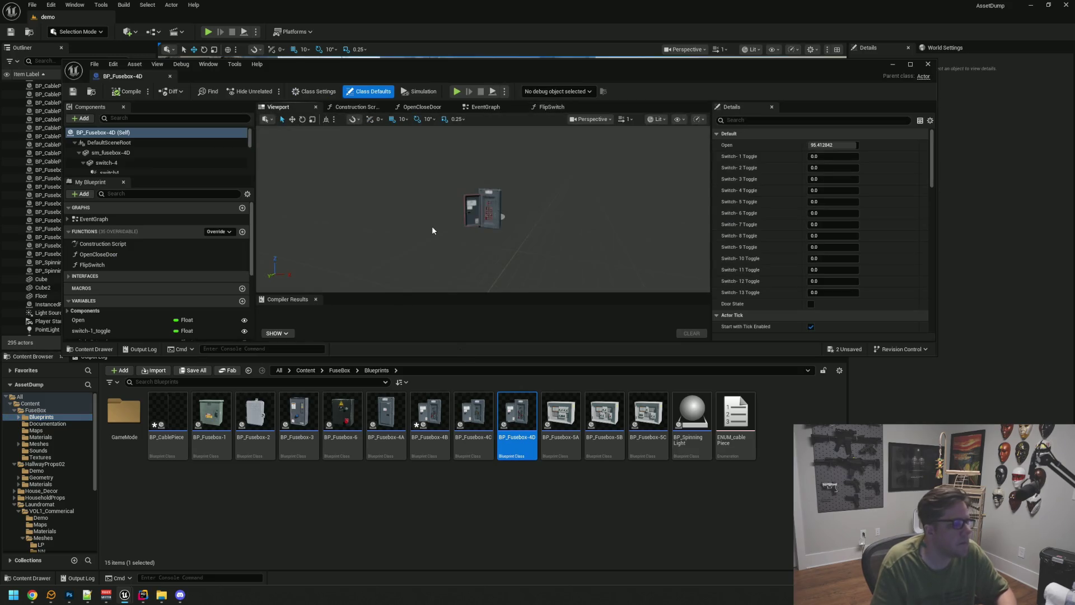
{"action": "mouse_move", "coordinate": [449, 234]}
{"action": "left_mouse_down"}
{"action": "mouse_move", "coordinate": [442, 222]}
{"action": "mouse_move", "coordinate": [481, 224]}
{"action": "left_mouse_up"}
{"action": "scroll", "coordinate": [496, 206], "scroll_direction": "up", "scroll_amount": 5}
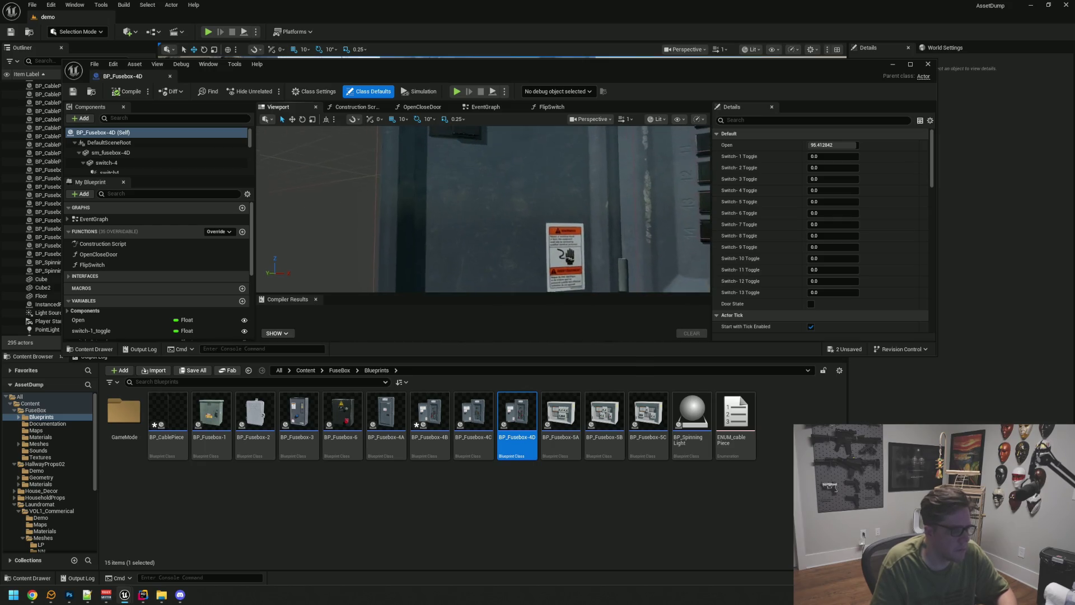
Step: Select the sm_fusebox-4D_door mesh, frame it with F and orbit around the fusebox
{"action": "left_click", "coordinate": [512, 213]}
{"action": "left_click_drag", "start_coordinate": [513, 213], "coordinate": [481, 190]}
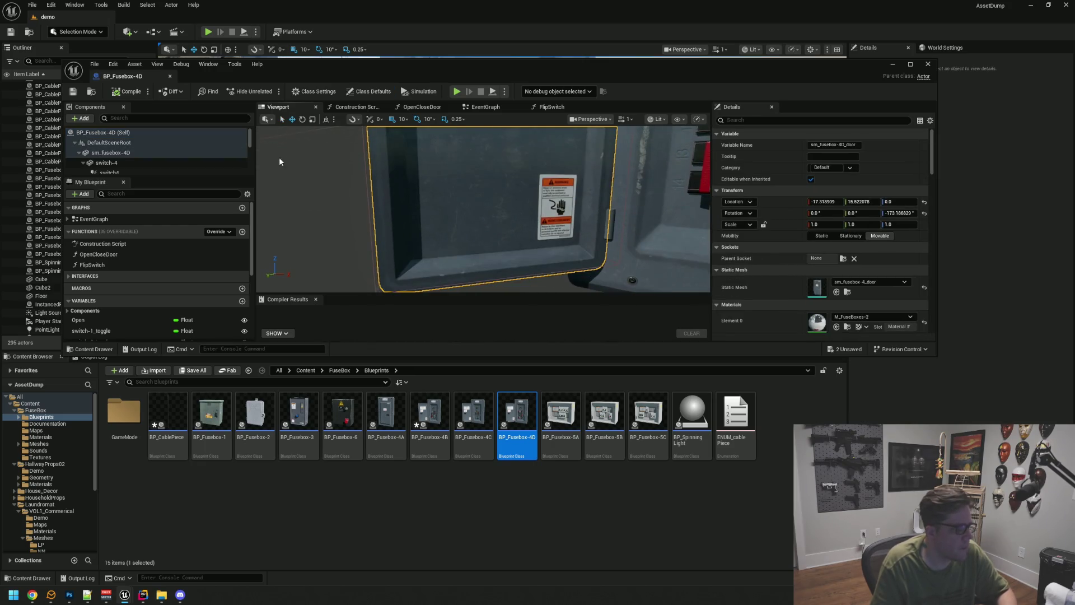
{"action": "scroll", "coordinate": [168, 152], "scroll_direction": "down", "scroll_amount": 3}
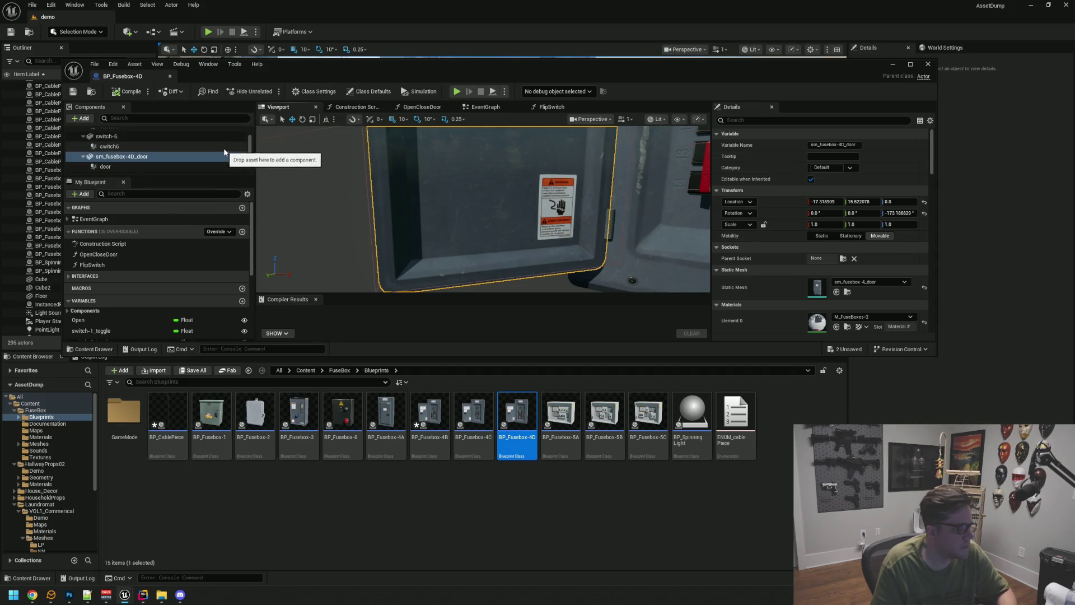
{"action": "scroll", "coordinate": [96, 150], "scroll_direction": "up", "scroll_amount": 3}
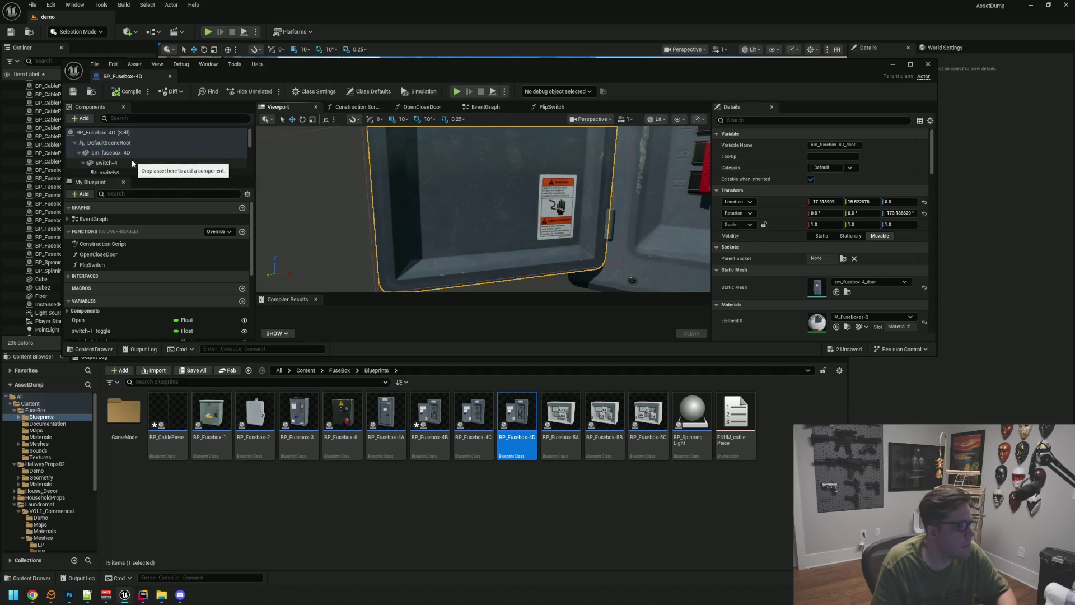
{"action": "scroll", "coordinate": [96, 151], "scroll_direction": "up", "scroll_amount": 1}
{"action": "left_click", "coordinate": [83, 149]}
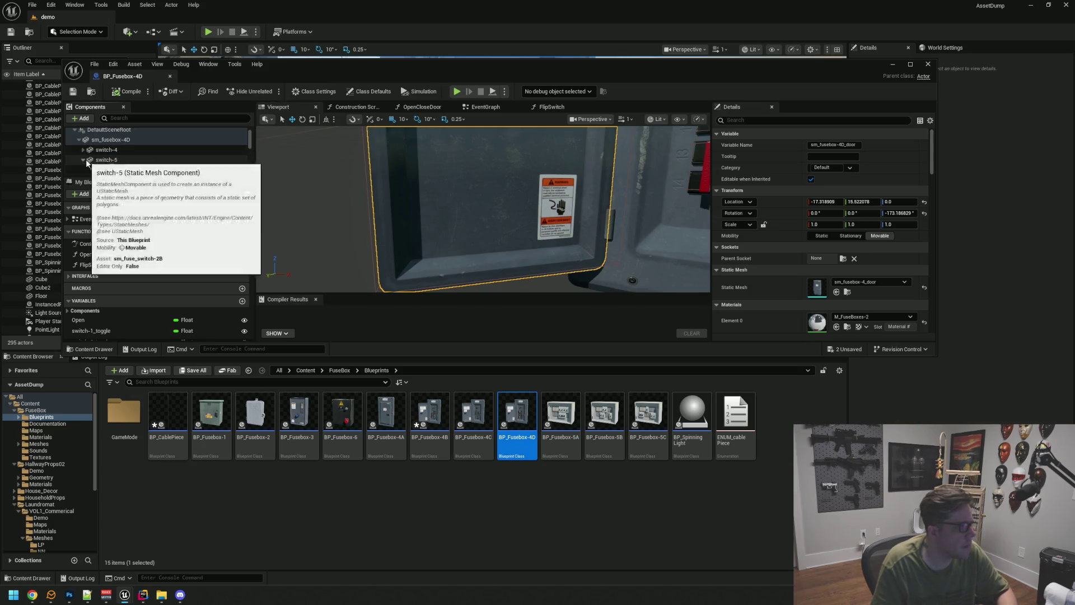
{"action": "left_click", "coordinate": [82, 169]}
{"action": "scroll", "coordinate": [187, 151], "scroll_direction": "down", "scroll_amount": 2}
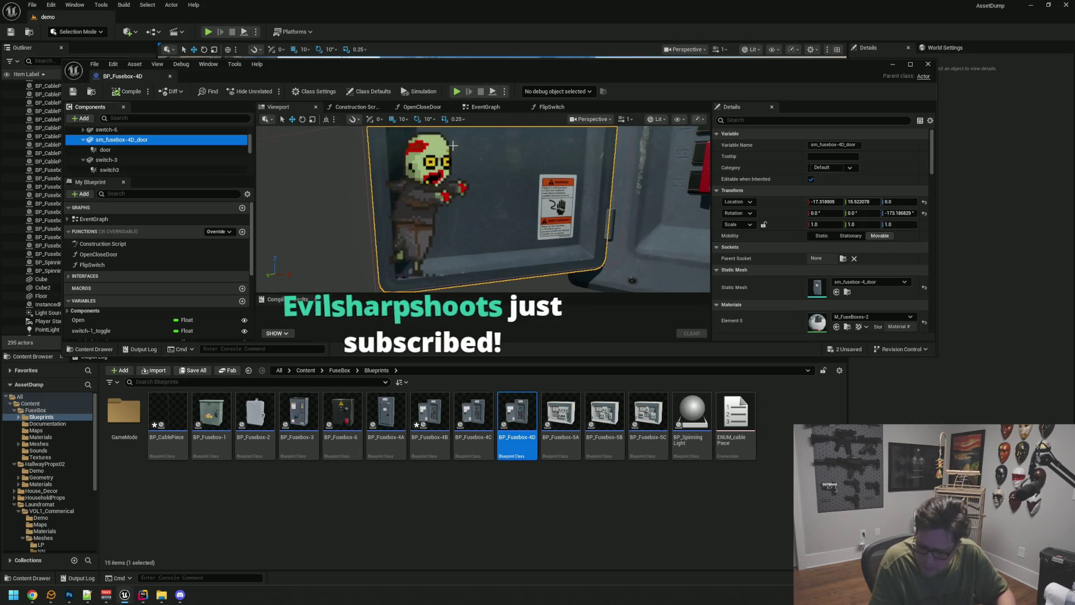
{"action": "left_click", "coordinate": [469, 133]}
{"action": "key", "text": "f"}
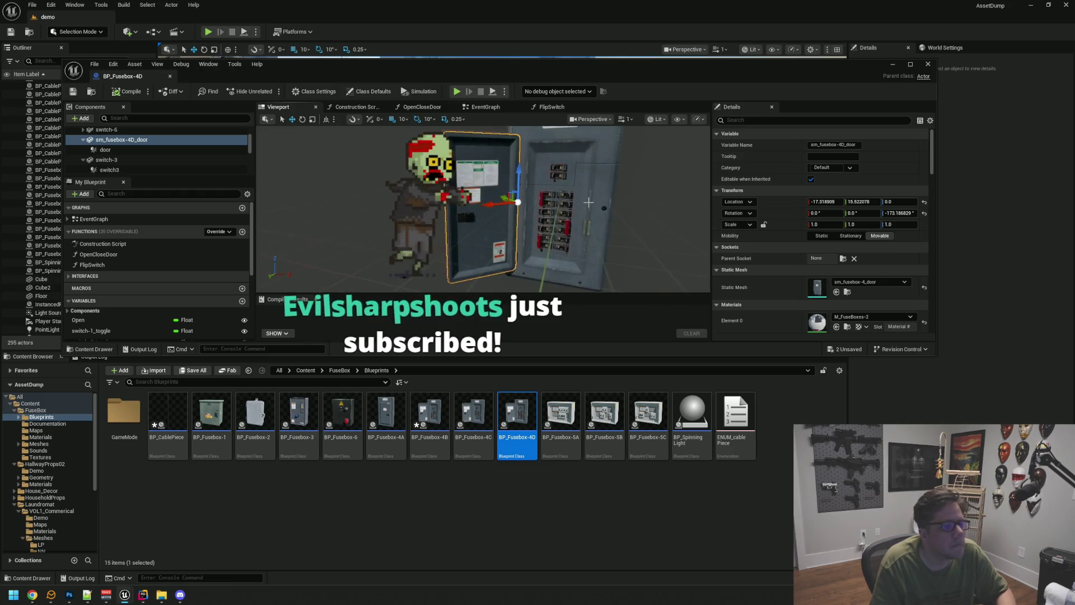
{"action": "scroll", "coordinate": [482, 208], "scroll_direction": "down", "scroll_amount": 5}
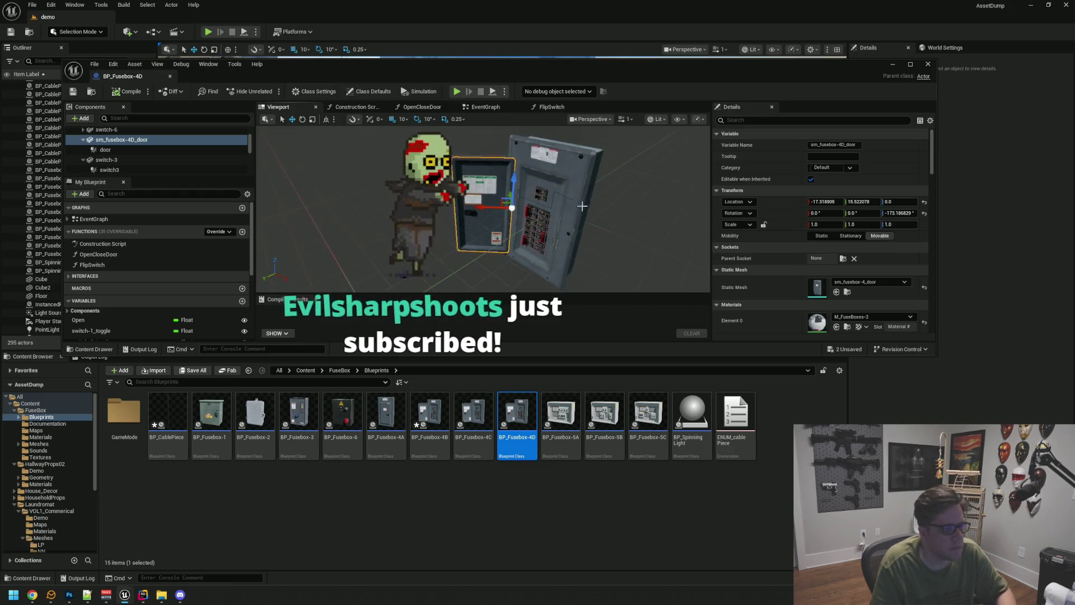
{"action": "left_click_drag", "start_coordinate": [526, 192], "coordinate": [527, 192]}
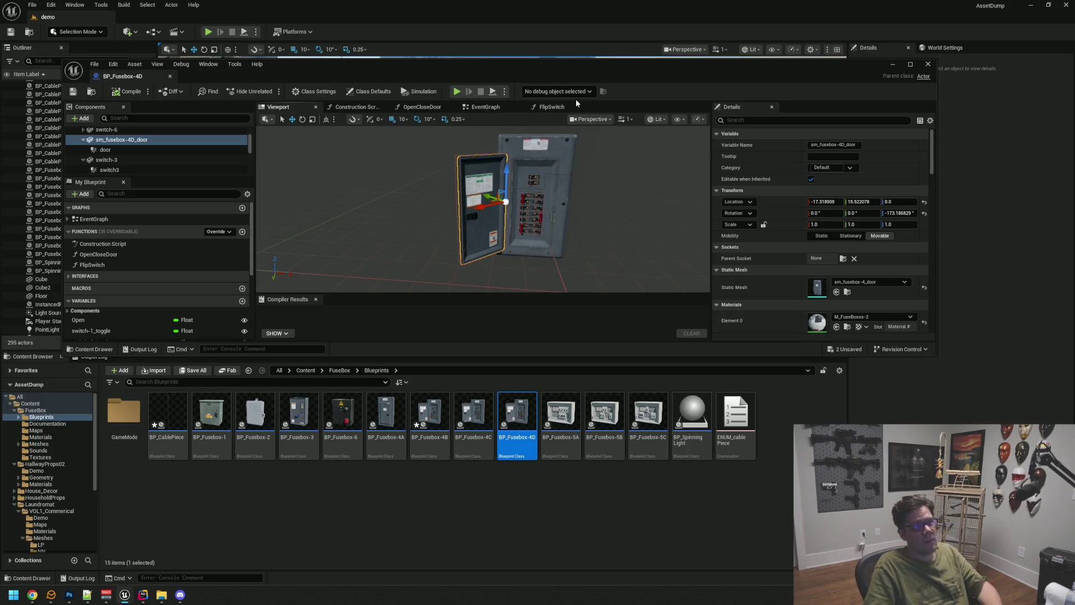
{"action": "left_click_drag", "start_coordinate": [557, 243], "coordinate": [558, 247]}
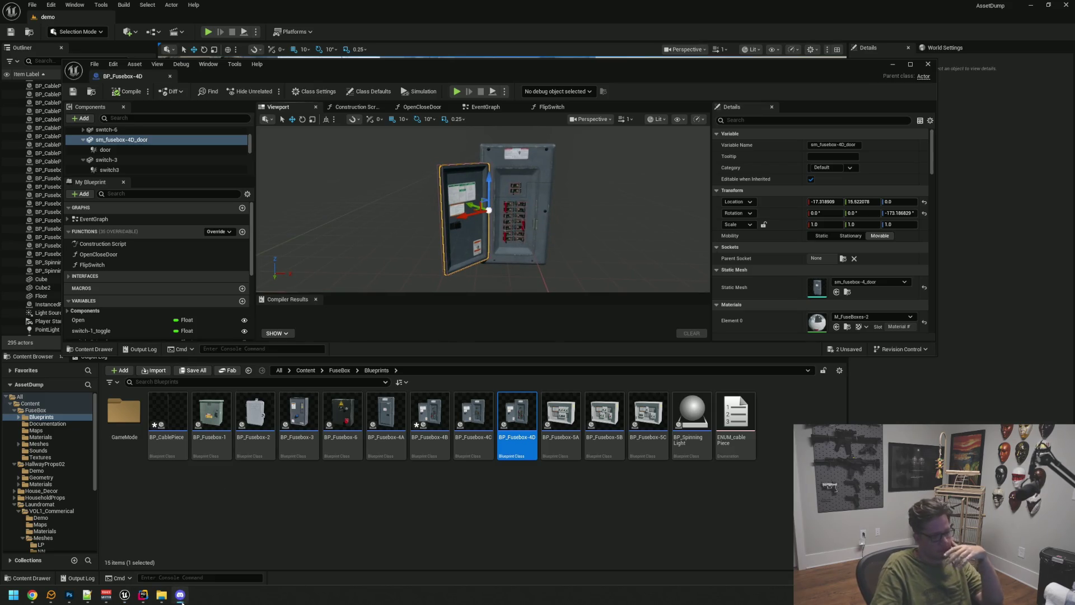
{"action": "left_click", "coordinate": [137, 601]}
{"action": "left_click", "coordinate": [222, 235]}
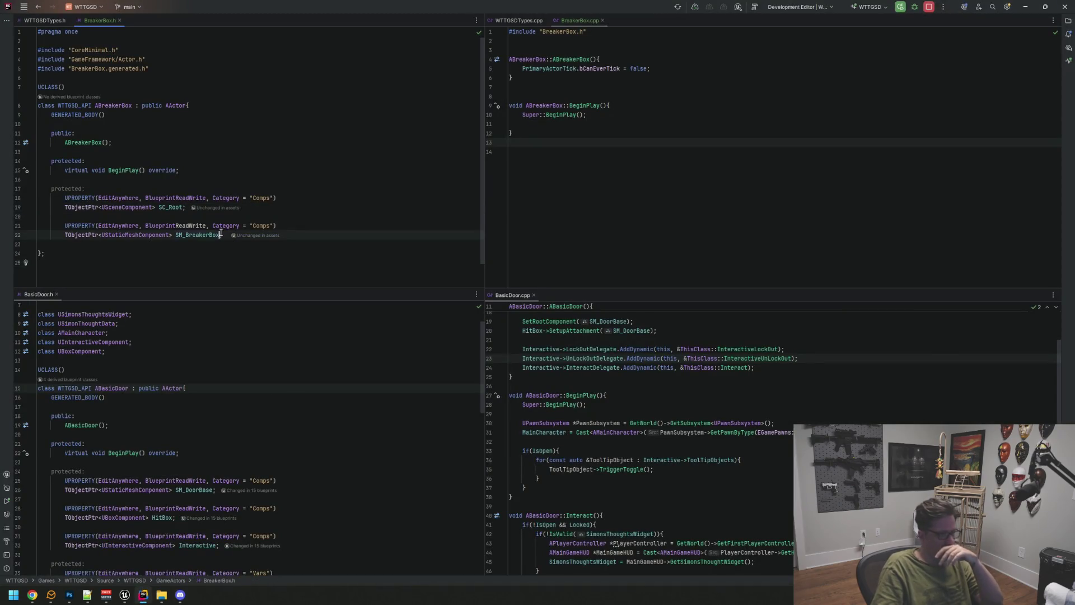
Step: Rename the breaker box mesh member to SM_BreakerBox_Base and add a blank line below it
{"action": "type", "text": "_Bas"}
{"action": "key", "text": "End"}
{"action": "key", "text": "Return"}
{"action": "key", "text": "Return"}
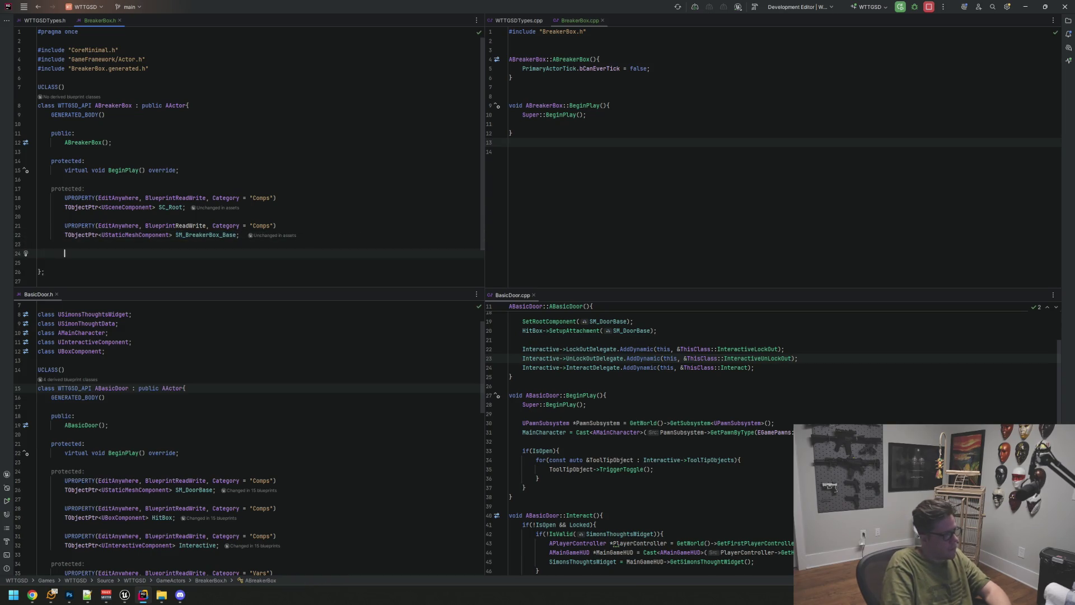
{"action": "key", "text": "alt+Tab"}
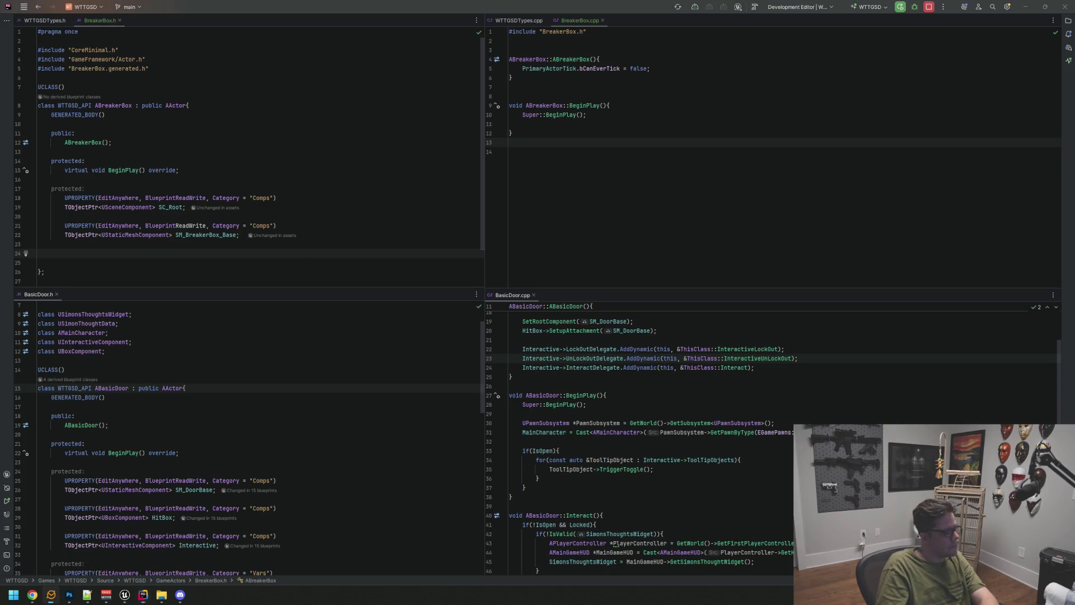
{"action": "left_click", "coordinate": [95, 255]}
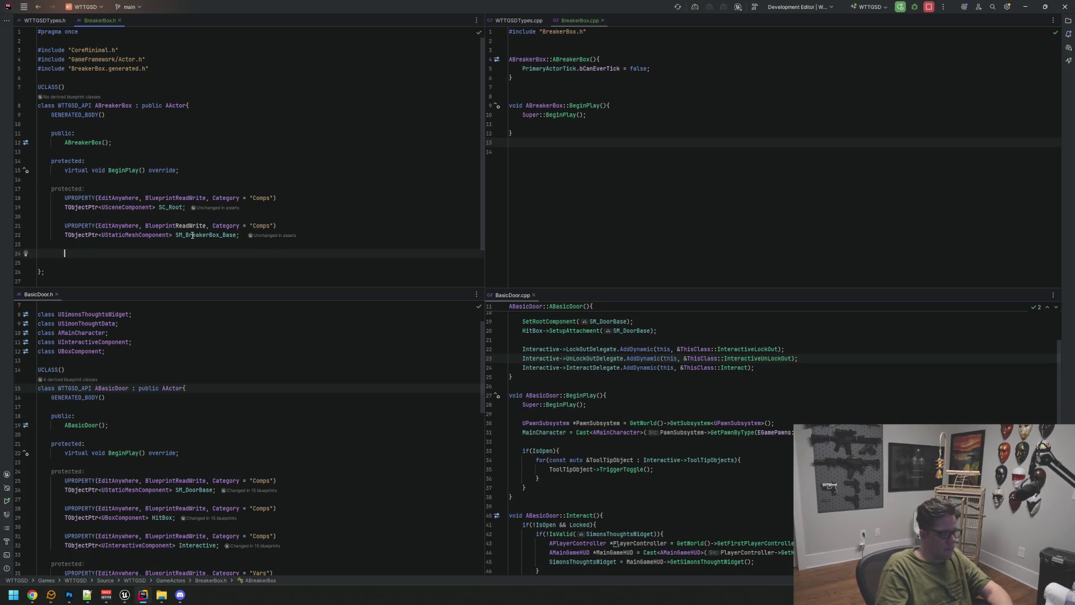
Step: Declare a UPROPERTY(EditAnywhere, BlueprintReadWrite, Category "Comps") TObjectPtr<UStaticMeshComponent> SM_BreakerBox_Door
{"action": "type", "text": "UPROPERTY(EditAnywhere, BLueprint"}
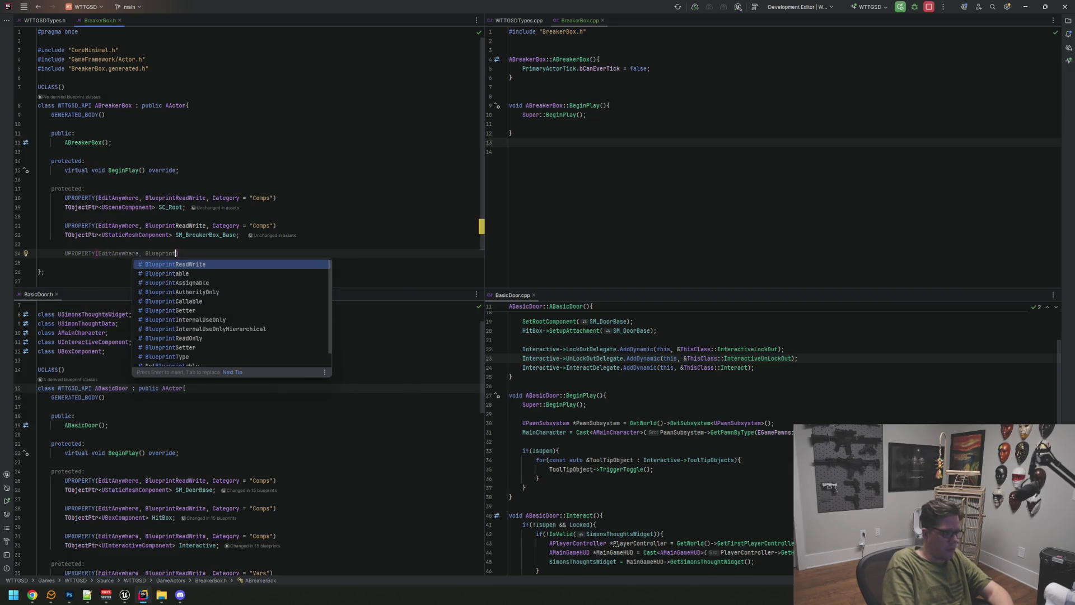
{"action": "key", "text": "Return"}
{"action": "type", "text": ", Category = "}
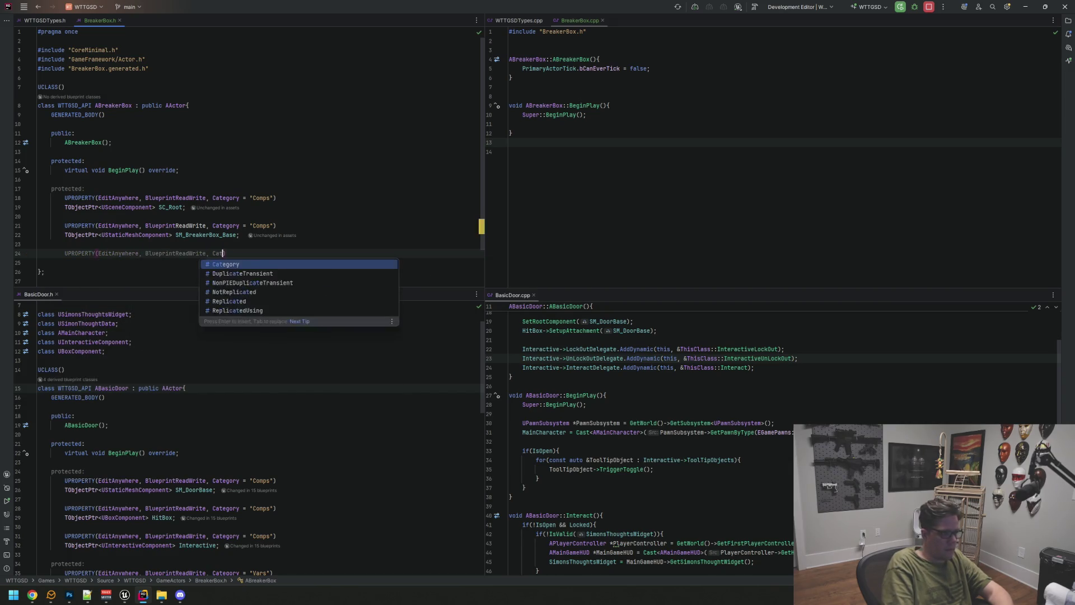
{"action": "type", "text": "\"Cr"}
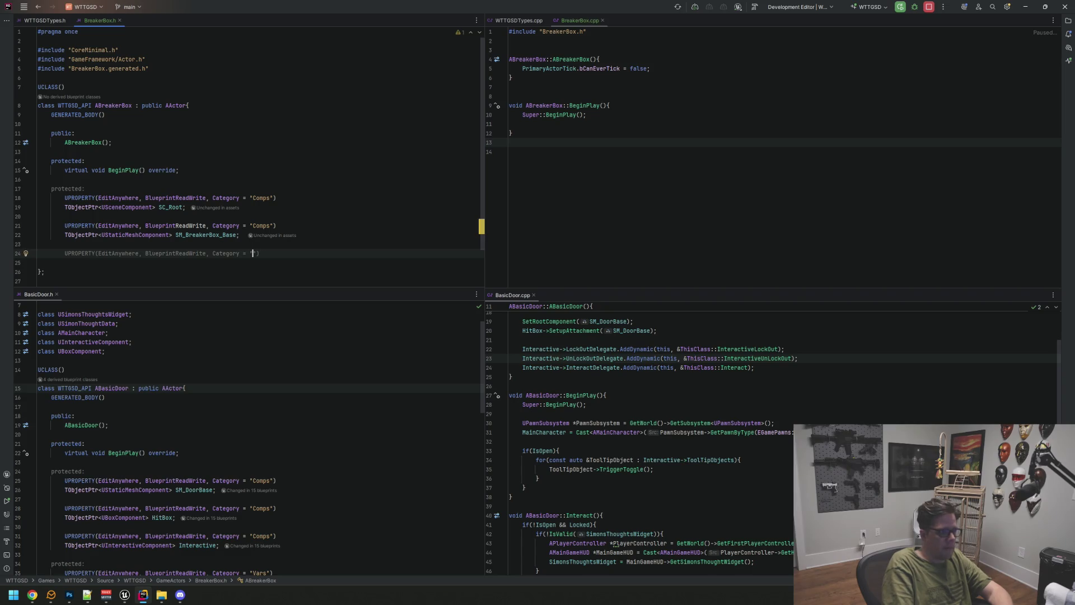
{"action": "key", "text": "Return"}
{"action": "type", "text": "T"}
{"action": "type", "text": "UStatic"}
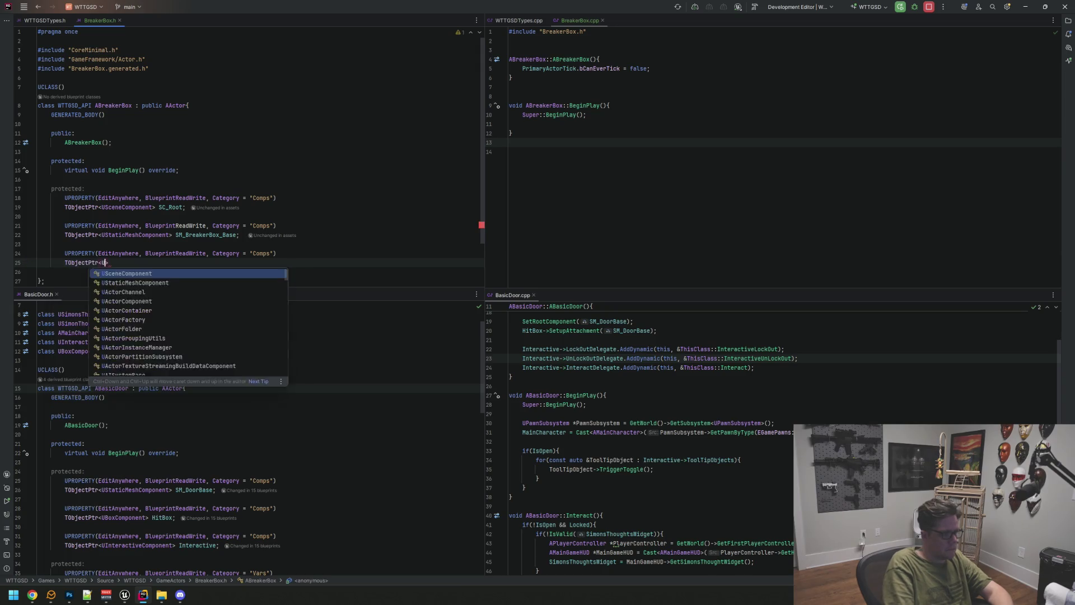
{"action": "key", "text": "Return"}
{"action": "left_click", "coordinate": [168, 253]}
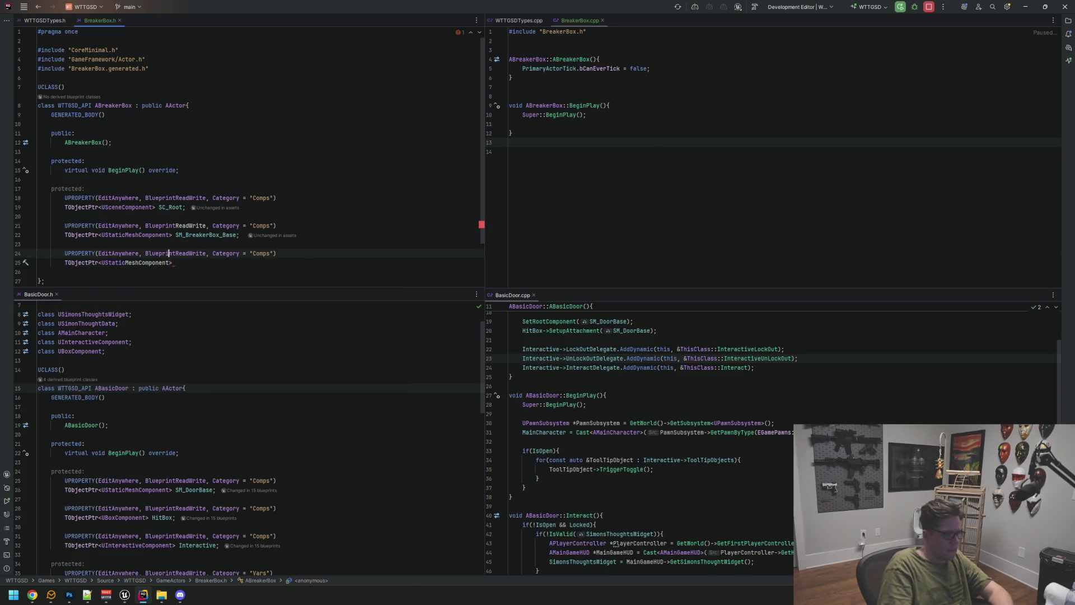
{"action": "left_click", "coordinate": [174, 263]}
{"action": "type", "text": "SM_Brea"}
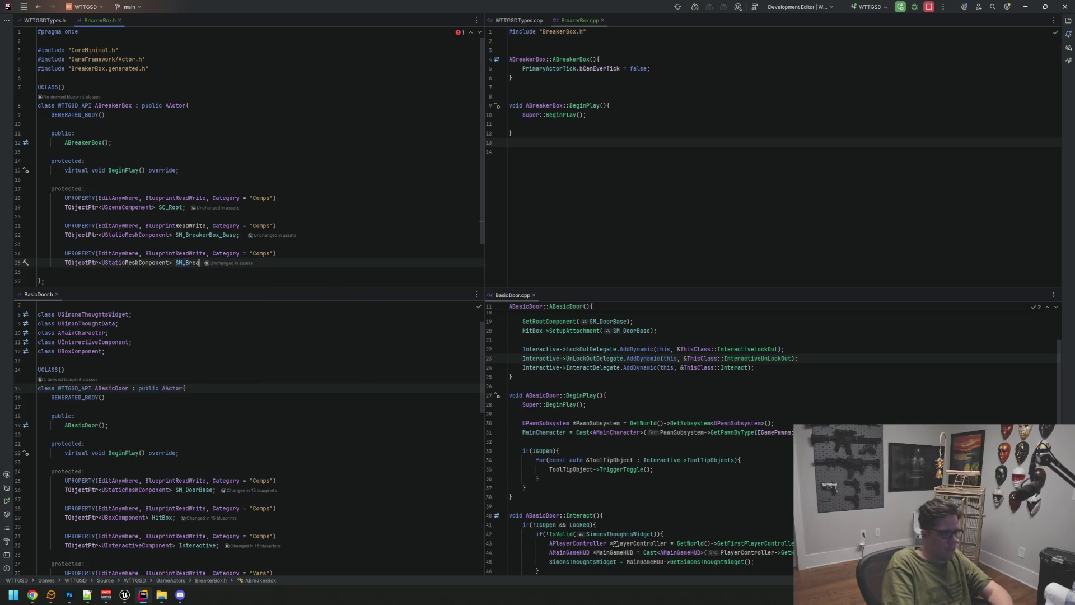
{"action": "type", "text": "ke"}
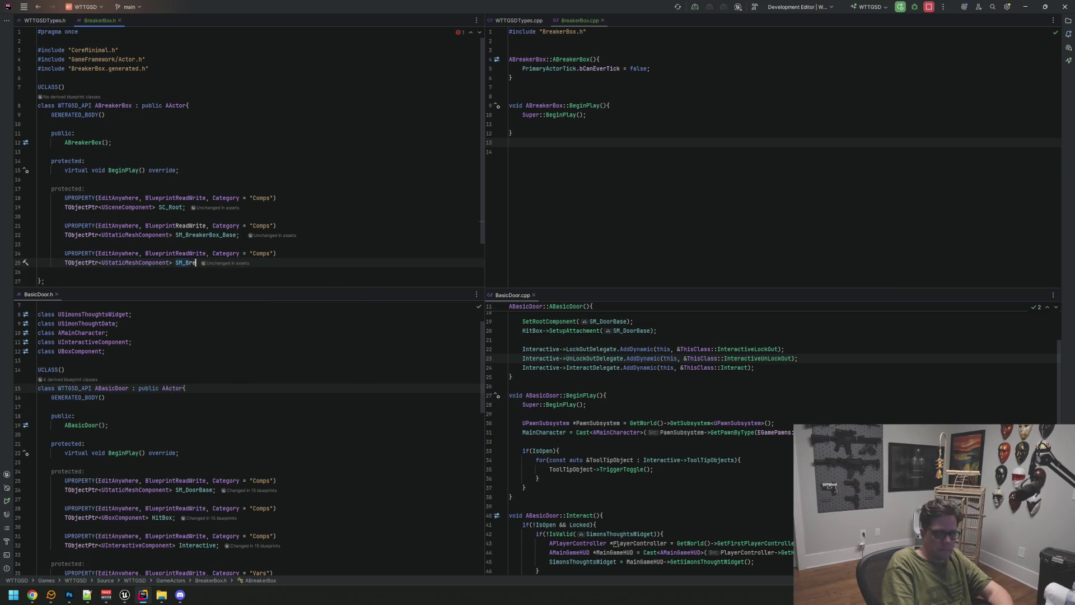
{"action": "type", "text": "rBox_Door"}
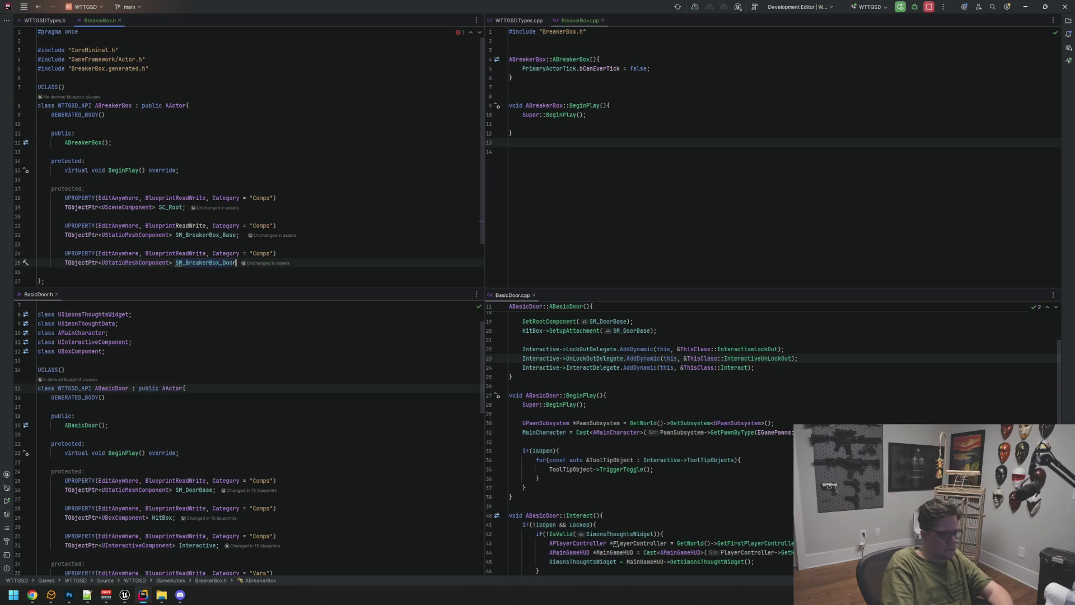
{"action": "key", "text": "Up"}
{"action": "key", "text": "Up"}
{"action": "key", "text": "Up"}
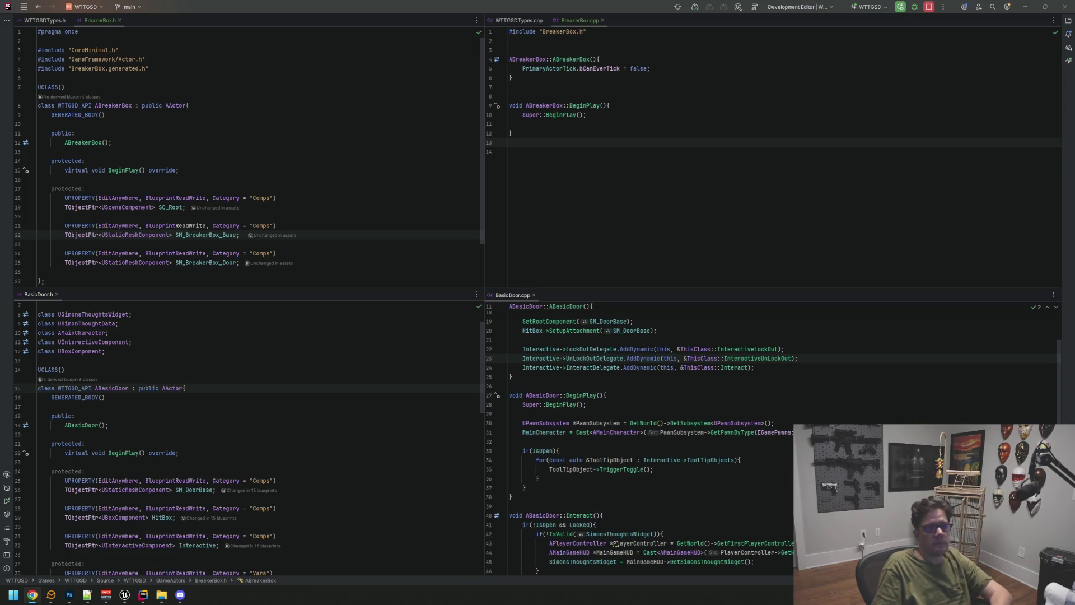
{"action": "left_click", "coordinate": [659, 206]}
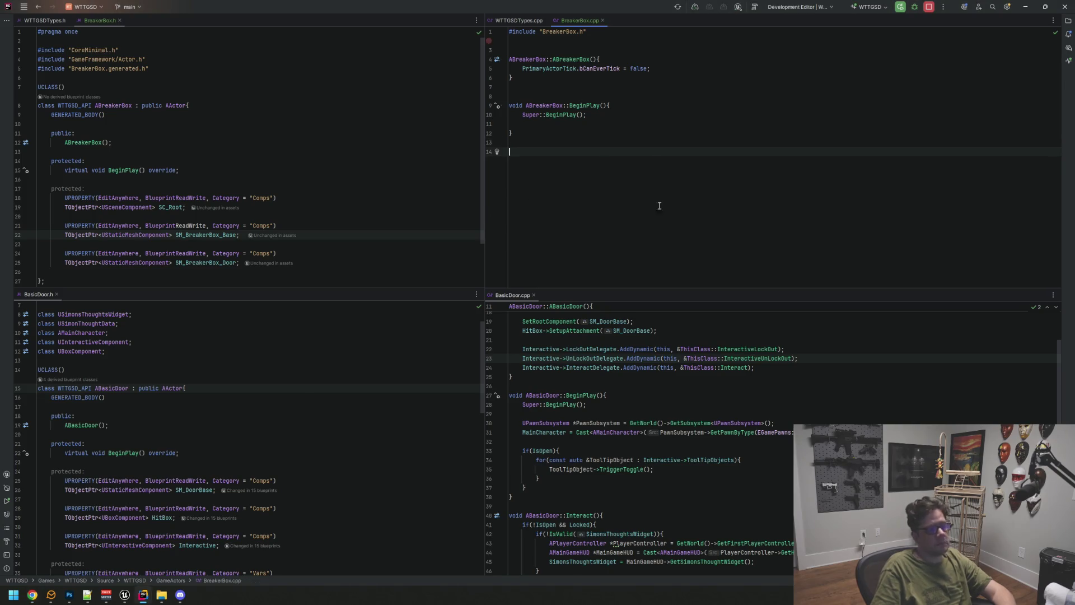
Step: In the constructor, create SC_Root with CreateDefaultSubobject<USceneComponent>(TEXT("Root"))
{"action": "scroll", "coordinate": [644, 437], "scroll_direction": "up", "scroll_amount": 3}
{"action": "left_click", "coordinate": [700, 55]}
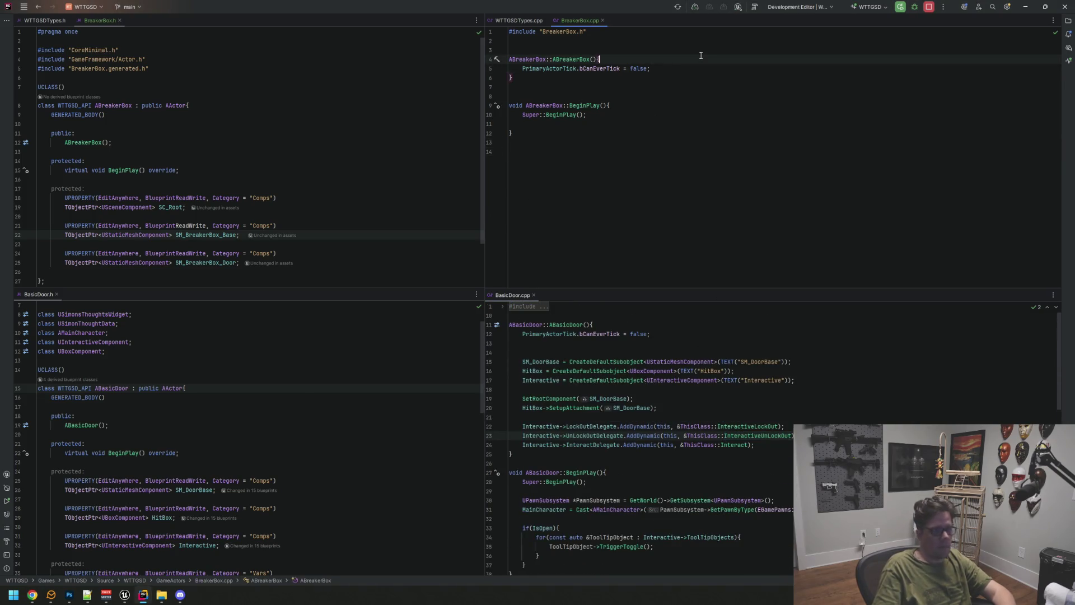
{"action": "key", "text": "Down"}
{"action": "key", "text": "End"}
{"action": "key", "text": "Return"}
{"action": "key", "text": "Return"}
{"action": "key", "text": "Return"}
{"action": "key", "text": "Up"}
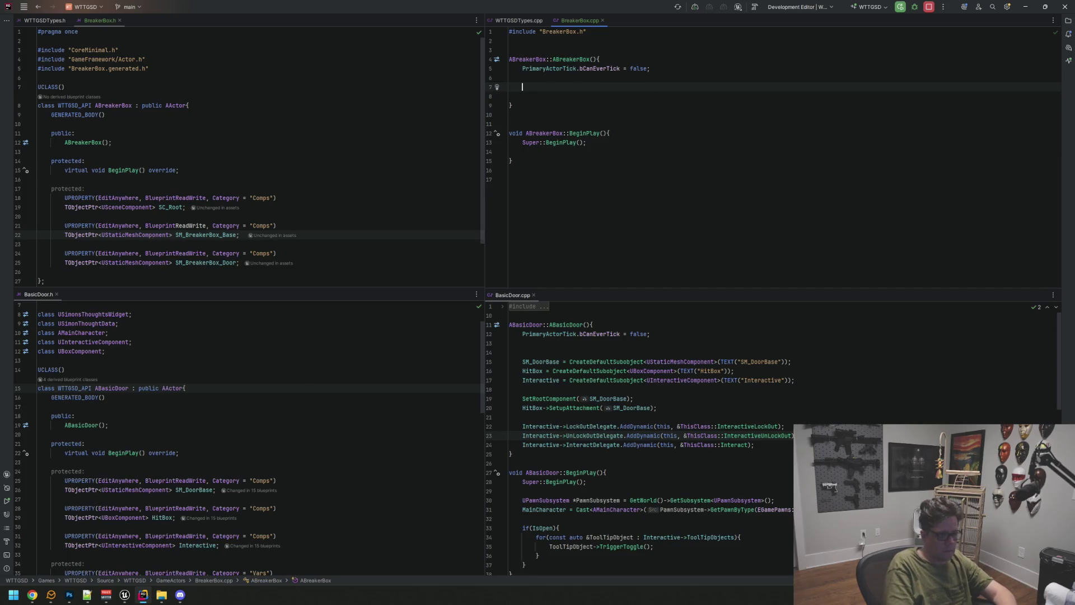
{"action": "type", "text": "M"}
{"action": "key", "text": "BackSpace"}
{"action": "type", "text": "C_"}
{"action": "key", "text": "Return"}
{"action": "type", "text": "Crea"}
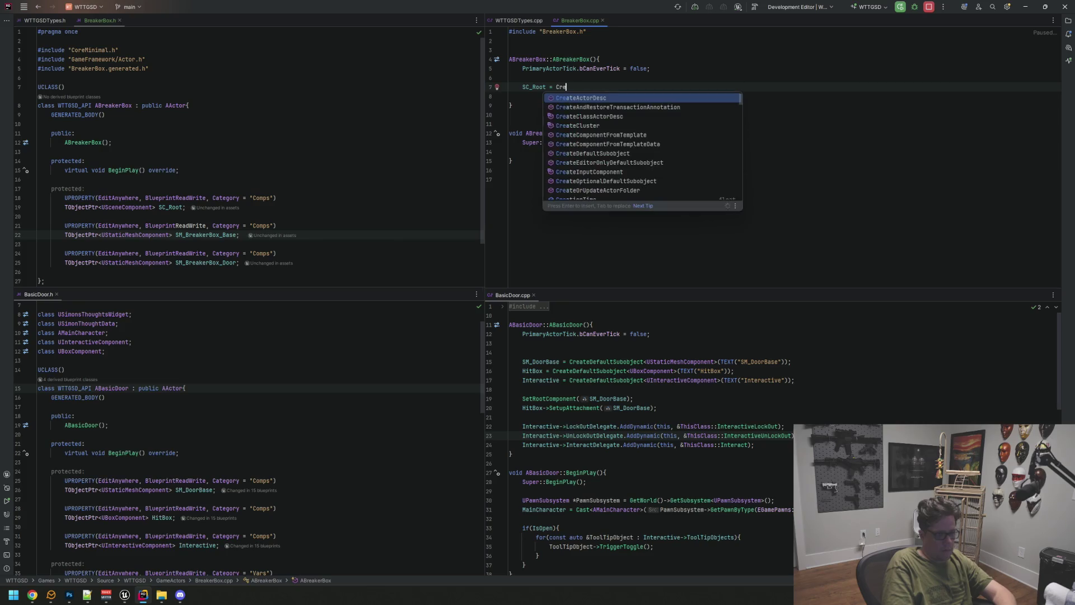
{"action": "type", "text": "teDef"}
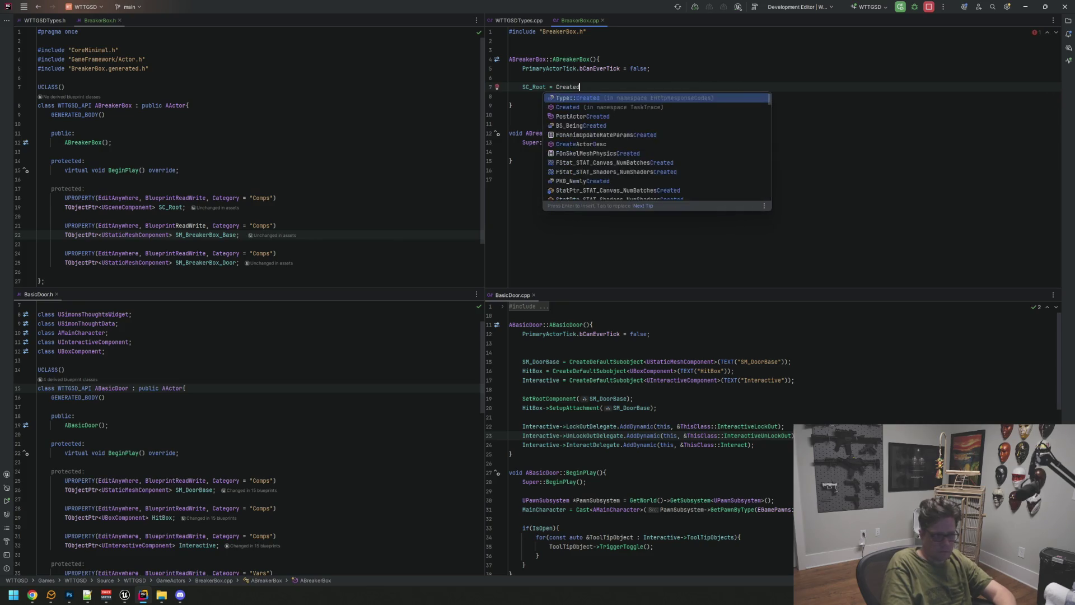
{"action": "key", "text": "Return"}
{"action": "type", "text": "UScen>("}
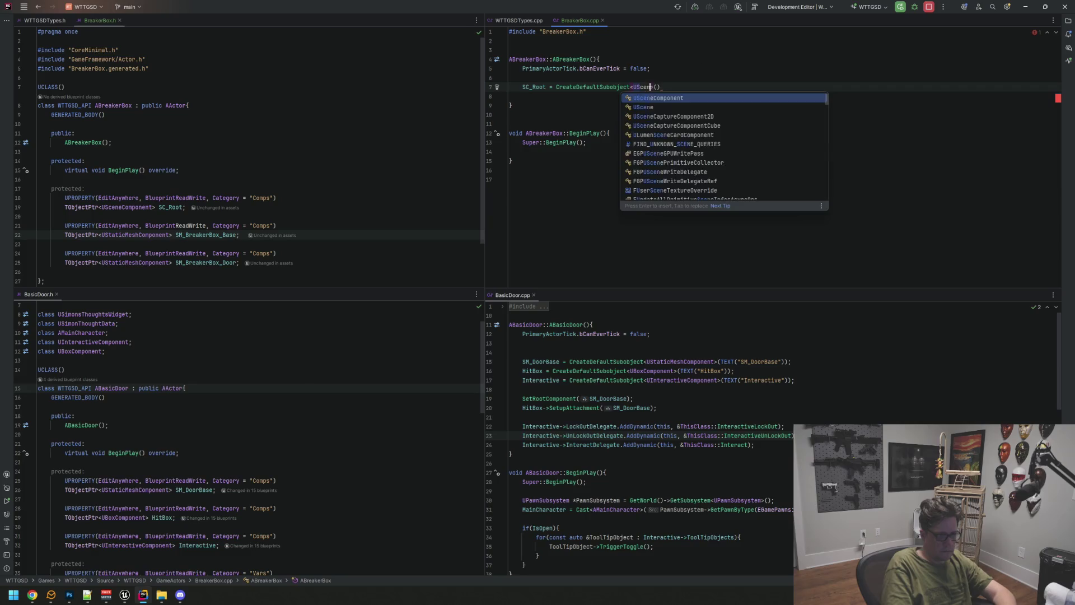
{"action": "key", "text": "Escape"}
{"action": "type", "text": "cene"}
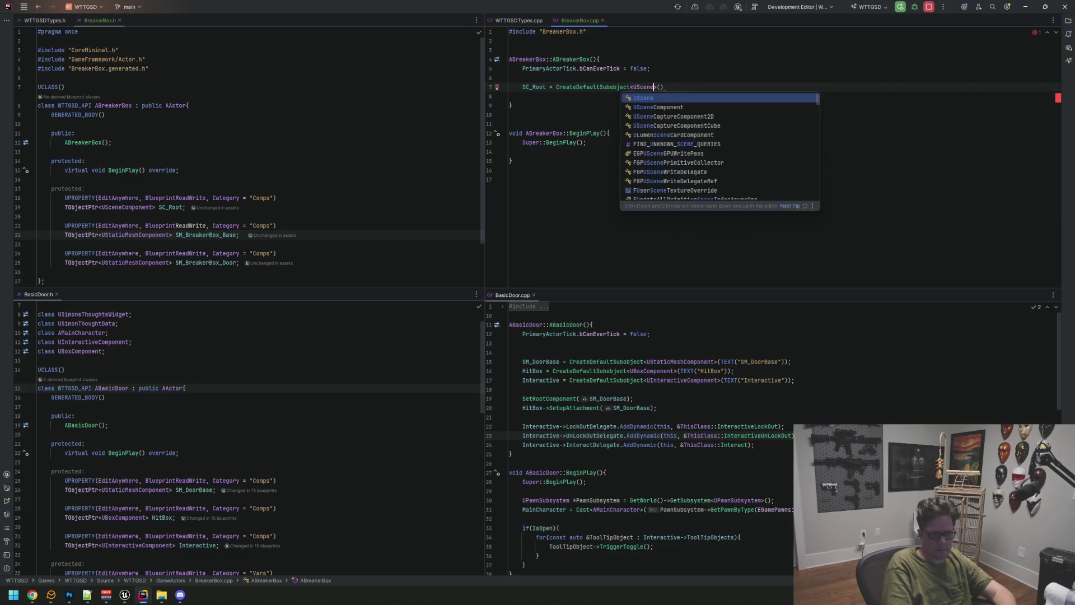
{"action": "key", "text": "Return"}
{"action": "type", "text": "TE"}
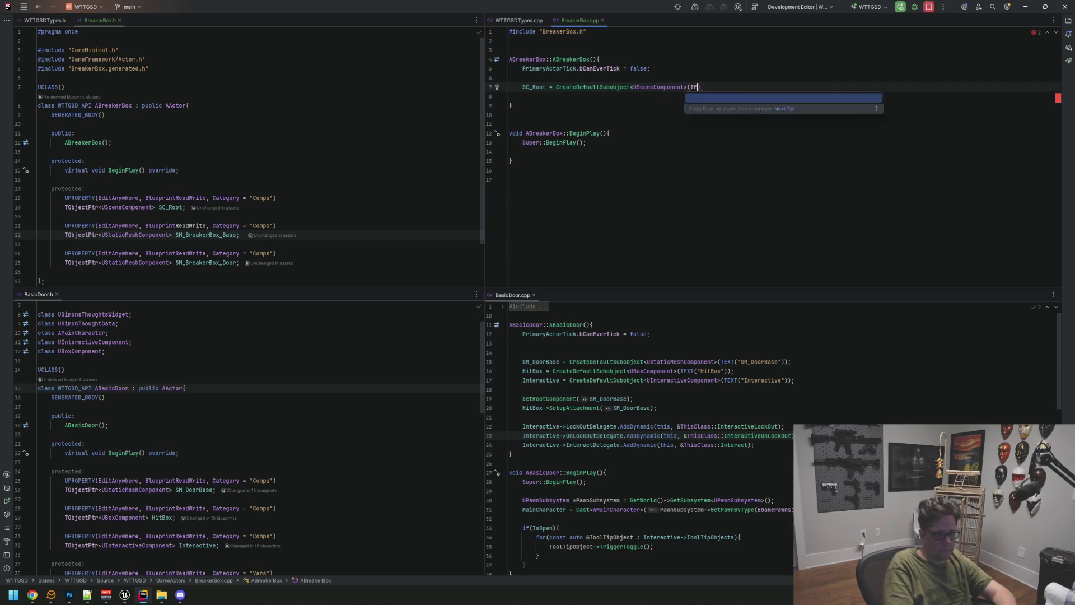
{"action": "key", "text": "Return"}
{"action": "type", "text": "Root"}
{"action": "key", "text": "End"}
{"action": "type", "text": ";"}
Step: Create SM_BreakerBox_Base with CreateDefaultSubobject<UStaticMeshComponent>(TEXT("SMBase"))
{"action": "key", "text": "Return"}
{"action": "type", "text": "SM_D"}
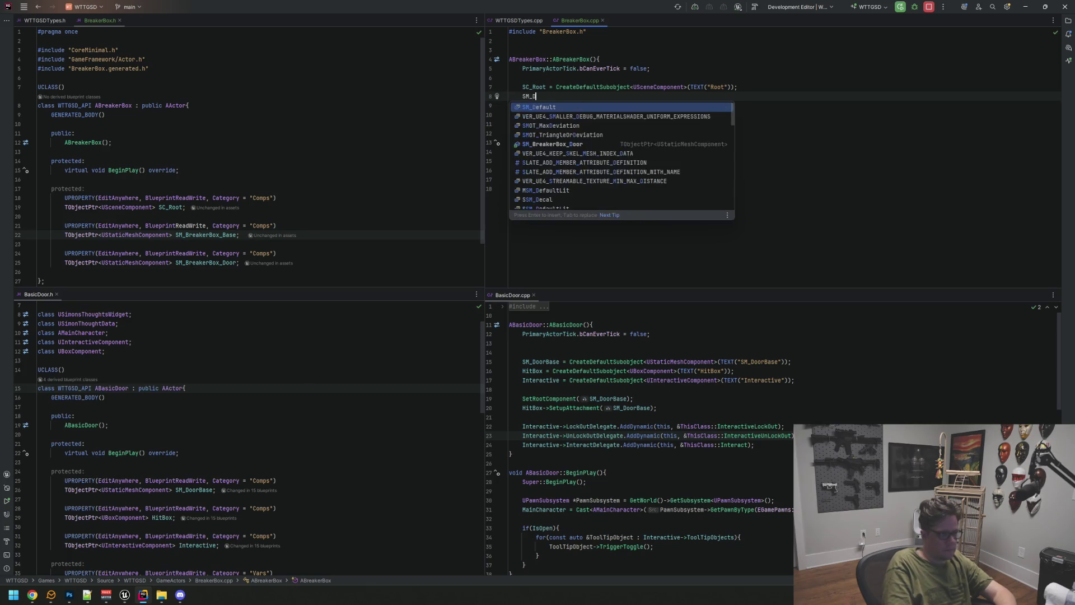
{"action": "key", "text": "BackSpace"}
{"action": "type", "text": "Brea"}
{"action": "key", "text": "Return"}
{"action": "type", "text": "= Createdef"}
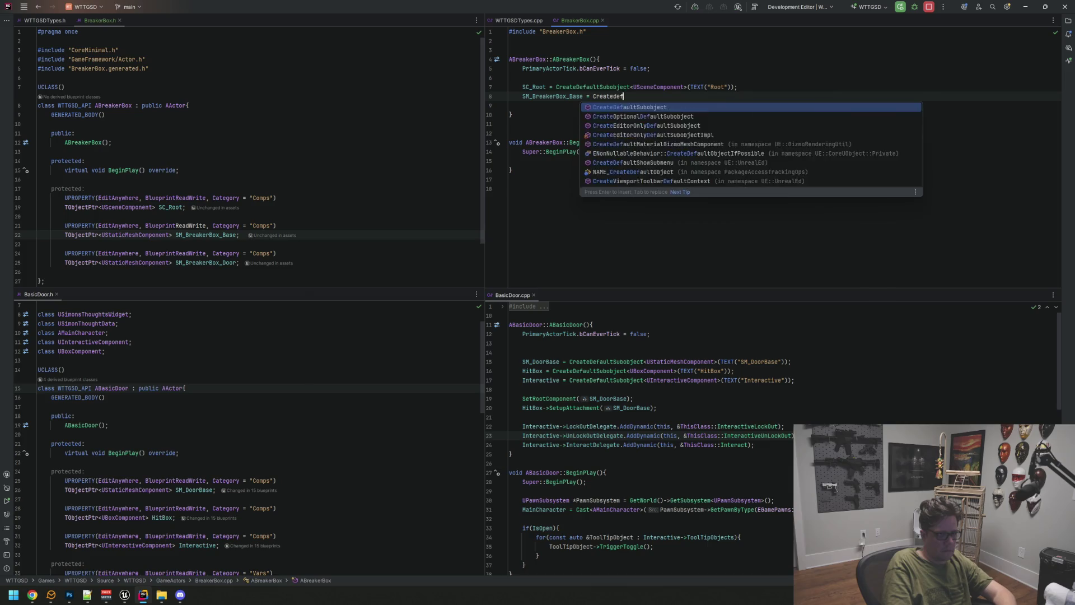
{"action": "key", "text": "Return"}
{"action": "type", "text": "UStatic>("}
{"action": "key", "text": "Return"}
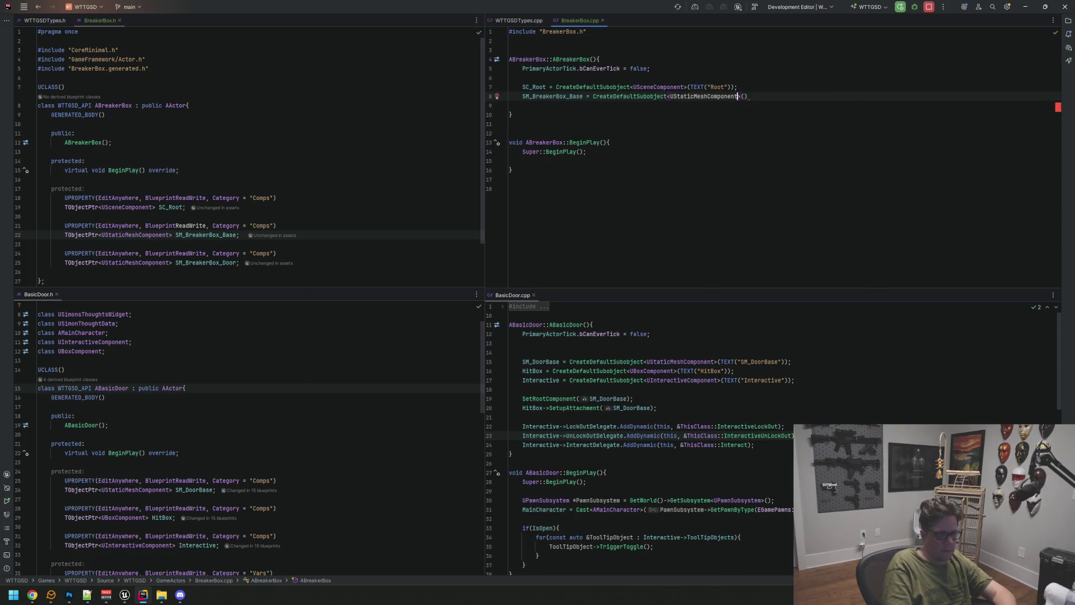
{"action": "type", "text": "TEX"}
{"action": "key", "text": "Return"}
{"action": "type", "text": "\"SM"}
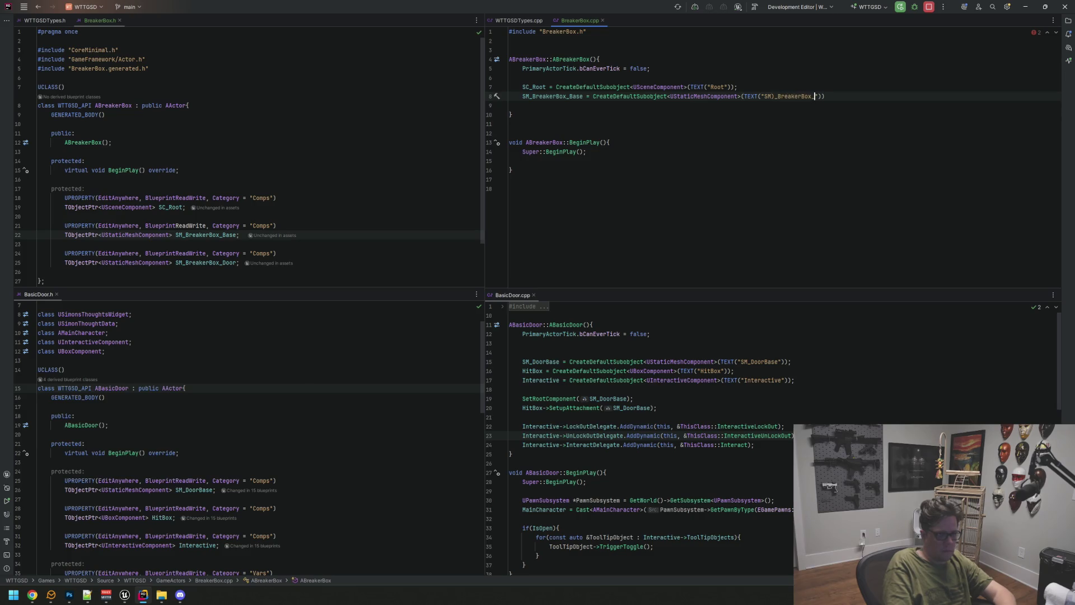
{"action": "type", "text": "Base\"));"}
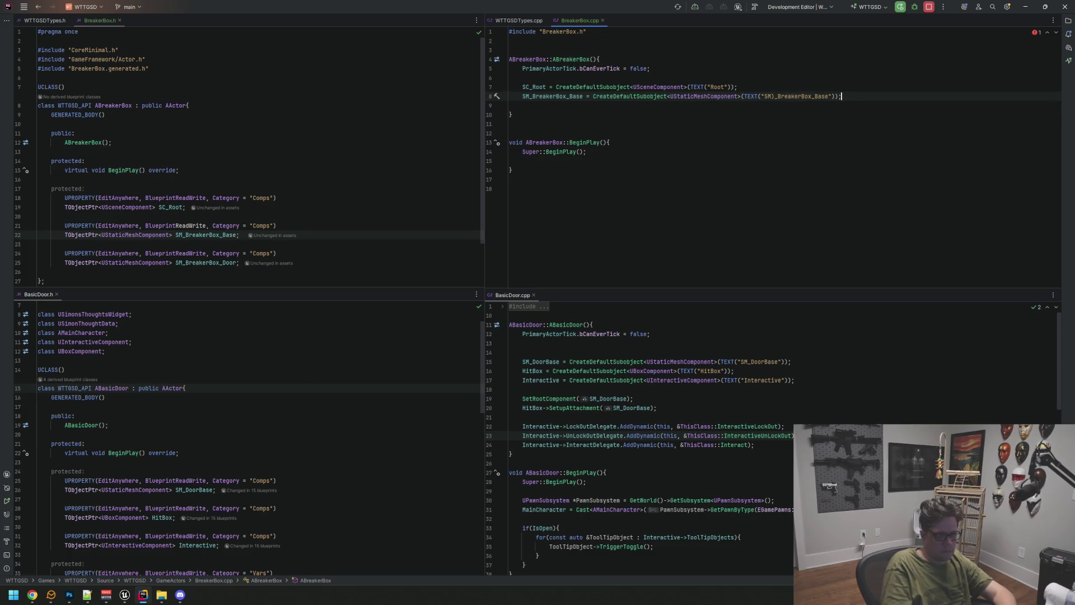
{"action": "left_click", "coordinate": [838, 96]}
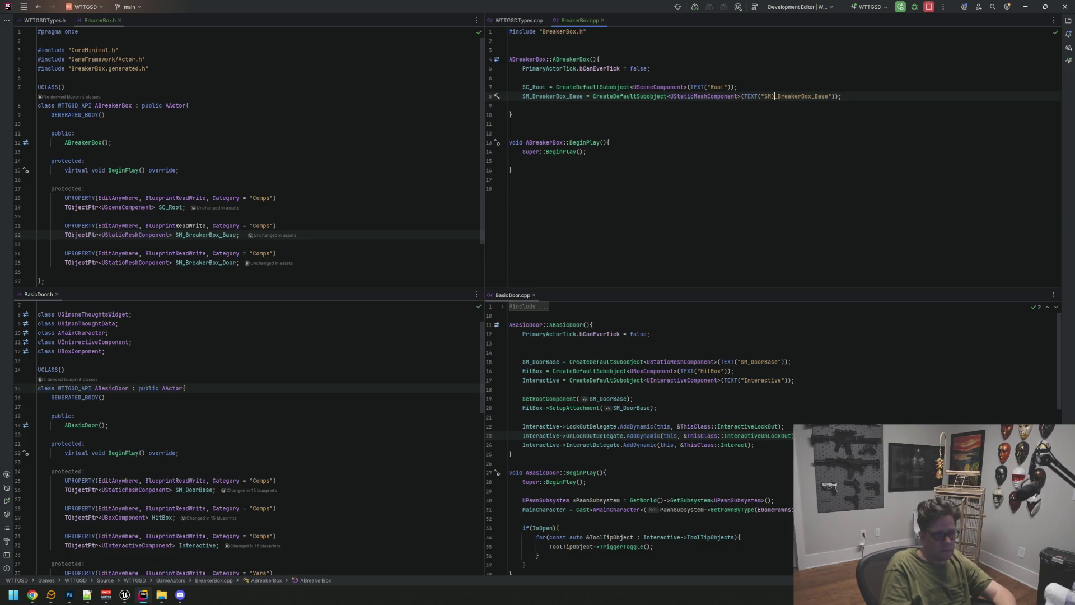
{"action": "key", "text": "Delete"}
Step: Create SM_BreakerBox_Door with CreateDefaultSubobject<UStaticMeshComponent> and its own TEXT name
{"action": "key", "text": "Return"}
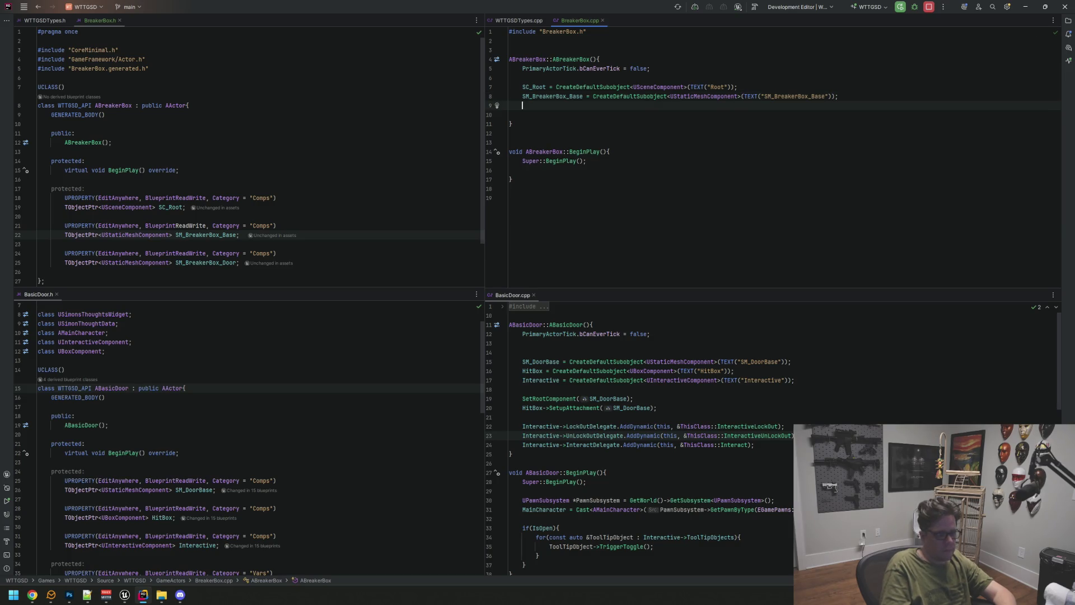
{"action": "type", "text": "SM_Brea"}
{"action": "key", "text": "Down"}
{"action": "key", "text": "Return"}
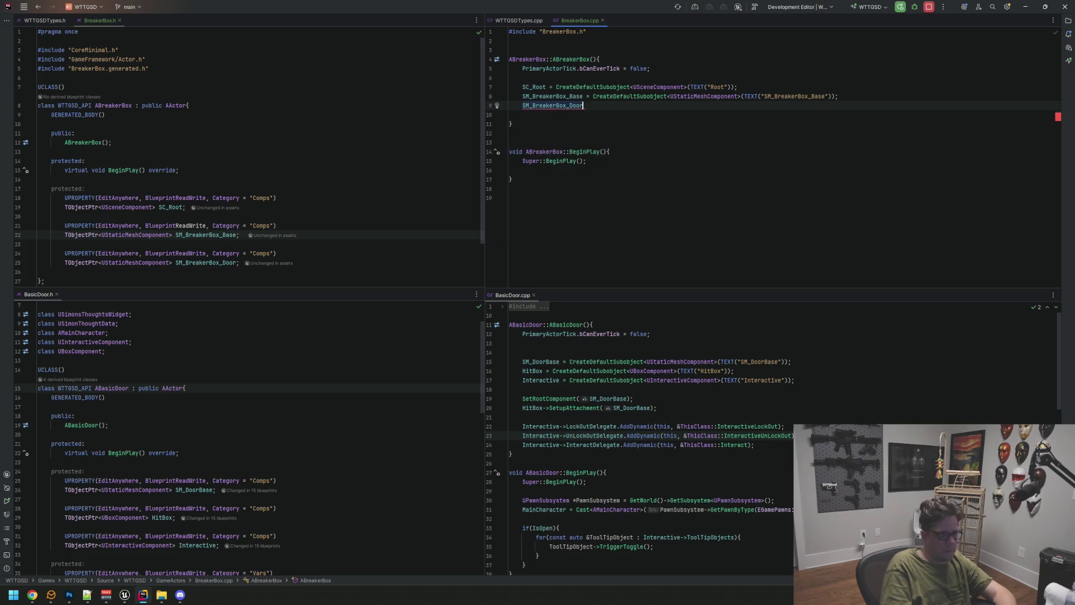
{"action": "type", "text": "= Created"}
{"action": "key", "text": "Down"}
{"action": "key", "text": "Down"}
{"action": "key", "text": "Down"}
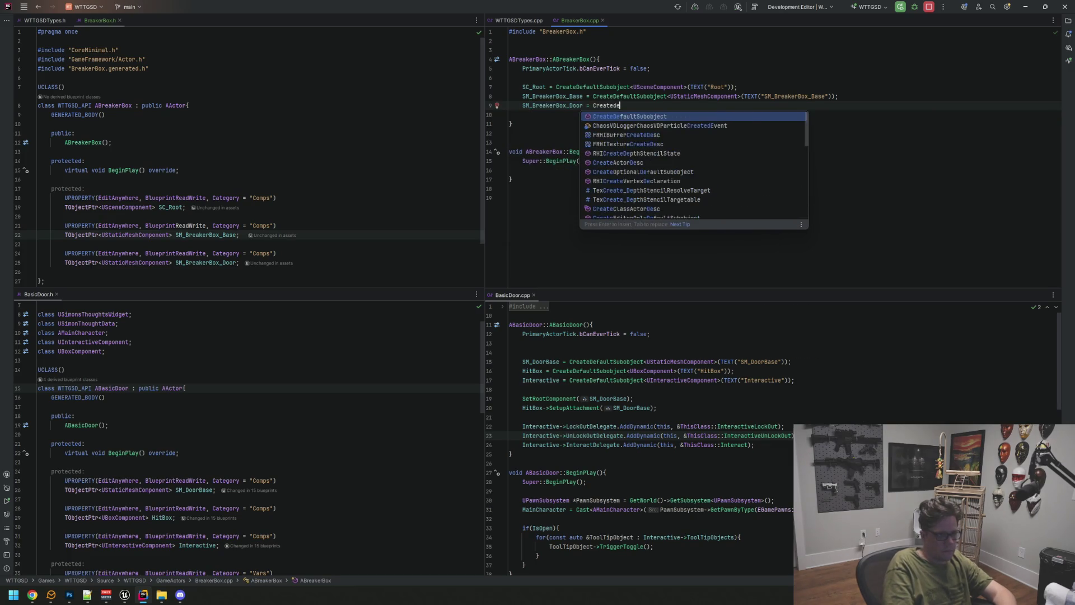
{"action": "key", "text": "Return"}
{"action": "type", "text": "USta"}
{"action": "key", "text": "Return"}
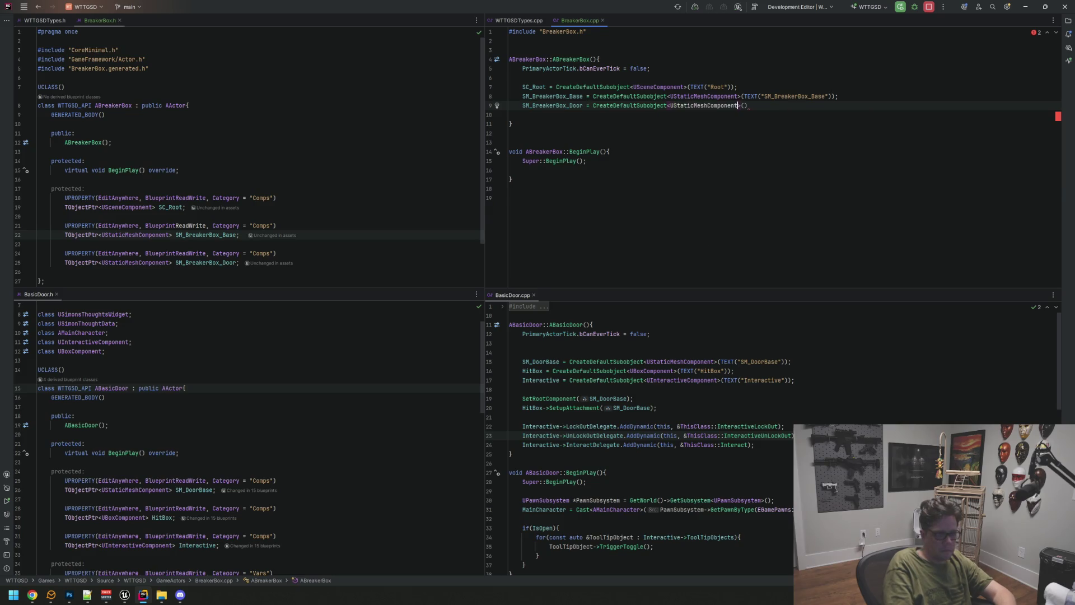
{"action": "type", "text": "TEXT"}
{"action": "key", "text": "Escape"}
{"action": "key", "text": "Escape"}
{"action": "key", "text": "Return"}
{"action": "key", "text": "BackSpace"}
{"action": "key", "text": "BackSpace"}
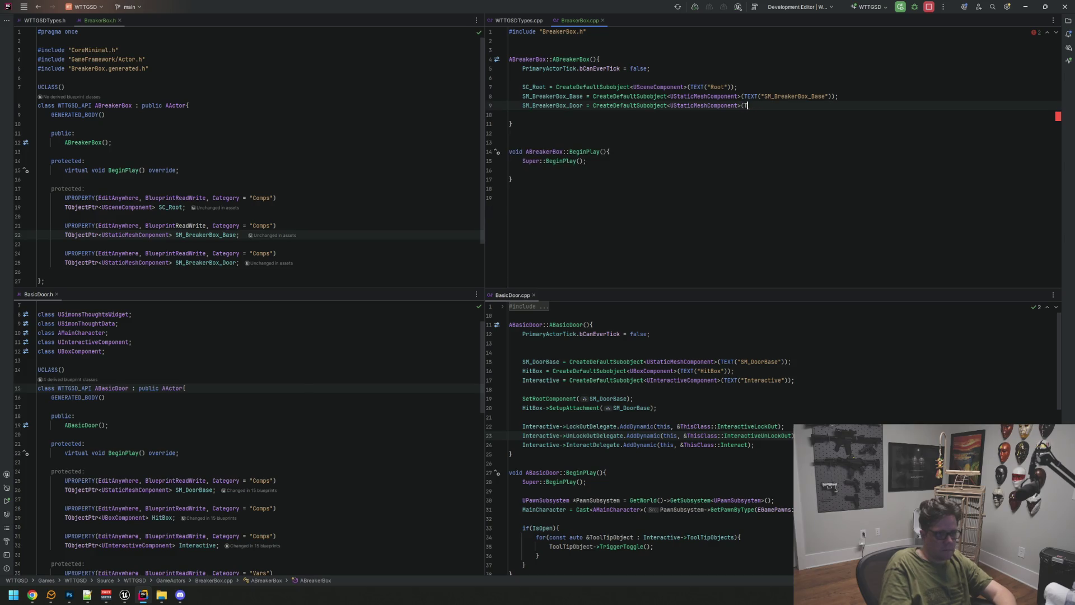
{"action": "type", "text": "EXT(\"SM_BreakerBox_"}
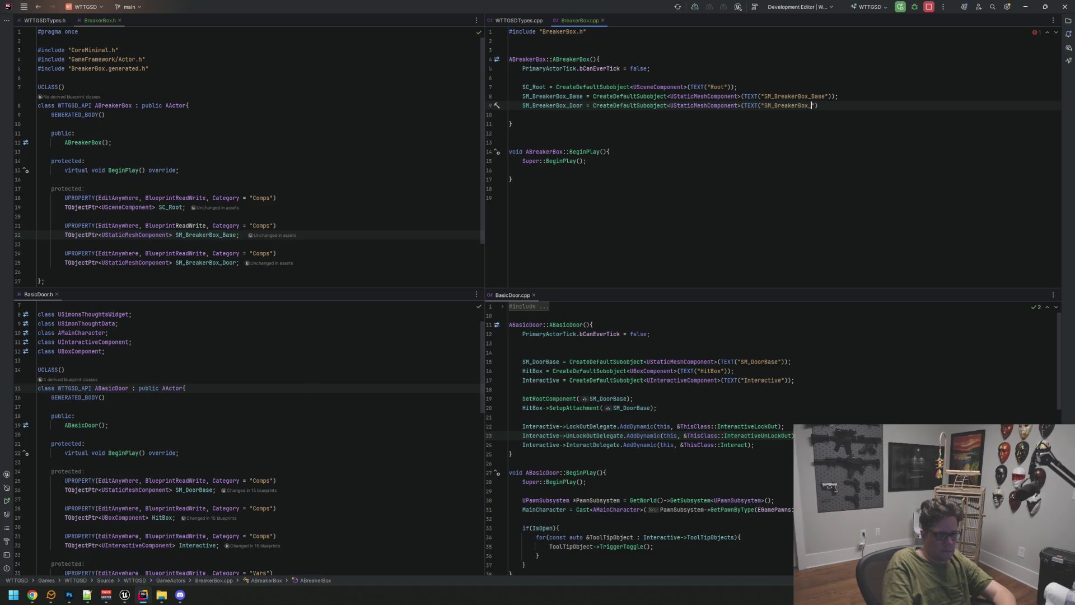
{"action": "type", "text": "r\"));"}
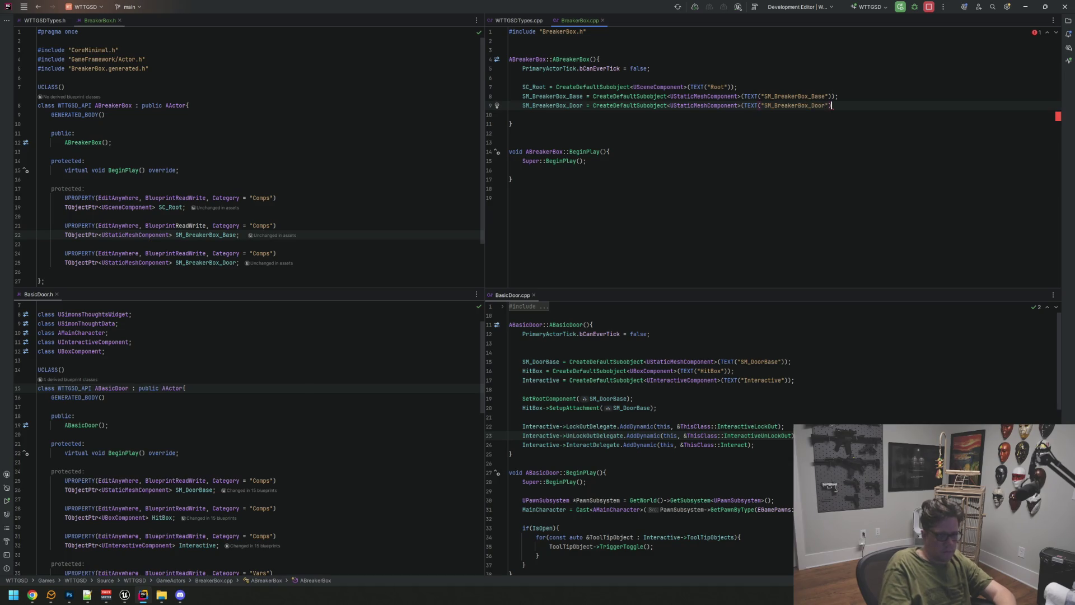
{"action": "key", "text": "BackSpace"}
{"action": "key", "text": "Return"}
{"action": "key", "text": "Return"}
Step: Add SetRootComponent(SC_Root); to the constructor
{"action": "type", "text": "SetRootCo"}
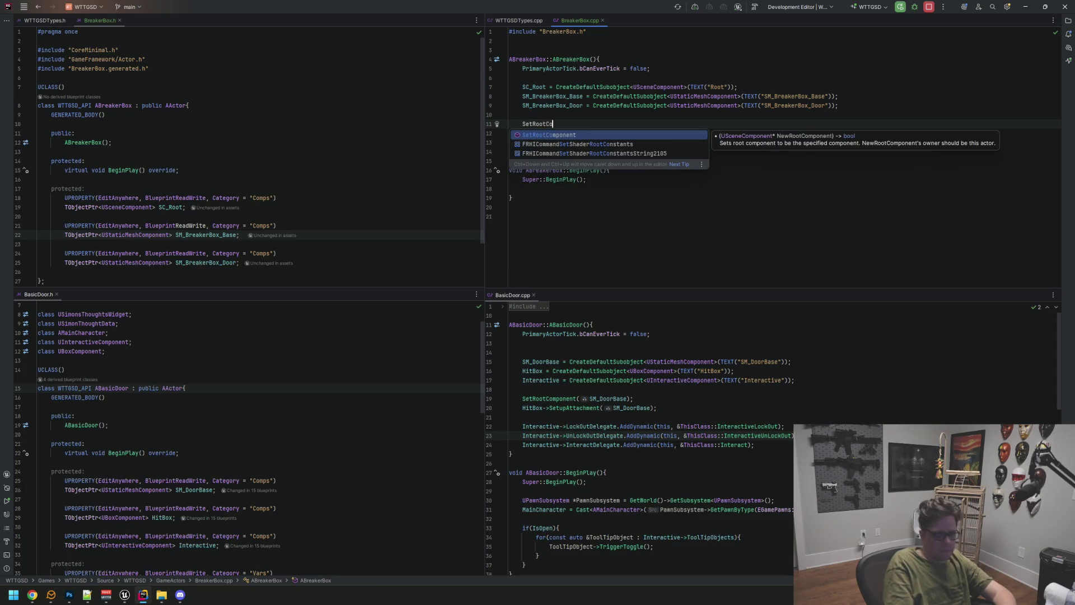
{"action": "key", "text": "Return"}
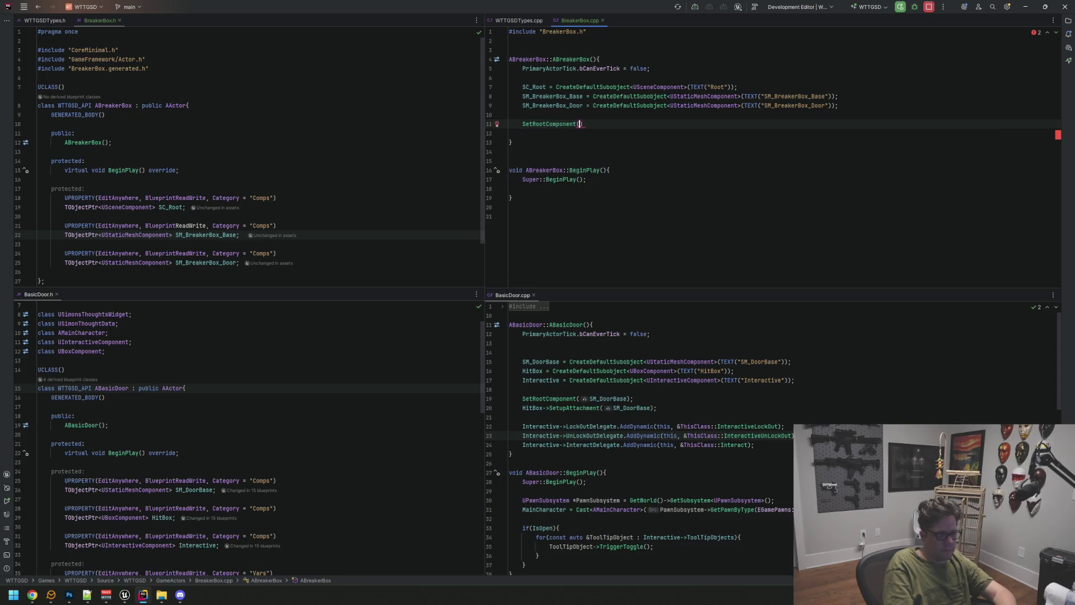
{"action": "type", "text": "SC"}
{"action": "key", "text": "Return"}
{"action": "key", "text": "End"}
{"action": "type", "text": ";"}
Step: Attach SM_BreakerBox_Base to SC_Root with SetupAttachment
{"action": "key", "text": "Return"}
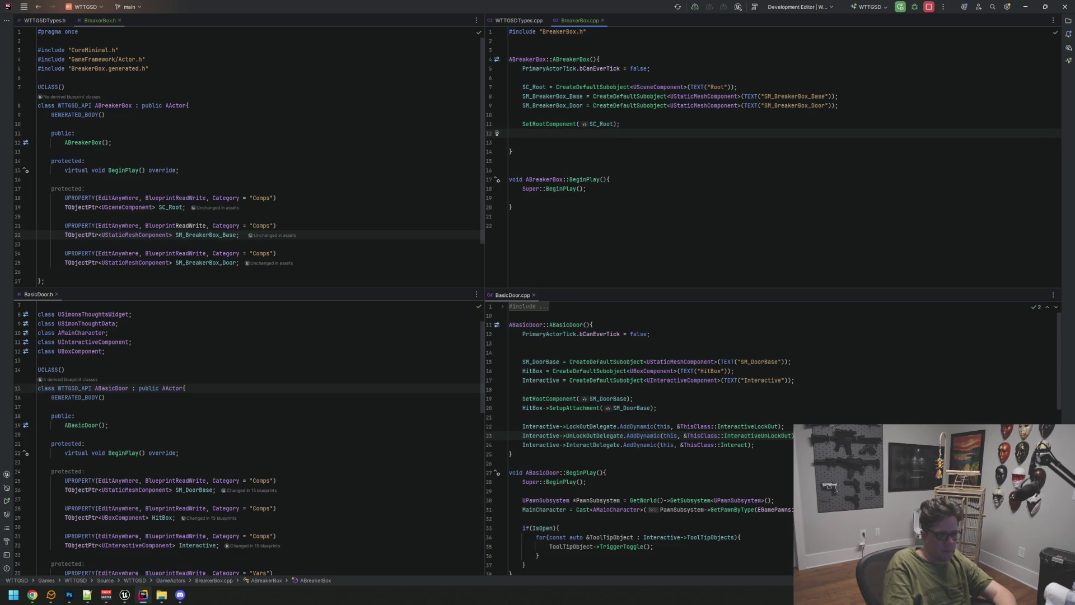
{"action": "type", "text": "SM_B"}
{"action": "key", "text": "Return"}
{"action": "type", "text": "->Setup"}
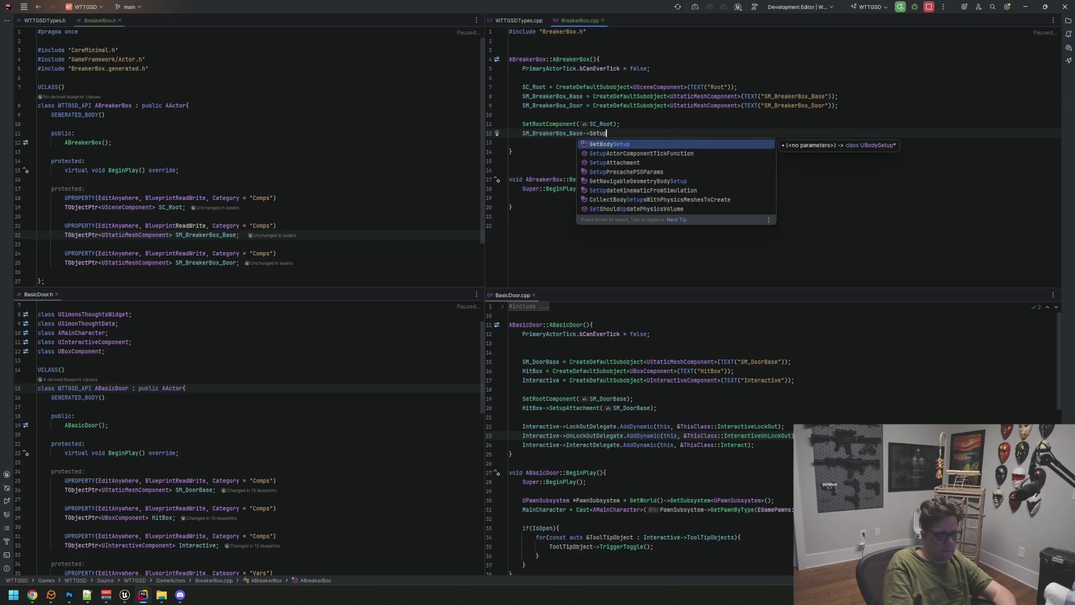
{"action": "type", "text": "Attachment"}
{"action": "key", "text": "Return"}
{"action": "type", "text": "SC_R"}
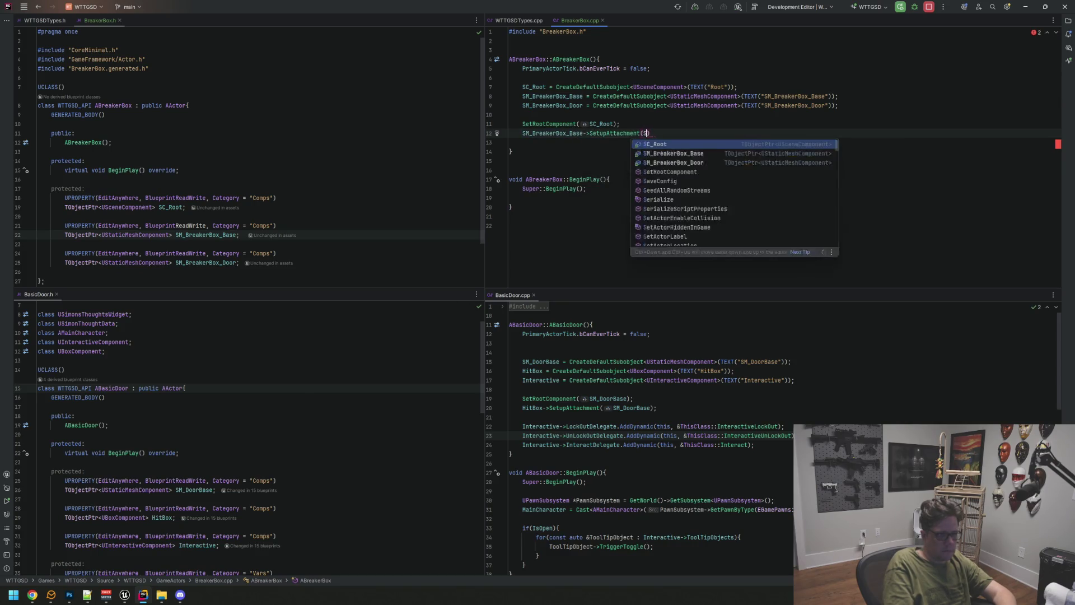
{"action": "key", "text": "Return"}
{"action": "type", "text": ";"}
Step: Attach SM_BreakerBox_Door to SM_BreakerBox_Base with SetupAttachment
{"action": "key", "text": "Return"}
{"action": "type", "text": "S"}
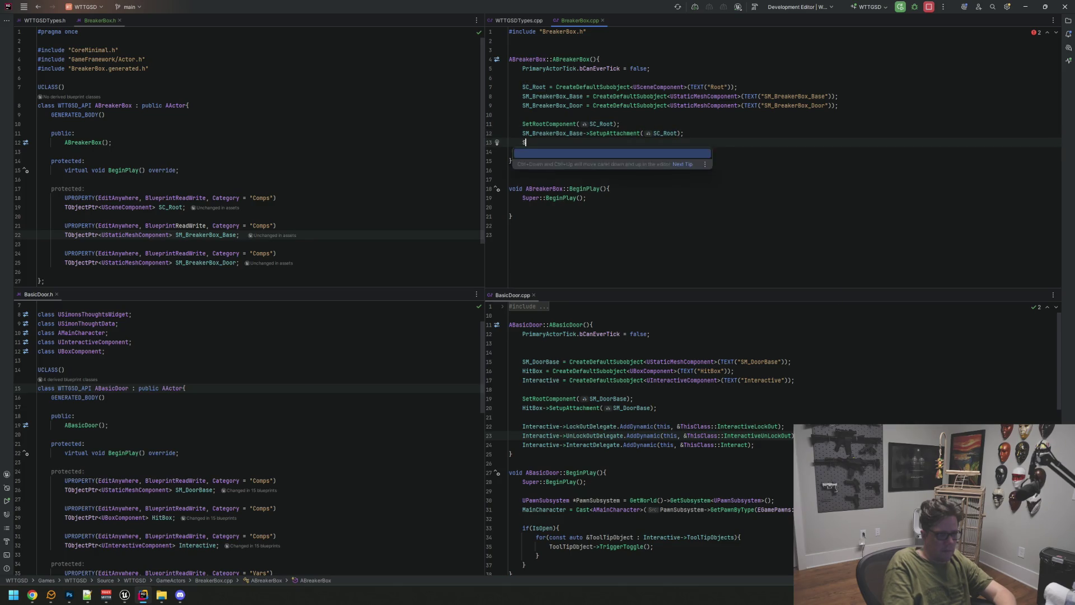
{"action": "type", "text": "MBrDo"}
{"action": "key", "text": "Return"}
{"action": "type", "text": "->setup"}
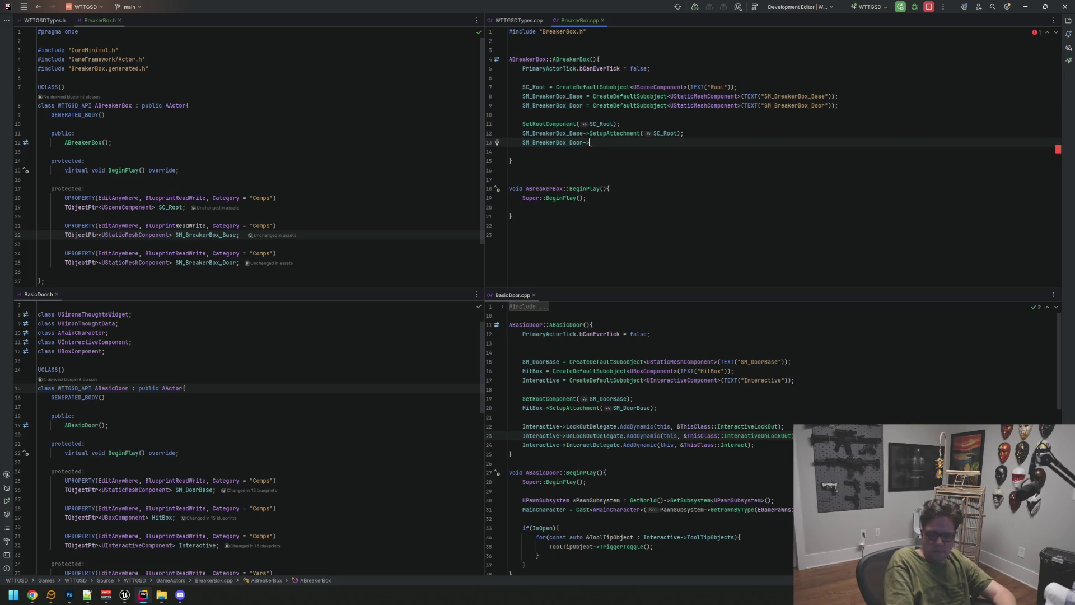
{"action": "key", "text": "Return"}
{"action": "key", "text": "BackSpace"}
{"action": "key", "text": "BackSpace"}
{"action": "key", "text": "BackSpace"}
{"action": "type", "text": "Setup"}
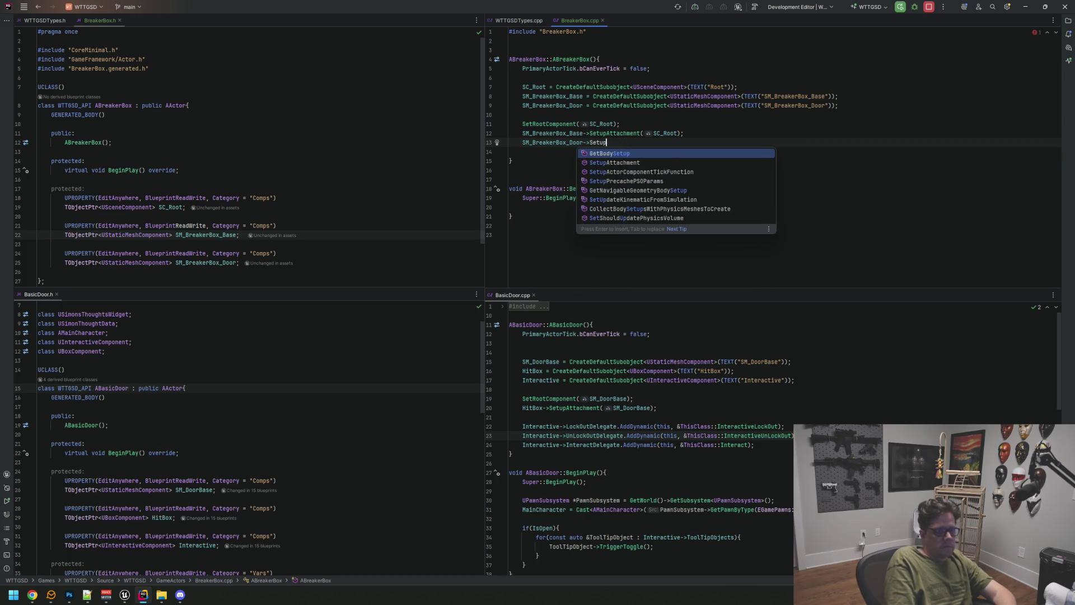
{"action": "type", "text": "At"}
{"action": "key", "text": "Return"}
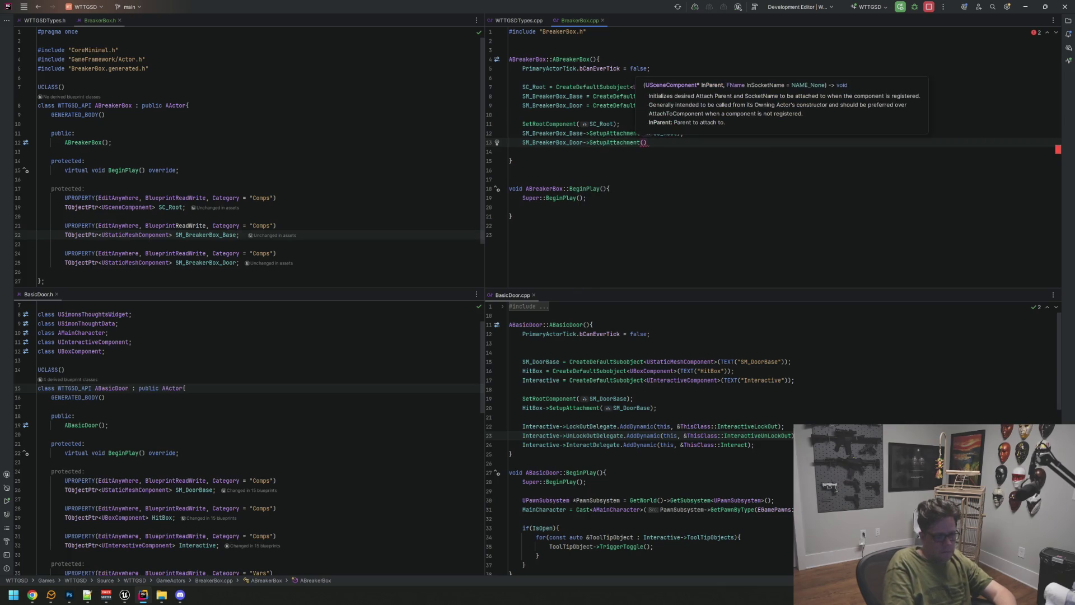
{"action": "type", "text": "SM"}
{"action": "key", "text": "Escape"}
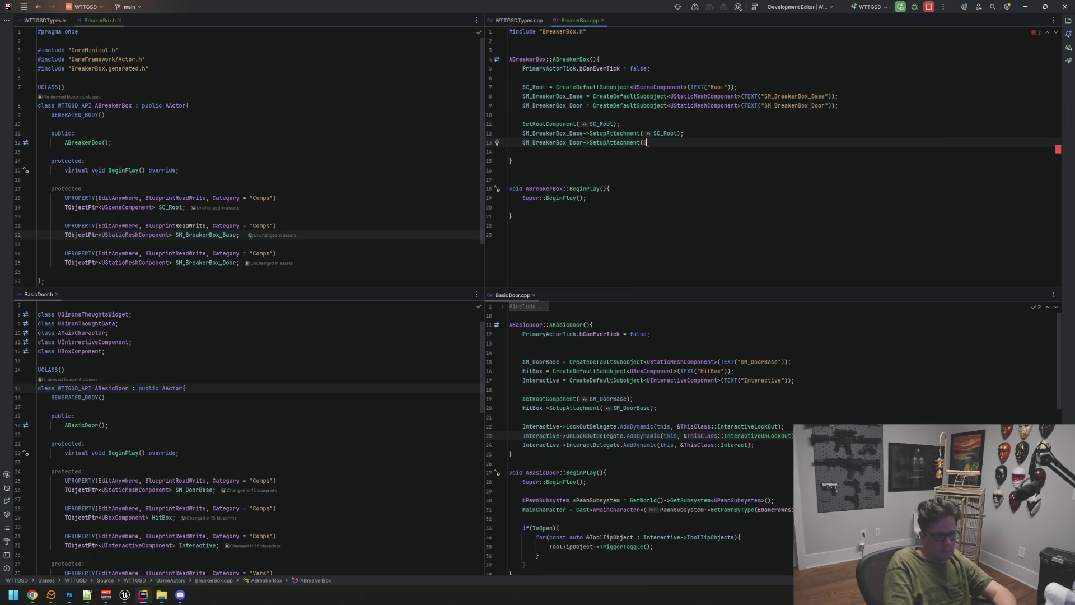
{"action": "type", "text": "SM_B"}
{"action": "key", "text": "Return"}
{"action": "type", "text": ";"}
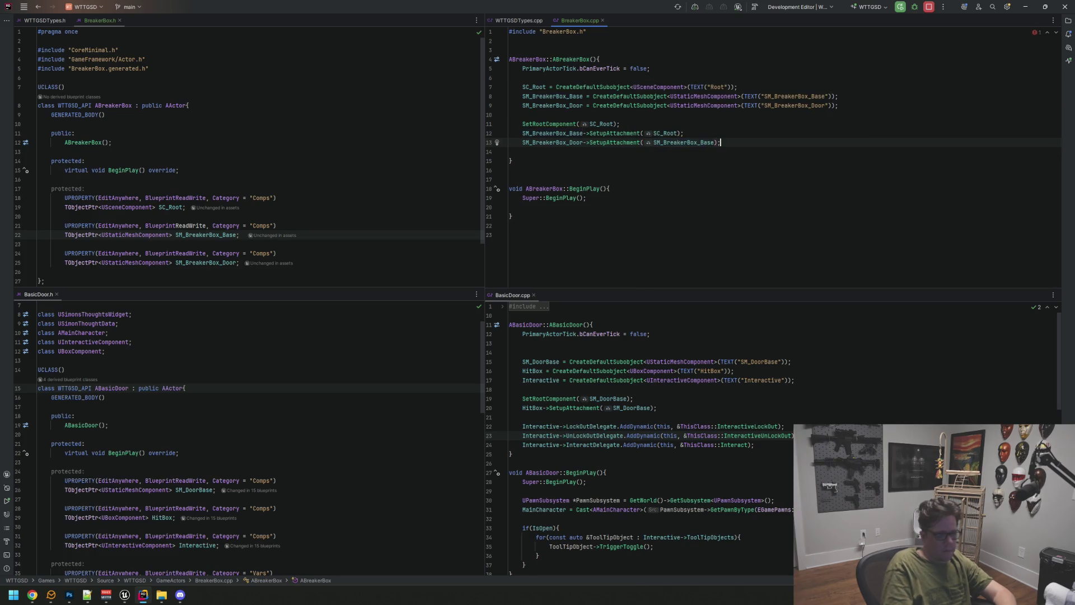
{"action": "key", "text": "Down"}
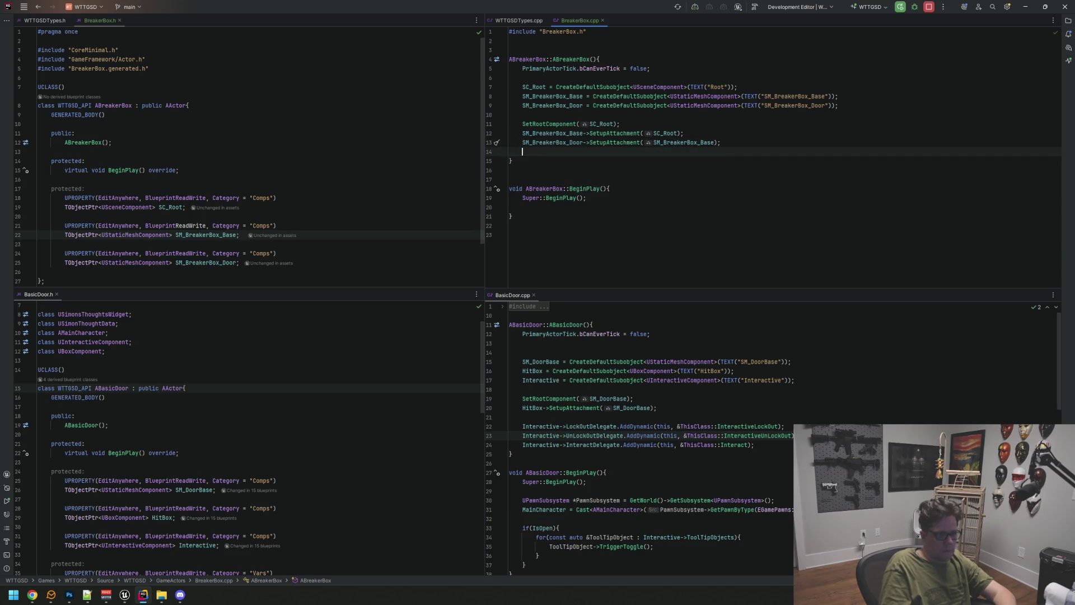
{"action": "left_click", "coordinate": [125, 597]}
Step: Switch to the Motel Unreal Editor window and run Live Coding with Ctrl+Alt+F11
{"action": "left_click", "coordinate": [196, 531]}
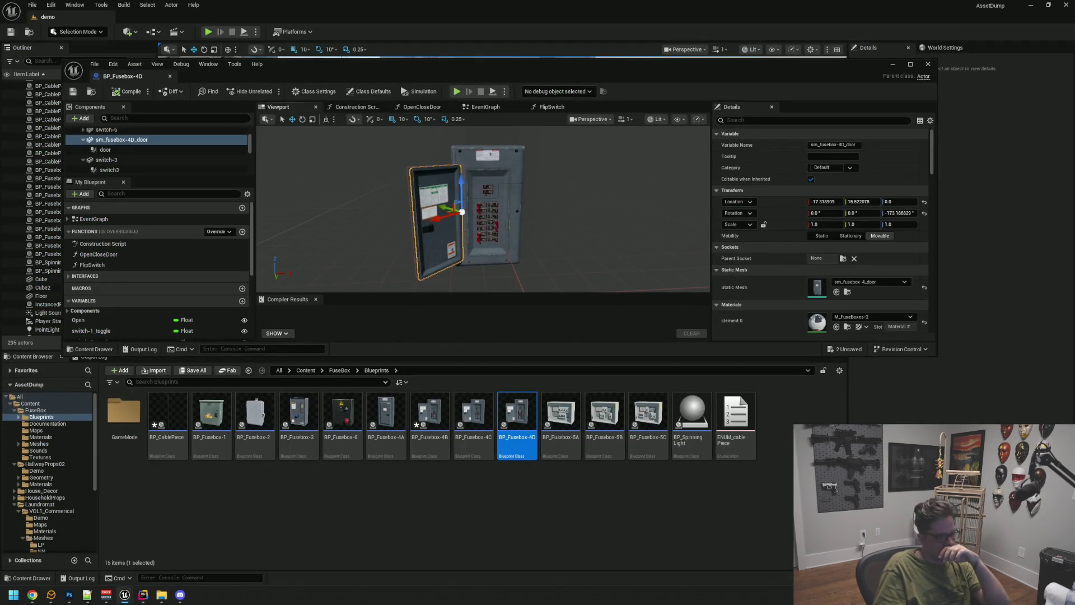
{"action": "mouse_move", "coordinate": [124, 595]}
{"action": "left_click", "coordinate": [68, 536]}
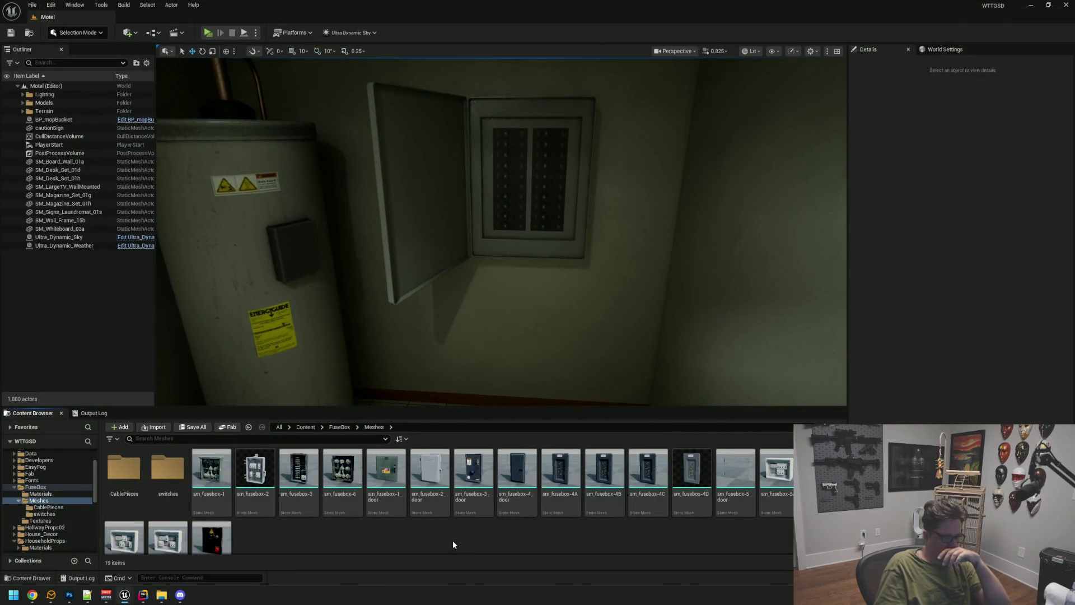
{"action": "left_click_drag", "start_coordinate": [452, 335], "coordinate": [452, 364]}
{"action": "key", "text": "ctrl+alt+F11"}
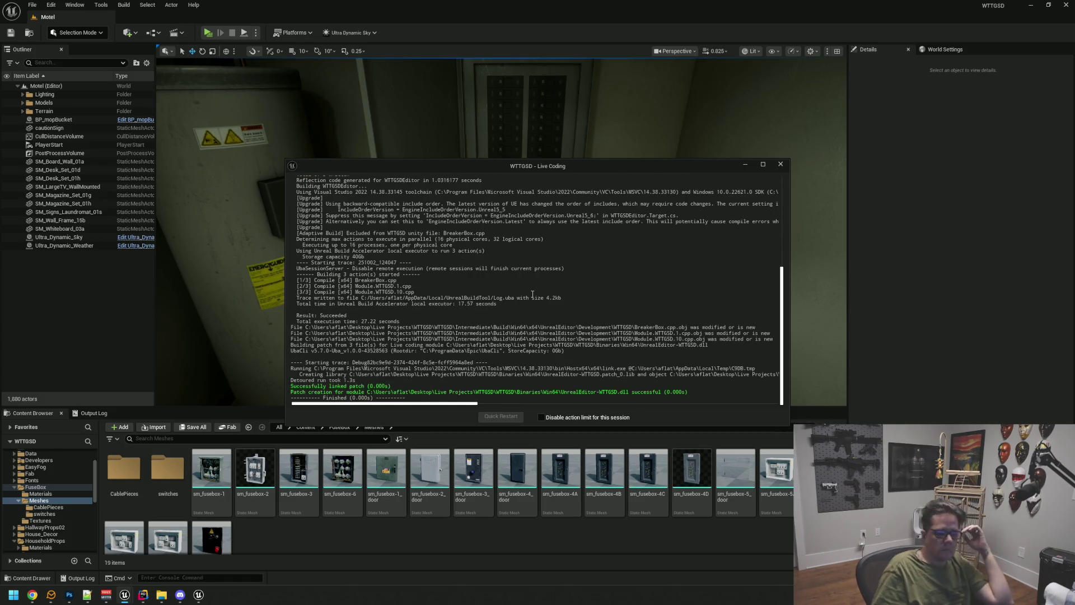
Step: Close the Live Coding log window once the BreakerBox build reports success
{"action": "left_click", "coordinate": [781, 164]}
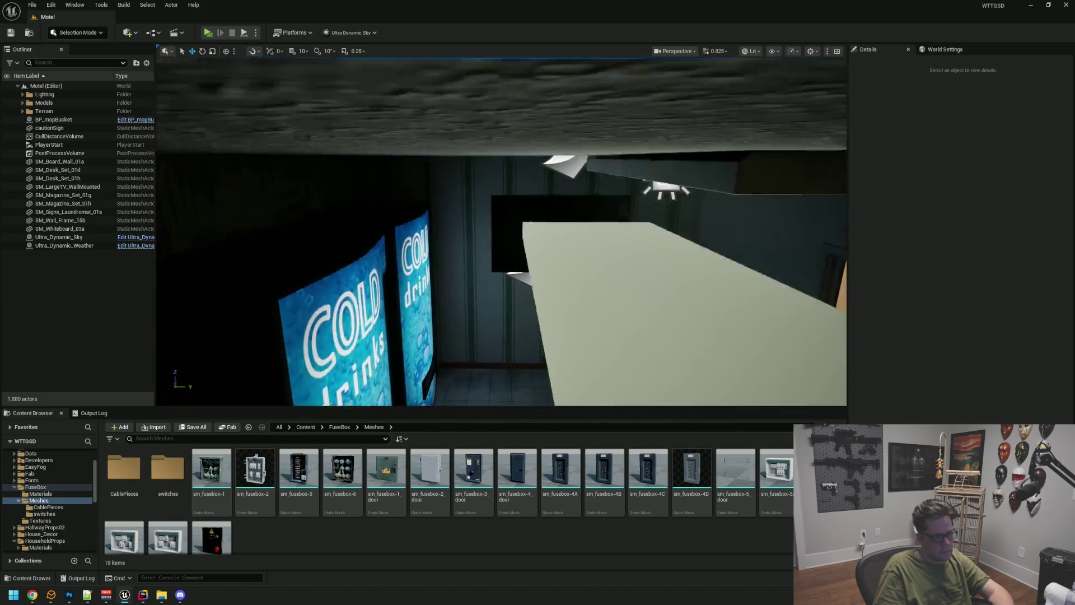
{"action": "left_click_drag", "start_coordinate": [501, 232], "coordinate": [392, 233]}
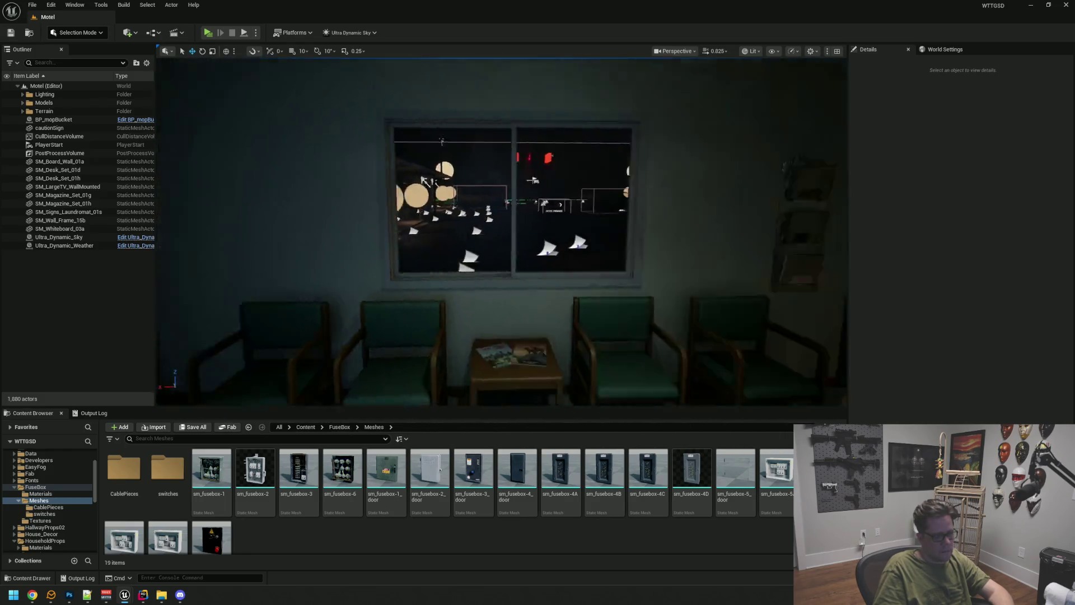
{"action": "left_click_drag", "start_coordinate": [520, 246], "coordinate": [521, 224]}
{"action": "key", "text": "g"}
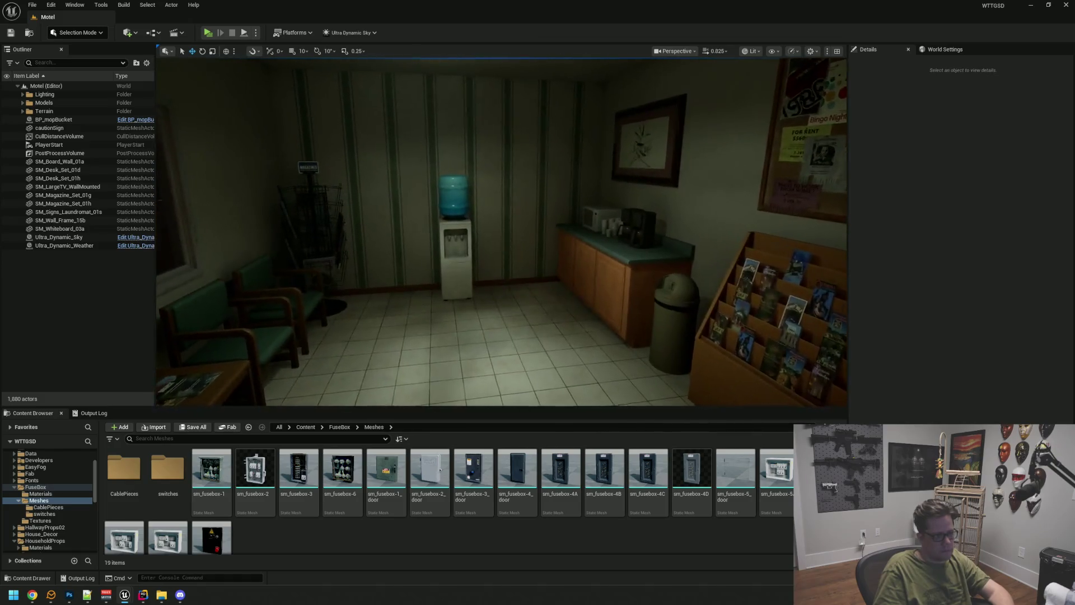
{"action": "mouse_move", "coordinate": [511, 275]}
{"action": "left_mouse_down"}
{"action": "mouse_move", "coordinate": [546, 294]}
{"action": "mouse_move", "coordinate": [560, 283]}
{"action": "mouse_move", "coordinate": [512, 275]}
{"action": "mouse_move", "coordinate": [511, 252]}
{"action": "mouse_move", "coordinate": [455, 275]}
{"action": "mouse_move", "coordinate": [538, 263]}
{"action": "mouse_move", "coordinate": [538, 291]}
{"action": "mouse_move", "coordinate": [427, 287]}
{"action": "mouse_move", "coordinate": [505, 288]}
{"action": "mouse_move", "coordinate": [506, 263]}
{"action": "mouse_move", "coordinate": [506, 288]}
{"action": "mouse_move", "coordinate": [549, 283]}
{"action": "mouse_move", "coordinate": [493, 288]}
{"action": "mouse_move", "coordinate": [481, 269]}
{"action": "mouse_move", "coordinate": [426, 288]}
{"action": "mouse_move", "coordinate": [448, 283]}
{"action": "left_mouse_up"}
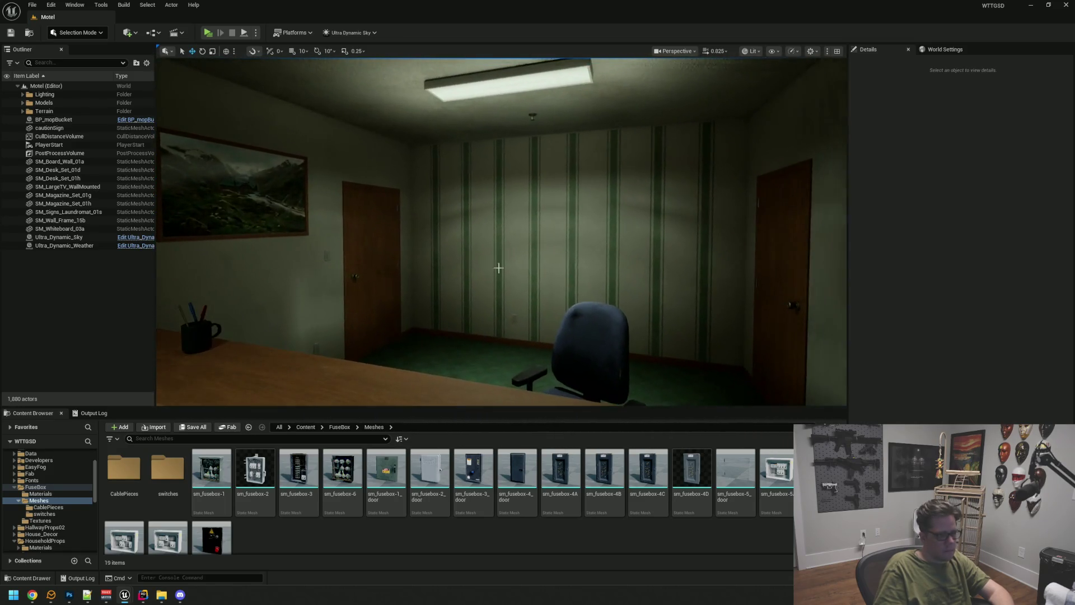
{"action": "key", "text": "alt+Tab"}
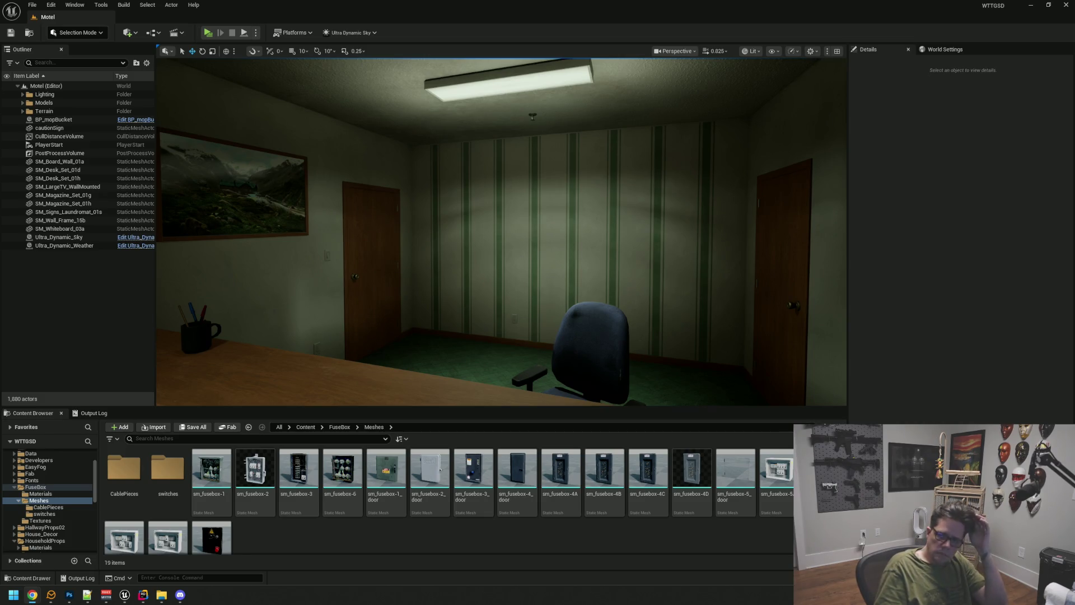
Step: Refocus the level editor and rerun Live Coding with Ctrl+Alt+F11
{"action": "left_click", "coordinate": [1000, 253]}
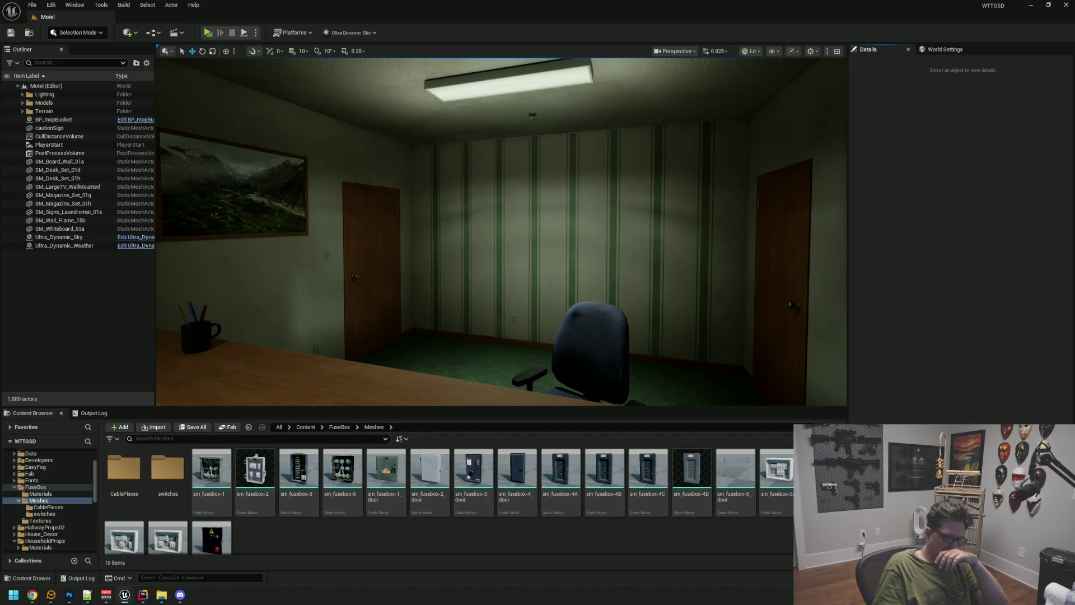
{"action": "key", "text": "ctrl+alt+F11"}
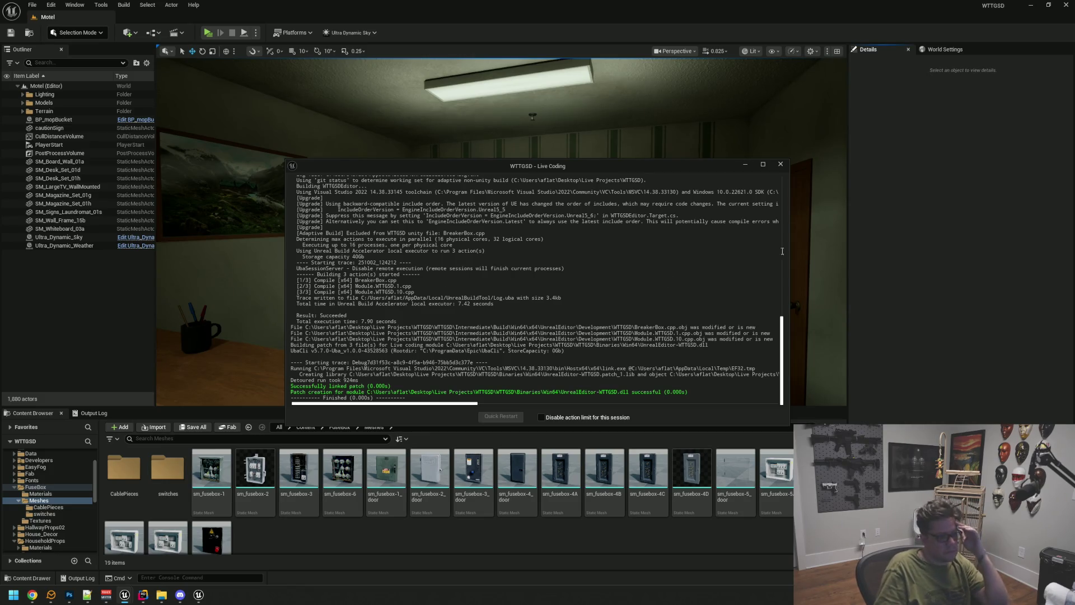
Step: Close the Live Coding log and browse to the BluePrints/GameActors folder in the Content Browser
{"action": "left_click", "coordinate": [780, 165]}
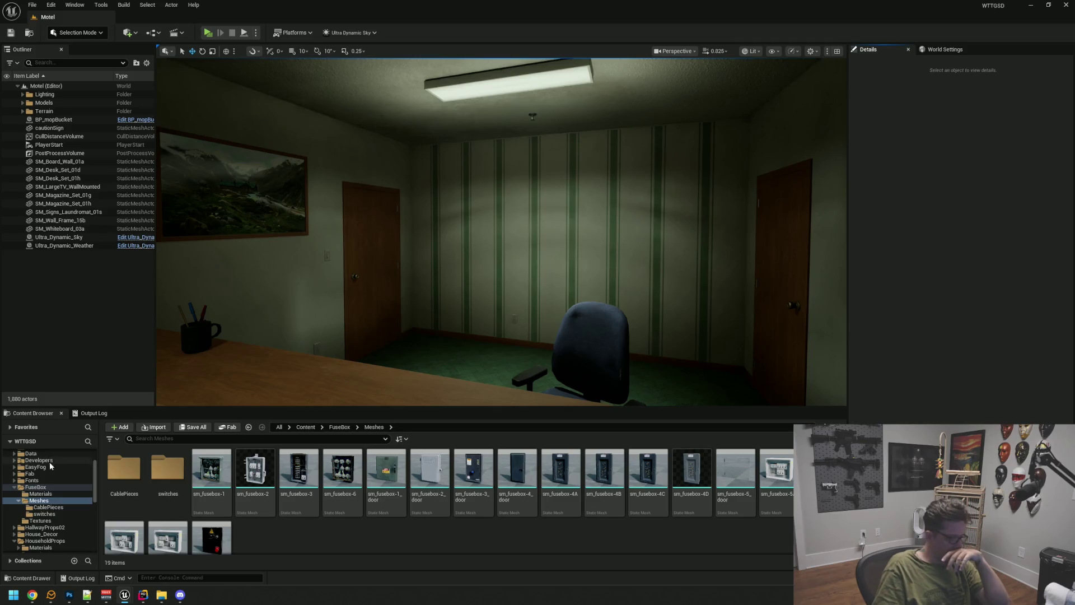
{"action": "double_click", "coordinate": [35, 487]}
{"action": "left_click", "coordinate": [15, 507]}
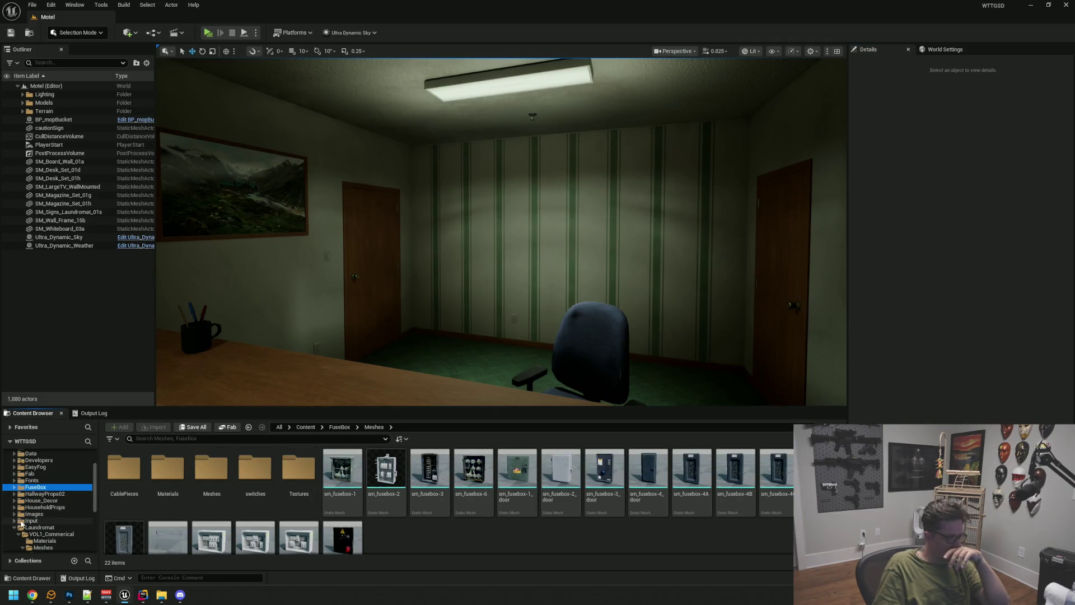
{"action": "scroll", "coordinate": [33, 504], "scroll_direction": "up", "scroll_amount": 3}
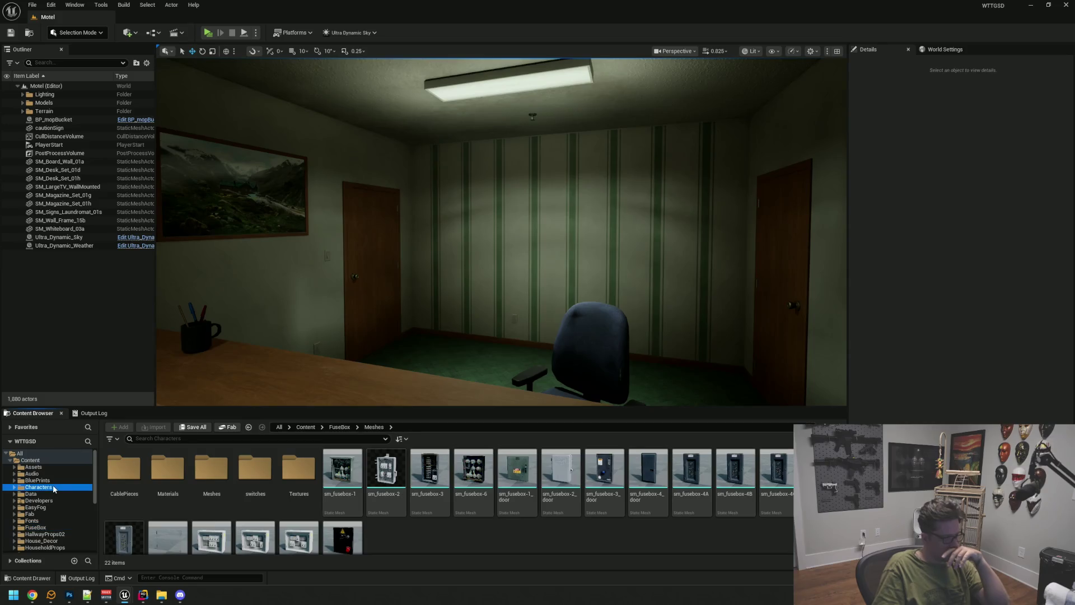
{"action": "left_click", "coordinate": [37, 480]}
{"action": "double_click", "coordinate": [211, 467]}
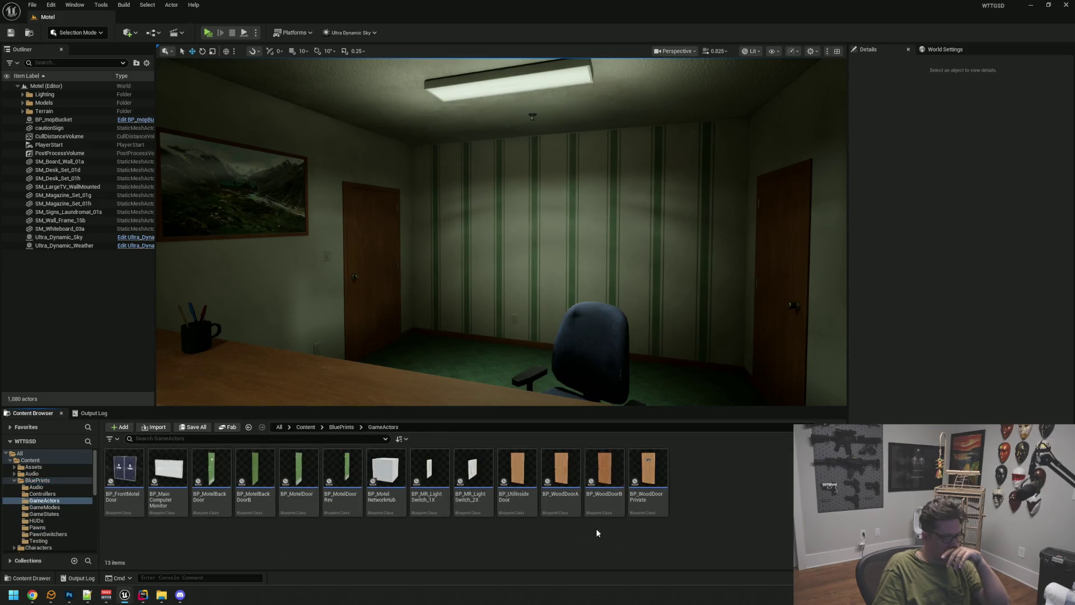
Step: Create a Blueprint class BP_BreakerBox with parent BreakerBox and open it in the Blueprint editor
{"action": "right_click", "coordinate": [607, 546]}
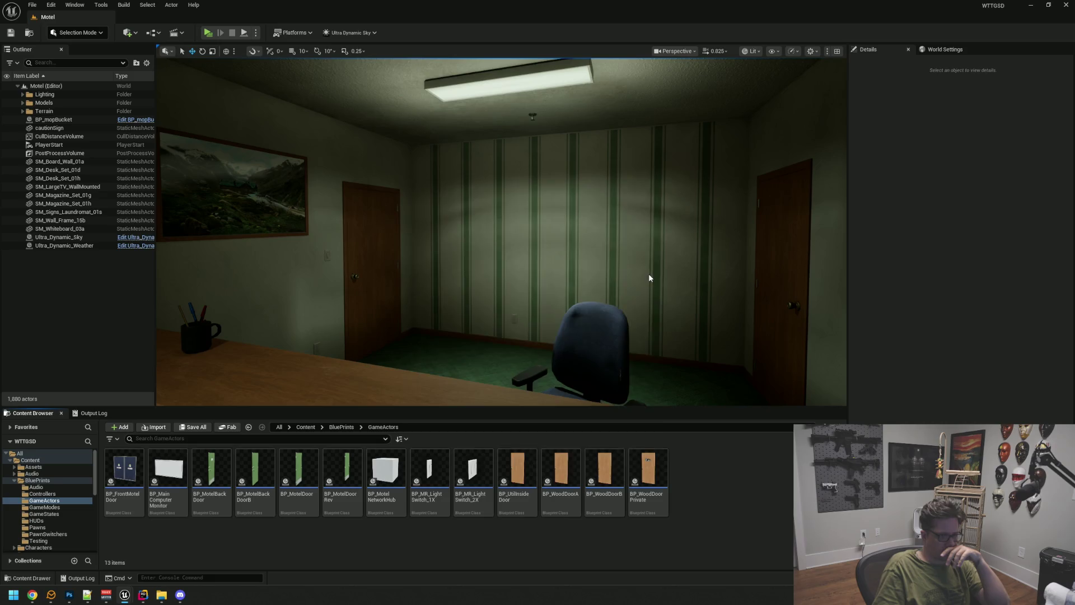
{"action": "left_click", "coordinate": [640, 277]}
{"action": "type", "text": "Breakerbox"}
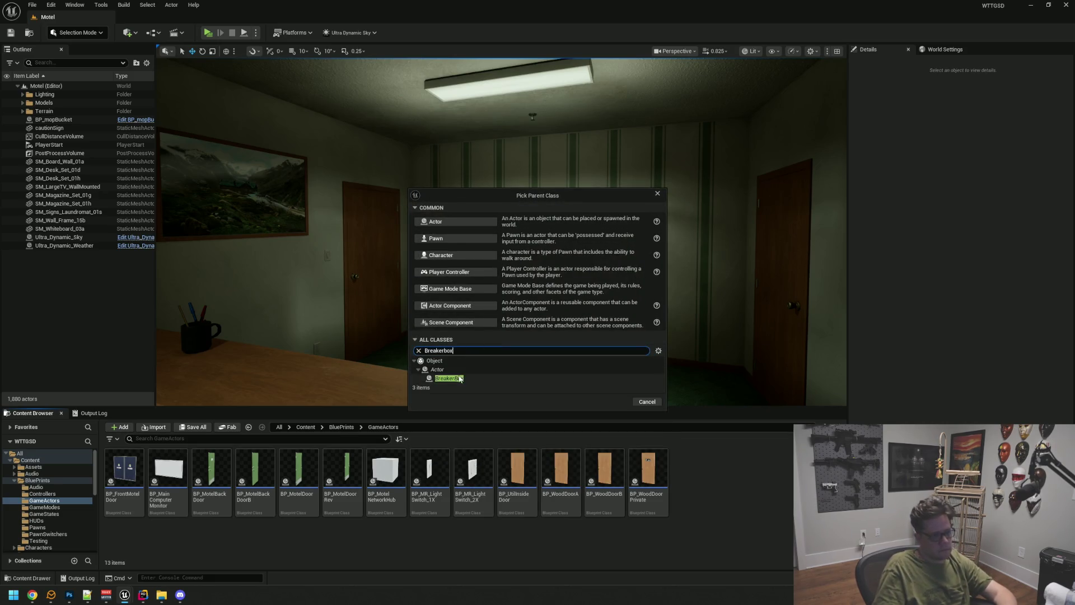
{"action": "left_click", "coordinate": [448, 377]}
{"action": "left_click", "coordinate": [624, 402]}
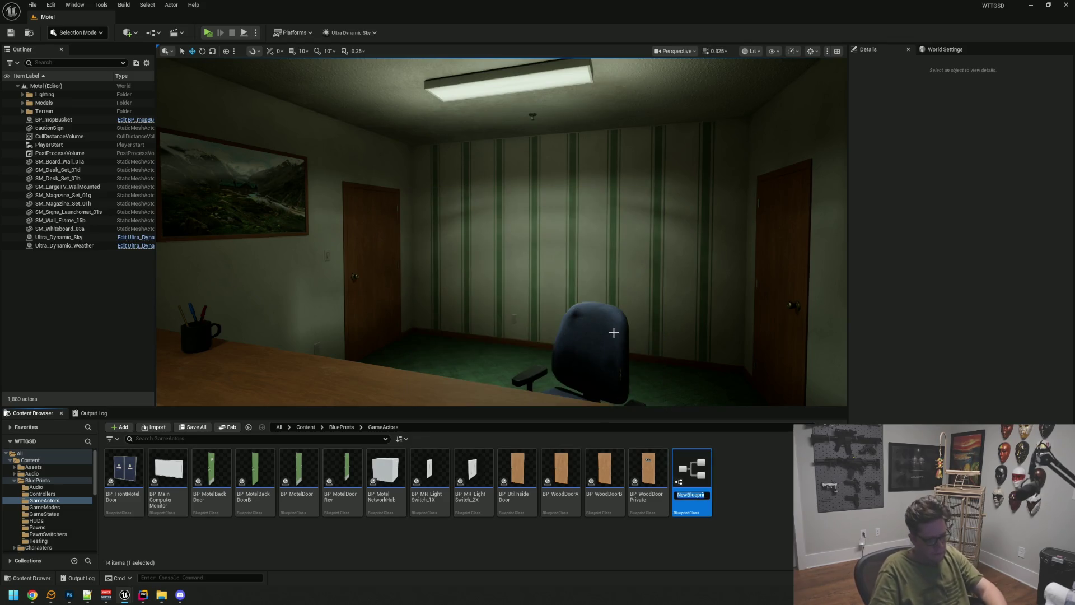
{"action": "type", "text": "BP_BreakerBox"}
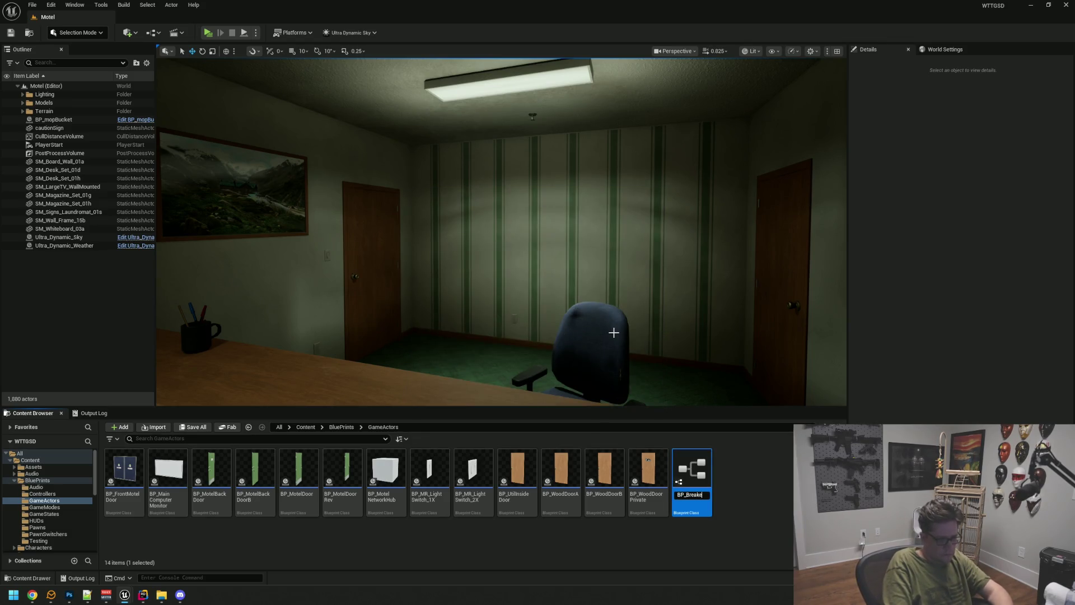
{"action": "key", "text": "Return"}
{"action": "double_click", "coordinate": [124, 471]}
{"action": "left_click", "coordinate": [224, 308]}
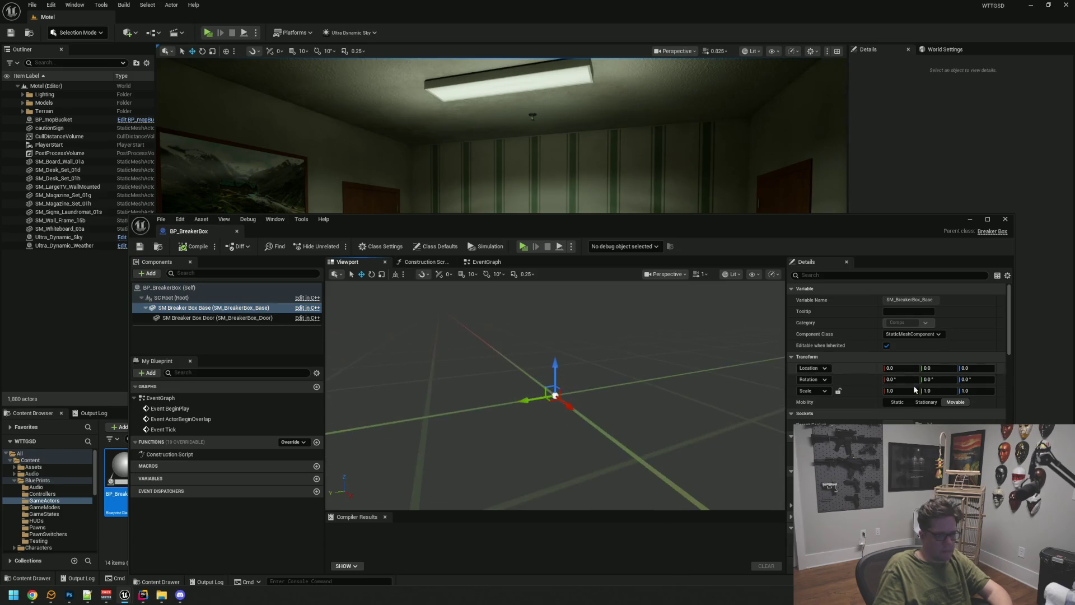
Step: Set the base component's Static Mesh to sm_fusebox-4D and frame the breaker box in the viewport
{"action": "left_click", "coordinate": [940, 436]}
{"action": "type", "text": "sm"}
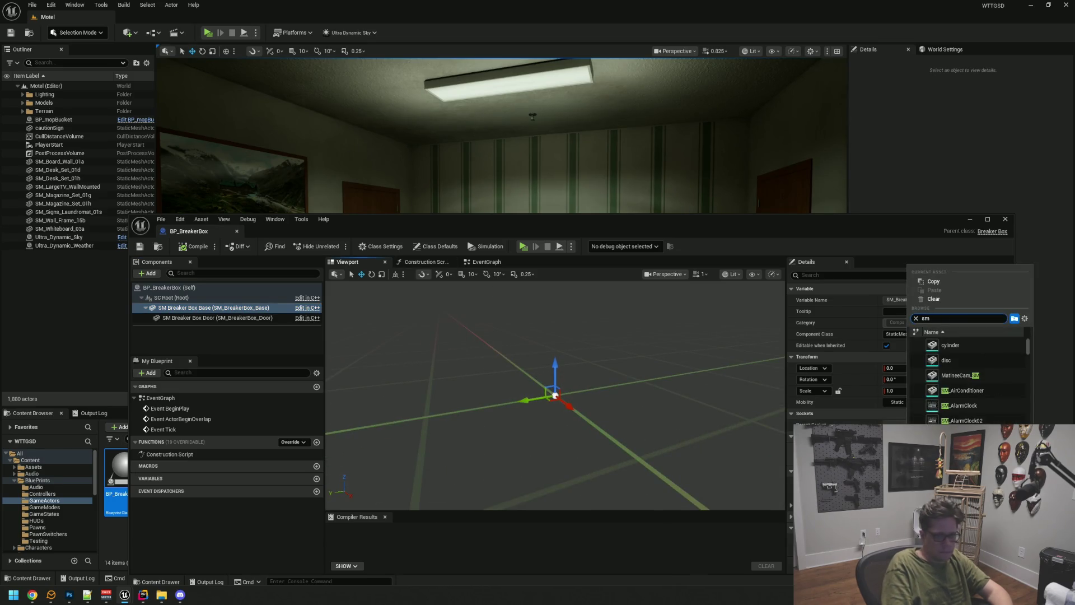
{"action": "type", "text": "_breaker"}
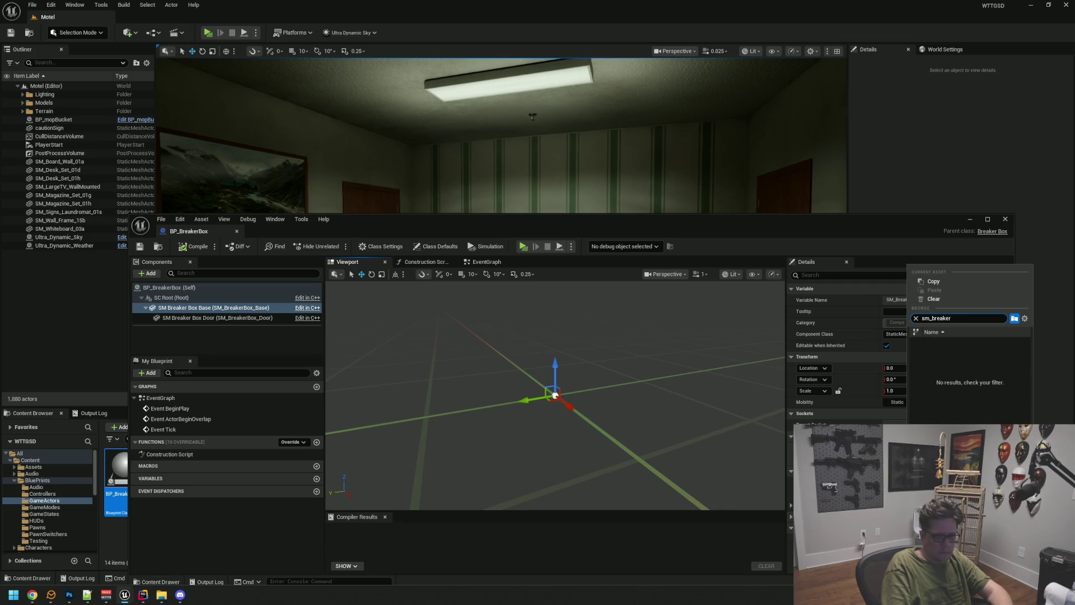
{"action": "key", "text": "BackSpace"}
{"action": "key", "text": "BackSpace"}
{"action": "key", "text": "BackSpace"}
{"action": "key", "text": "BackSpace"}
{"action": "key", "text": "BackSpace"}
{"action": "key", "text": "BackSpace"}
{"action": "key", "text": "BackSpace"}
{"action": "type", "text": "fuse"}
{"action": "type", "text": "box"}
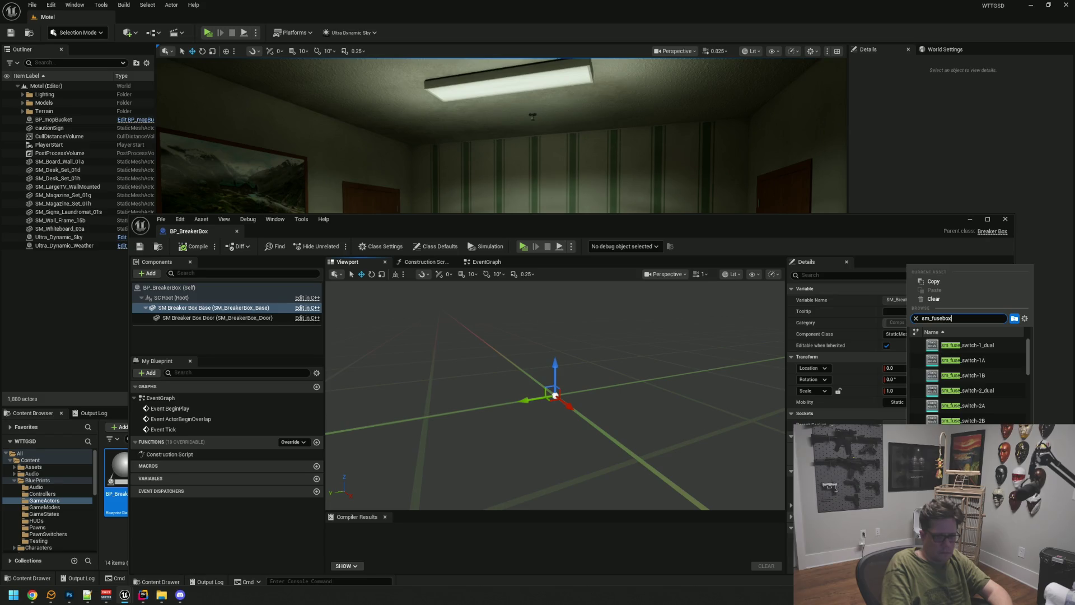
{"action": "type", "text": "_"}
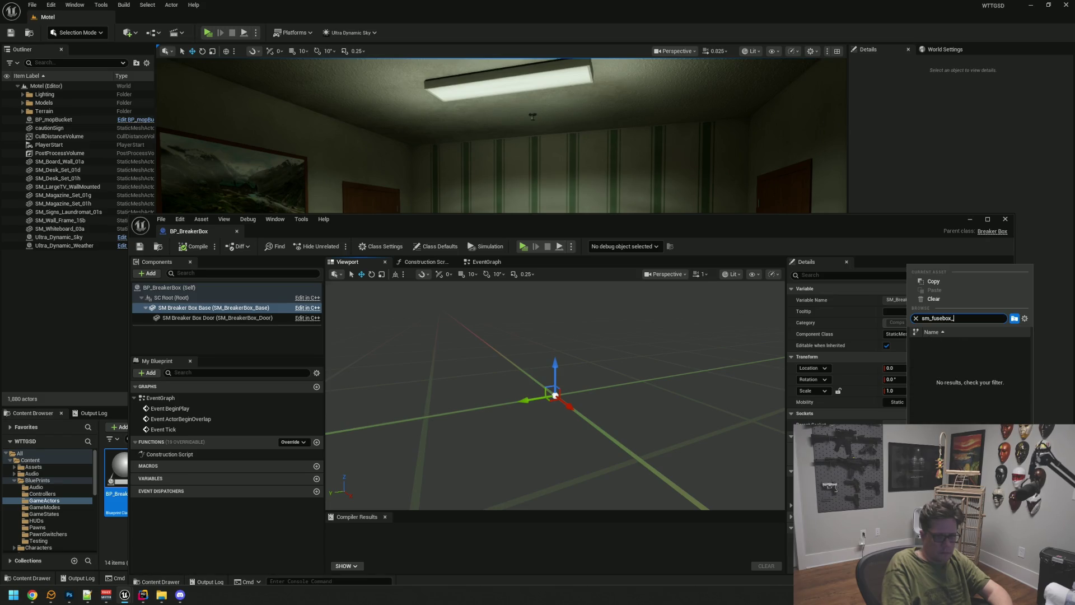
{"action": "key", "text": "BackSpace"}
{"action": "type", "text": "-d"}
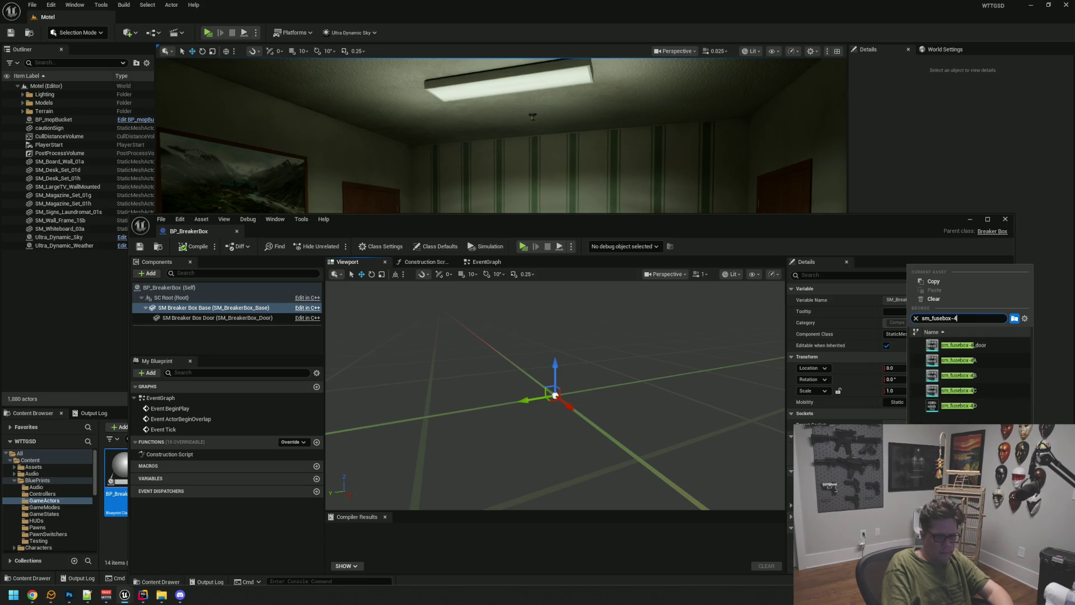
{"action": "left_click", "coordinate": [976, 408]}
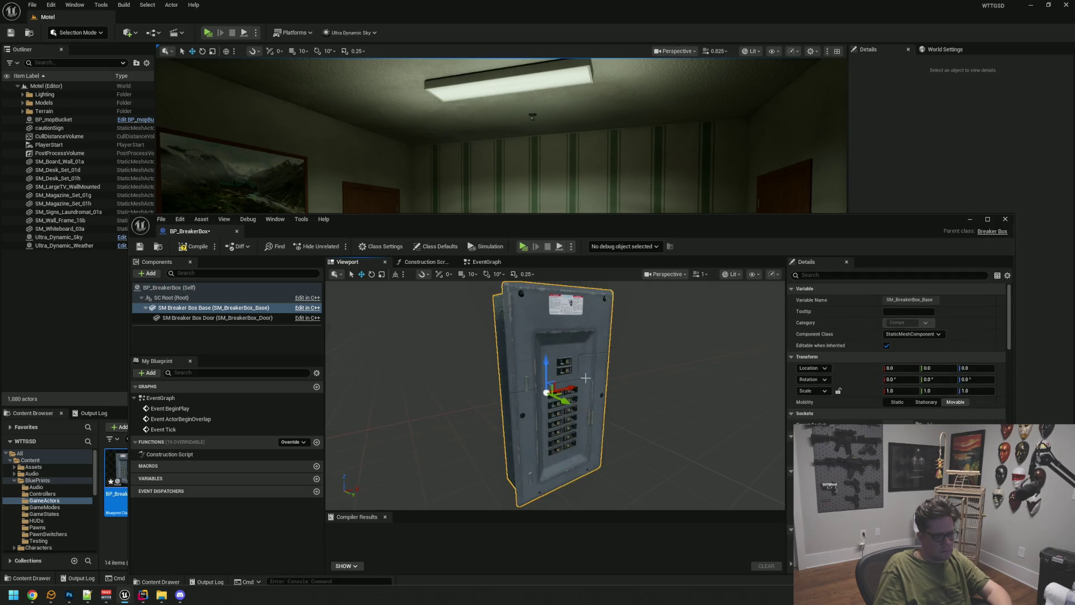
{"action": "scroll", "coordinate": [554, 395], "scroll_direction": "up", "scroll_amount": 5}
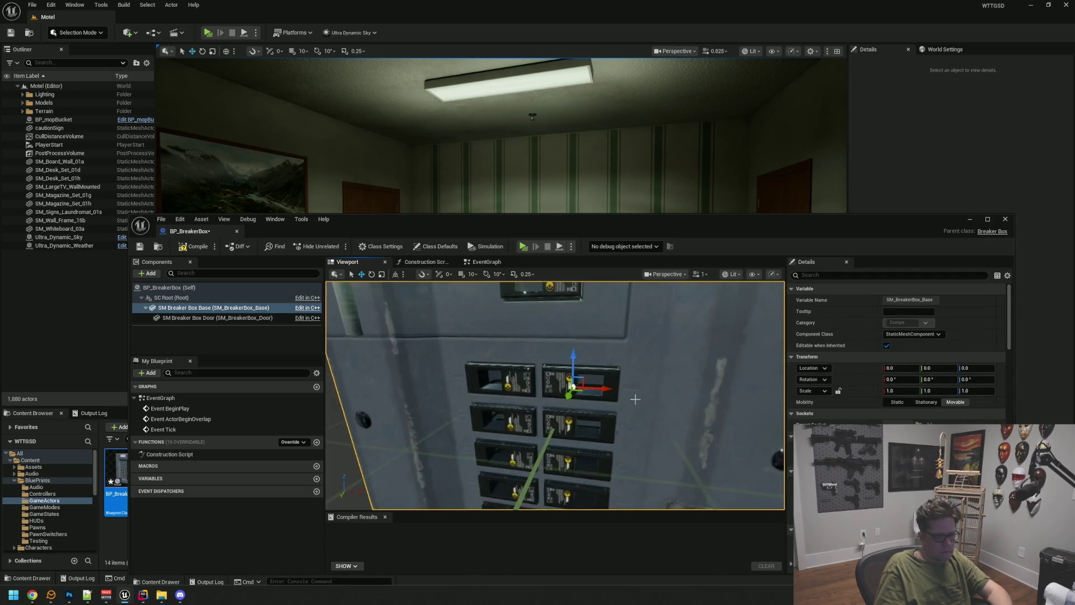
{"action": "key", "text": "f"}
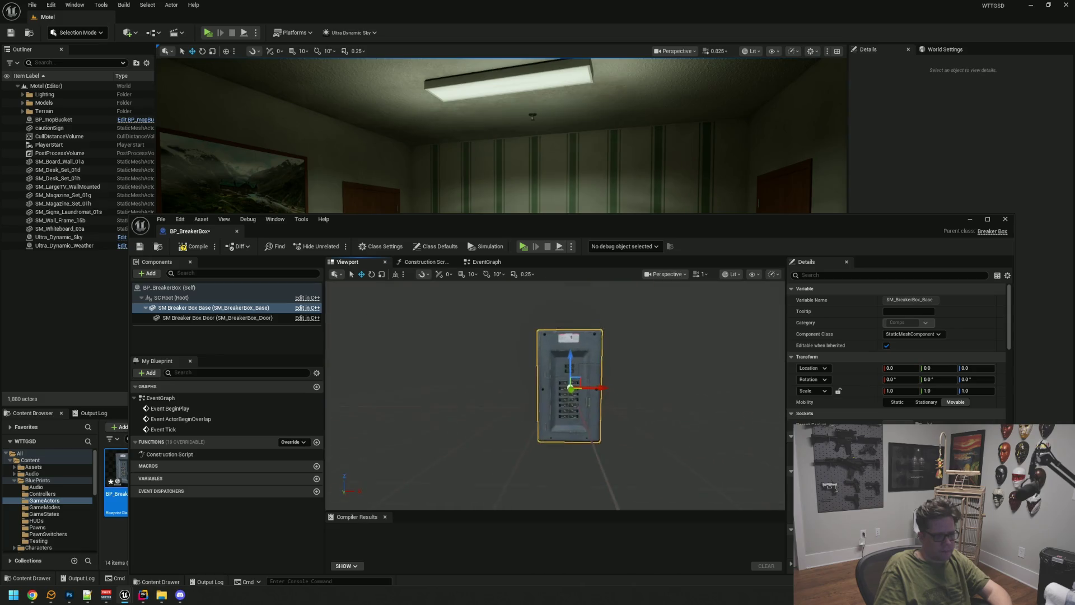
{"action": "mouse_move", "coordinate": [662, 381]}
{"action": "left_mouse_down"}
{"action": "mouse_move", "coordinate": [605, 380]}
{"action": "mouse_move", "coordinate": [639, 338]}
{"action": "mouse_move", "coordinate": [640, 364]}
{"action": "left_mouse_up"}
{"action": "scroll", "coordinate": [640, 338], "scroll_direction": "up", "scroll_amount": 5}
{"action": "left_click_drag", "start_coordinate": [564, 223], "coordinate": [474, 44]}
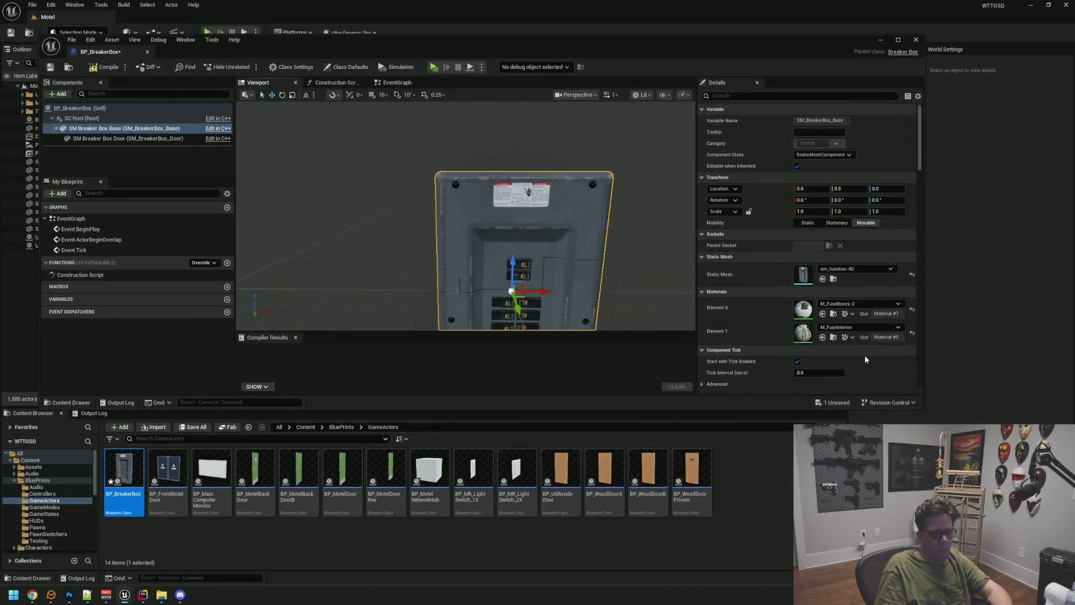
Step: Enlarge the Blueprint editor window, then compile and save BP_BreakerBox
{"action": "left_click_drag", "start_coordinate": [927, 420], "coordinate": [990, 568]}
{"action": "scroll", "coordinate": [497, 280], "scroll_direction": "up", "scroll_amount": 5}
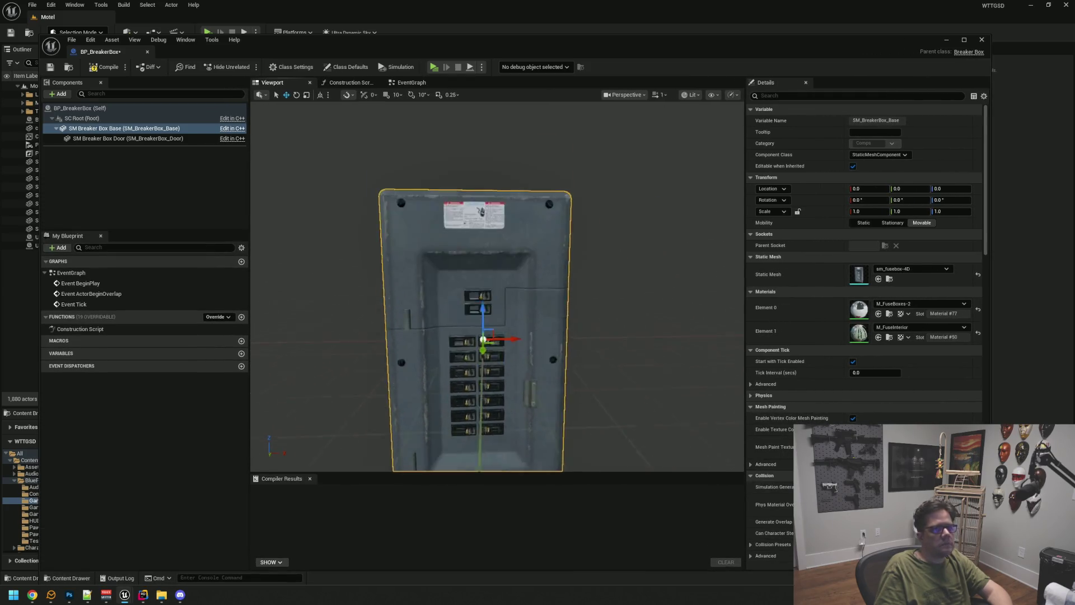
{"action": "scroll", "coordinate": [590, 316], "scroll_direction": "down", "scroll_amount": 3}
{"action": "scroll", "coordinate": [590, 317], "scroll_direction": "up", "scroll_amount": 5}
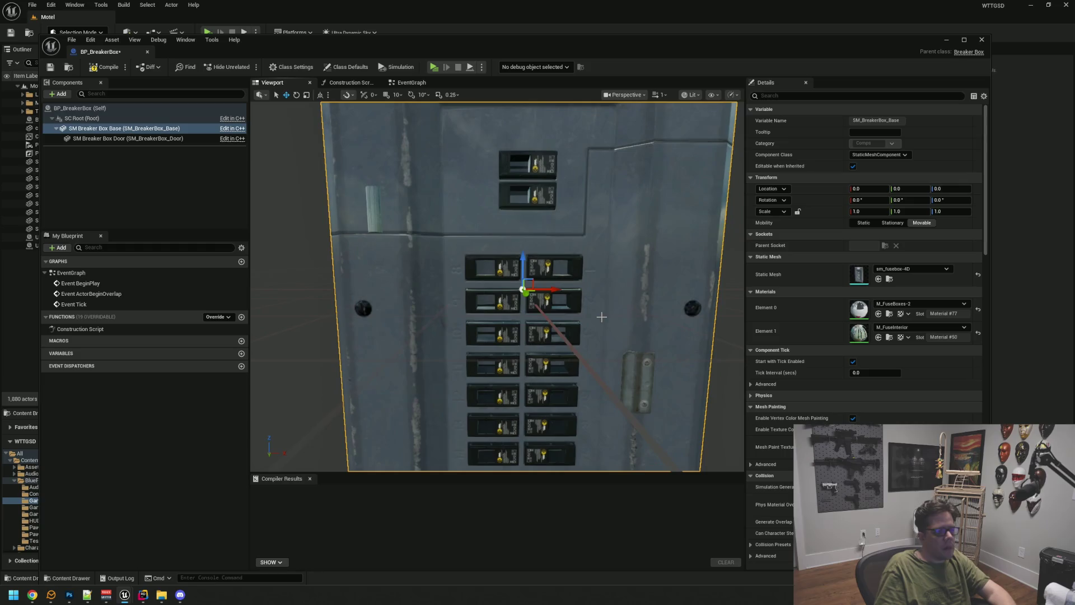
{"action": "scroll", "coordinate": [590, 317], "scroll_direction": "down", "scroll_amount": 6}
{"action": "scroll", "coordinate": [510, 182], "scroll_direction": "up", "scroll_amount": 3}
{"action": "left_click", "coordinate": [104, 67]}
{"action": "left_click", "coordinate": [50, 67]}
Step: Clear the component selection and frame the breaker box closer in the viewport
{"action": "left_click", "coordinate": [125, 176]}
{"action": "left_click_drag", "start_coordinate": [499, 224], "coordinate": [501, 224]}
{"action": "left_click_drag", "start_coordinate": [406, 327], "coordinate": [406, 327]}
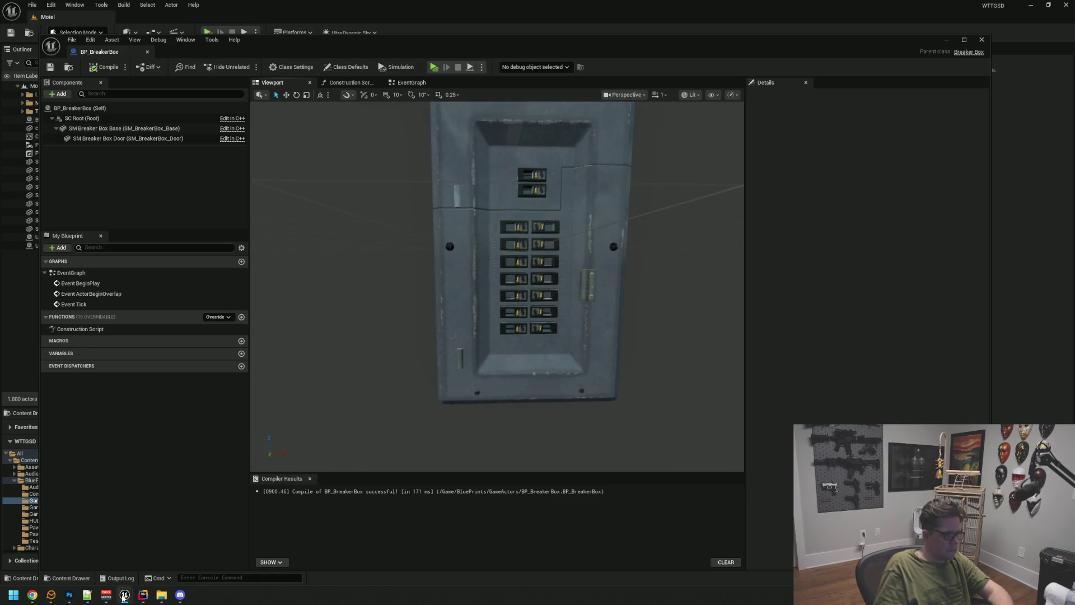
Step: Bring up the BP_Fusebox-4D reference and orbit to a head-on view of its open door
{"action": "mouse_move", "coordinate": [124, 594]}
{"action": "left_click", "coordinate": [322, 551]}
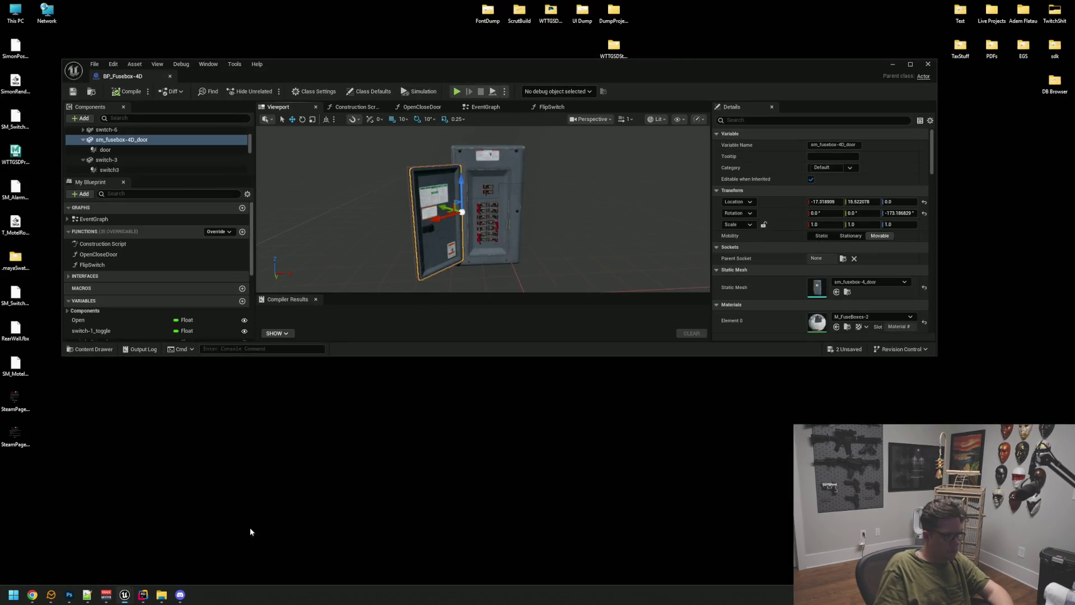
{"action": "left_click", "coordinate": [249, 527]}
{"action": "left_click_drag", "start_coordinate": [526, 239], "coordinate": [526, 240]}
{"action": "left_click_drag", "start_coordinate": [589, 231], "coordinate": [622, 235]}
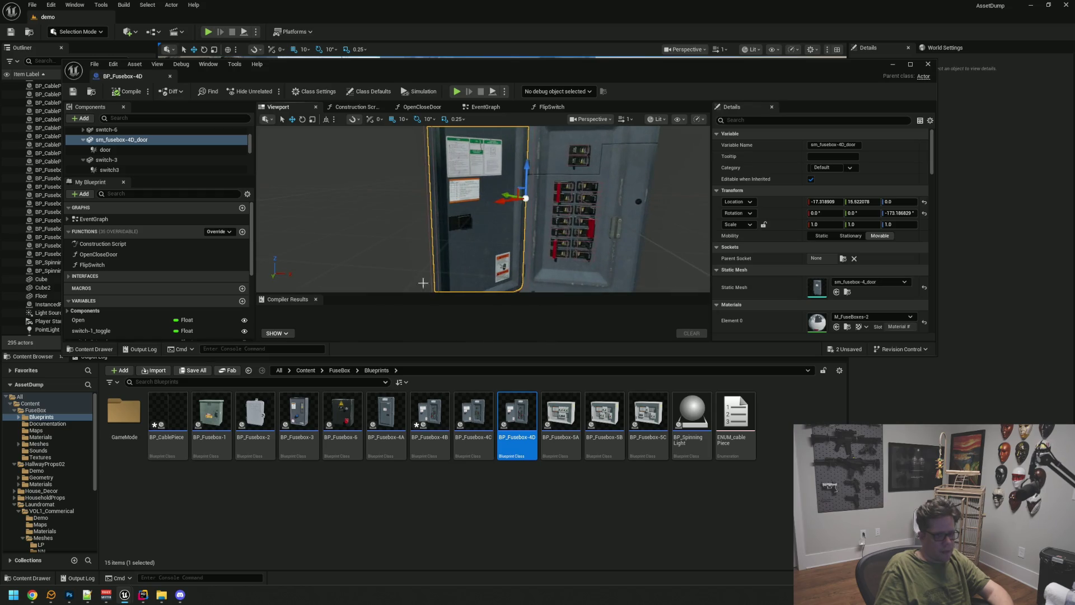
Step: Check the BreakerBox C++ code in Rider, then return to the BP_BreakerBox editor
{"action": "left_click", "coordinate": [147, 593]}
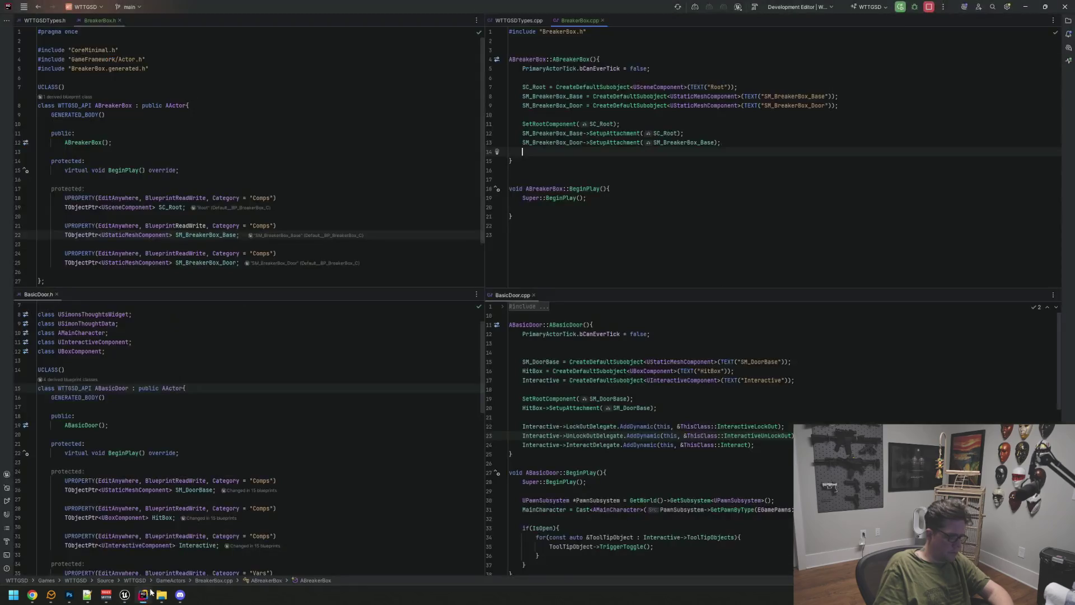
{"action": "left_click", "coordinate": [144, 595]}
{"action": "mouse_move", "coordinate": [124, 595]}
{"action": "left_click", "coordinate": [96, 569]}
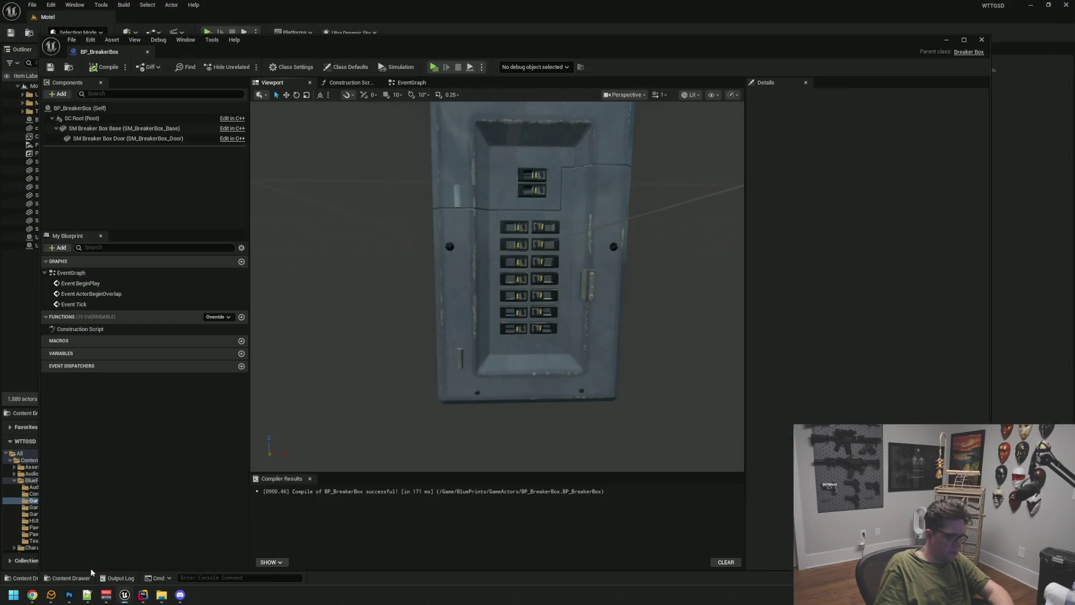
Step: Give the SM Breaker Box Door component the sm_fusebox-4_door static mesh
{"action": "left_click", "coordinate": [169, 138]}
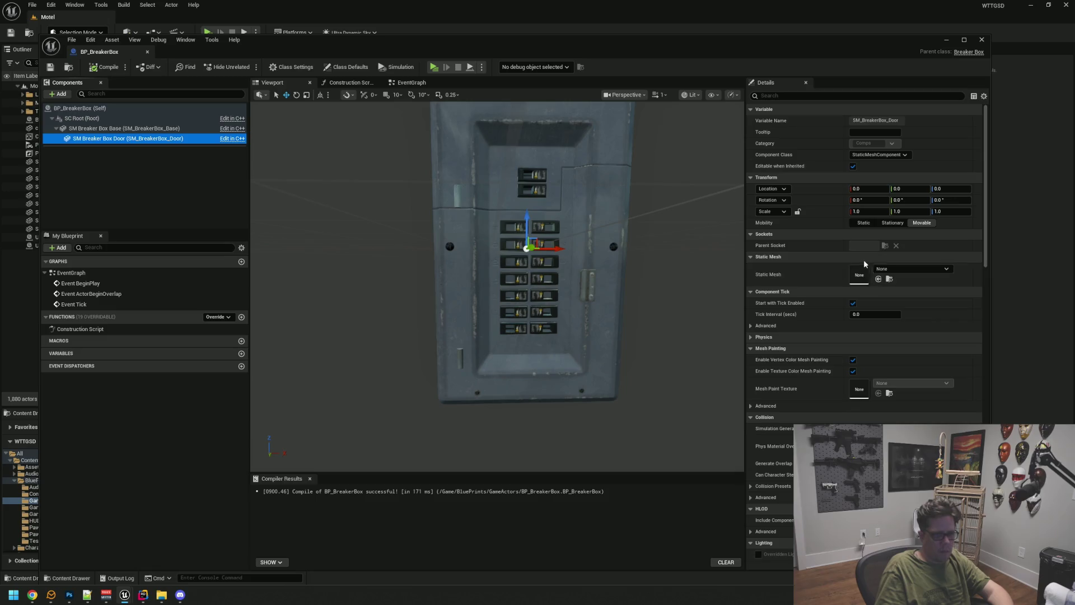
{"action": "left_click", "coordinate": [903, 270]}
{"action": "type", "text": "_f"}
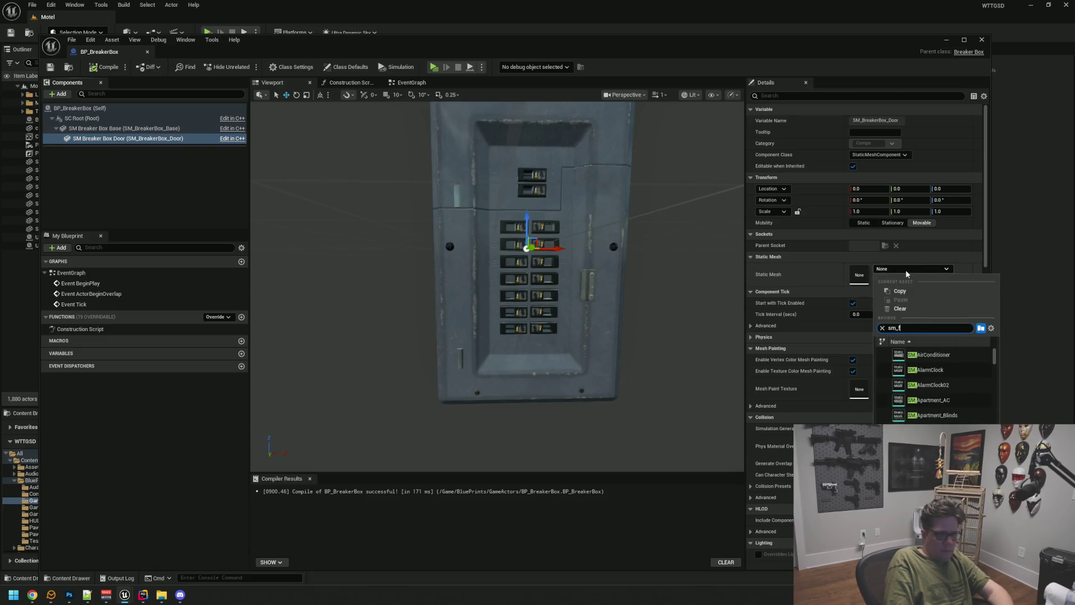
{"action": "type", "text": "usebox-4"}
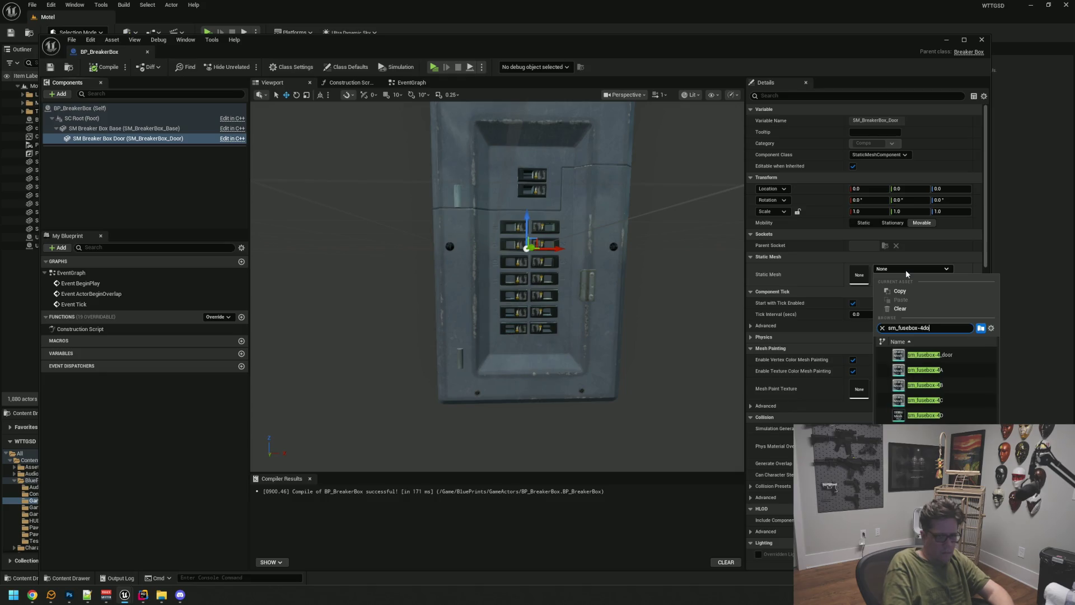
{"action": "type", "text": "d"}
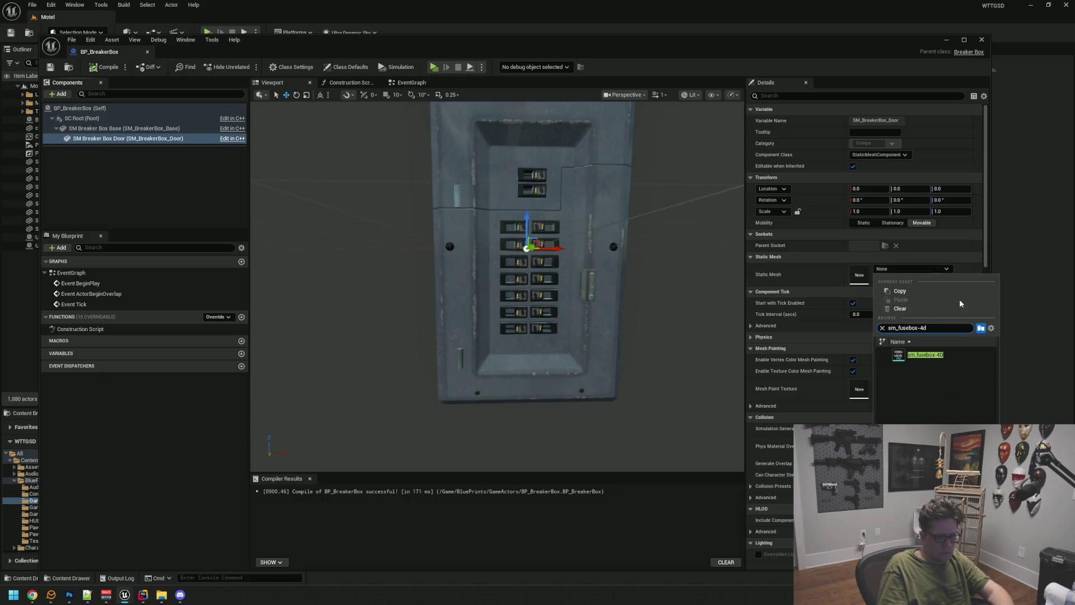
{"action": "key", "text": "BackSpace"}
{"action": "left_click", "coordinate": [957, 356]}
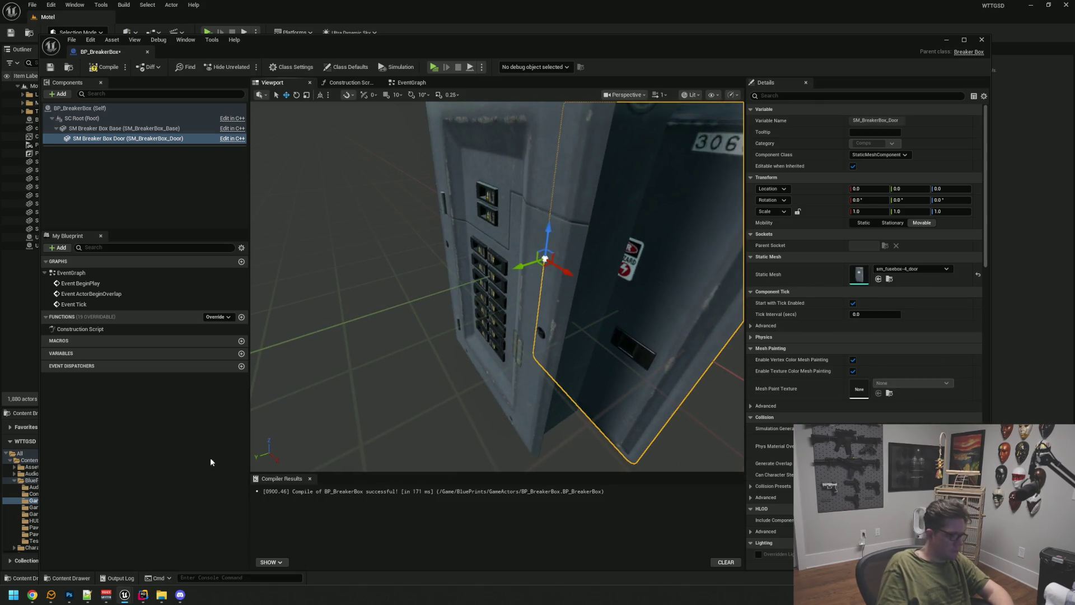
Step: Shrink and move the AssetDump project window aside, returning to the breaker box Blueprint
{"action": "mouse_move", "coordinate": [128, 601]}
{"action": "left_click", "coordinate": [142, 566]}
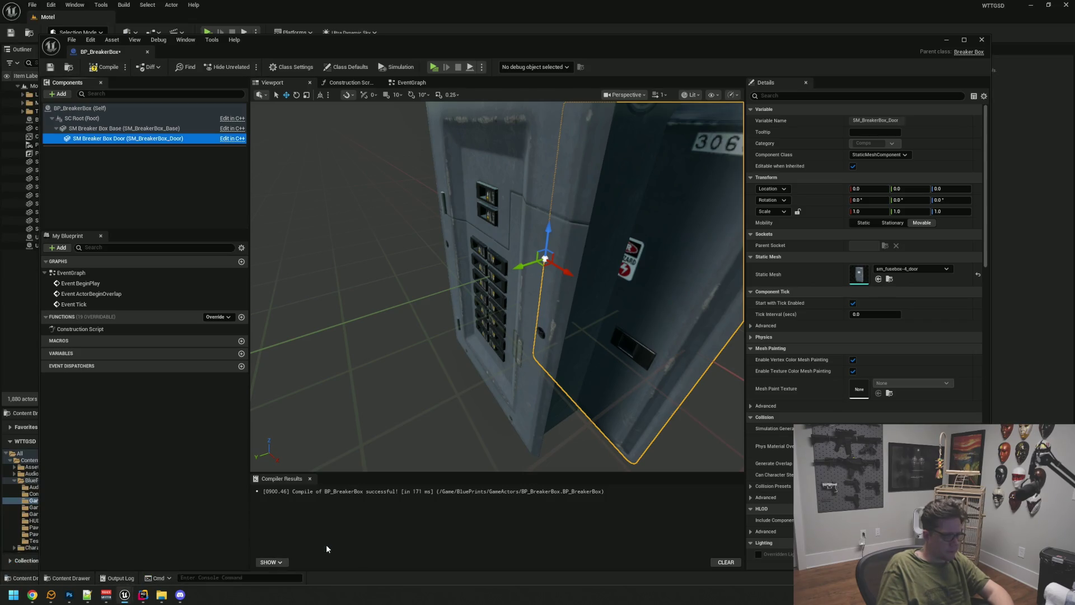
{"action": "left_click", "coordinate": [324, 545]}
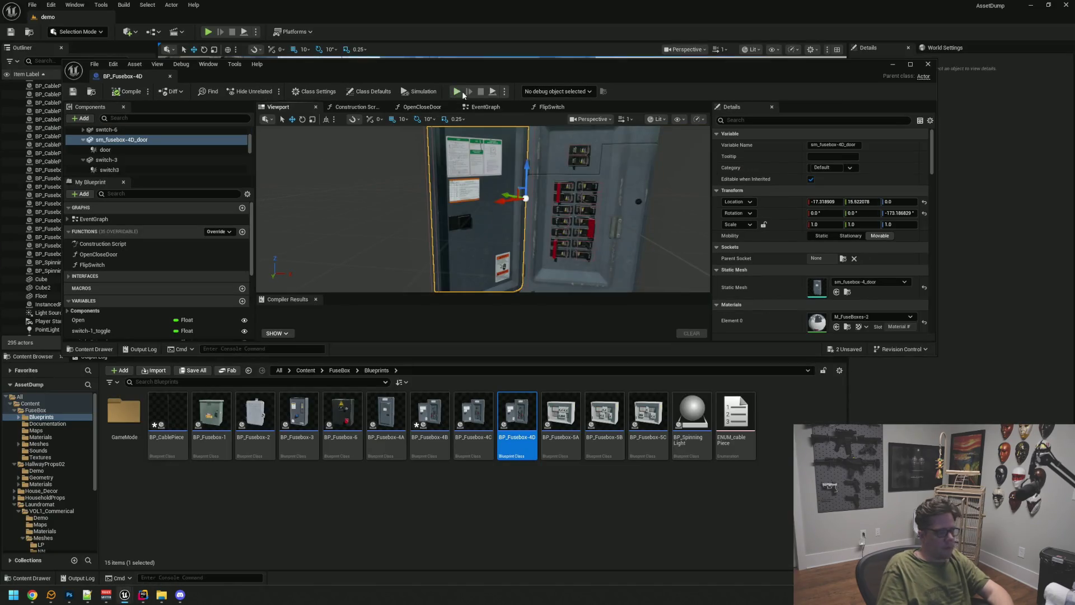
{"action": "left_click", "coordinate": [586, 25]}
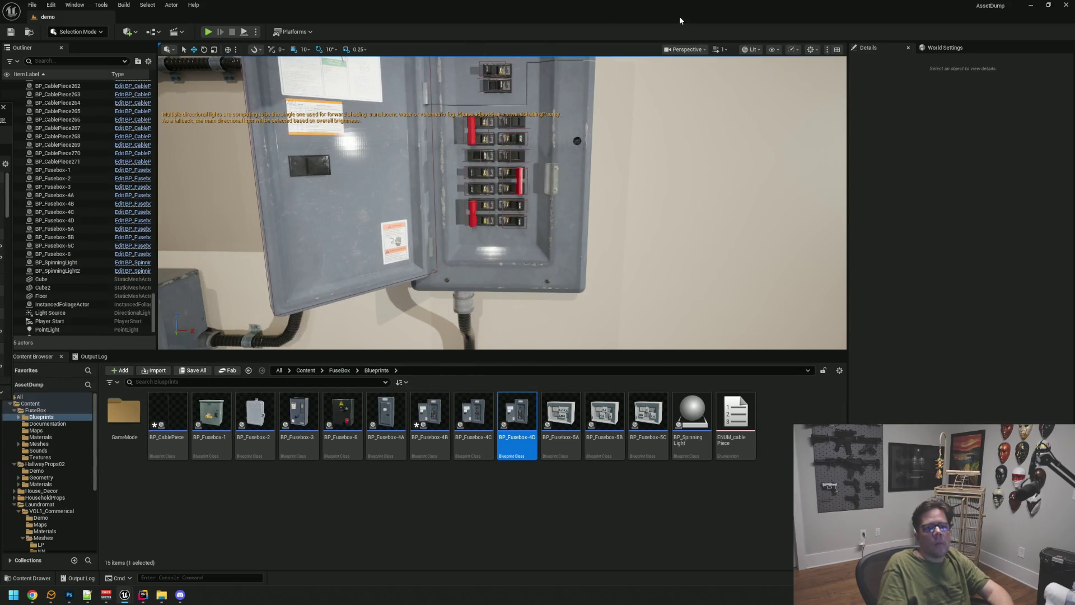
{"action": "left_click", "coordinate": [1047, 5]}
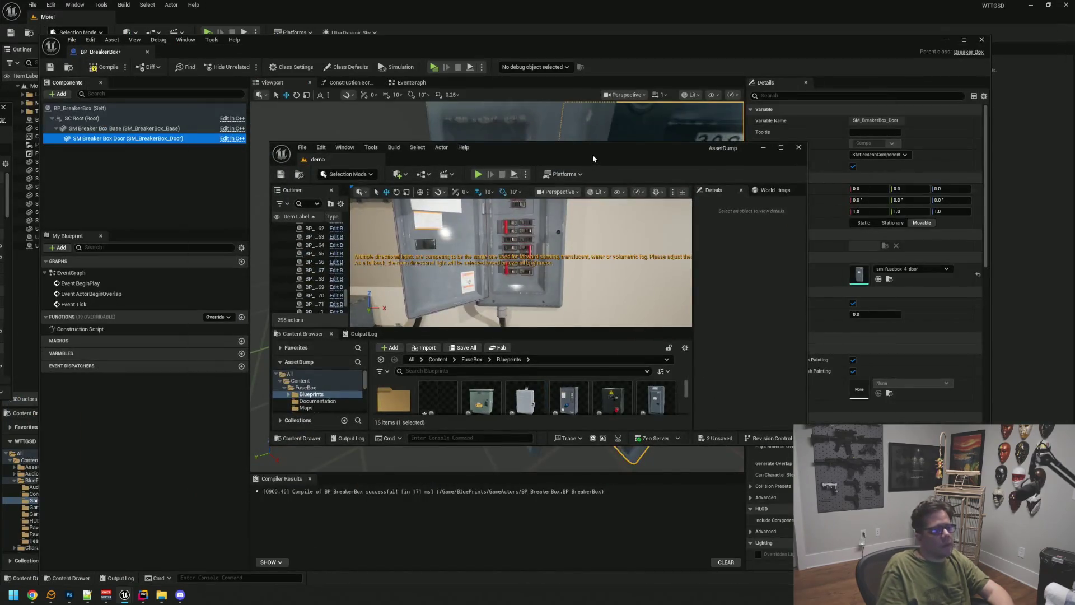
{"action": "left_click_drag", "start_coordinate": [592, 153], "coordinate": [182, 200]}
{"action": "left_click", "coordinate": [354, 195]}
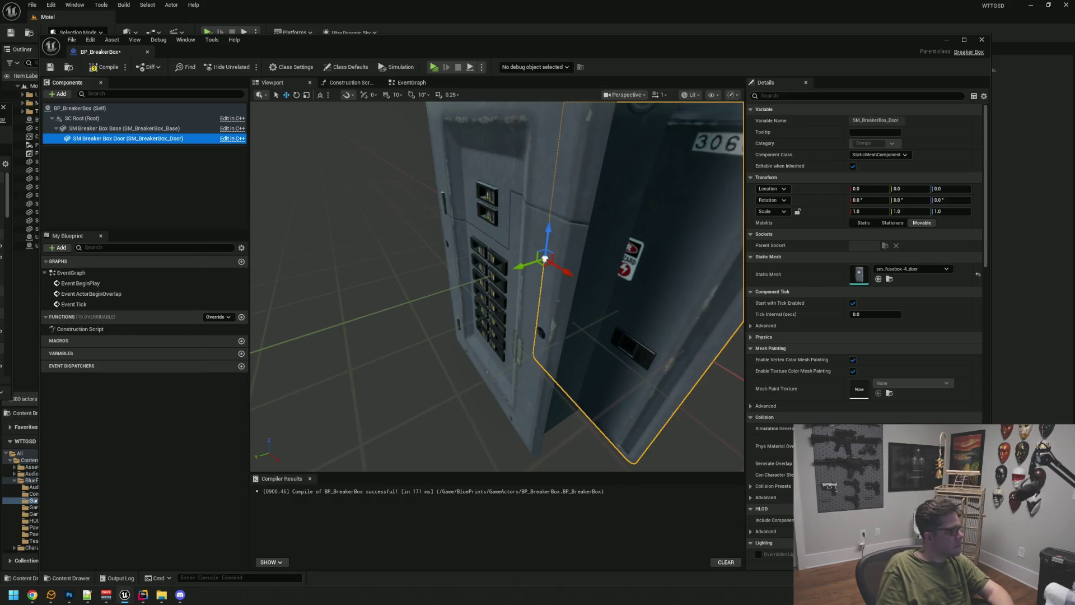
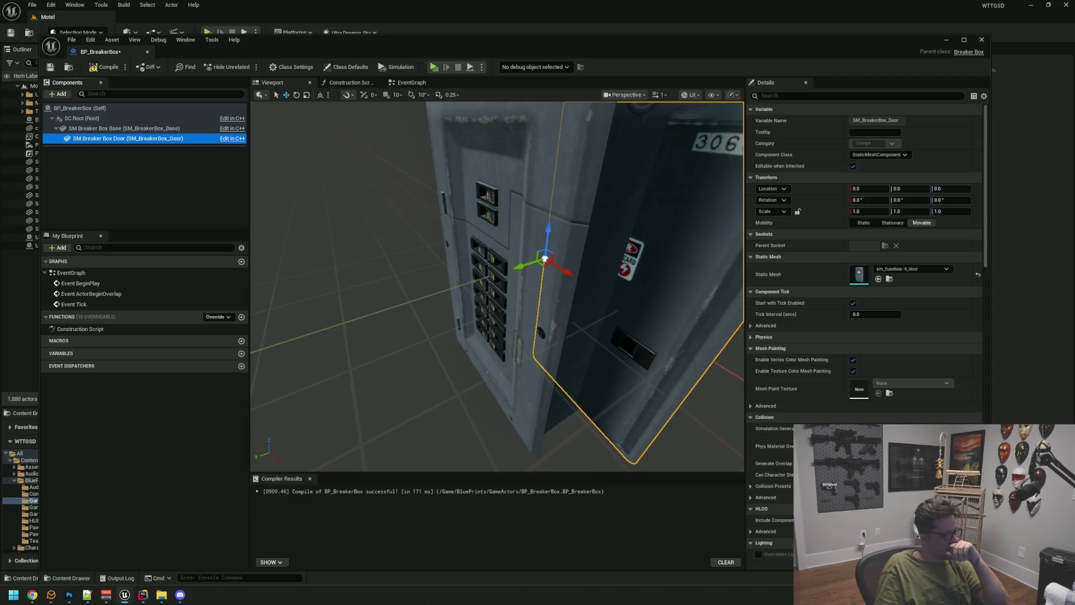
Step: Delete the old SM_ElectricalPanel and its door from the laundry-room wall
{"action": "left_click_drag", "start_coordinate": [439, 259], "coordinate": [392, 269]}
{"action": "right_click", "coordinate": [813, 182]}
{"action": "key", "text": "Escape"}
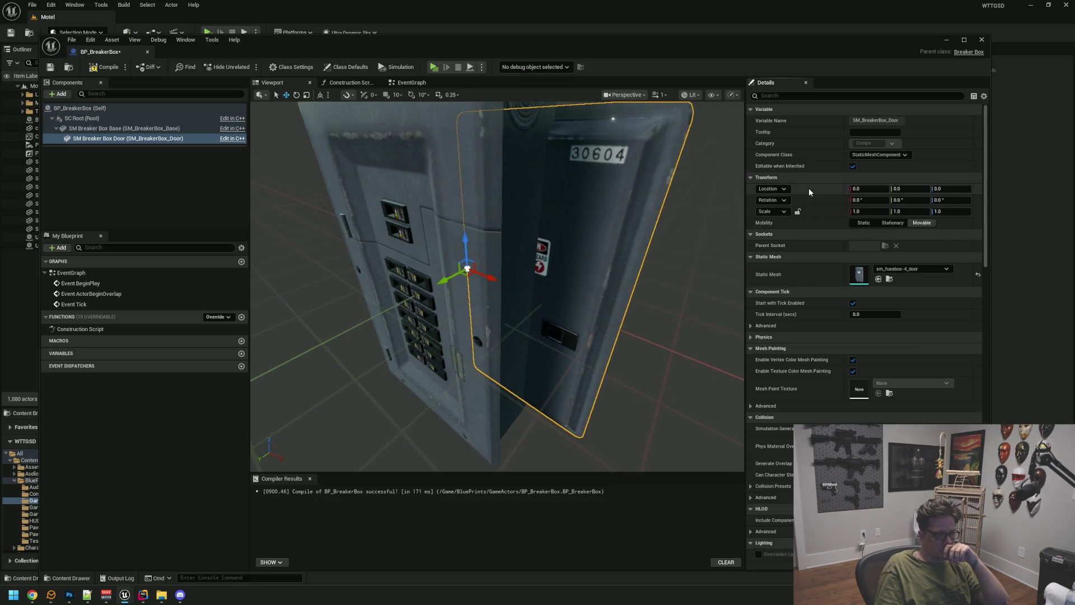
{"action": "left_click_drag", "start_coordinate": [459, 235], "coordinate": [402, 233]}
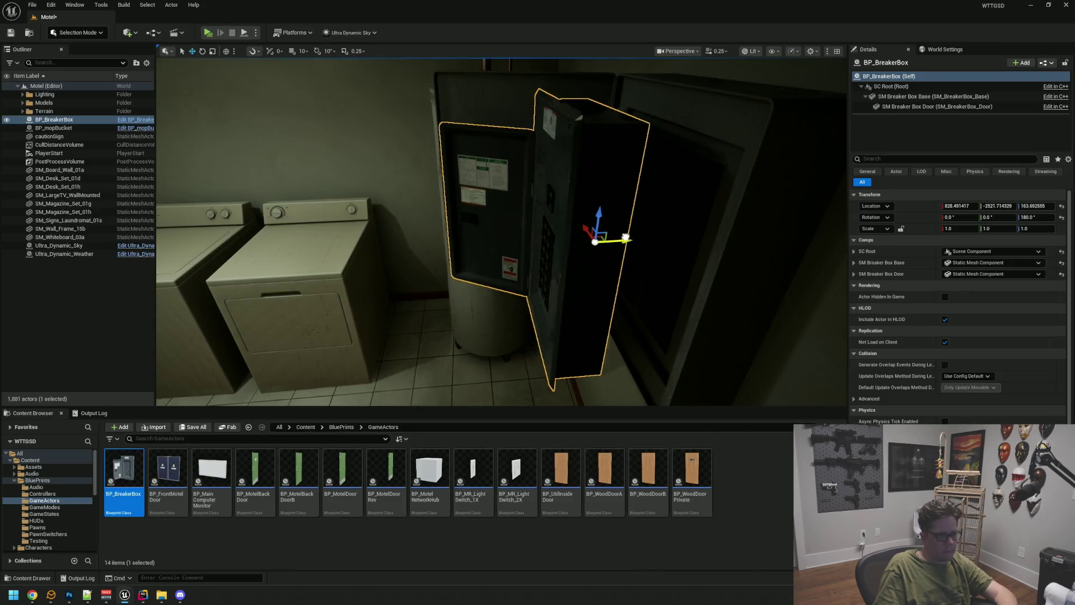
{"action": "left_click", "coordinate": [768, 145]}
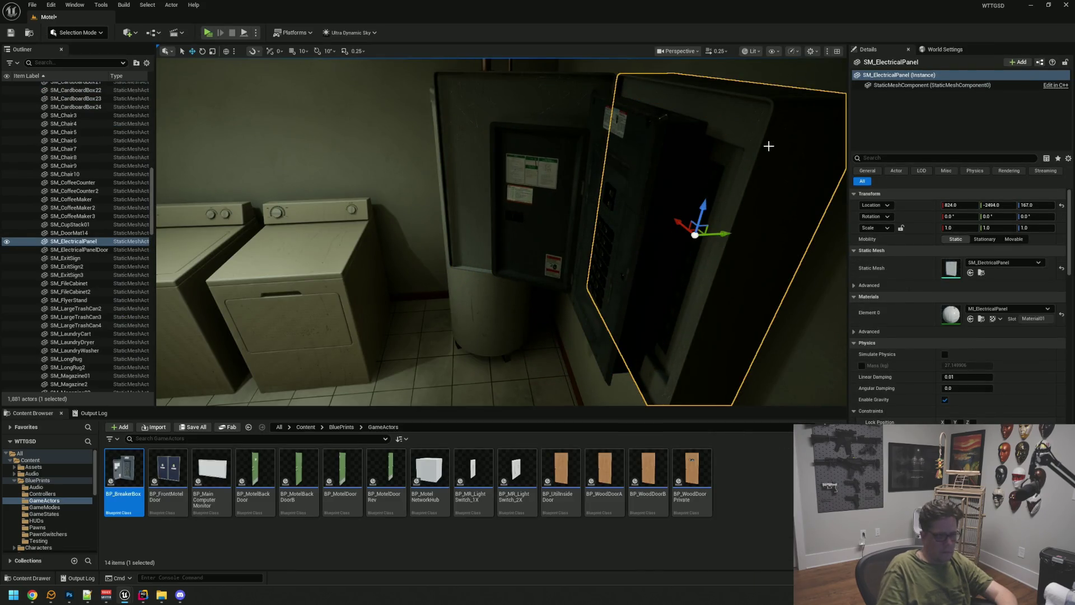
{"action": "key", "text": "Delete"}
{"action": "left_click", "coordinate": [556, 94]}
{"action": "key", "text": "Delete"}
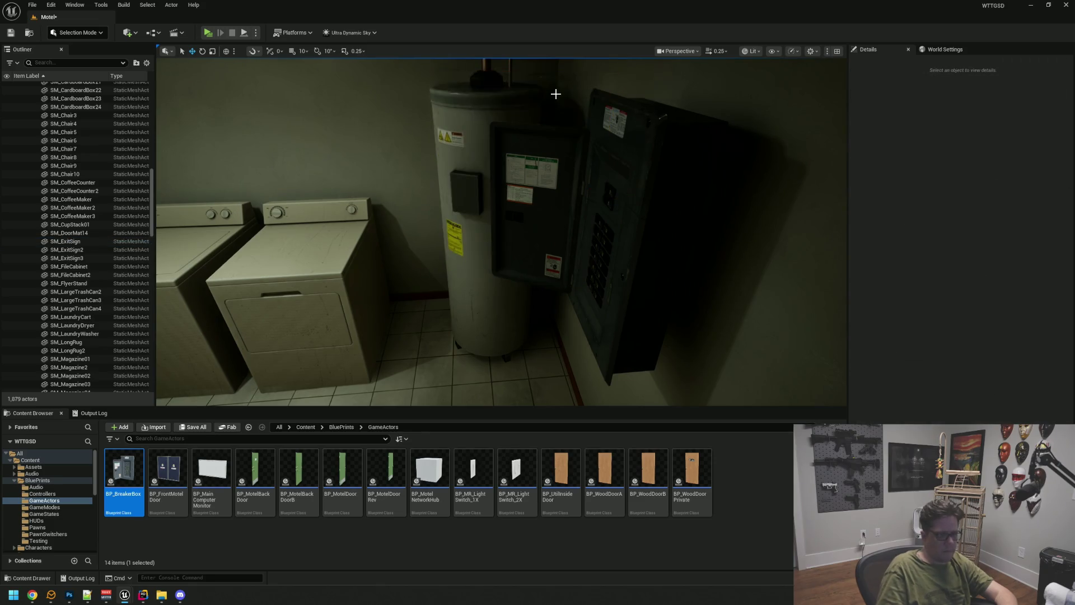
Step: Slide BP_BreakerBox onto the wall, shifting it sideways and lowering it into place
{"action": "left_click", "coordinate": [629, 173]}
{"action": "mouse_move", "coordinate": [616, 253]}
{"action": "left_mouse_down"}
{"action": "mouse_move", "coordinate": [665, 252]}
{"action": "mouse_move", "coordinate": [655, 253]}
{"action": "mouse_move", "coordinate": [672, 213]}
{"action": "mouse_move", "coordinate": [666, 257]}
{"action": "mouse_move", "coordinate": [665, 227]}
{"action": "left_mouse_up"}
{"action": "key", "text": "Escape"}
{"action": "left_click", "coordinate": [524, 185]}
{"action": "left_click_drag", "start_coordinate": [500, 189], "coordinate": [490, 188]}
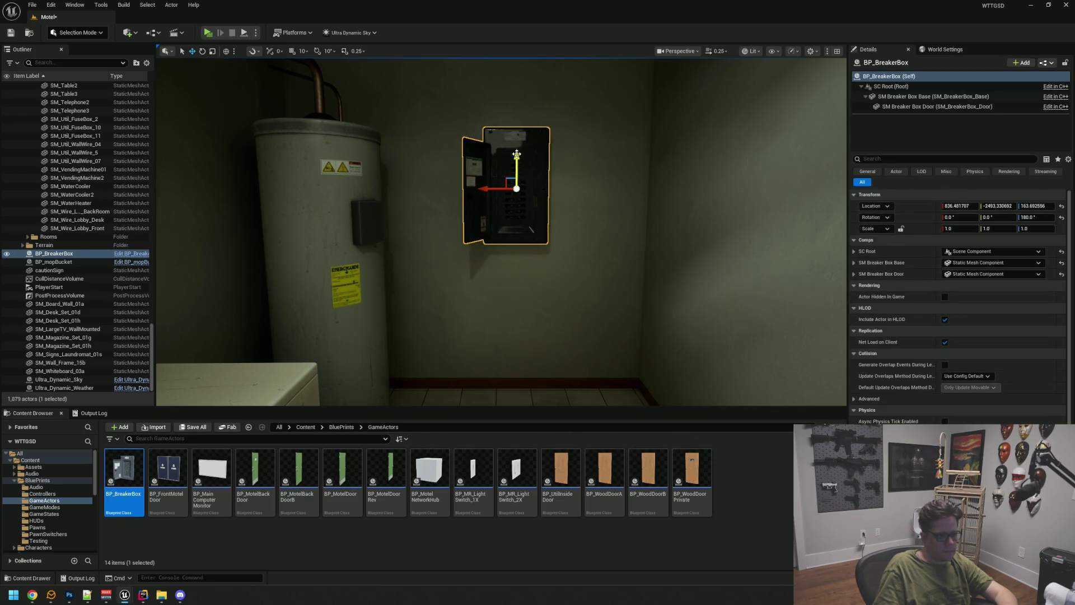
{"action": "mouse_move", "coordinate": [519, 155]}
{"action": "left_mouse_down"}
{"action": "mouse_move", "coordinate": [509, 201]}
{"action": "mouse_move", "coordinate": [565, 161]}
{"action": "left_mouse_up"}
{"action": "key", "text": "Escape"}
Step: Save the Motel level map with Ctrl+S
{"action": "key", "text": "ctrl+s"}
{"action": "left_click", "coordinate": [566, 160]}
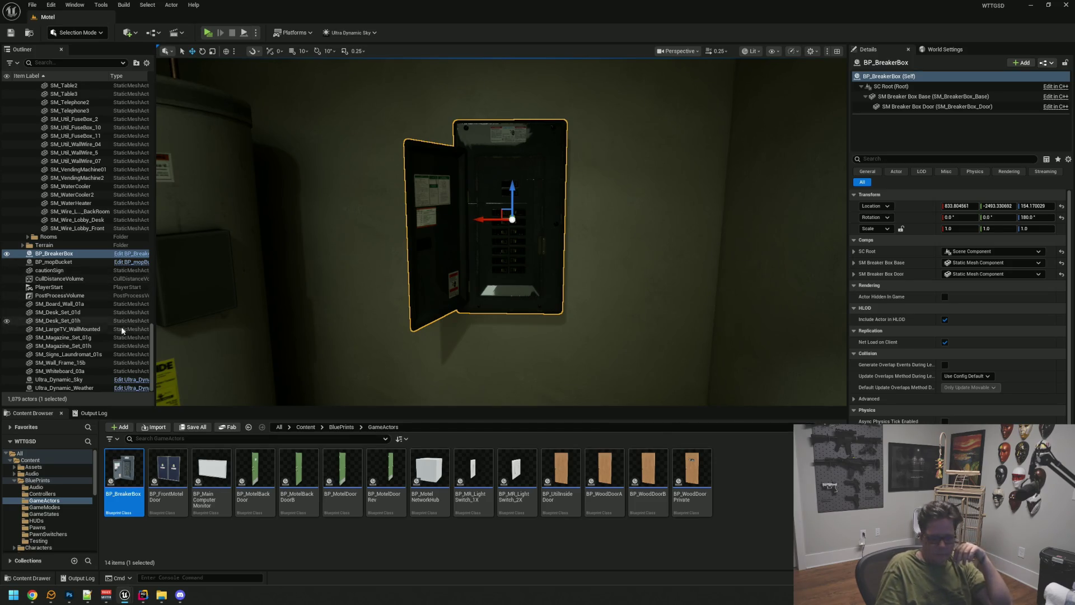
{"action": "left_click_drag", "start_coordinate": [511, 317], "coordinate": [505, 311]}
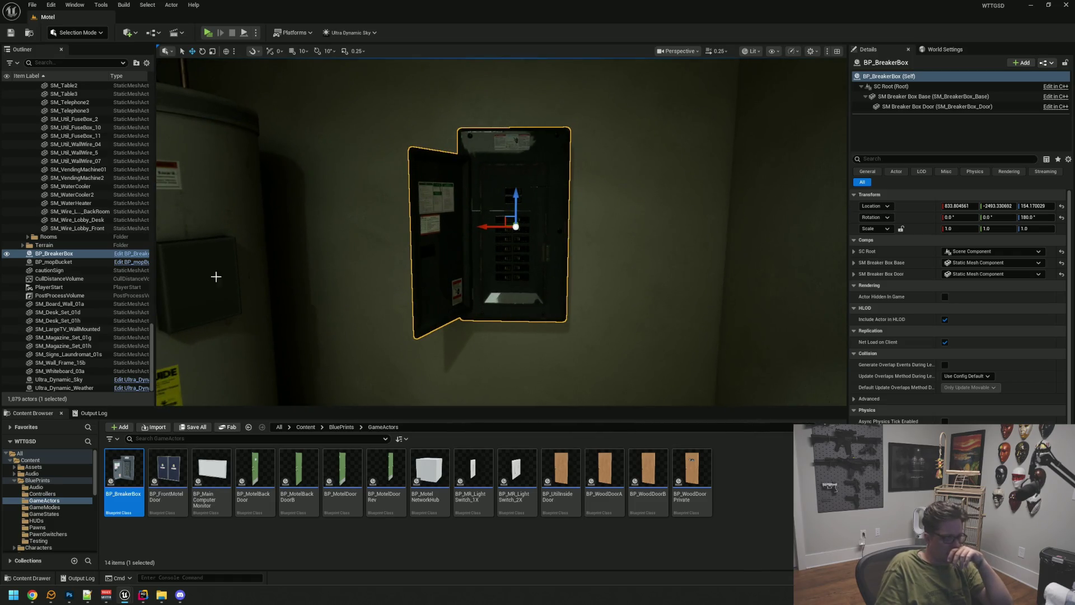
Step: Find the Breaker Box Base's Element 0 material, M_FuseBoxes-2, in the Content Browser
{"action": "left_click", "coordinate": [132, 253]}
{"action": "left_click", "coordinate": [417, 87]}
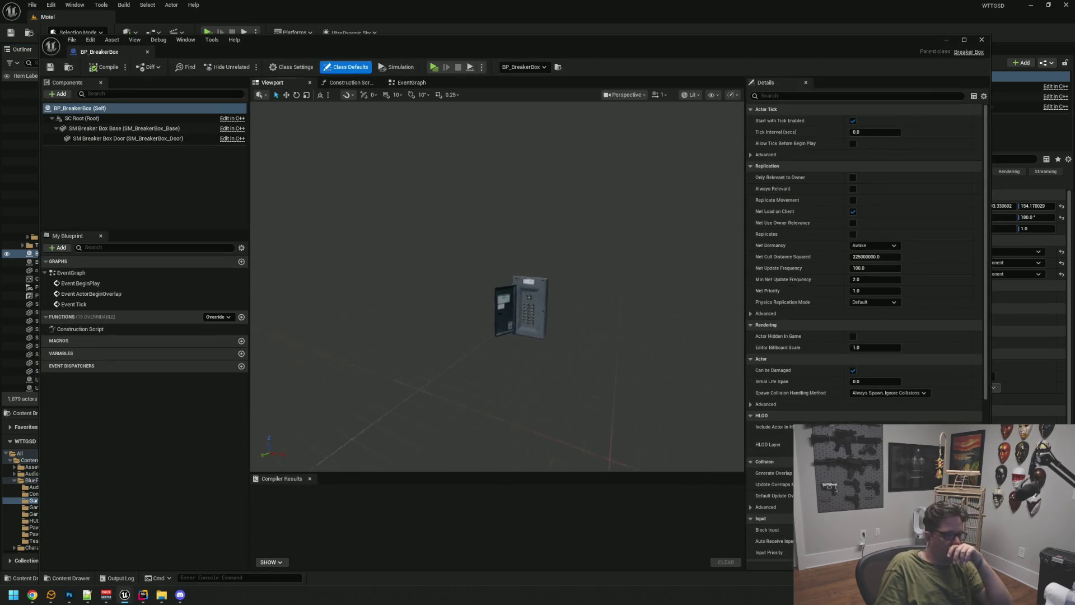
{"action": "left_click", "coordinate": [524, 353]}
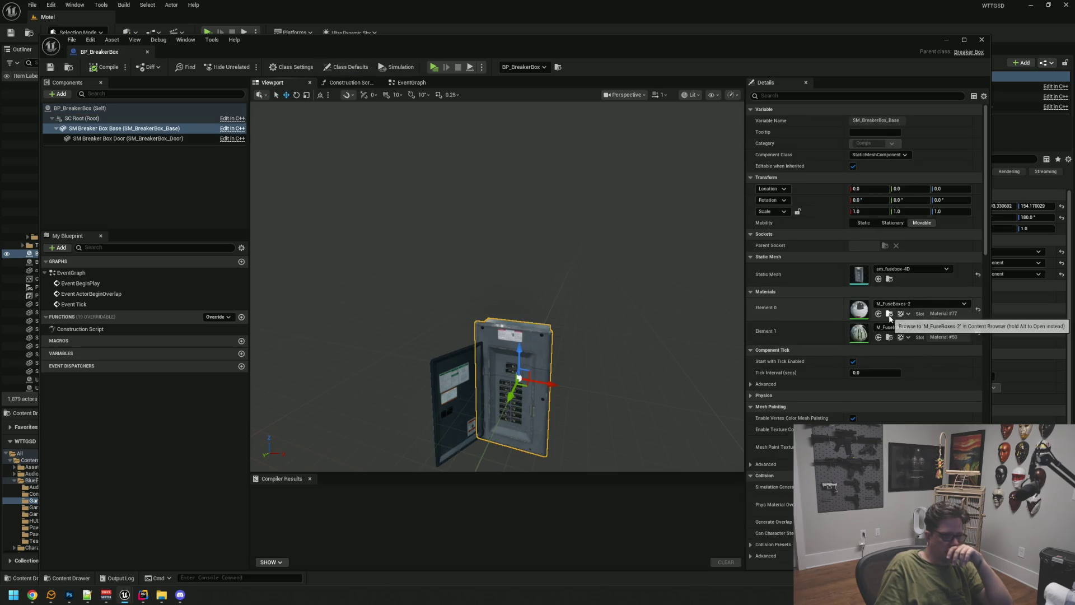
{"action": "left_click", "coordinate": [889, 314]}
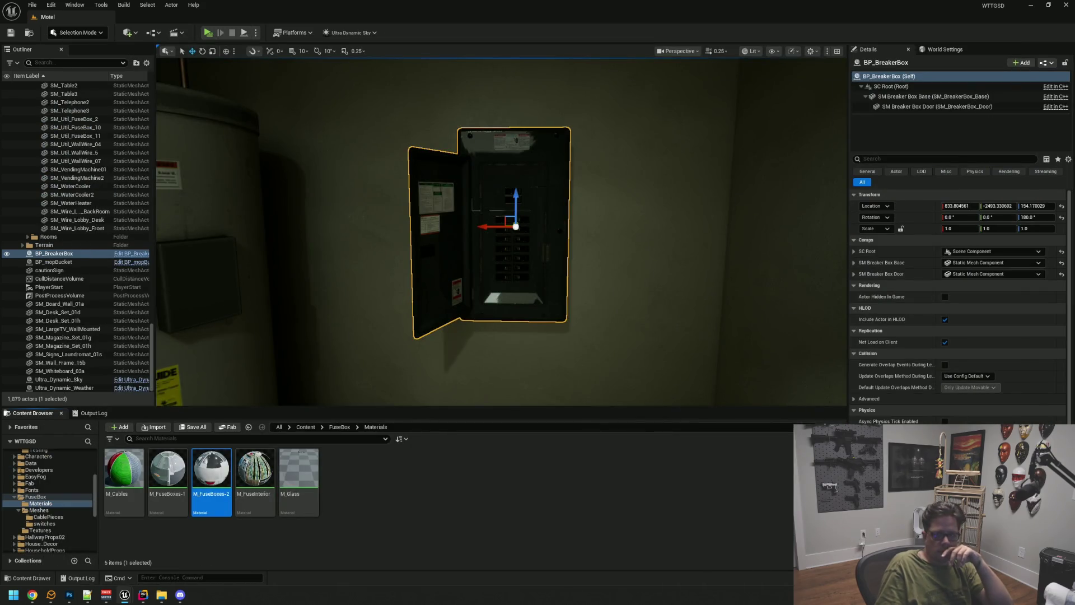
{"action": "left_click", "coordinate": [32, 594]}
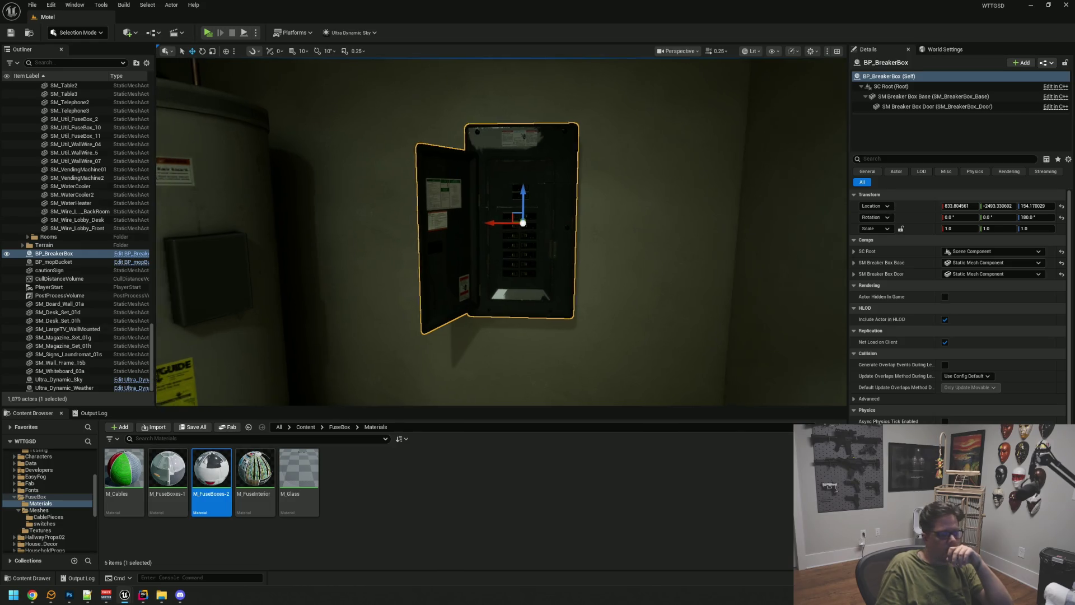
Step: Add a new Material Instance asset in the FuseBox Materials folder named MI_FuseBoxes2
{"action": "left_click_drag", "start_coordinate": [679, 170], "coordinate": [672, 185]}
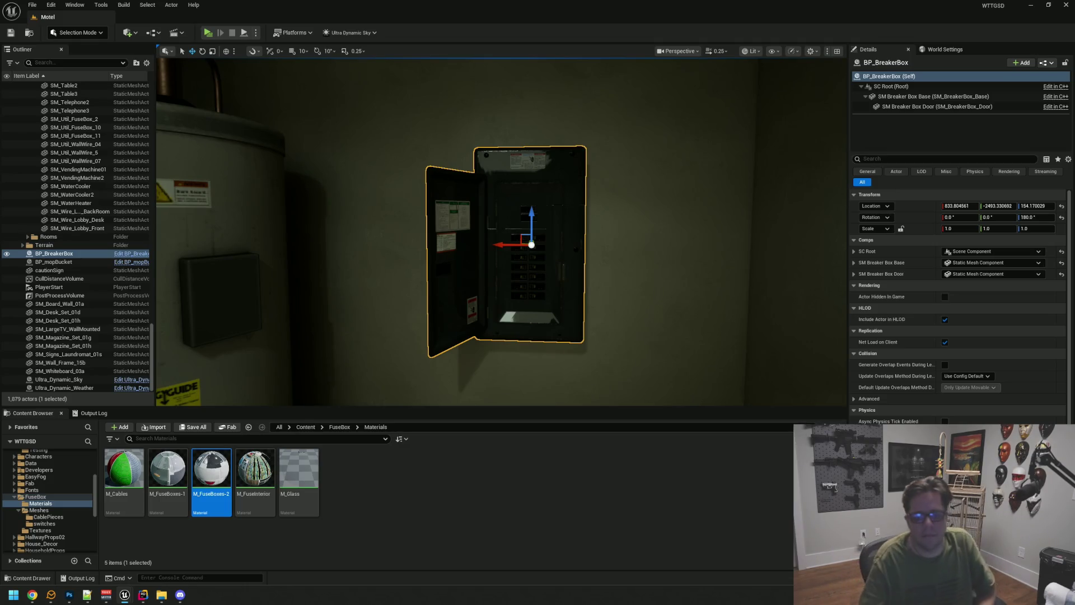
{"action": "left_click", "coordinate": [543, 483]}
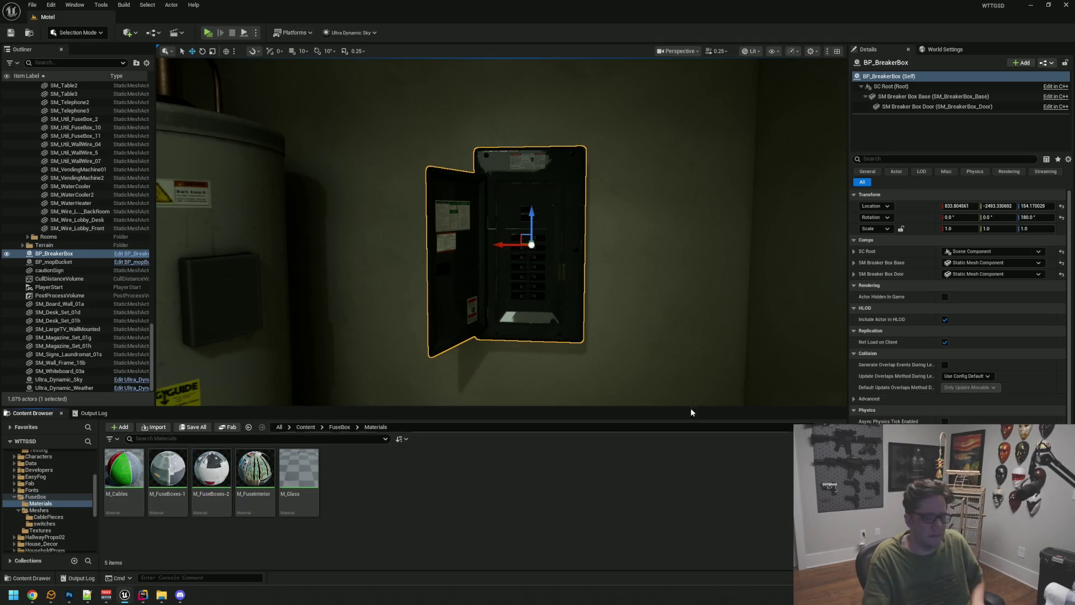
{"action": "right_click", "coordinate": [460, 475]}
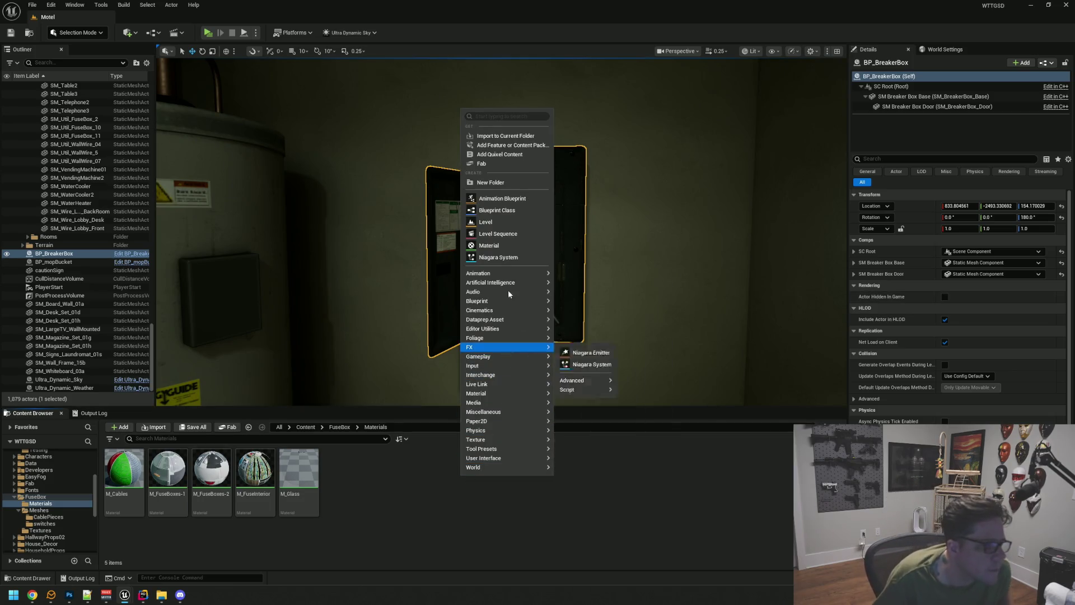
{"action": "mouse_move", "coordinate": [524, 393]}
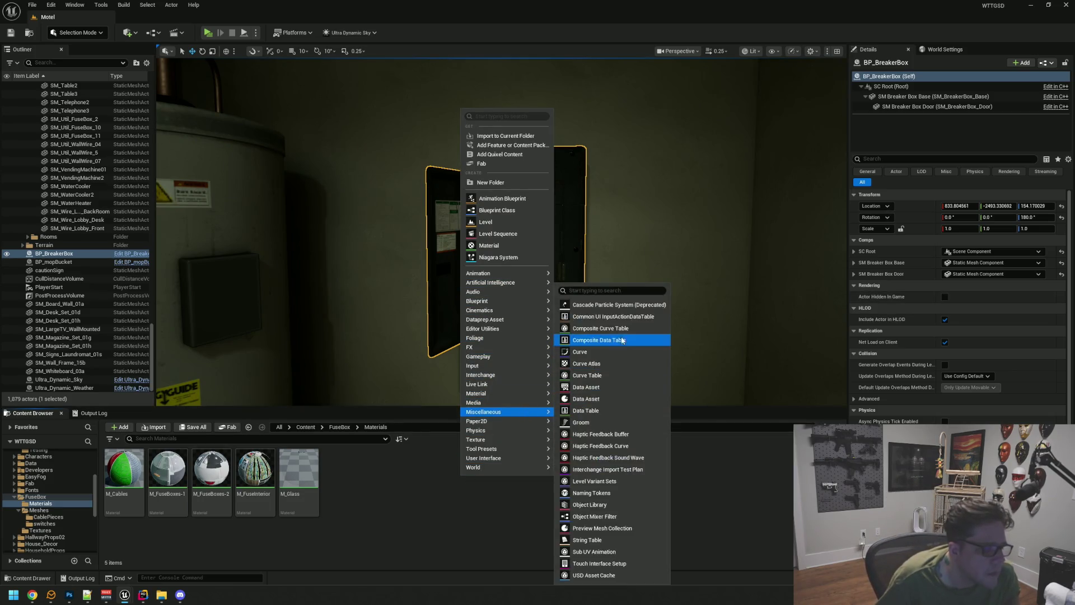
{"action": "key", "text": "Escape"}
{"action": "right_click", "coordinate": [503, 465]}
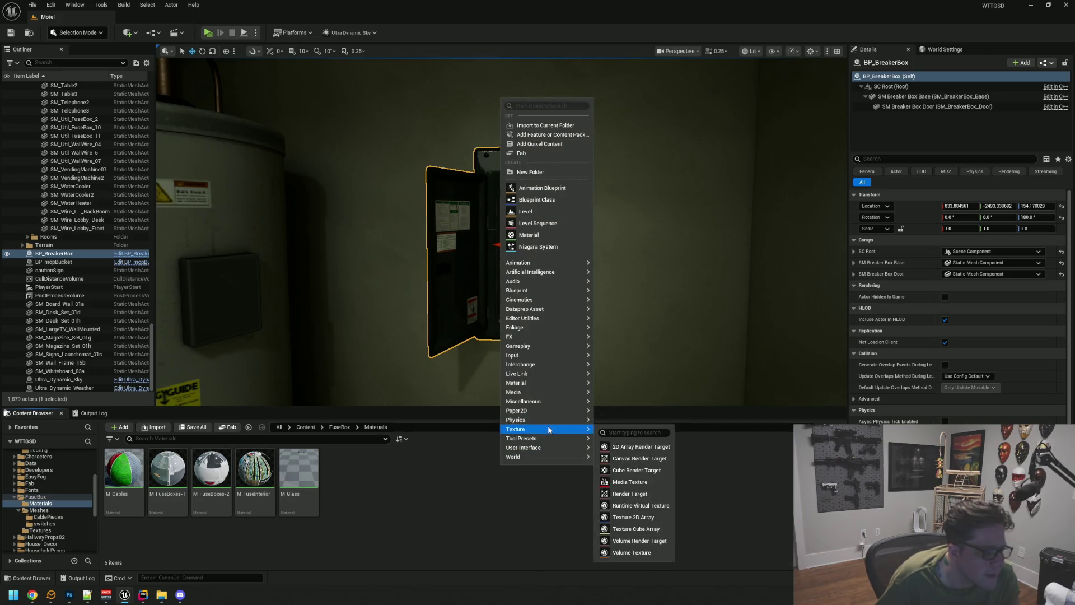
{"action": "mouse_move", "coordinate": [555, 418]}
{"action": "mouse_move", "coordinate": [556, 378]}
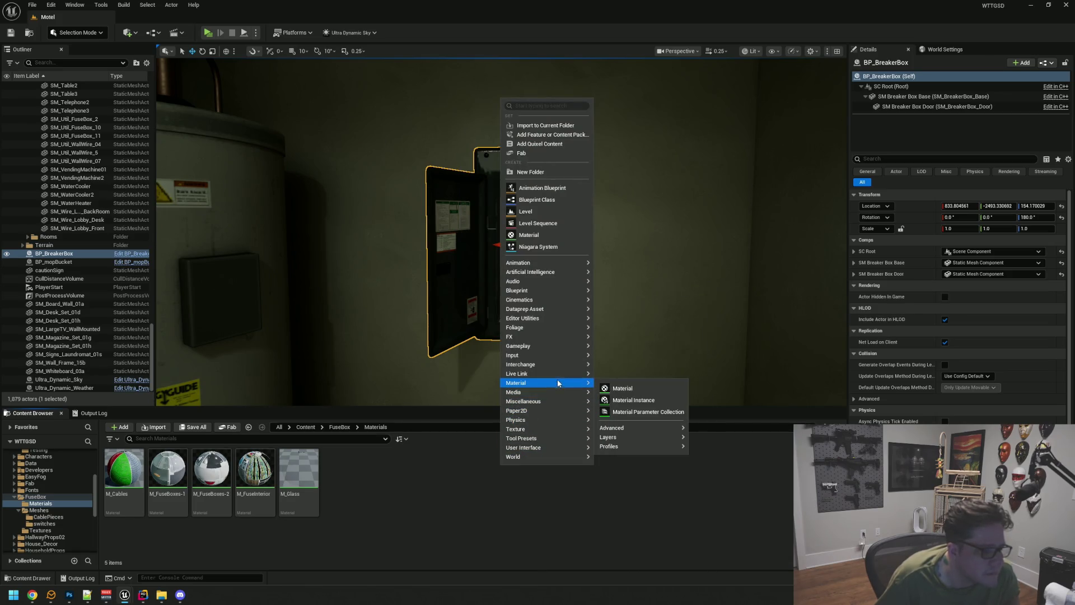
{"action": "left_click", "coordinate": [643, 397]}
{"action": "type", "text": "MI"}
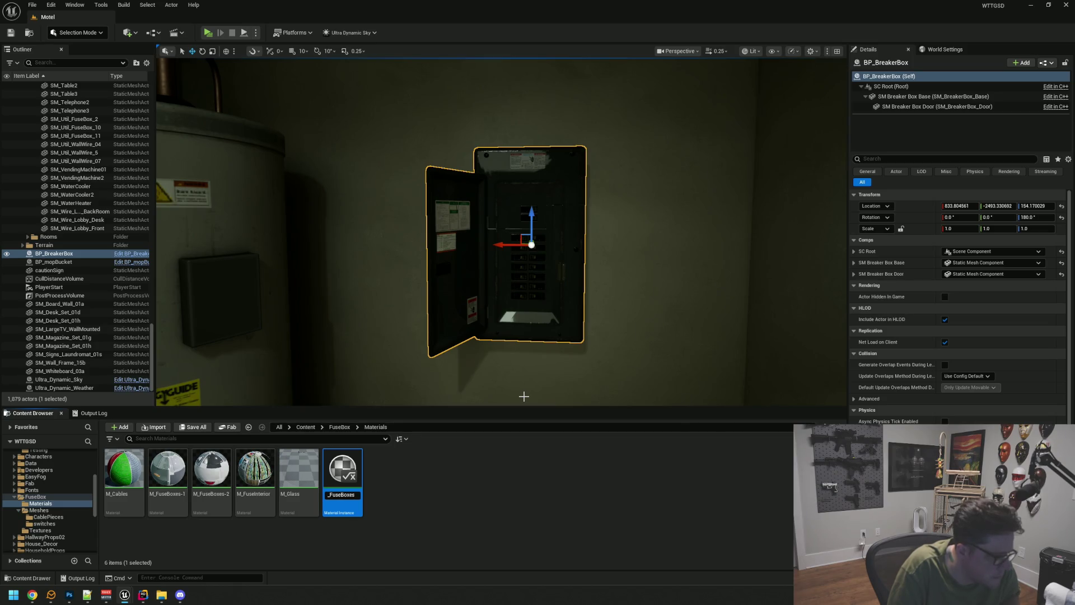
{"action": "key", "text": "Return"}
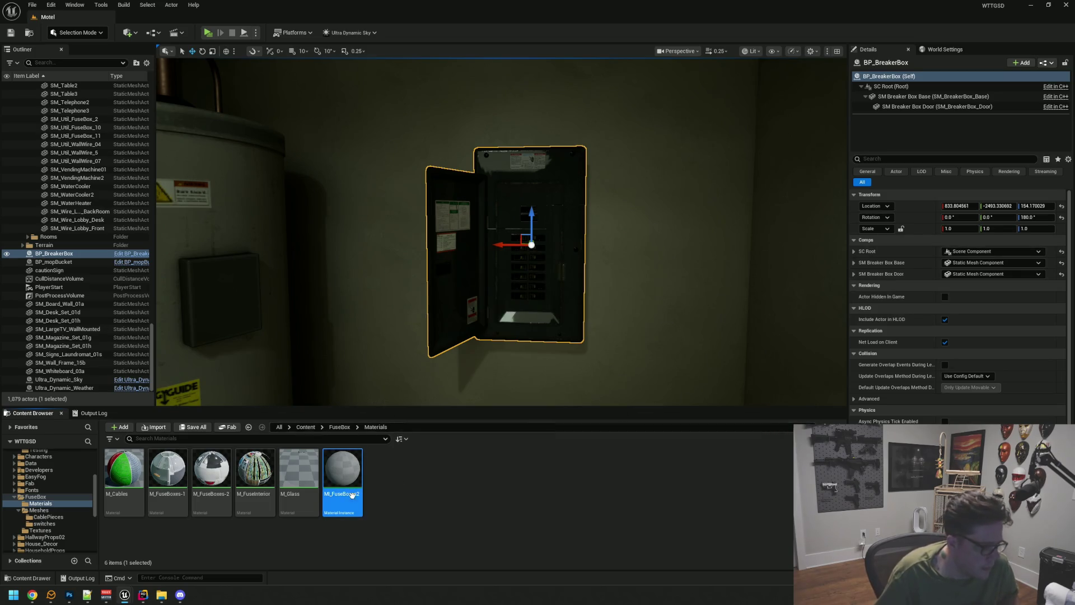
Step: Open MI_FuseBoxes2 and enlarge its editor window to inspect the preview and overrides
{"action": "double_click", "coordinate": [342, 470]}
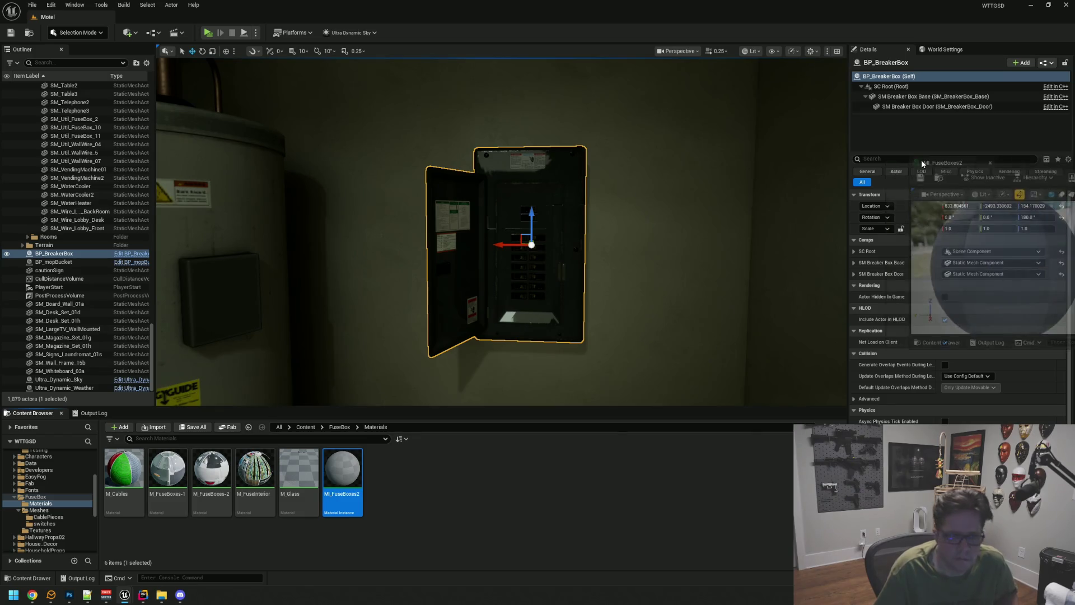
{"action": "mouse_move", "coordinate": [491, 135]}
{"action": "left_mouse_down"}
{"action": "mouse_move", "coordinate": [392, 84]}
{"action": "mouse_move", "coordinate": [387, 66]}
{"action": "left_mouse_up"}
{"action": "left_click_drag", "start_coordinate": [491, 256], "coordinate": [781, 426]}
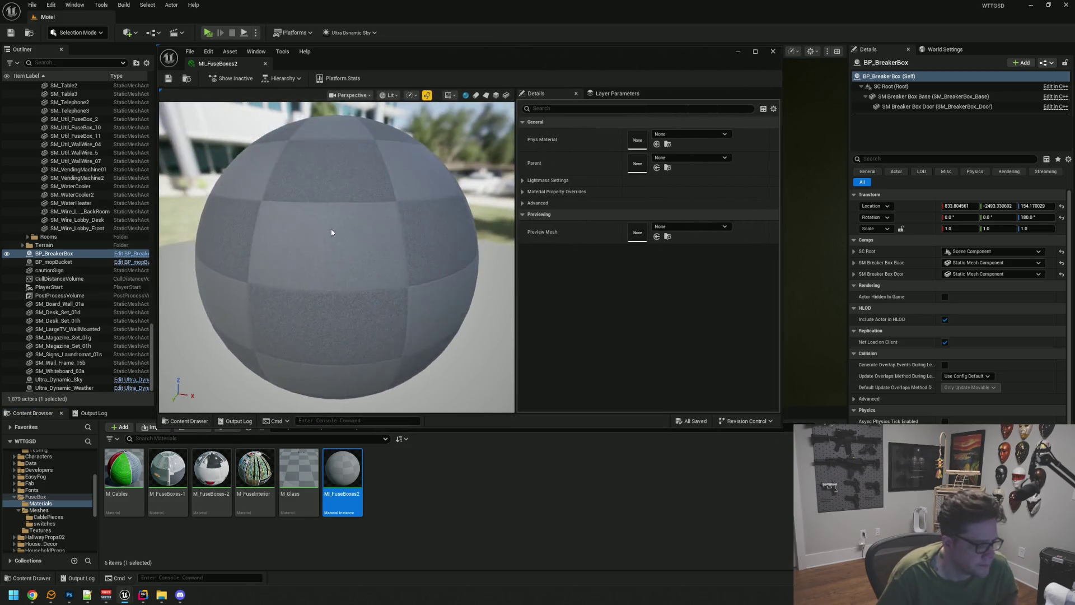
{"action": "scroll", "coordinate": [331, 232], "scroll_direction": "down", "scroll_amount": 3}
{"action": "left_click_drag", "start_coordinate": [323, 226], "coordinate": [477, 272]}
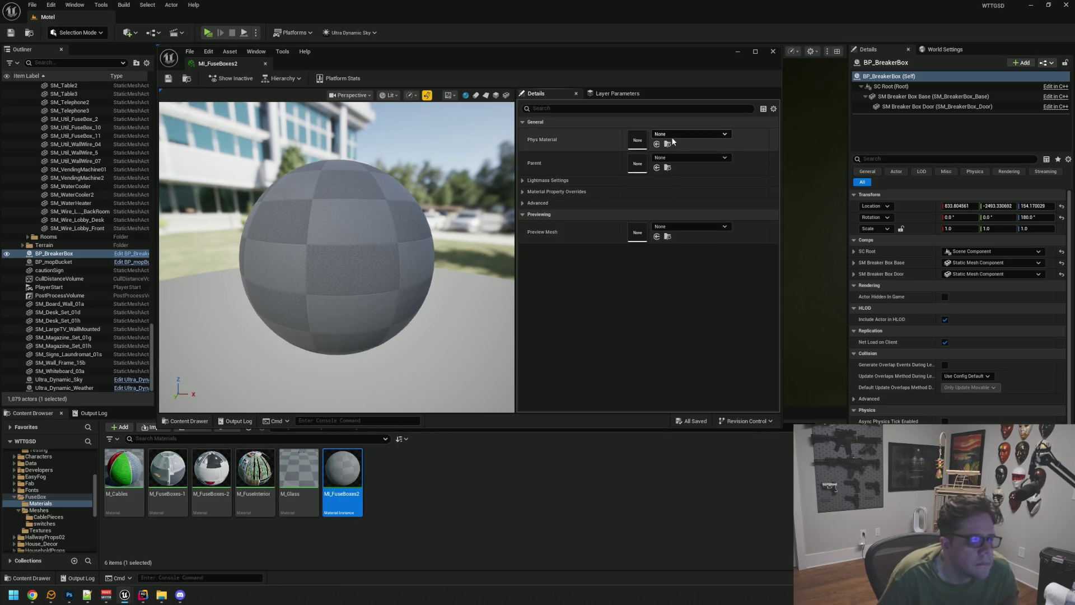
{"action": "left_click", "coordinate": [523, 192]}
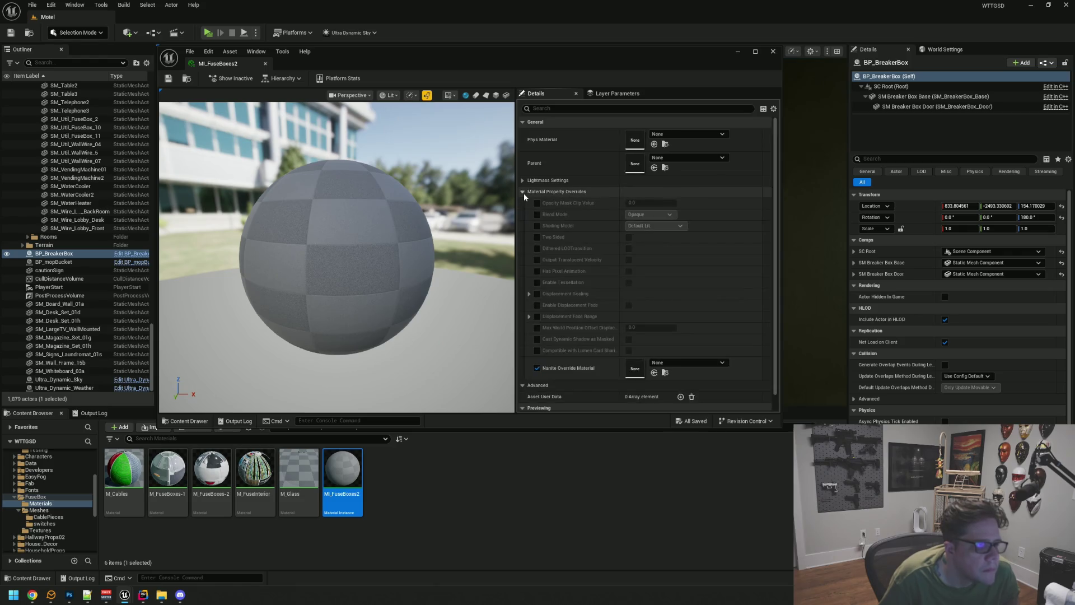
{"action": "left_click", "coordinate": [523, 192]}
{"action": "left_click", "coordinate": [523, 192]}
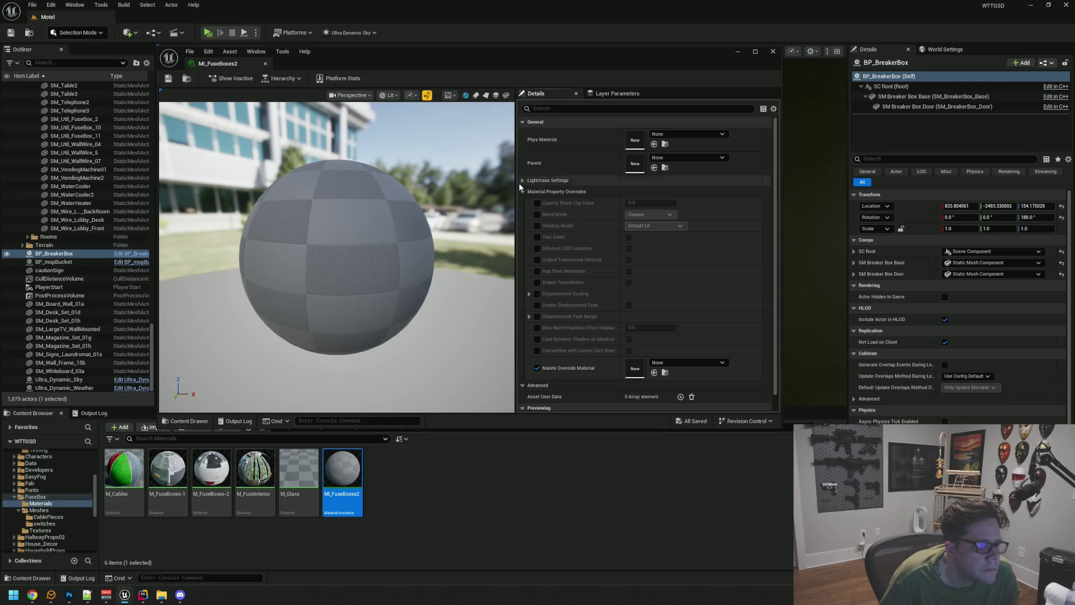
{"action": "left_click", "coordinate": [523, 191]}
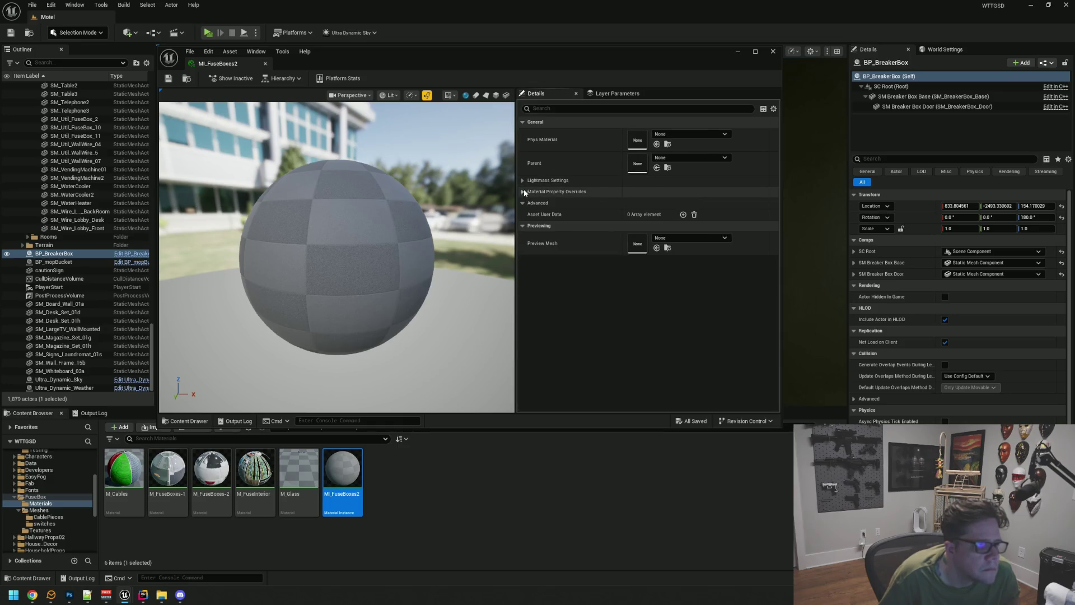
Step: Set M_ReflectMaster as the instance's parent material
{"action": "left_click", "coordinate": [676, 158]}
{"action": "type", "text": "M_Ref"}
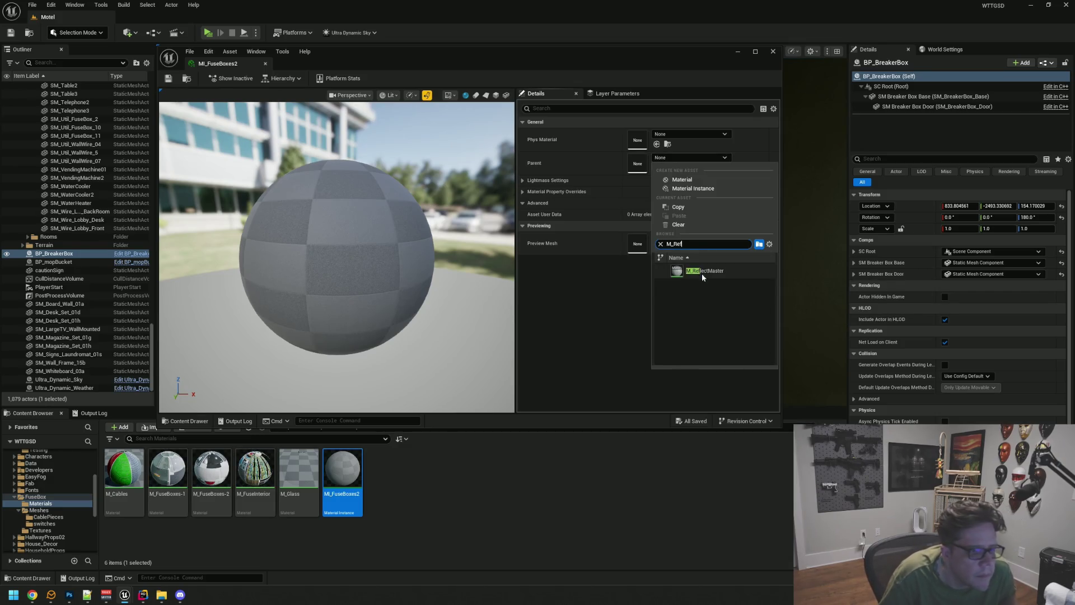
{"action": "left_click", "coordinate": [700, 273]}
{"action": "left_click_drag", "start_coordinate": [360, 256], "coordinate": [442, 240]}
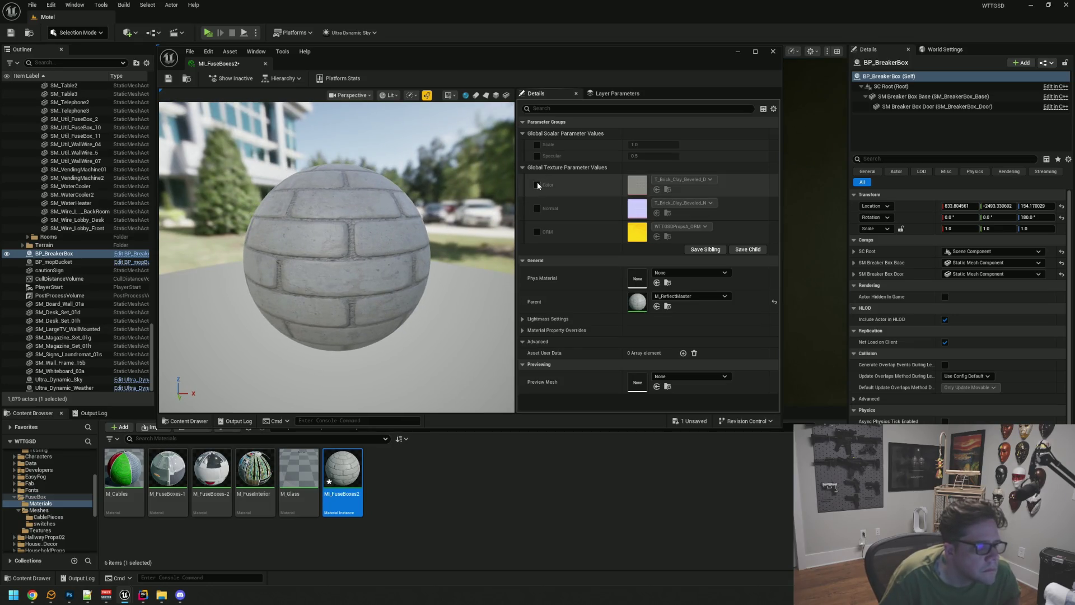
Step: Enable the Color, Normal and ORM overrides and assign T_fuseboxes-2_BC, _N and _MT
{"action": "left_click", "coordinate": [536, 184]}
{"action": "left_click", "coordinate": [537, 208]}
{"action": "left_click", "coordinate": [537, 231]}
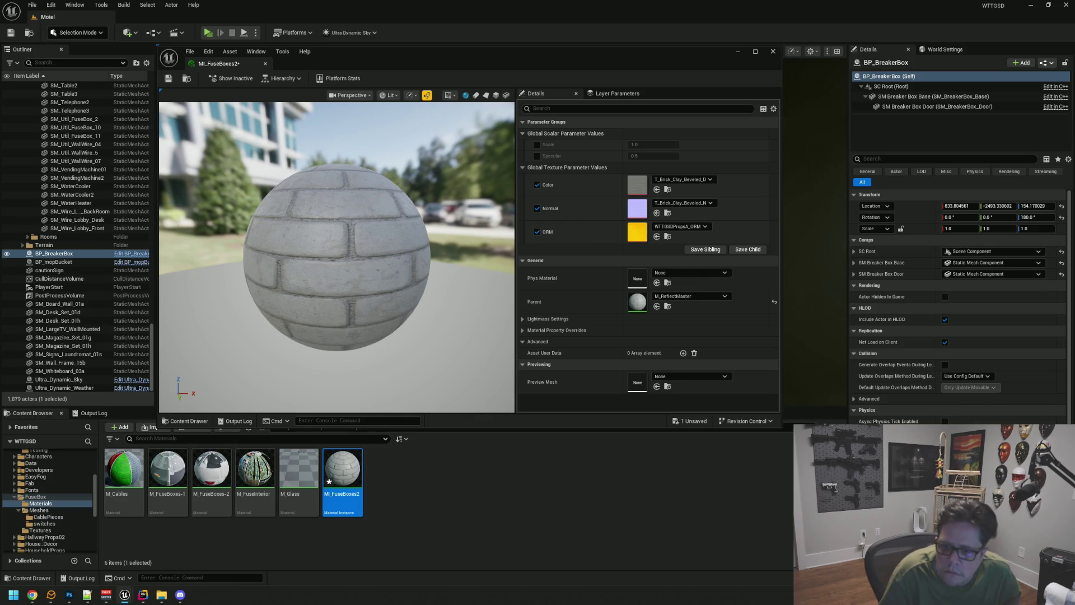
{"action": "left_click", "coordinate": [681, 179]}
{"action": "type", "text": "t_boxes-2"}
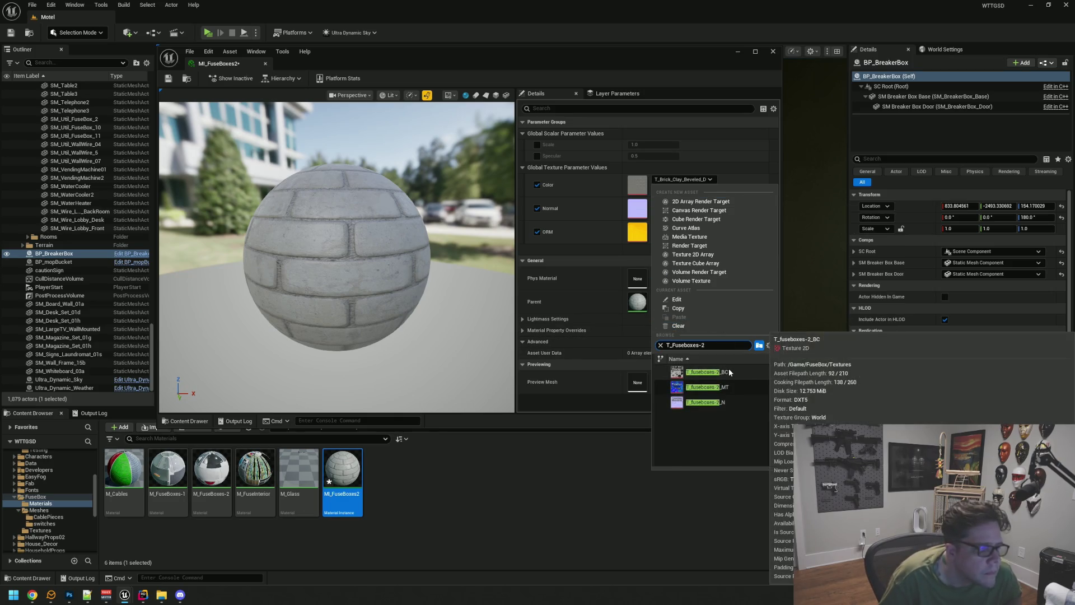
{"action": "left_click", "coordinate": [729, 372]}
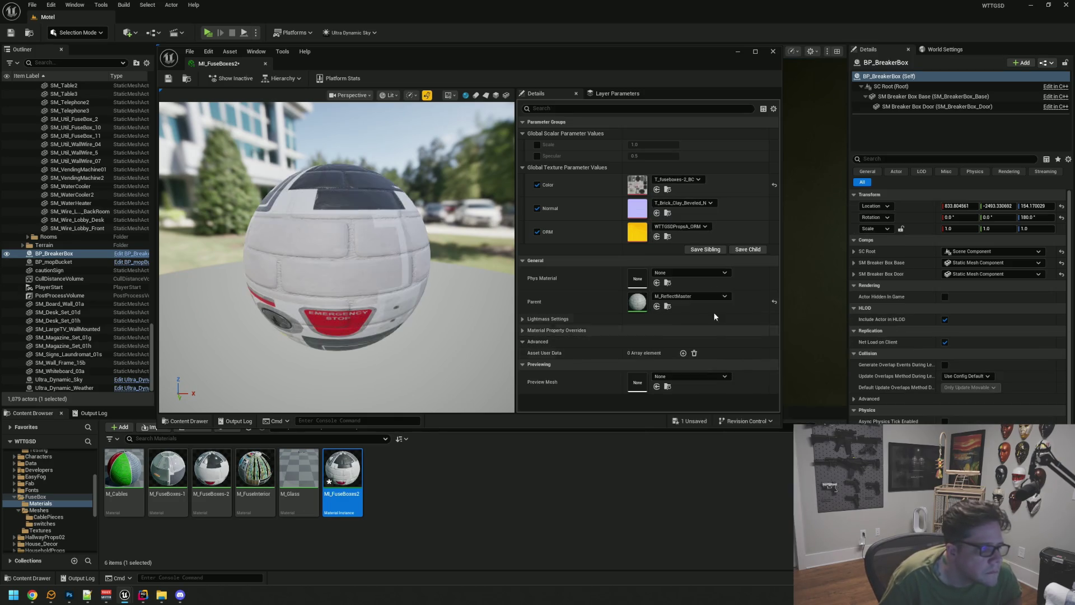
{"action": "left_click", "coordinate": [688, 202]}
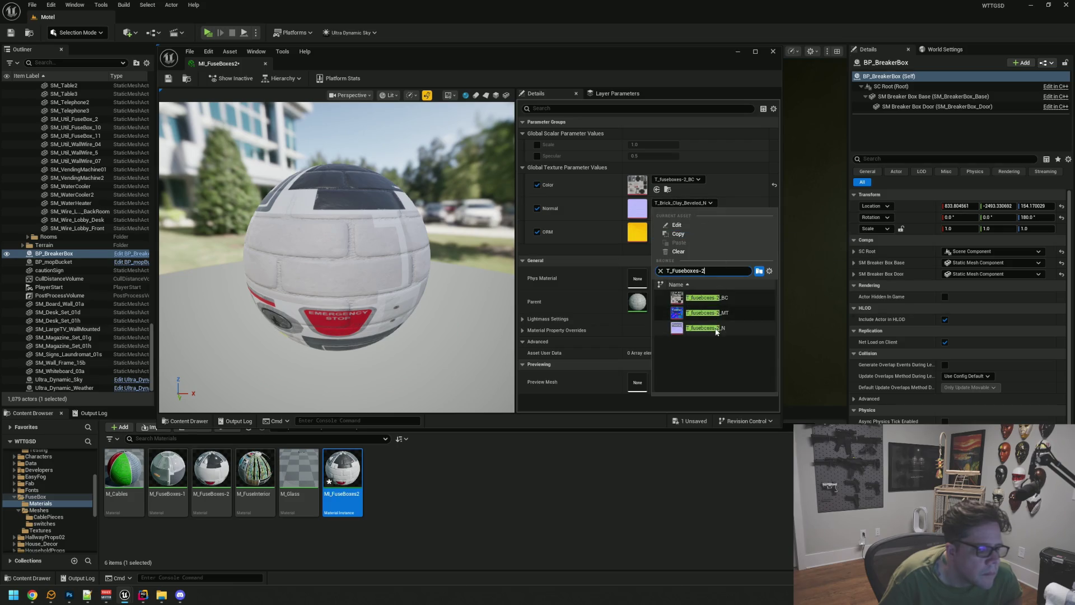
{"action": "left_click", "coordinate": [714, 327]}
{"action": "left_click", "coordinate": [694, 227]}
{"action": "type", "text": "fuseboxes"}
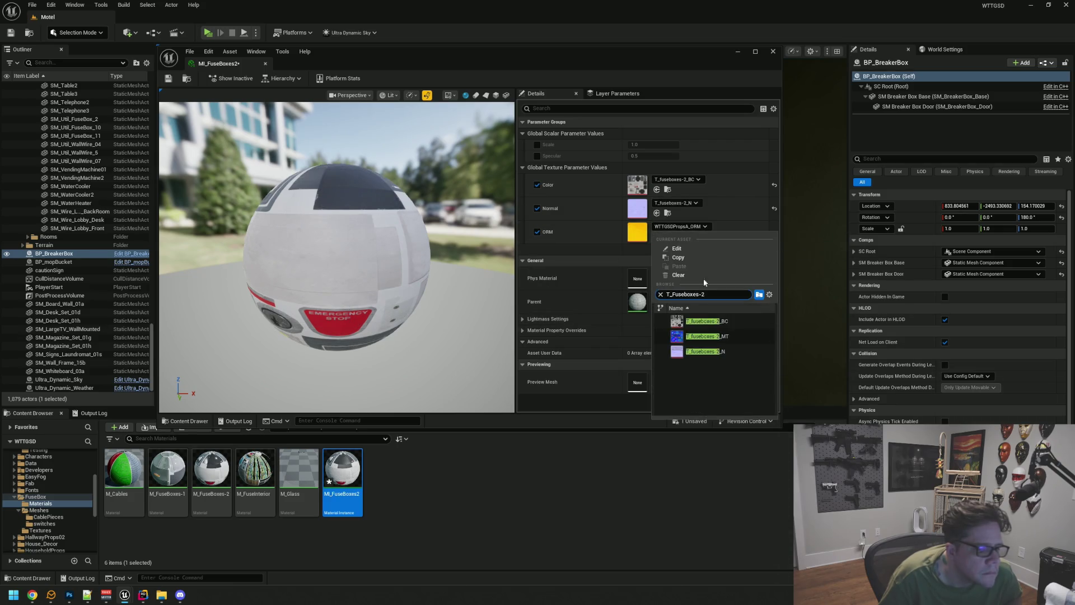
{"action": "left_click", "coordinate": [709, 338]}
Step: Save MI_FuseBoxes2 and close its editor
{"action": "left_click_drag", "start_coordinate": [336, 252], "coordinate": [425, 258]}
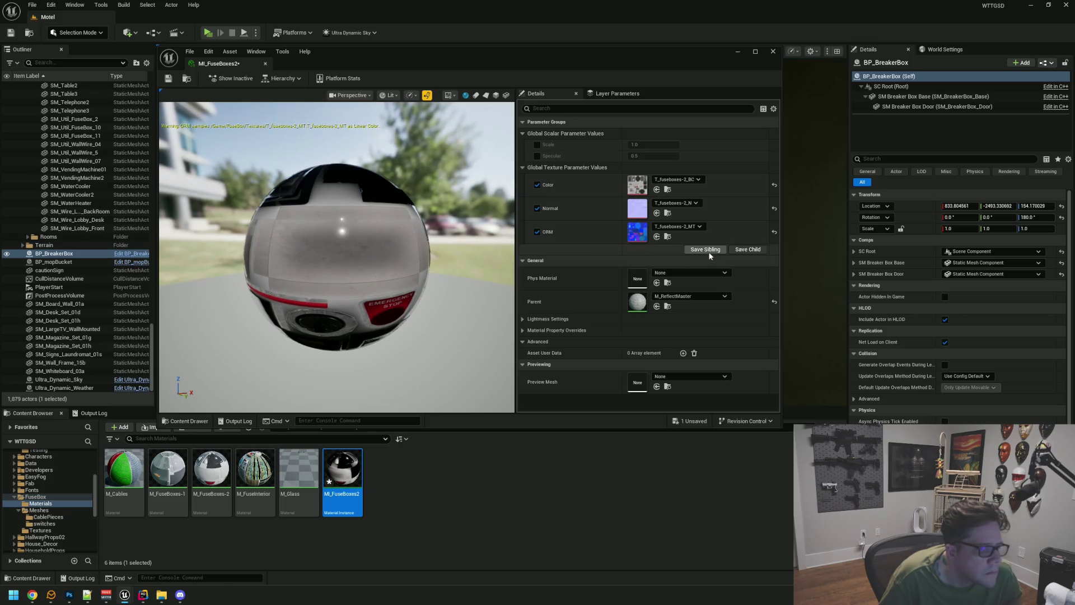
{"action": "left_click", "coordinate": [667, 236]}
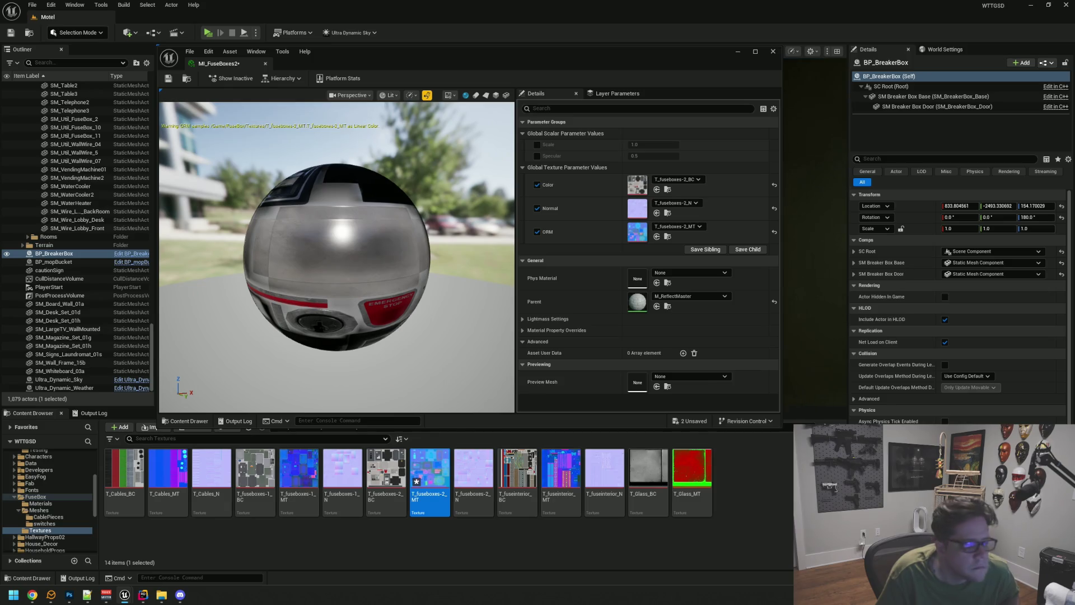
{"action": "mouse_move", "coordinate": [394, 211]}
{"action": "left_mouse_down"}
{"action": "mouse_move", "coordinate": [406, 238]}
{"action": "mouse_move", "coordinate": [381, 204]}
{"action": "mouse_move", "coordinate": [325, 208]}
{"action": "mouse_move", "coordinate": [402, 238]}
{"action": "left_mouse_up"}
{"action": "key", "text": "ctrl+shift+s"}
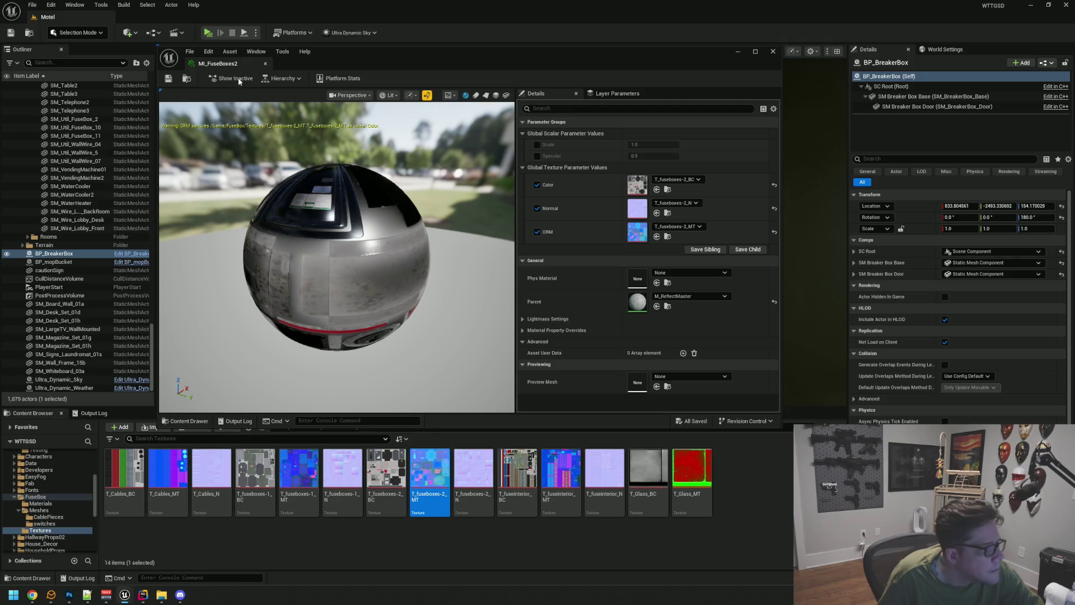
{"action": "left_click", "coordinate": [265, 64]}
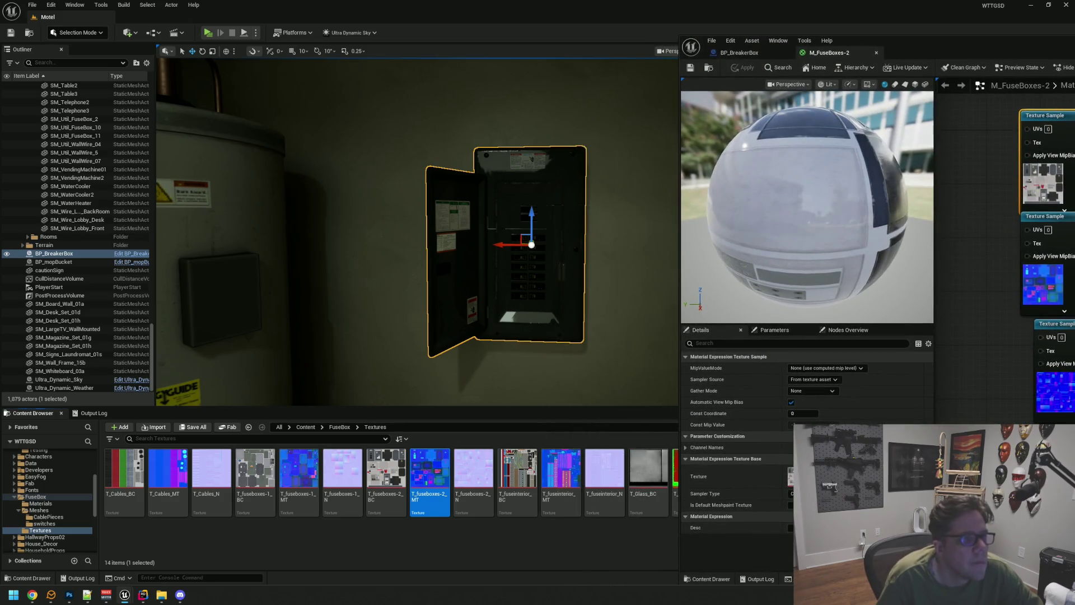
Step: Set the Multiply's Const B to 0.5 and apply it to the breaker box
{"action": "key", "text": "f"}
{"action": "left_click_drag", "start_coordinate": [538, 191], "coordinate": [552, 187]}
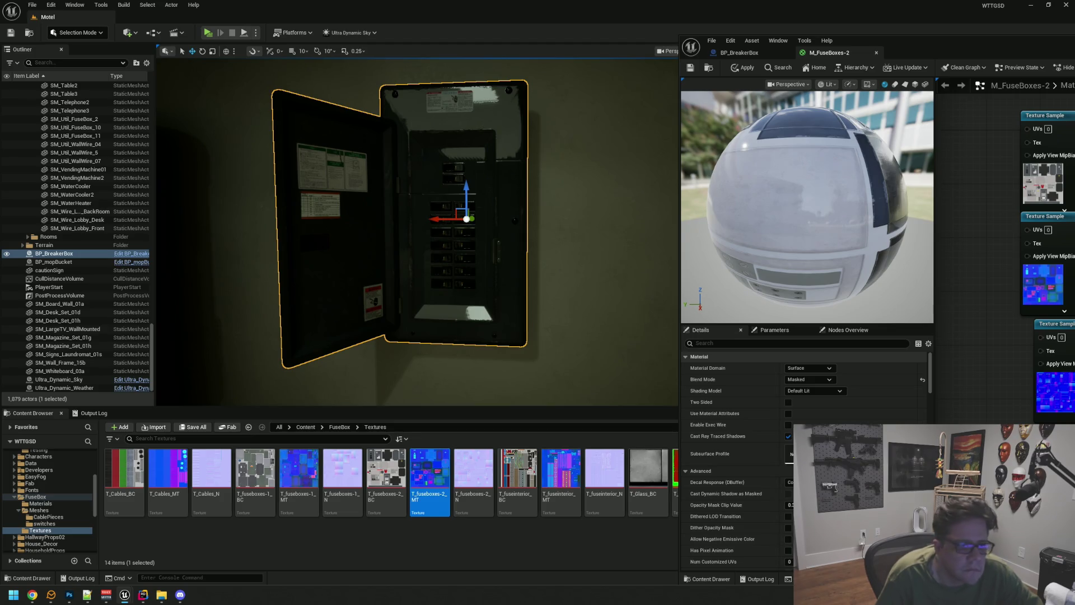
{"action": "left_click_drag", "start_coordinate": [647, 202], "coordinate": [667, 203]}
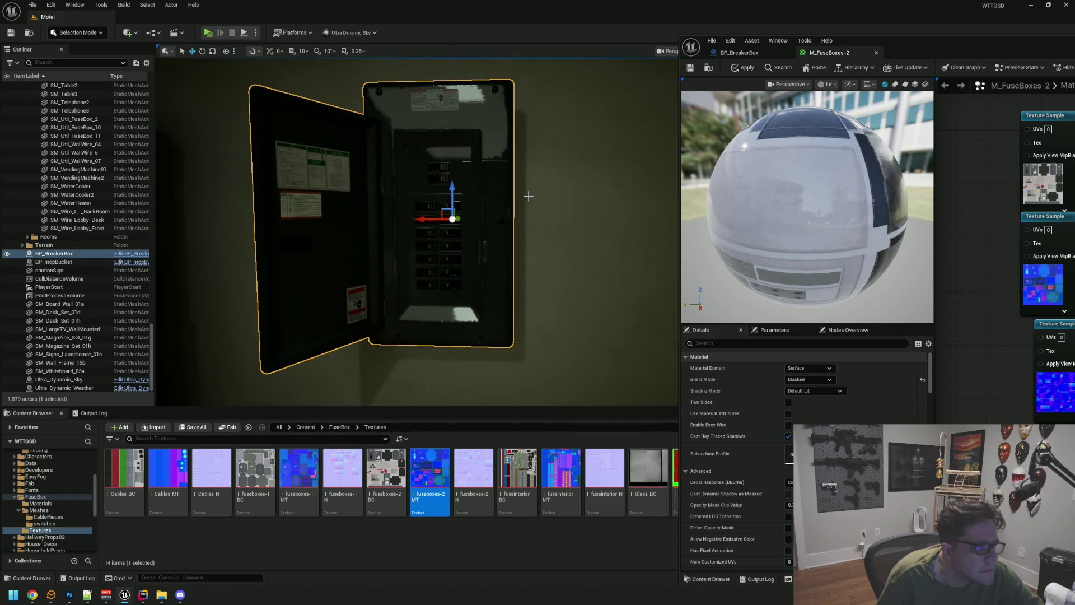
{"action": "scroll", "coordinate": [526, 190], "scroll_direction": "down", "scroll_amount": 5}
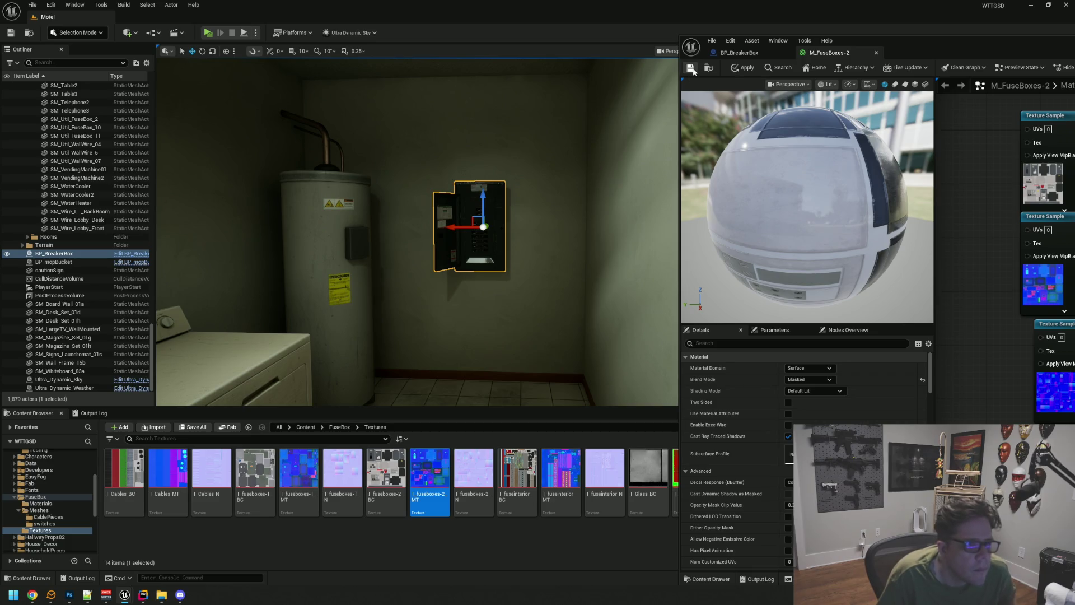
{"action": "mouse_move", "coordinate": [540, 181]}
{"action": "left_mouse_down"}
{"action": "mouse_move", "coordinate": [541, 143]}
{"action": "mouse_move", "coordinate": [470, 162]}
{"action": "left_mouse_up"}
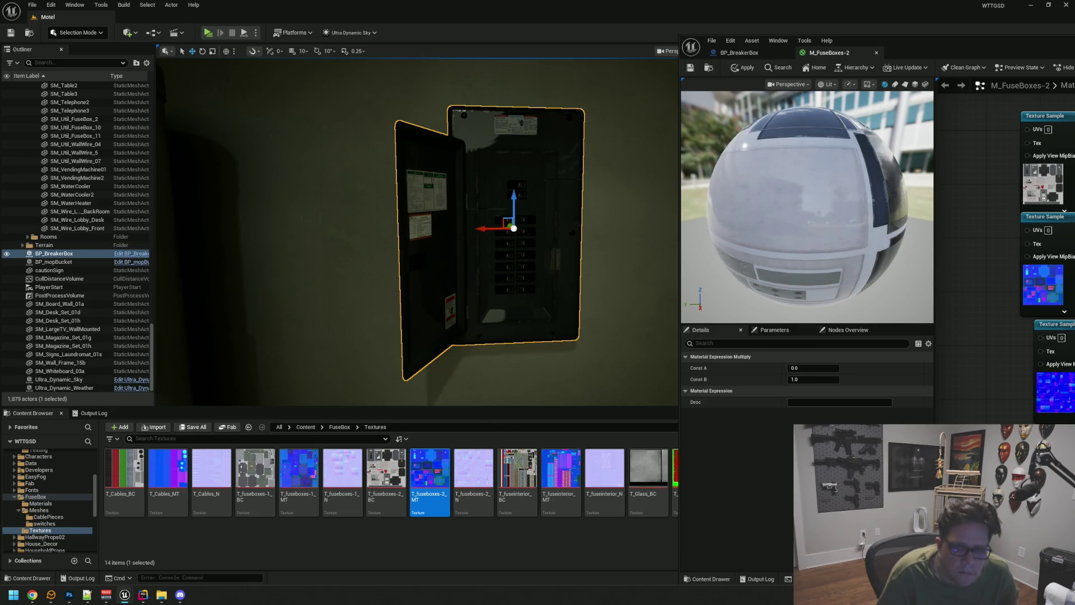
{"action": "type", "text": "0.5"}
{"action": "key", "text": "Return"}
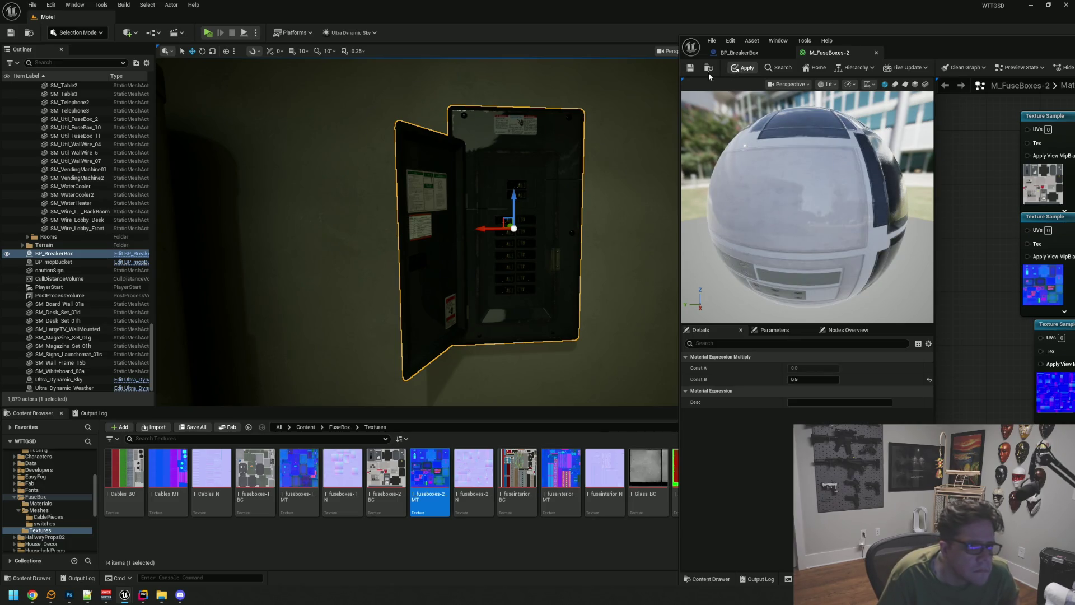
{"action": "left_click", "coordinate": [691, 67]}
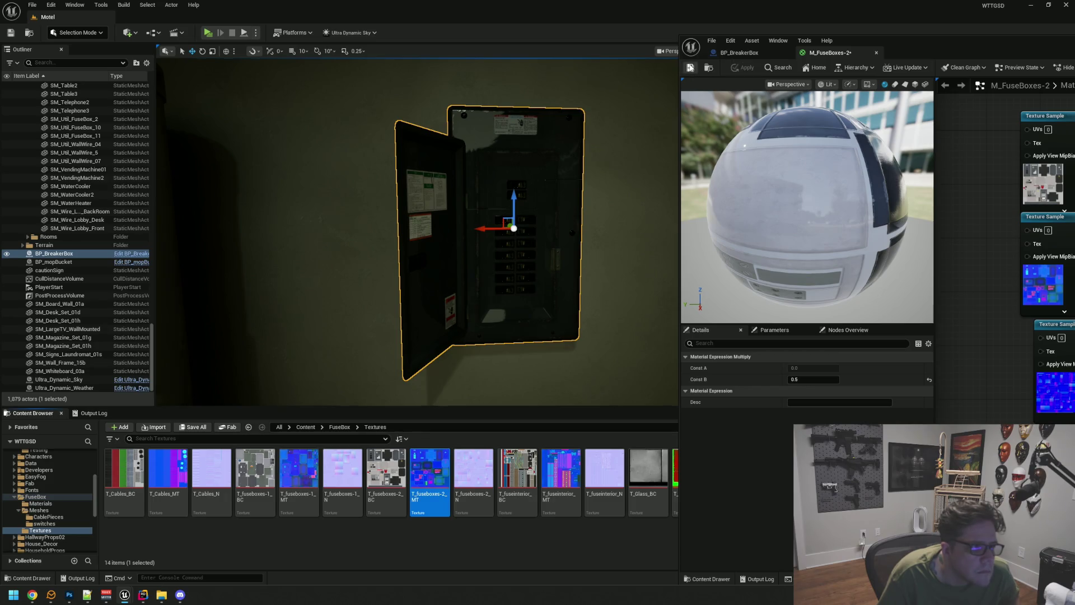
Step: Try Const B values of 0.1 and then 2.0, applying each to the breaker box
{"action": "mouse_move", "coordinate": [595, 149]}
{"action": "left_mouse_down"}
{"action": "mouse_move", "coordinate": [582, 154]}
{"action": "mouse_move", "coordinate": [613, 151]}
{"action": "left_mouse_up"}
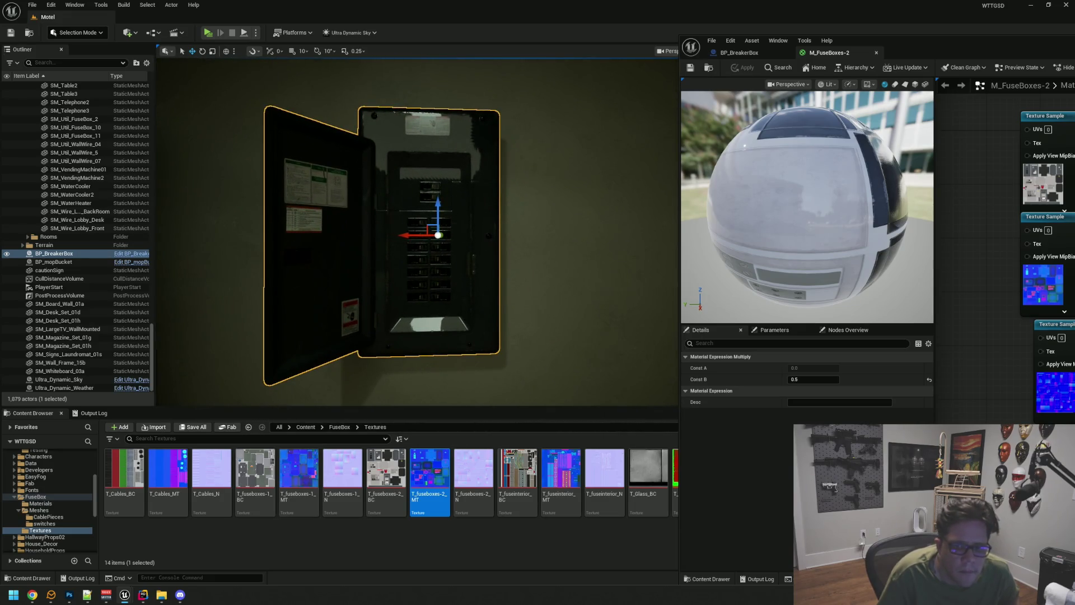
{"action": "type", "text": "0.1"}
{"action": "key", "text": "Return"}
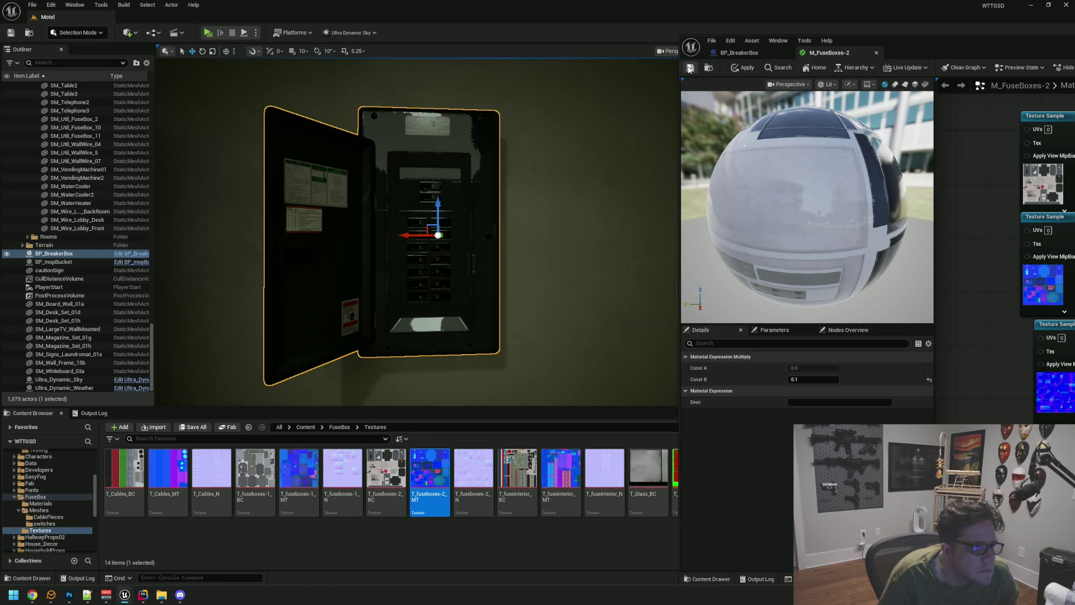
{"action": "left_click", "coordinate": [689, 68]}
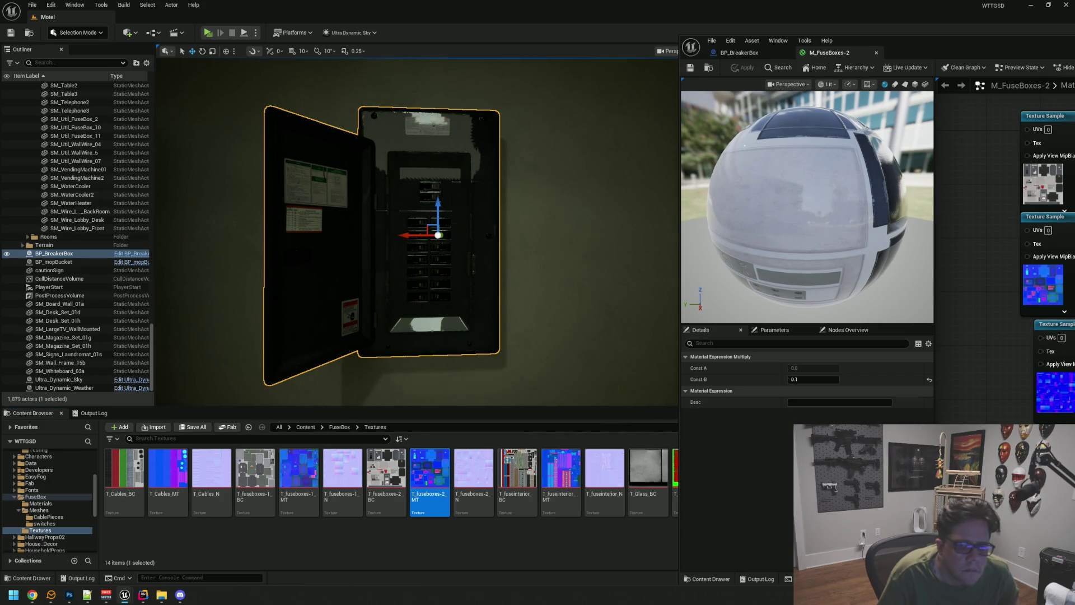
{"action": "type", "text": "2"}
{"action": "key", "text": "Return"}
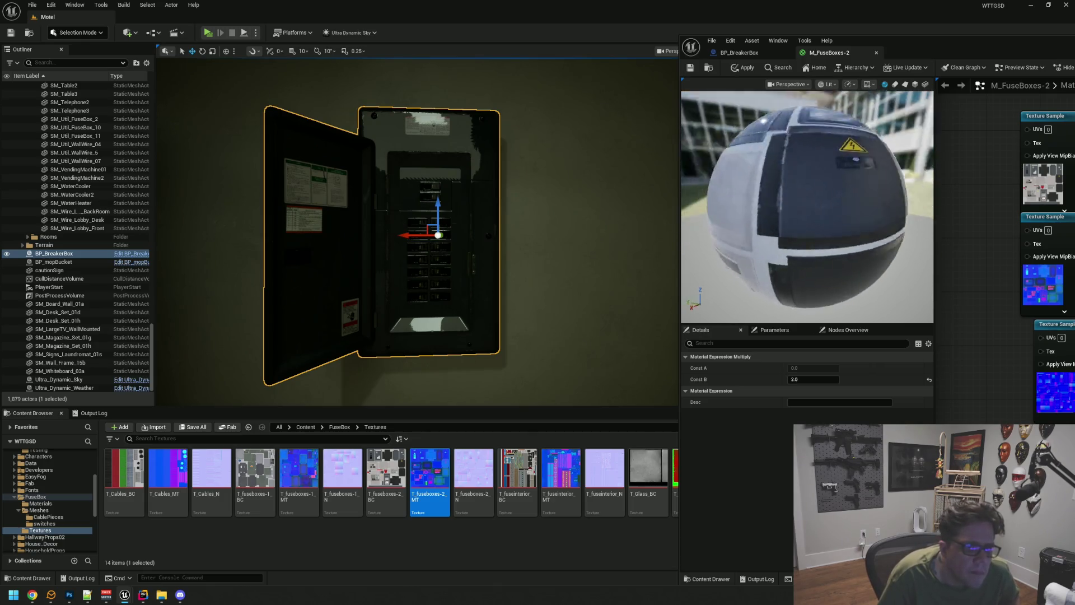
{"action": "left_click", "coordinate": [733, 67]}
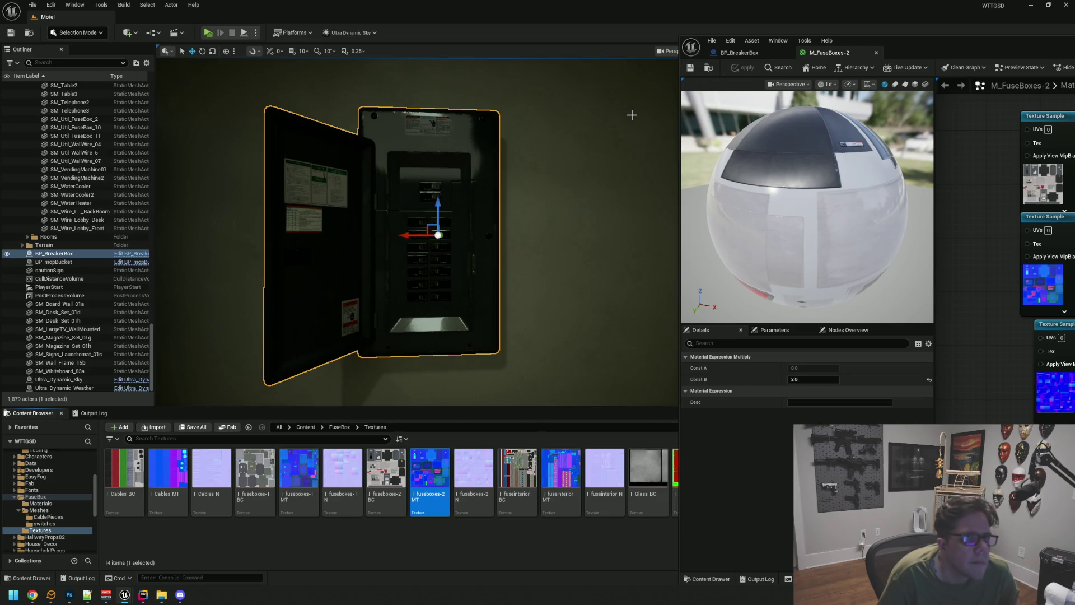
Step: Undo Const B back to 1.0, then enter 0.5
{"action": "mouse_move", "coordinate": [631, 113]}
{"action": "left_mouse_down"}
{"action": "mouse_move", "coordinate": [537, 207]}
{"action": "mouse_move", "coordinate": [526, 191]}
{"action": "mouse_move", "coordinate": [538, 160]}
{"action": "mouse_move", "coordinate": [515, 201]}
{"action": "mouse_move", "coordinate": [530, 174]}
{"action": "mouse_move", "coordinate": [526, 207]}
{"action": "mouse_move", "coordinate": [530, 151]}
{"action": "mouse_move", "coordinate": [486, 171]}
{"action": "left_mouse_up"}
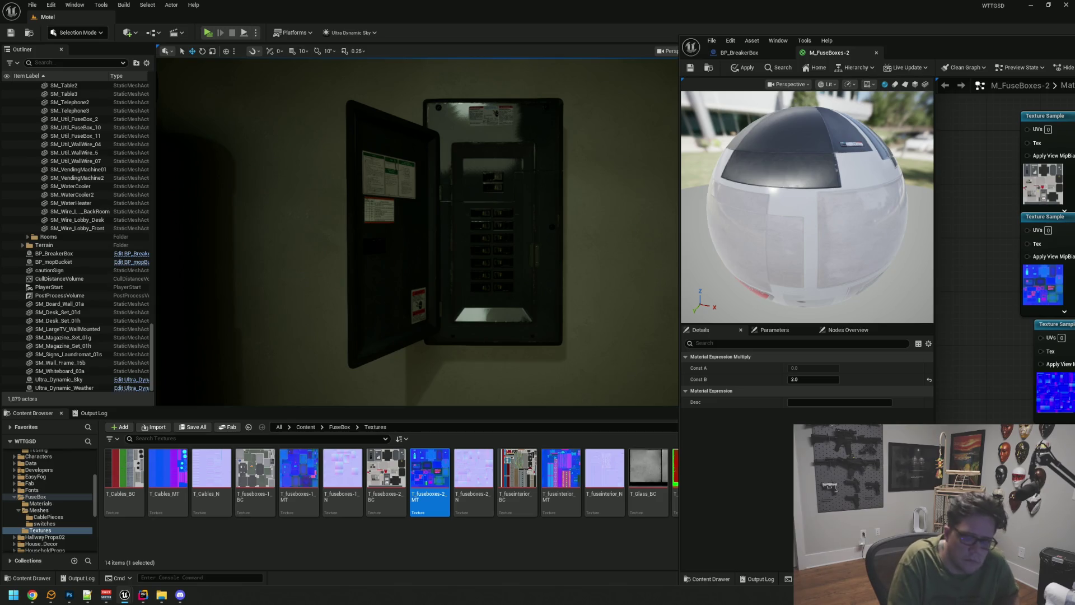
{"action": "key", "text": "ctrl+z"}
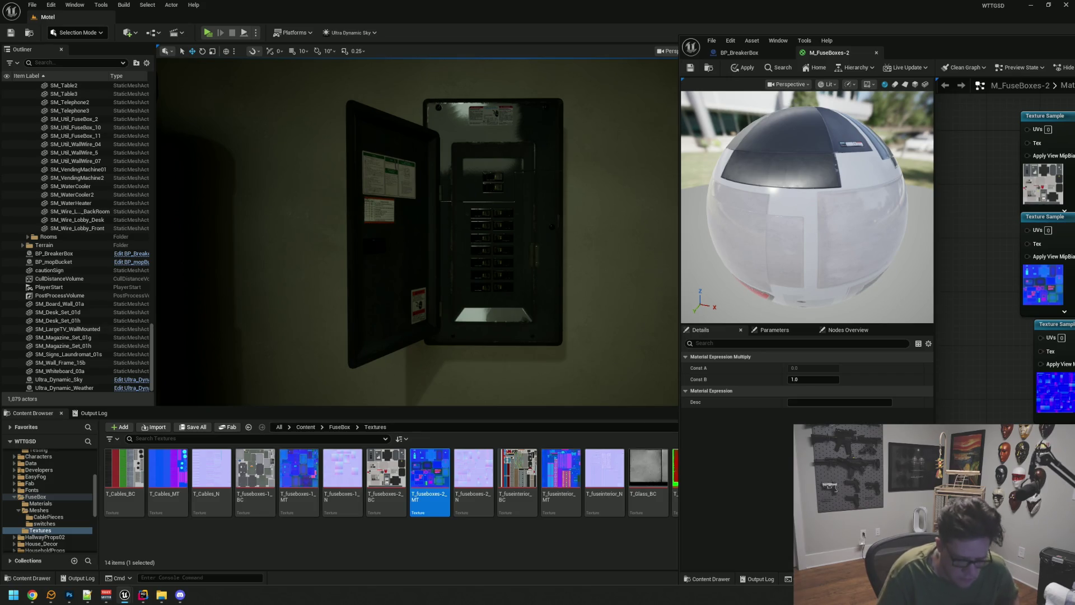
{"action": "type", "text": "0.5"}
{"action": "key", "text": "Return"}
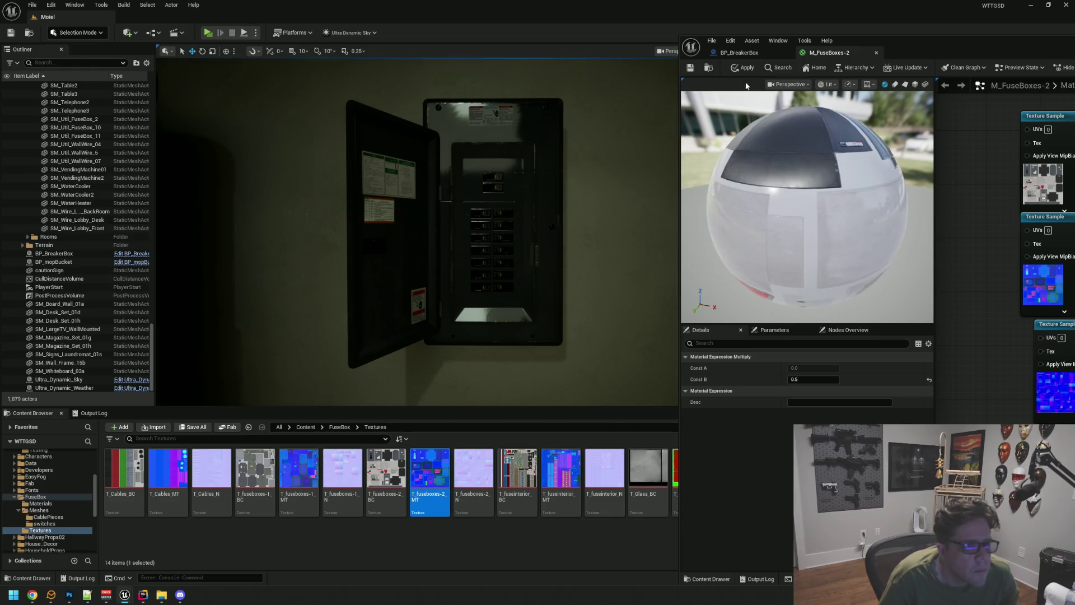
Step: Apply the 0.5 multiplier, then compare the breakers with Const B at 2.0
{"action": "left_click", "coordinate": [689, 68]}
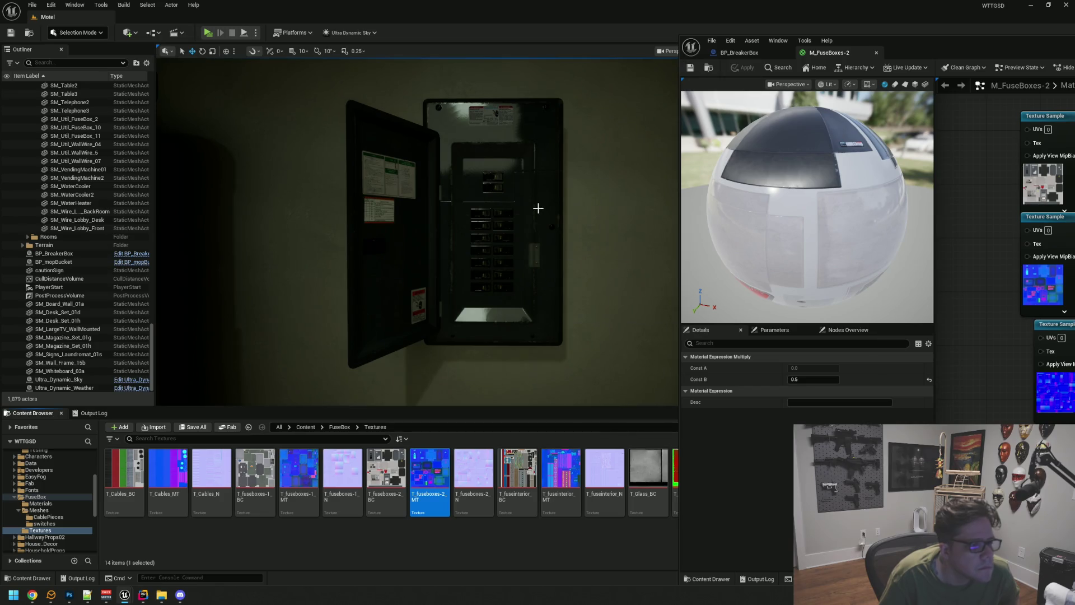
{"action": "scroll", "coordinate": [538, 224], "scroll_direction": "up", "scroll_amount": 10}
{"action": "left_click_drag", "start_coordinate": [417, 232], "coordinate": [397, 258]}
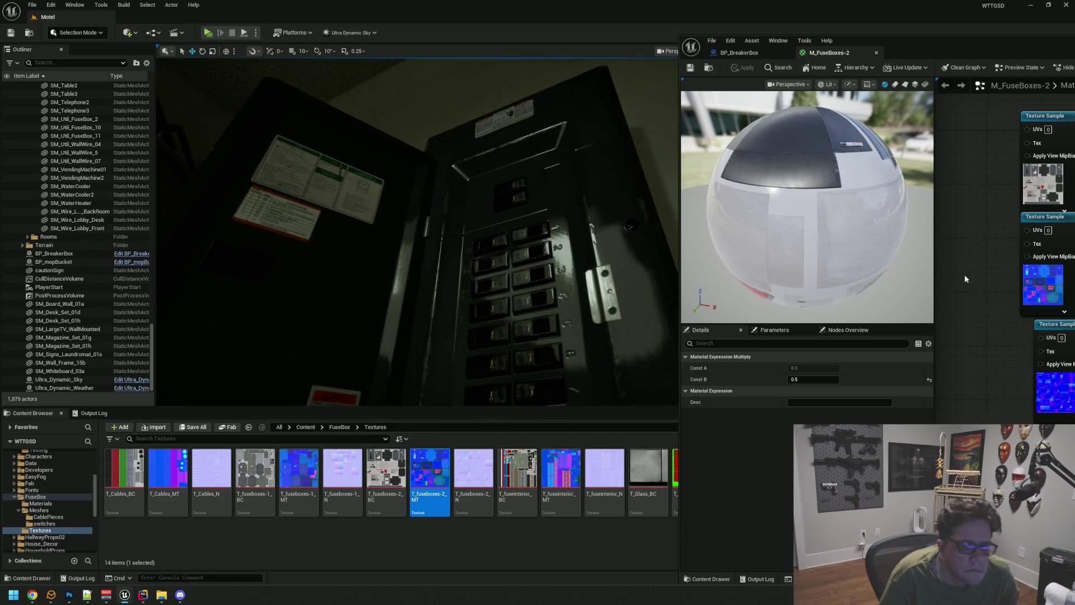
{"action": "type", "text": "2"}
{"action": "key", "text": "Return"}
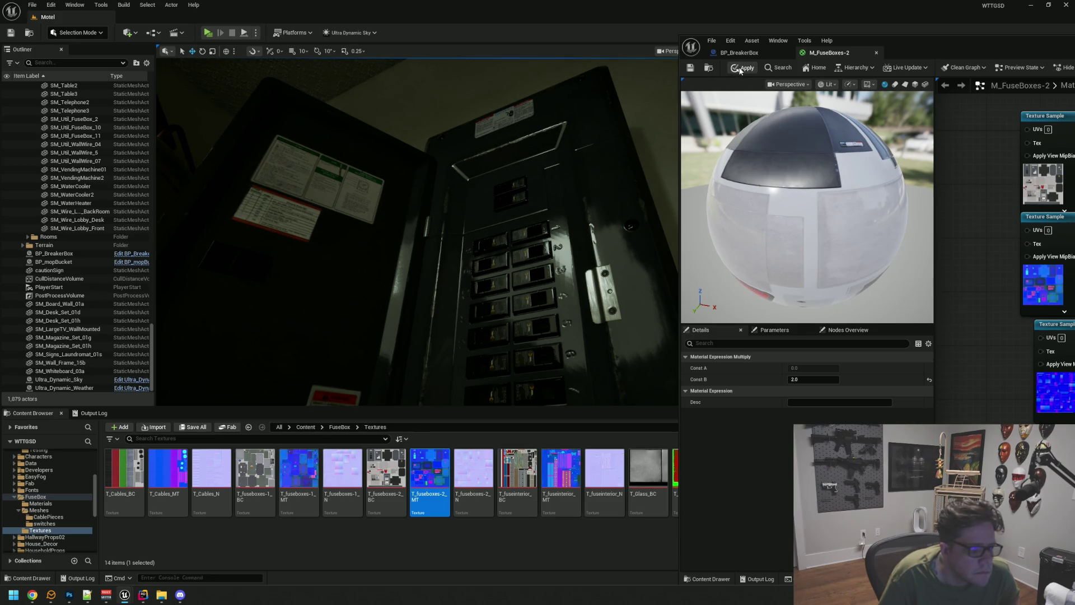
{"action": "left_click", "coordinate": [739, 68]}
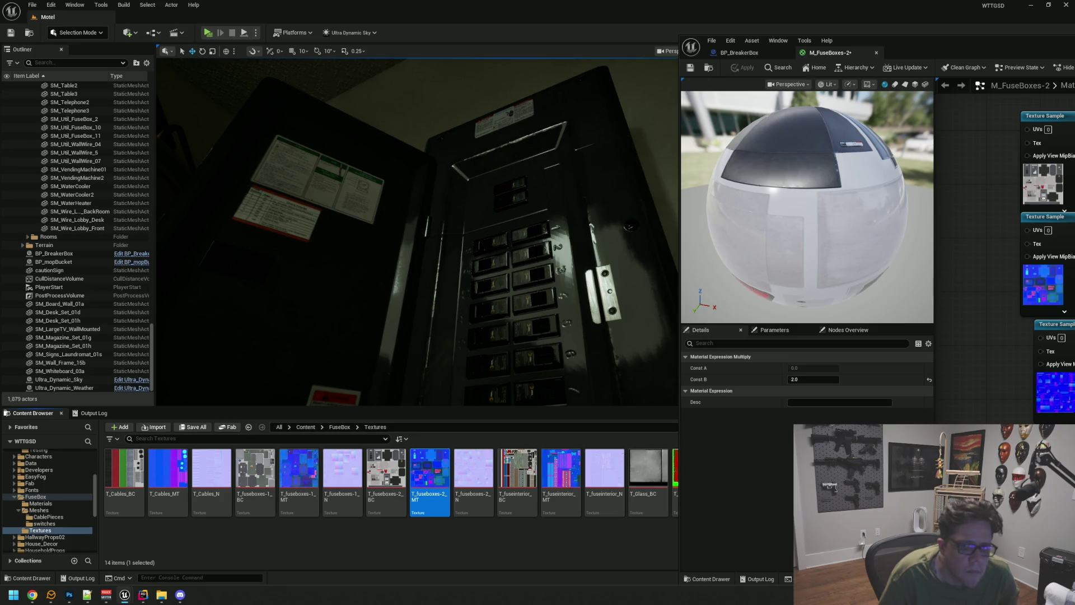
Step: Change Const B to 0.1 and save M_FuseBoxes-2
{"action": "type", "text": "0.1"}
{"action": "key", "text": "Return"}
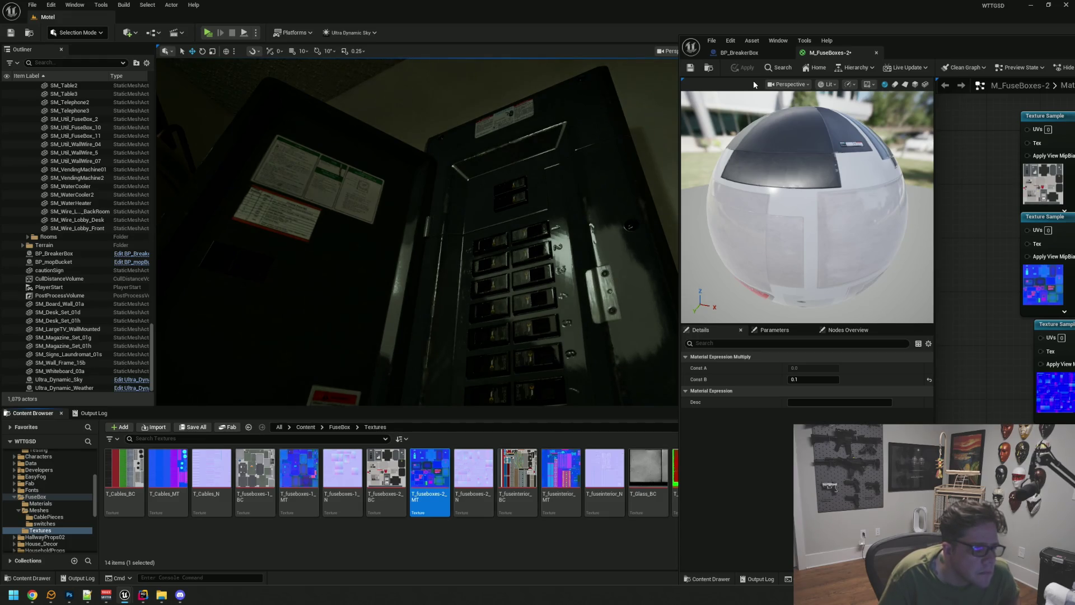
{"action": "mouse_move", "coordinate": [638, 125]}
{"action": "left_mouse_down"}
{"action": "mouse_move", "coordinate": [558, 112]}
{"action": "mouse_move", "coordinate": [532, 137]}
{"action": "mouse_move", "coordinate": [503, 134]}
{"action": "left_mouse_up"}
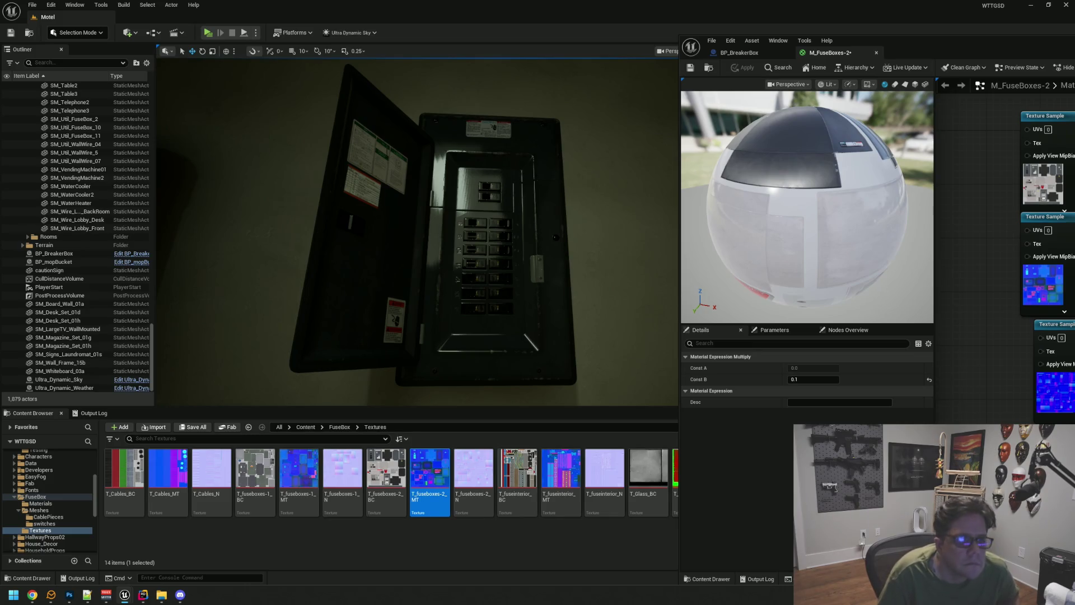
{"action": "left_click", "coordinate": [691, 69]}
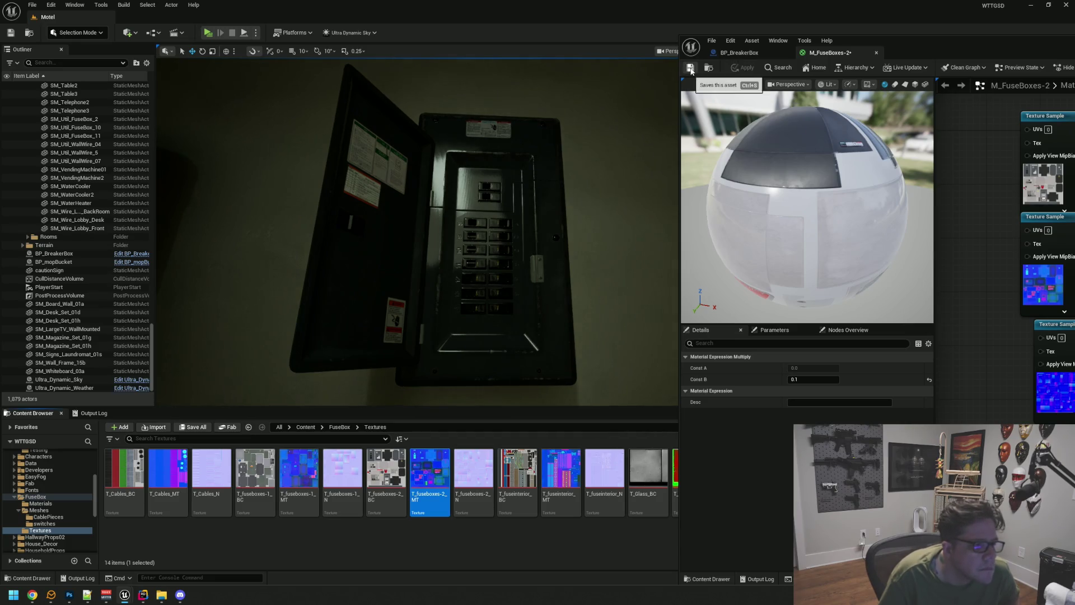
{"action": "mouse_move", "coordinate": [577, 142]}
{"action": "left_mouse_down"}
{"action": "mouse_move", "coordinate": [504, 163]}
{"action": "mouse_move", "coordinate": [600, 181]}
{"action": "left_mouse_up"}
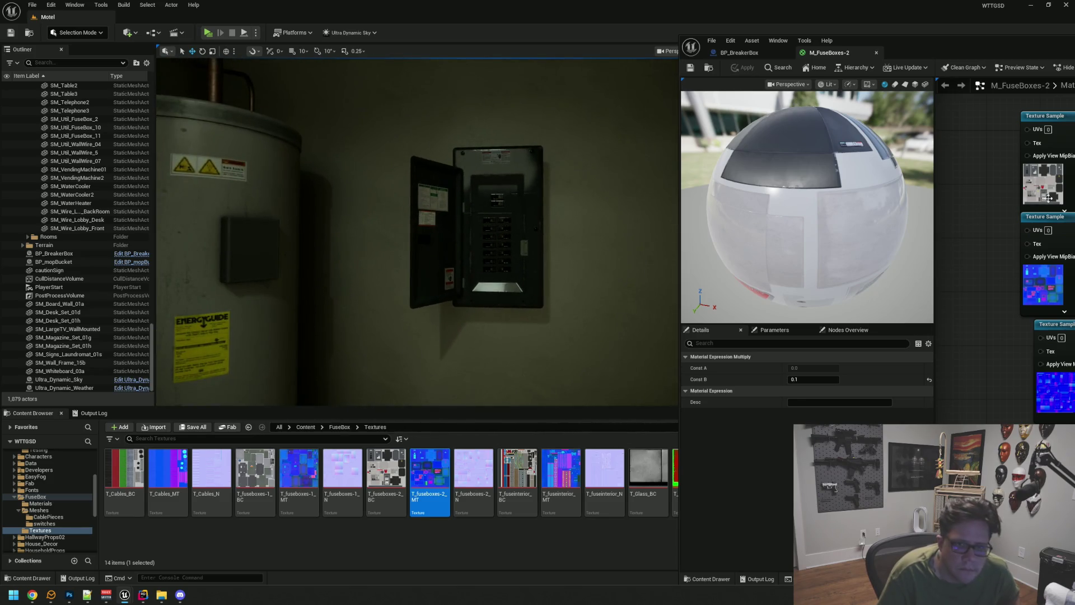
{"action": "left_click_drag", "start_coordinate": [1046, 116], "coordinate": [1033, 104]}
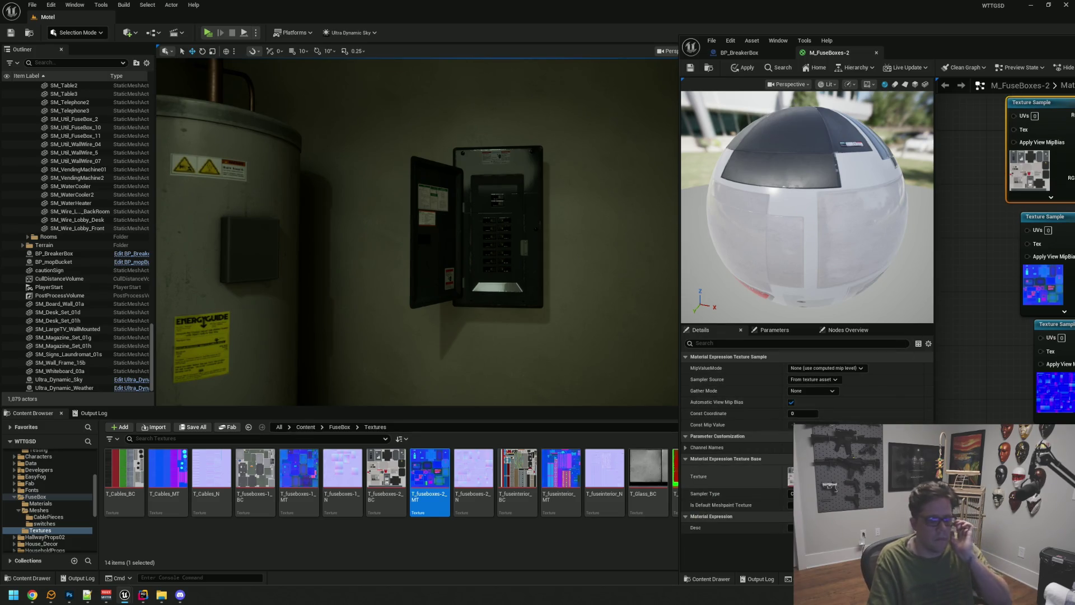
Step: Duplicate T_fuseboxes-2_BC as T_fuseboxes-2_BC1 and inspect its two fuse-box panels
{"action": "left_click", "coordinate": [372, 468]}
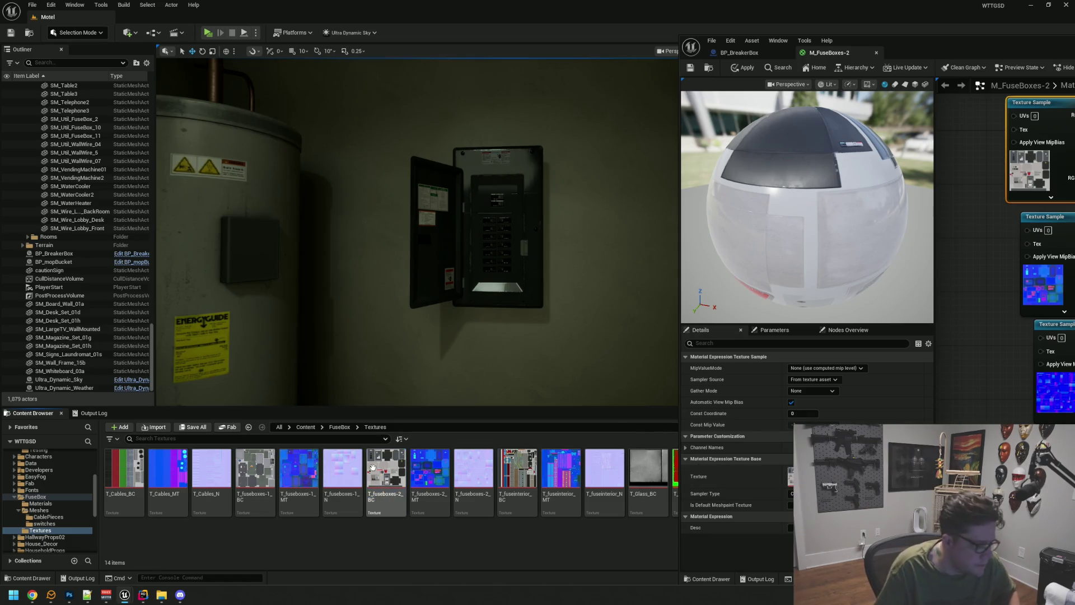
{"action": "key", "text": "ctrl+d"}
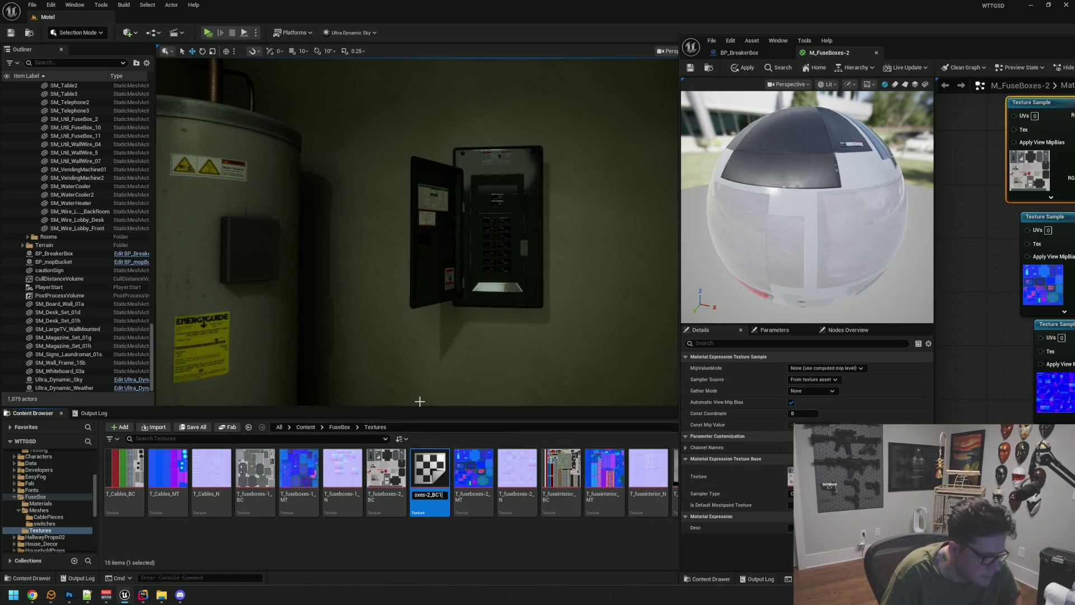
{"action": "key", "text": "Return"}
{"action": "key", "text": "Return"}
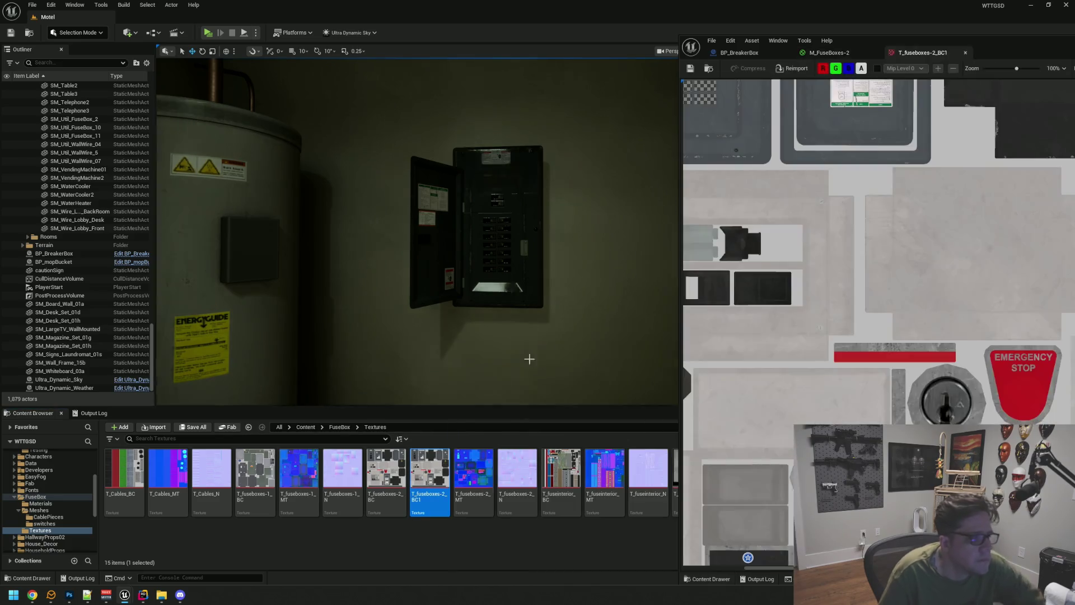
{"action": "scroll", "coordinate": [877, 247], "scroll_direction": "down", "scroll_amount": 2}
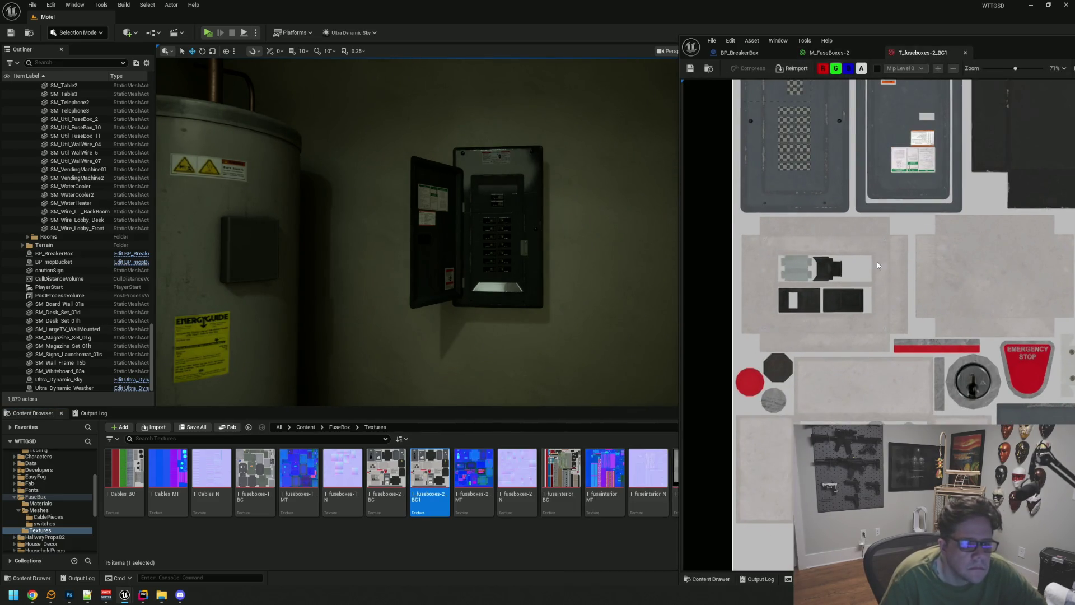
{"action": "scroll", "coordinate": [864, 252], "scroll_direction": "up", "scroll_amount": 3}
{"action": "mouse_move", "coordinate": [856, 230]}
{"action": "left_mouse_down"}
{"action": "mouse_move", "coordinate": [859, 216]}
{"action": "mouse_move", "coordinate": [874, 291]}
{"action": "mouse_move", "coordinate": [953, 344]}
{"action": "left_mouse_up"}
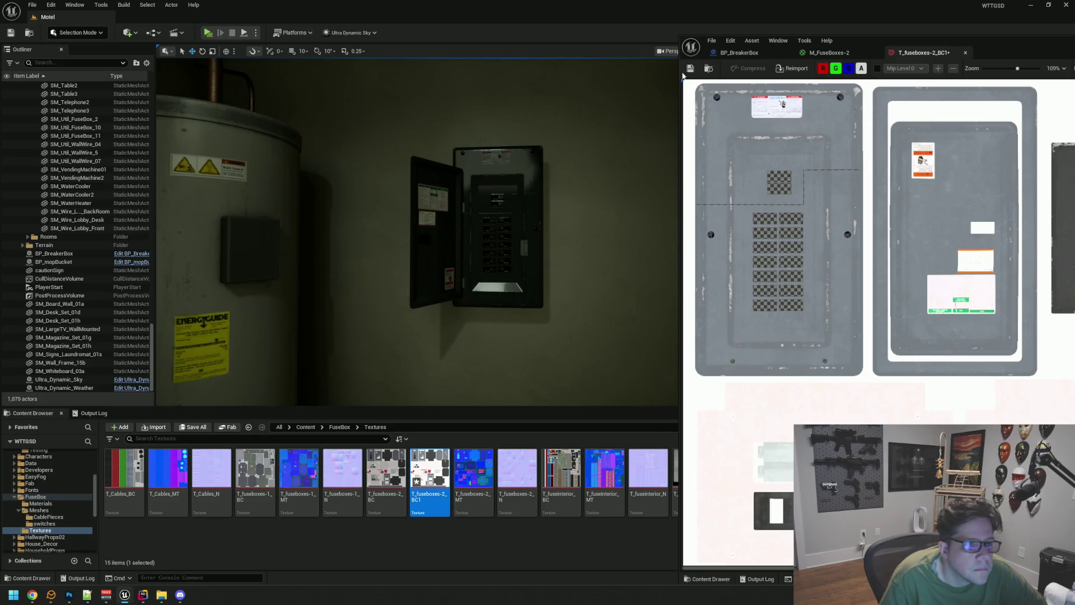
{"action": "left_click", "coordinate": [830, 51]}
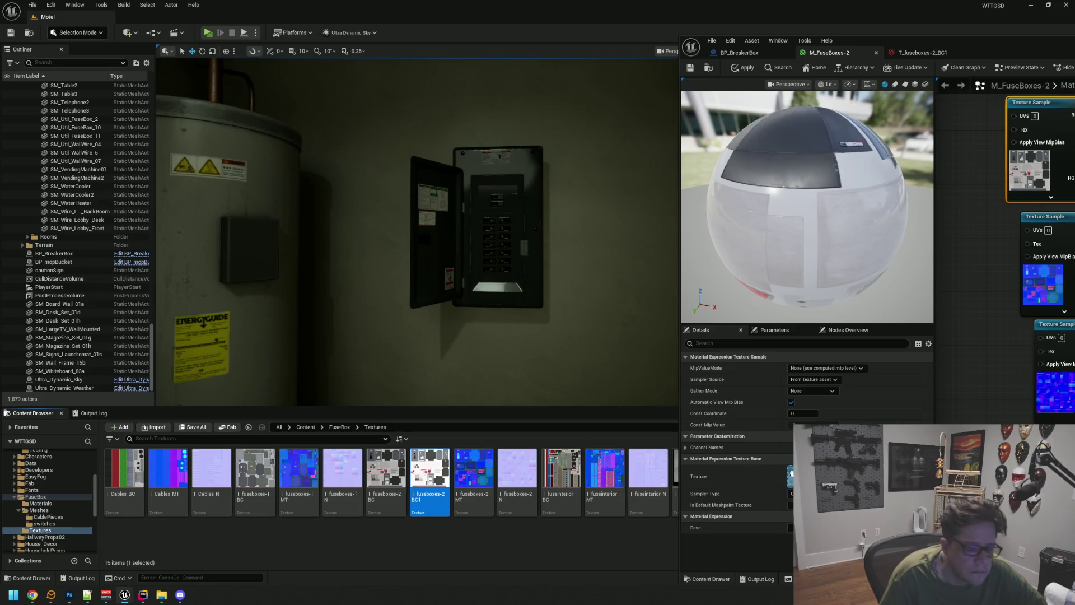
Step: Assign T_fuseboxes-2_BC1 to the Texture Sample, apply, and zoom around the breaker box to check it
{"action": "left_click", "coordinate": [896, 476]}
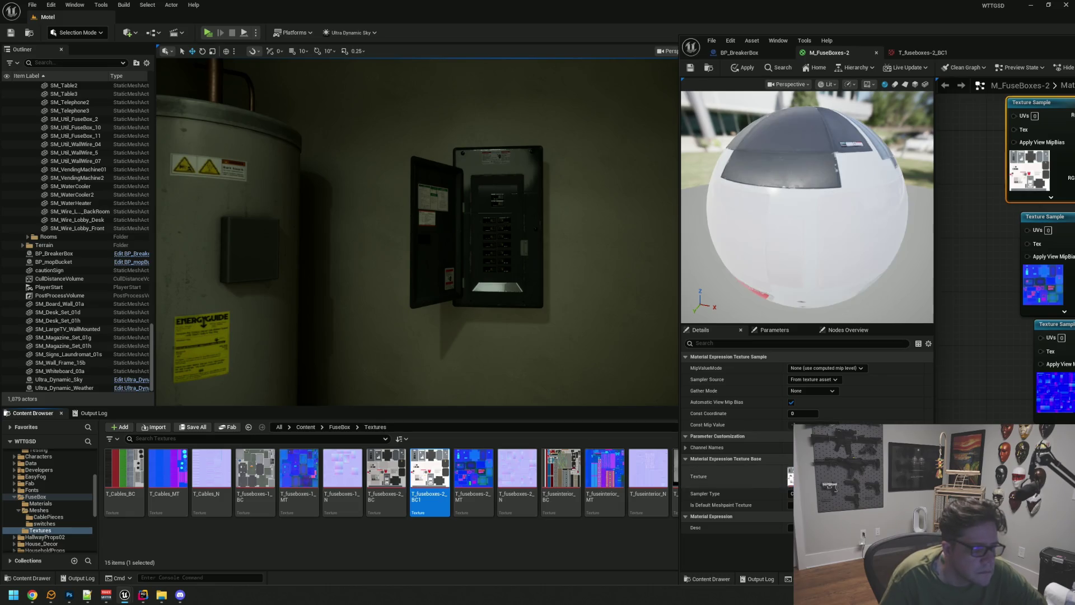
{"action": "left_click", "coordinate": [746, 69]}
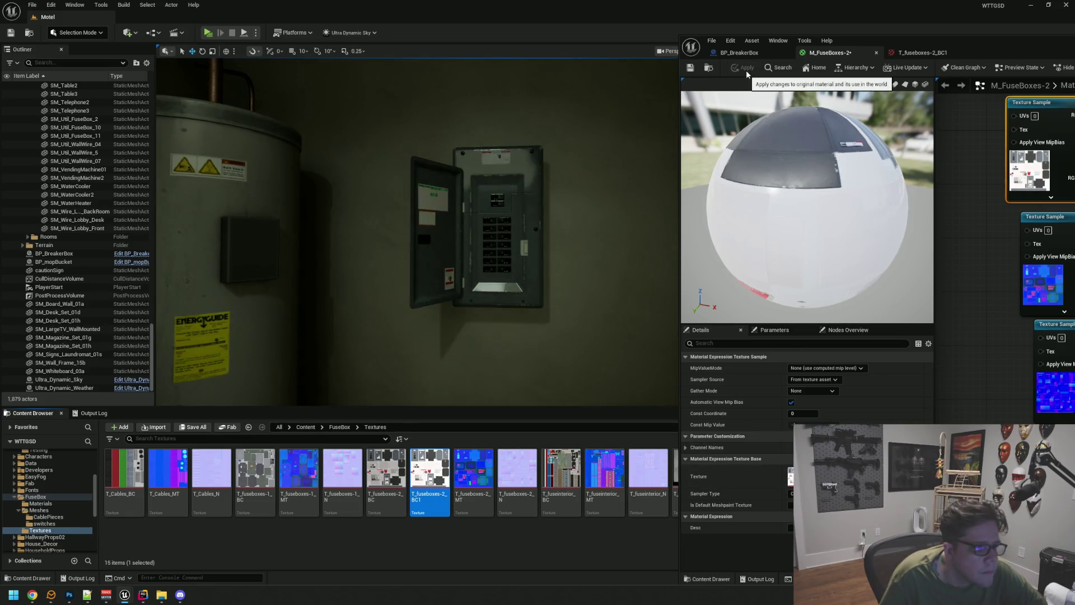
{"action": "scroll", "coordinate": [544, 249], "scroll_direction": "up", "scroll_amount": 5}
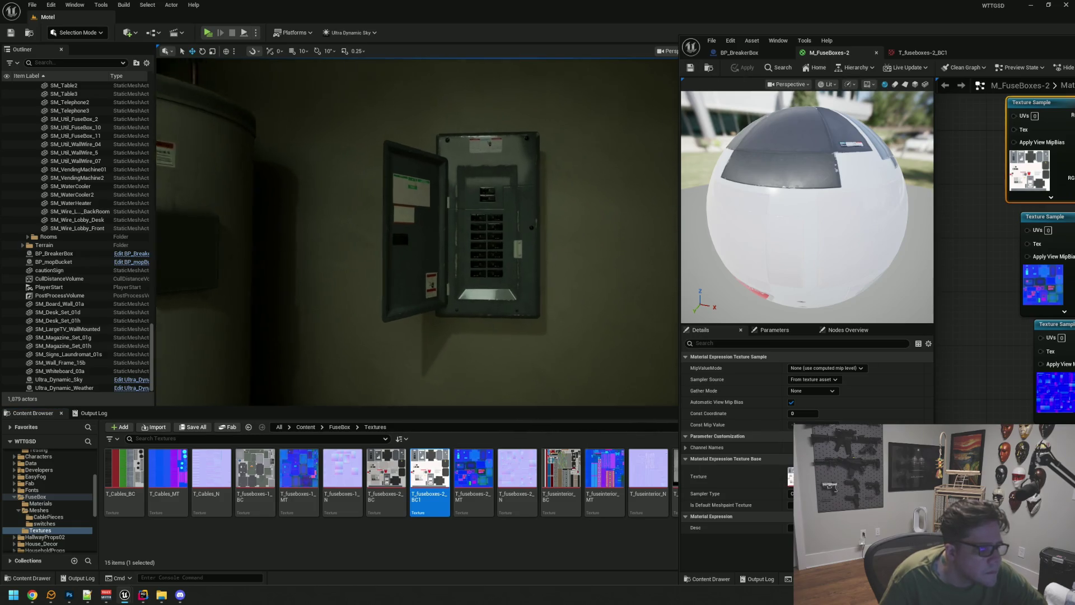
{"action": "scroll", "coordinate": [493, 302], "scroll_direction": "up", "scroll_amount": 5}
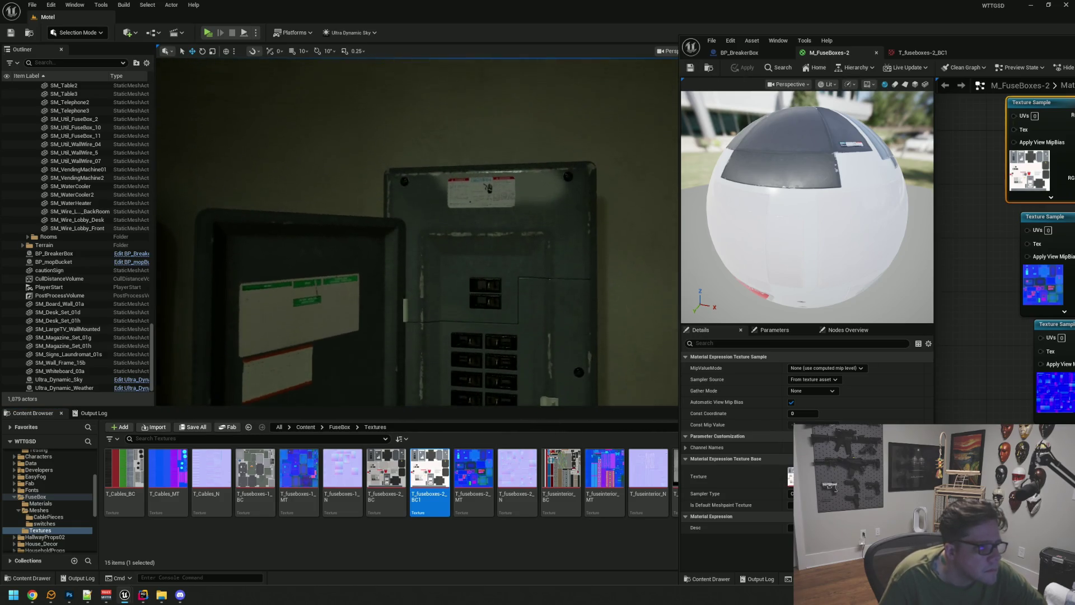
{"action": "scroll", "coordinate": [417, 231], "scroll_direction": "up", "scroll_amount": 5}
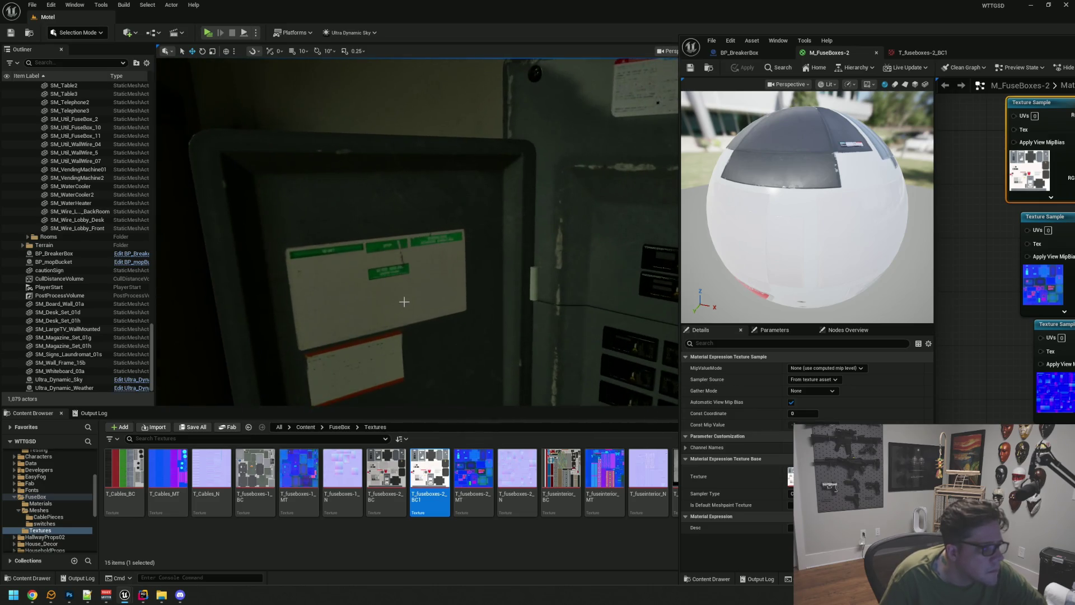
{"action": "scroll", "coordinate": [352, 219], "scroll_direction": "down", "scroll_amount": 5}
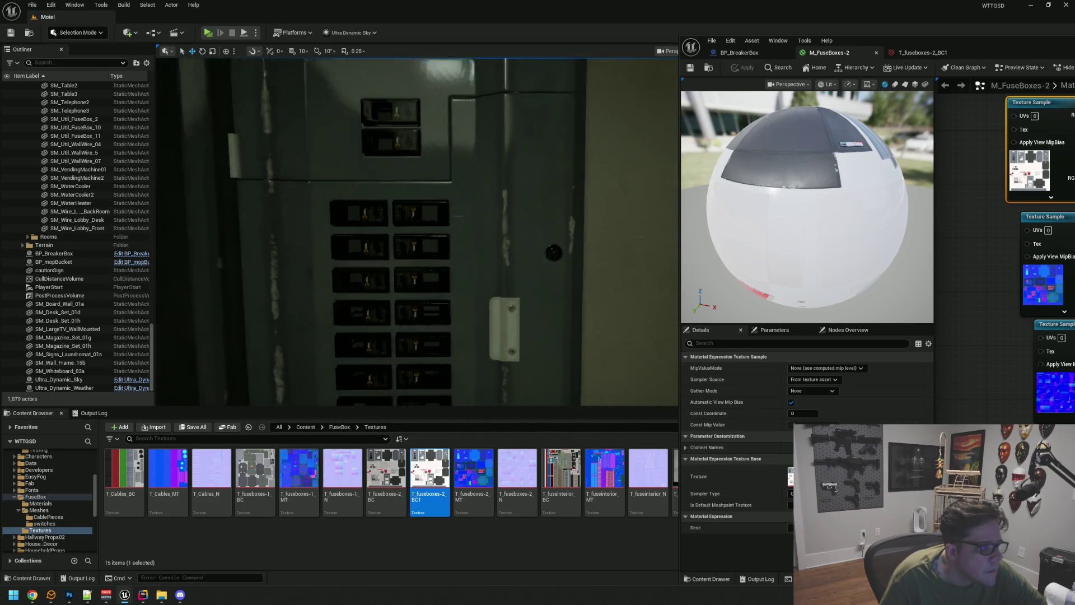
{"action": "scroll", "coordinate": [371, 219], "scroll_direction": "up", "scroll_amount": 3}
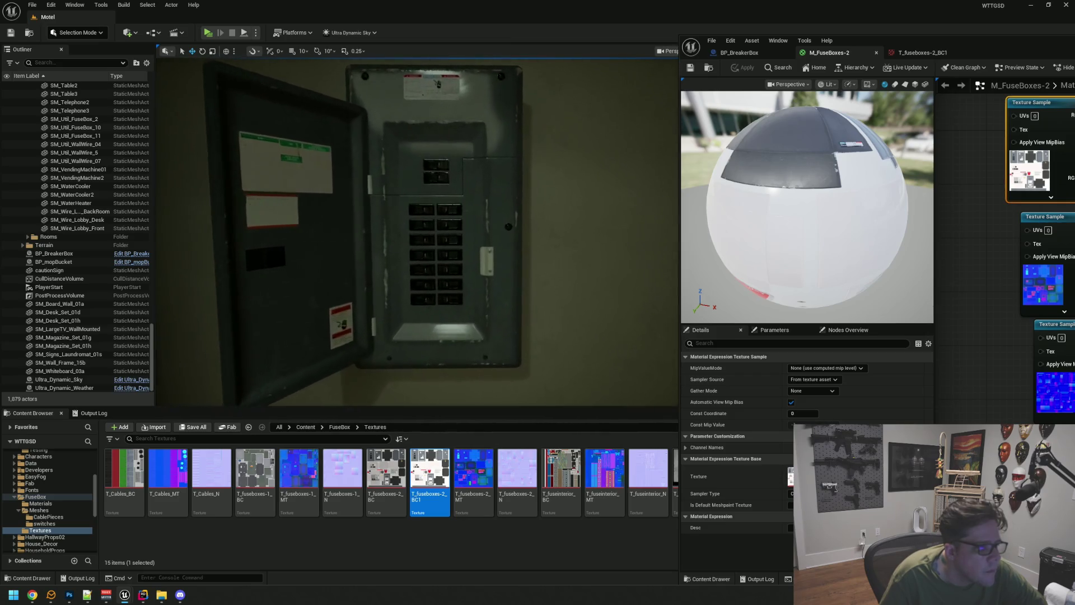
{"action": "scroll", "coordinate": [371, 218], "scroll_direction": "up", "scroll_amount": 4}
{"action": "scroll", "coordinate": [524, 279], "scroll_direction": "down", "scroll_amount": 8}
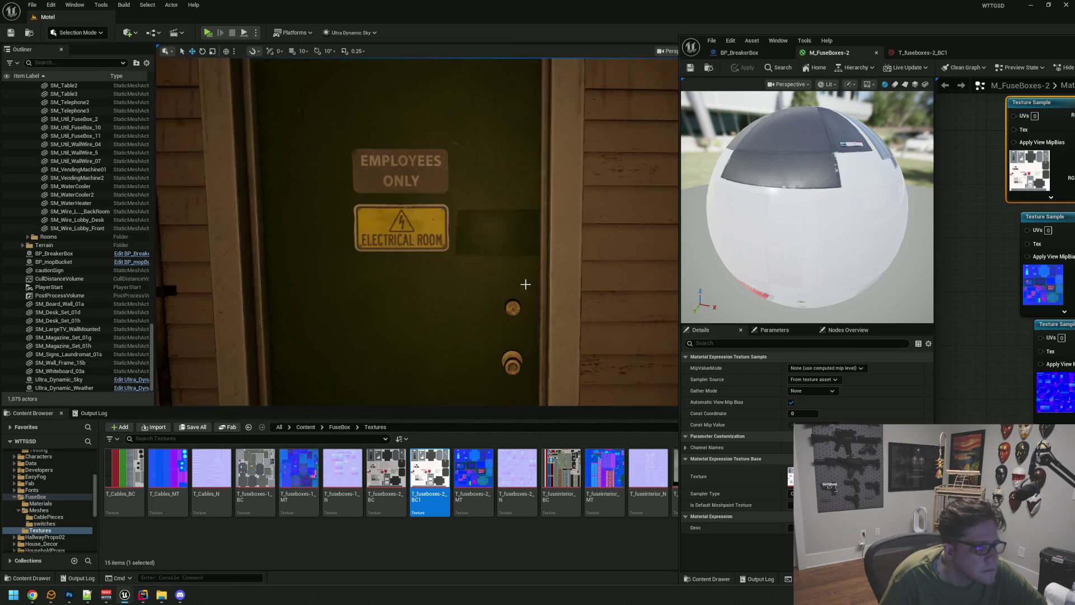
{"action": "scroll", "coordinate": [364, 226], "scroll_direction": "up", "scroll_amount": 6}
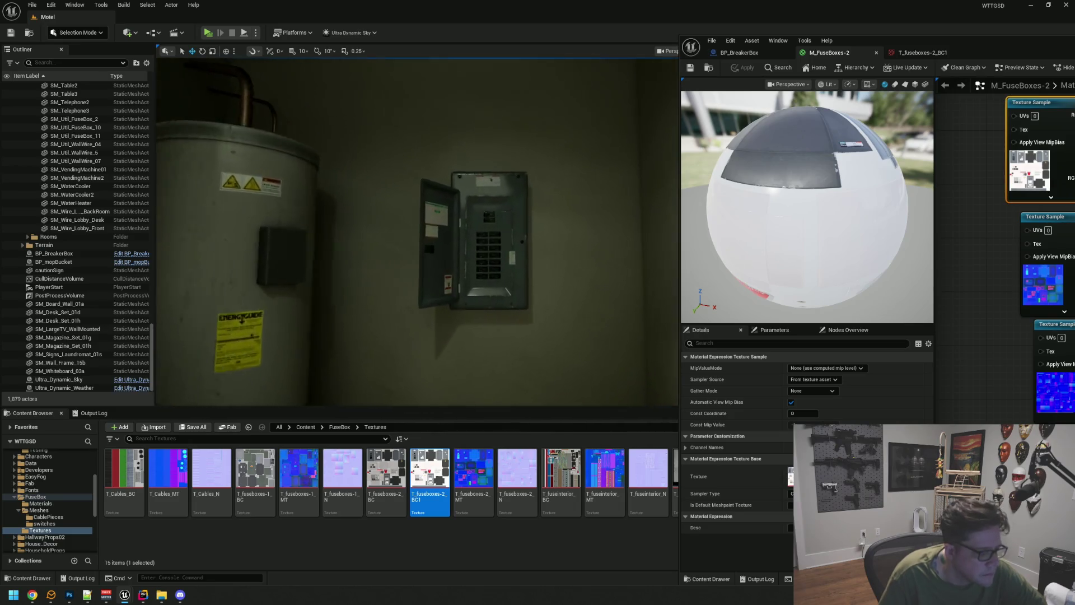
{"action": "scroll", "coordinate": [541, 242], "scroll_direction": "down", "scroll_amount": 3}
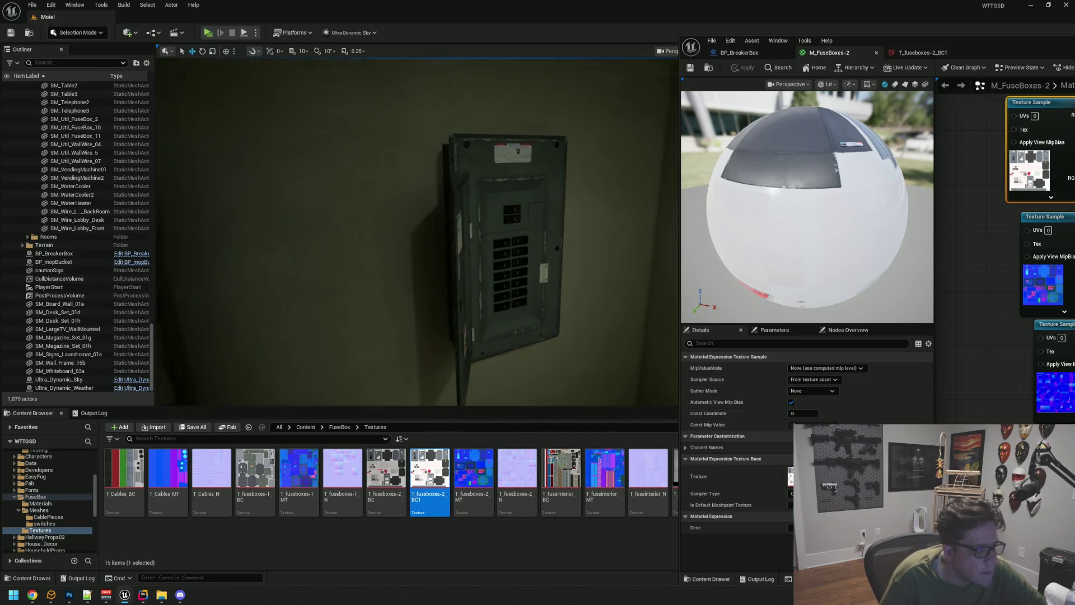
{"action": "scroll", "coordinate": [542, 242], "scroll_direction": "up", "scroll_amount": 5}
{"action": "scroll", "coordinate": [417, 232], "scroll_direction": "down", "scroll_amount": 5}
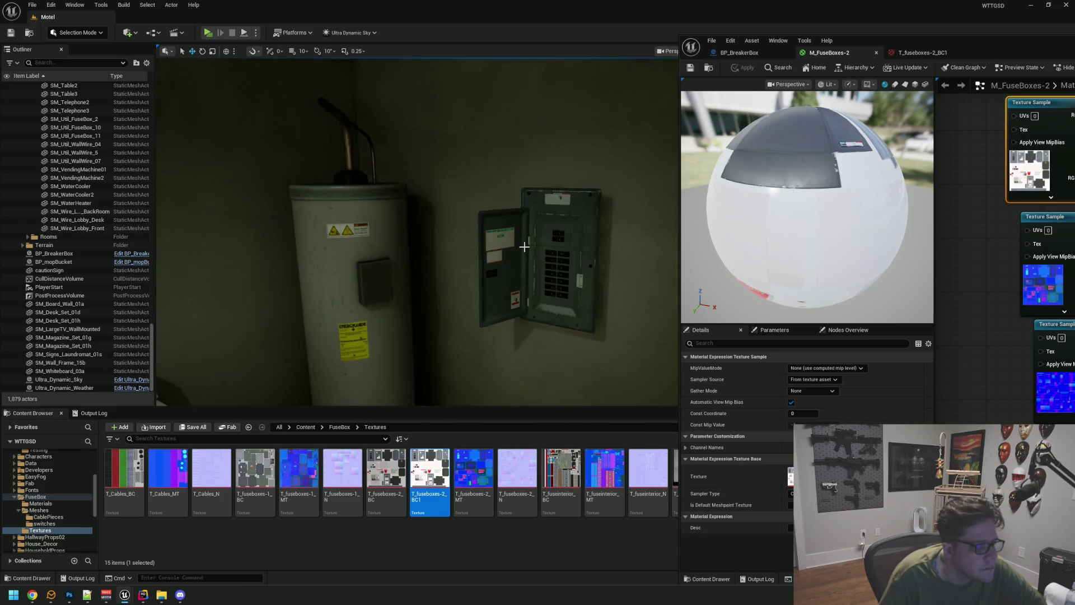
{"action": "scroll", "coordinate": [417, 232], "scroll_direction": "up", "scroll_amount": 5}
{"action": "scroll", "coordinate": [435, 226], "scroll_direction": "down", "scroll_amount": 4}
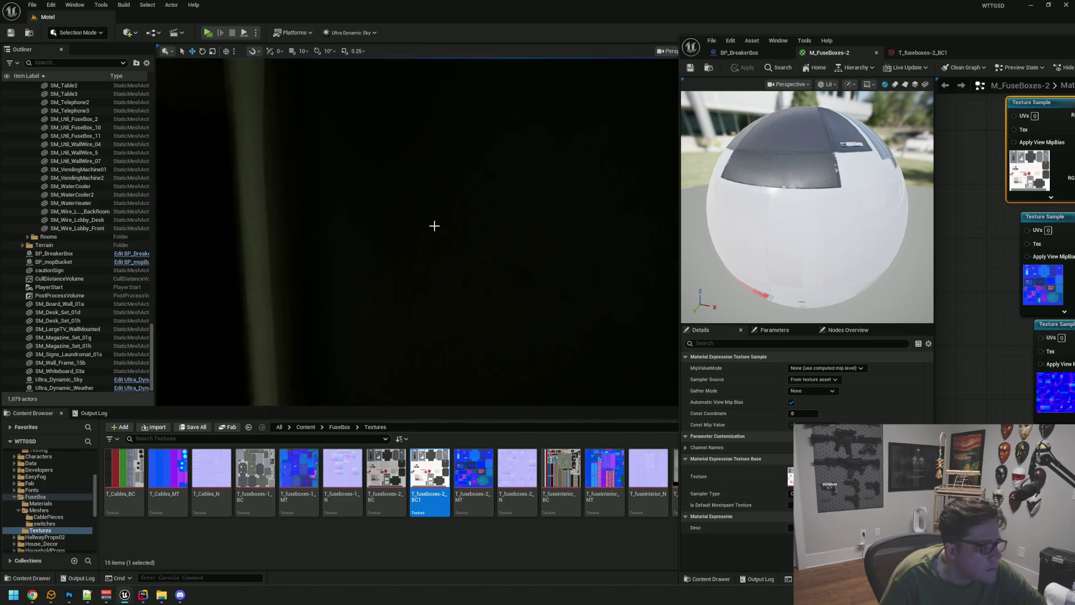
{"action": "scroll", "coordinate": [404, 264], "scroll_direction": "up", "scroll_amount": 4}
{"action": "scroll", "coordinate": [417, 232], "scroll_direction": "up", "scroll_amount": 5}
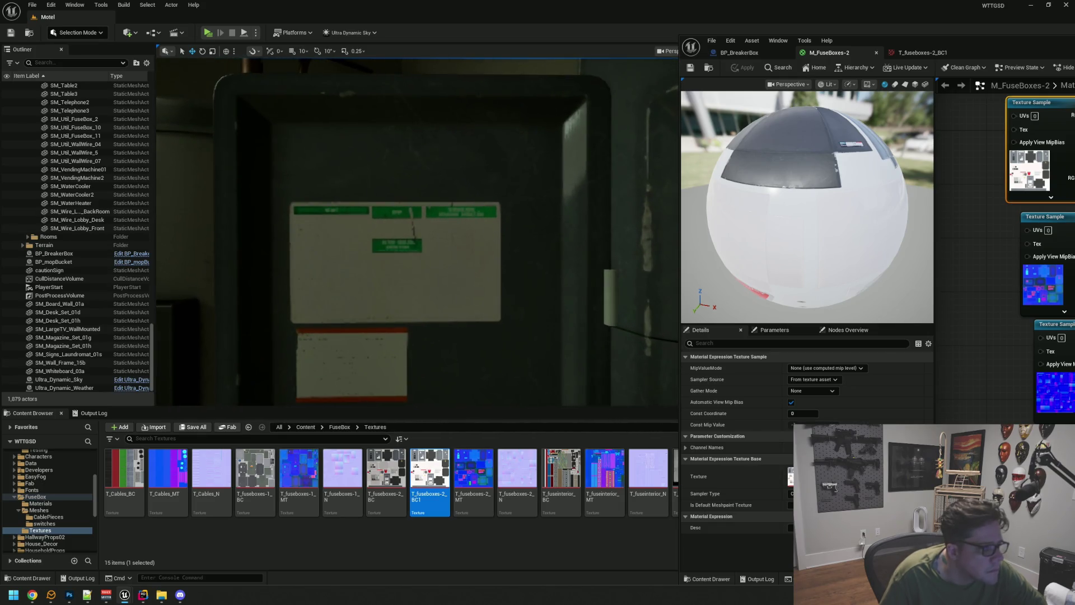
{"action": "scroll", "coordinate": [461, 283], "scroll_direction": "down", "scroll_amount": 6}
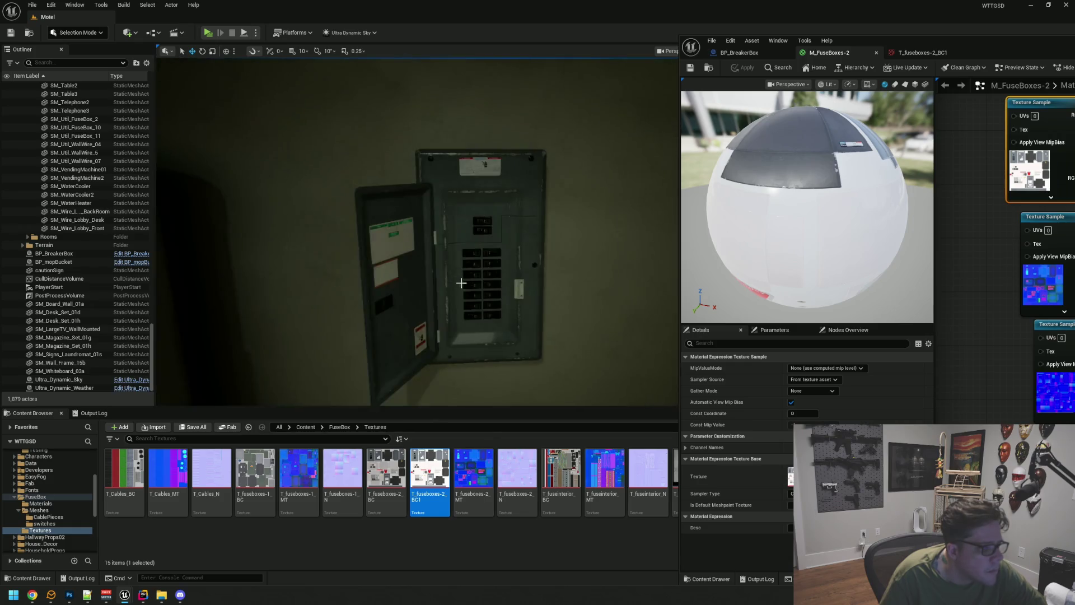
{"action": "scroll", "coordinate": [461, 280], "scroll_direction": "up", "scroll_amount": 3}
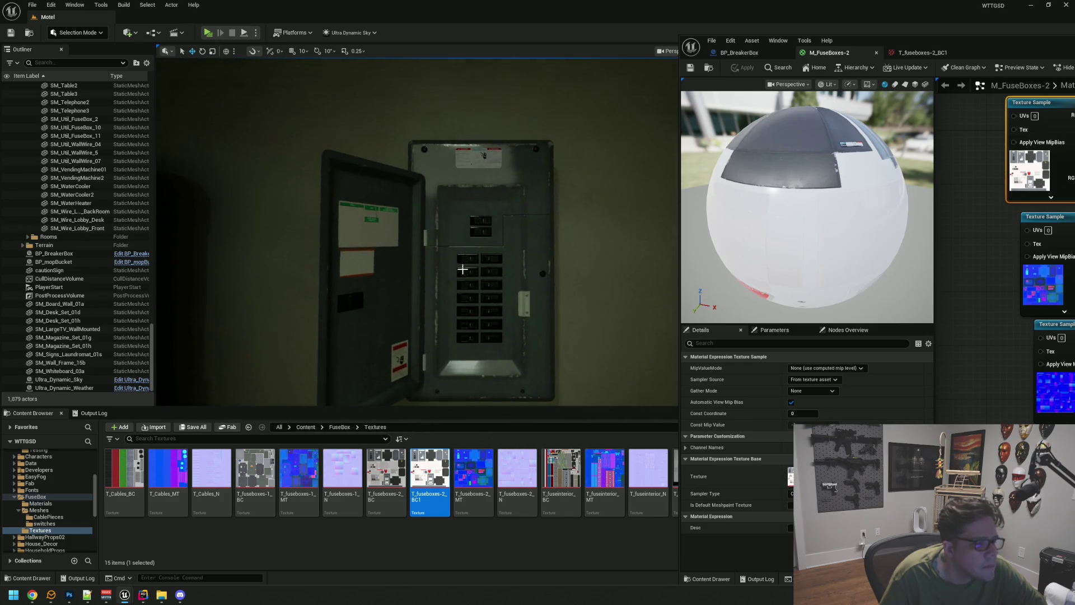
{"action": "scroll", "coordinate": [462, 270], "scroll_direction": "up", "scroll_amount": 1}
{"action": "scroll", "coordinate": [466, 280], "scroll_direction": "up", "scroll_amount": 3}
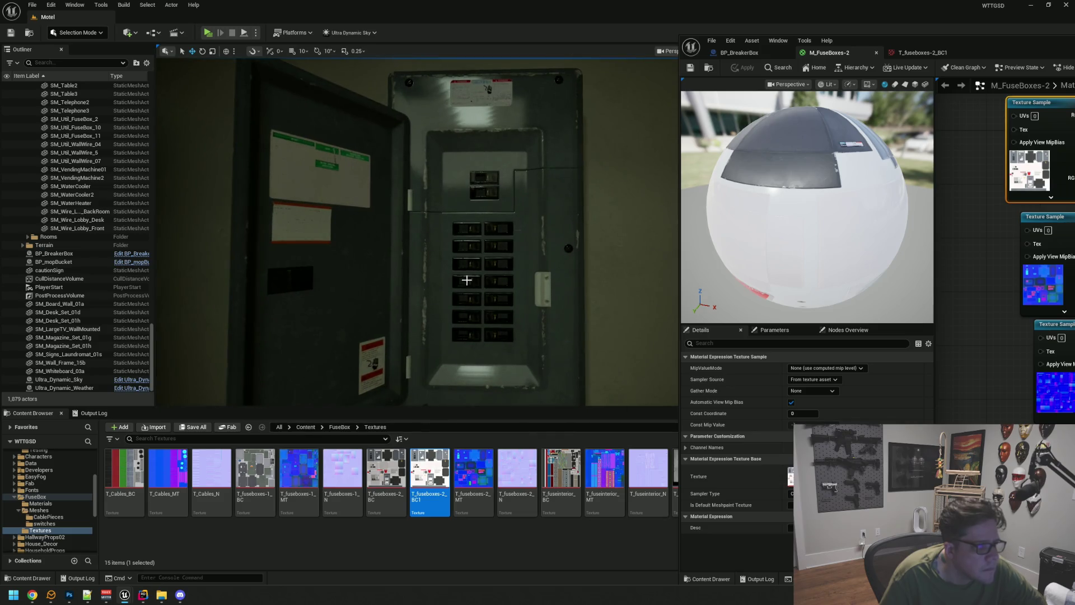
{"action": "scroll", "coordinate": [466, 280], "scroll_direction": "down", "scroll_amount": 3}
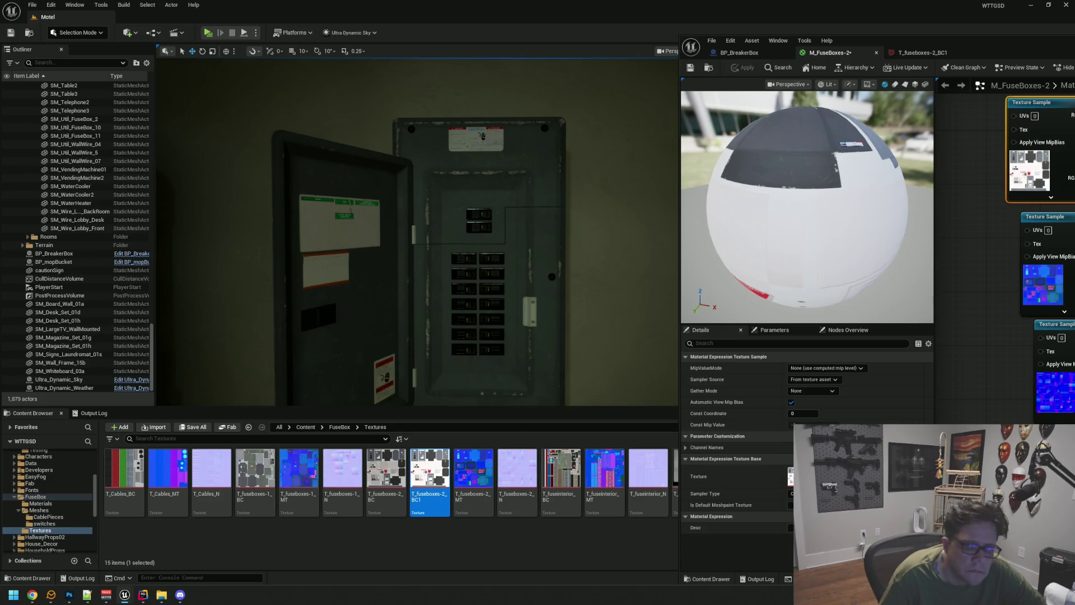
Step: Undo the last edit, apply the material, and frame the breaker box in the viewport
{"action": "key", "text": "ctrl+z"}
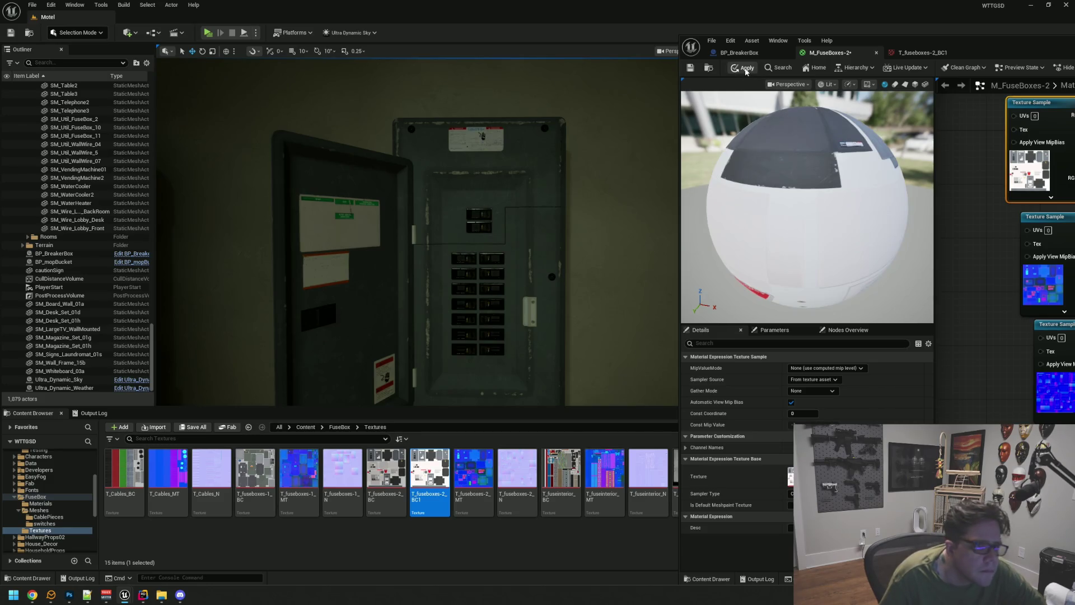
{"action": "left_click", "coordinate": [745, 70]}
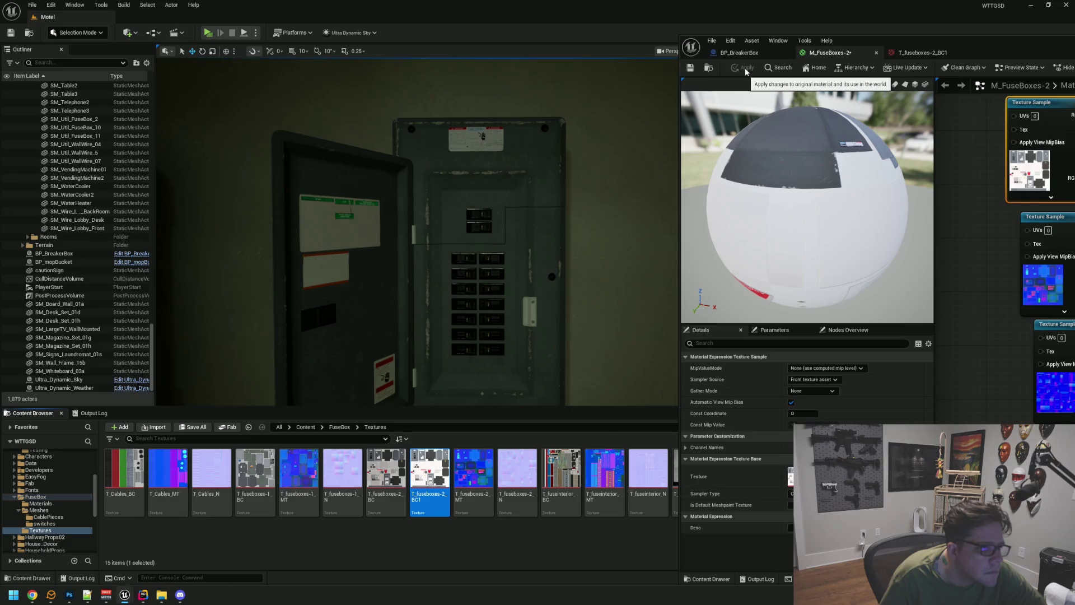
{"action": "mouse_move", "coordinate": [536, 169]}
{"action": "left_mouse_down"}
{"action": "mouse_move", "coordinate": [540, 134]}
{"action": "mouse_move", "coordinate": [538, 185]}
{"action": "mouse_move", "coordinate": [531, 162]}
{"action": "mouse_move", "coordinate": [527, 183]}
{"action": "mouse_move", "coordinate": [501, 202]}
{"action": "mouse_move", "coordinate": [491, 195]}
{"action": "mouse_move", "coordinate": [488, 238]}
{"action": "mouse_move", "coordinate": [484, 230]}
{"action": "mouse_move", "coordinate": [501, 251]}
{"action": "left_mouse_up"}
{"action": "scroll", "coordinate": [527, 183], "scroll_direction": "down", "scroll_amount": 10}
{"action": "left_click", "coordinate": [501, 251]}
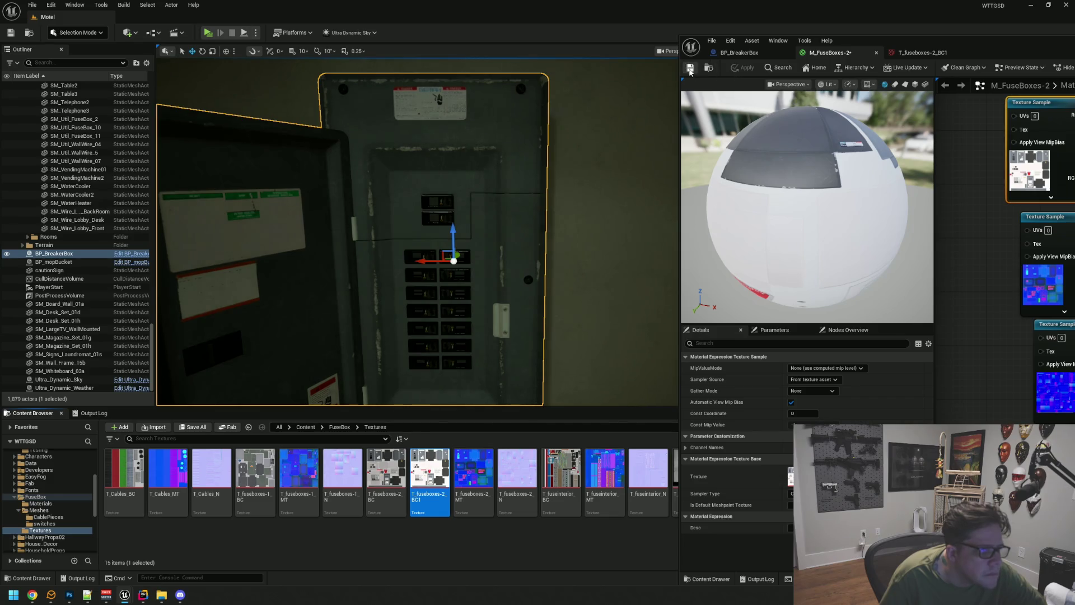
{"action": "key", "text": "f"}
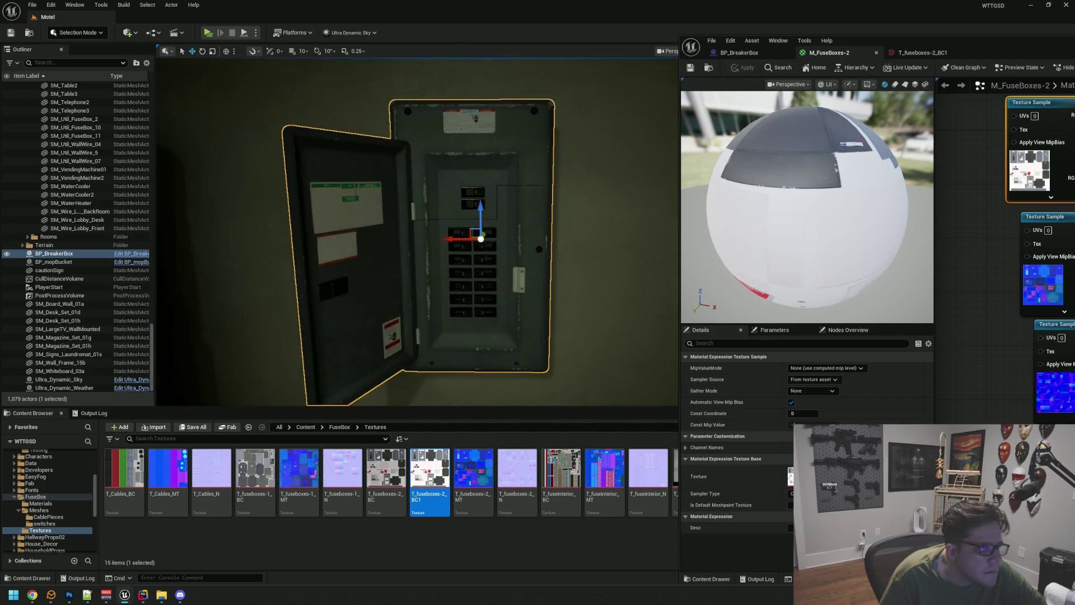
Step: Try T_fuseboxes-2_BC in the material, apply it, then set the sample back to T_fuseboxes-2_BC1
{"action": "mouse_move", "coordinate": [386, 467]}
{"action": "left_mouse_down"}
{"action": "mouse_move", "coordinate": [545, 454]}
{"action": "mouse_move", "coordinate": [931, 288]}
{"action": "mouse_move", "coordinate": [1039, 170]}
{"action": "left_mouse_up"}
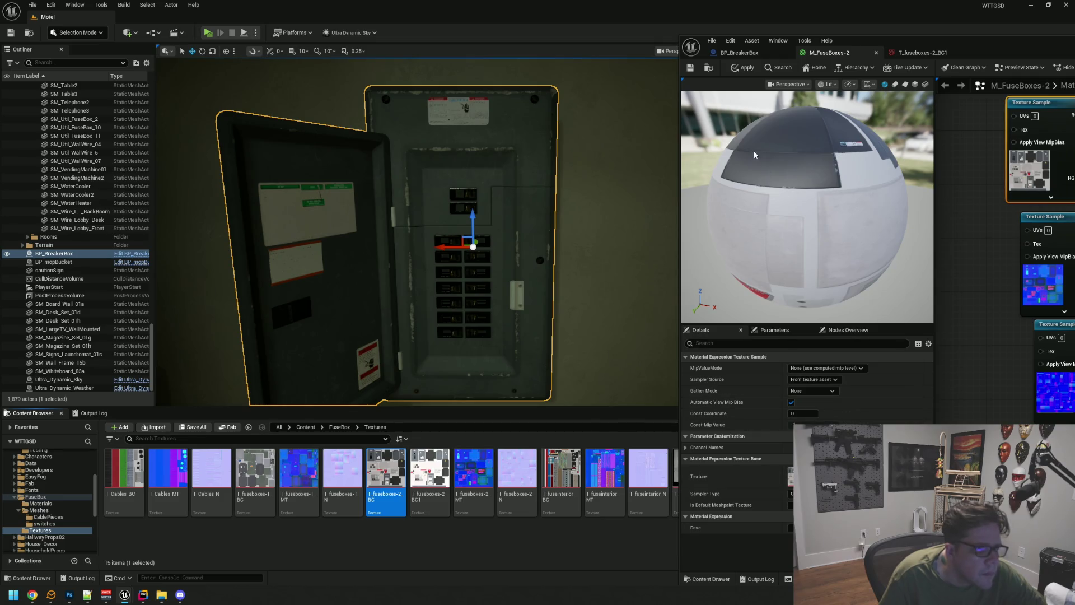
{"action": "left_click", "coordinate": [743, 70]}
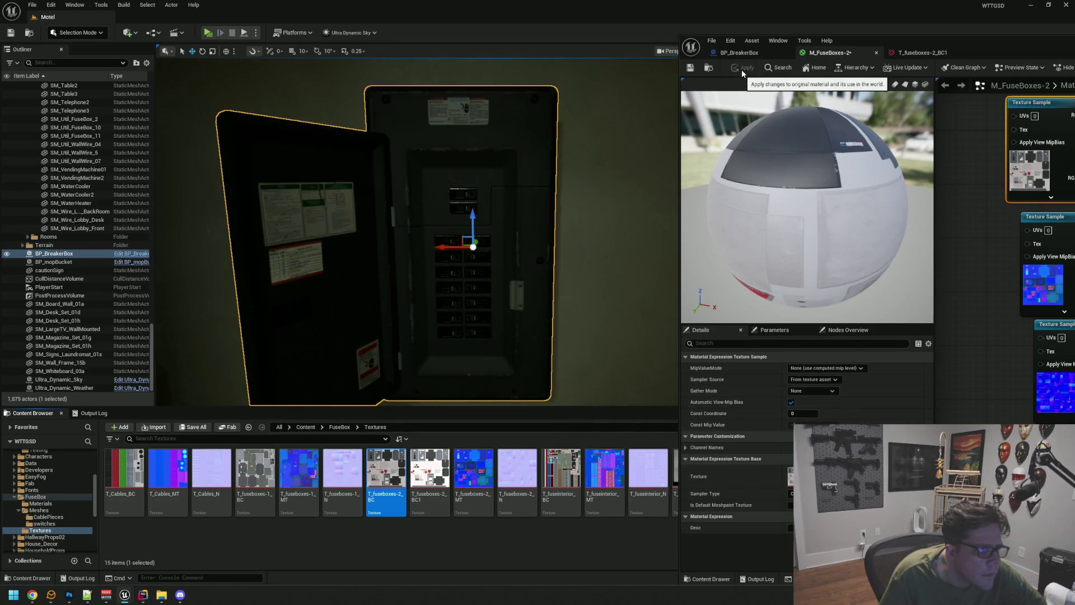
{"action": "mouse_move", "coordinate": [432, 479]}
{"action": "left_mouse_down"}
{"action": "mouse_move", "coordinate": [960, 216]}
{"action": "mouse_move", "coordinate": [1002, 246]}
{"action": "left_mouse_up"}
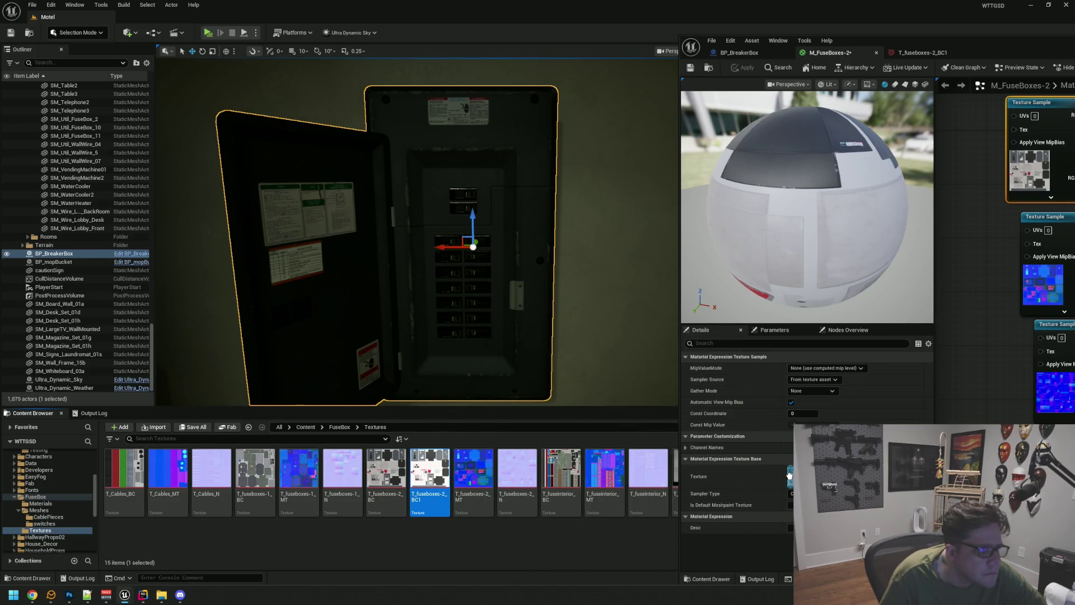
{"action": "left_click_drag", "start_coordinate": [790, 475], "coordinate": [789, 476]}
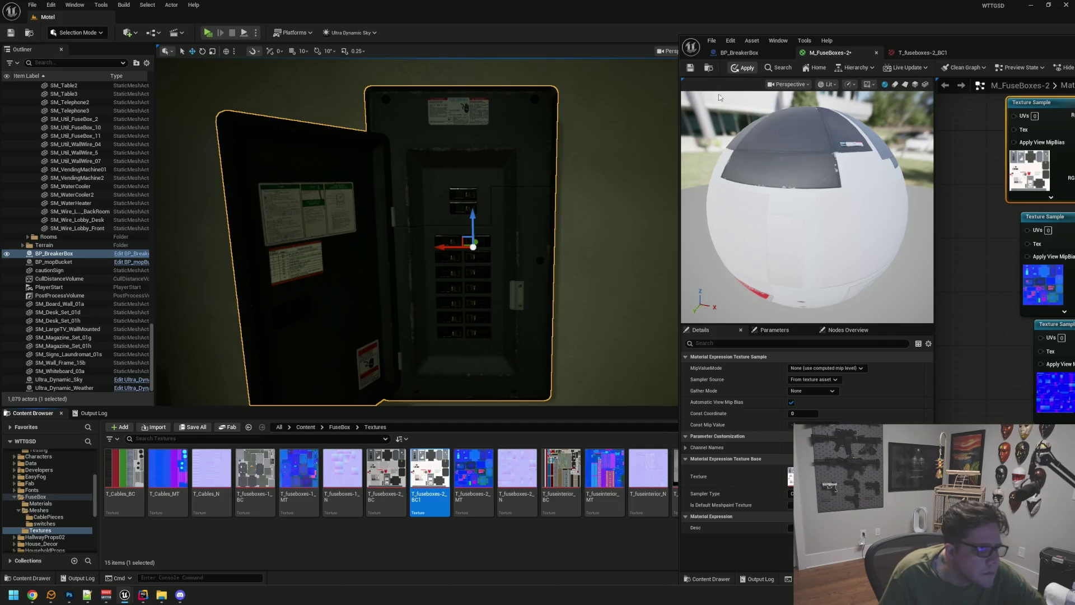
Step: Reframe the view close to the breaker box, then apply and save the fuse box material
{"action": "left_click_drag", "start_coordinate": [643, 114], "coordinate": [627, 135]}
{"action": "mouse_move", "coordinate": [521, 142]}
{"action": "left_mouse_down"}
{"action": "mouse_move", "coordinate": [504, 150]}
{"action": "mouse_move", "coordinate": [524, 109]}
{"action": "mouse_move", "coordinate": [529, 128]}
{"action": "mouse_move", "coordinate": [497, 149]}
{"action": "mouse_move", "coordinate": [501, 186]}
{"action": "left_mouse_up"}
{"action": "scroll", "coordinate": [504, 189], "scroll_direction": "down", "scroll_amount": 8}
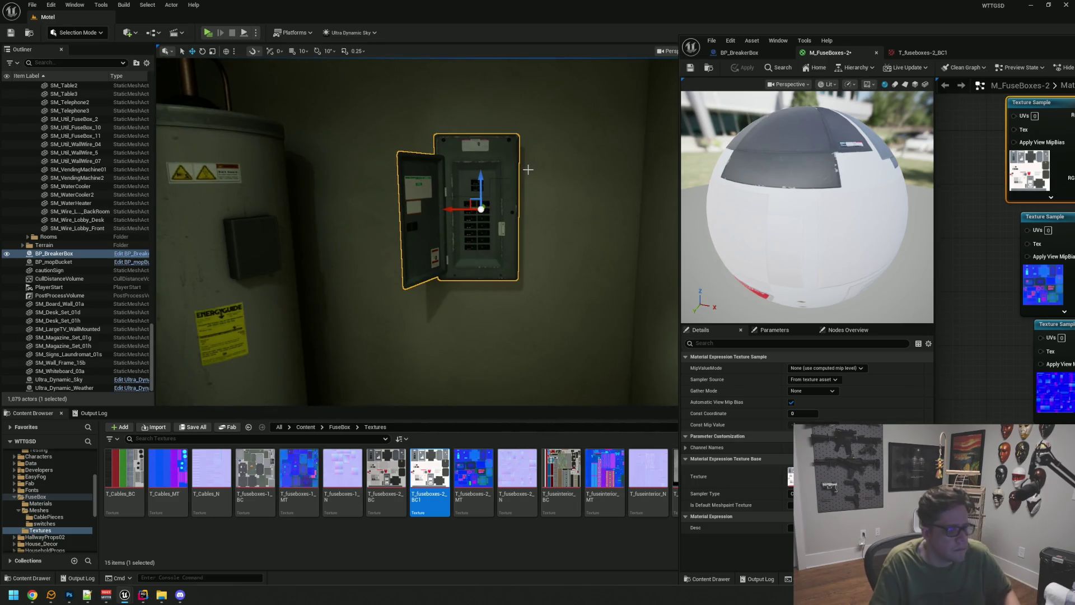
{"action": "key", "text": "Escape"}
{"action": "left_click_drag", "start_coordinate": [510, 192], "coordinate": [504, 184]}
{"action": "scroll", "coordinate": [532, 203], "scroll_direction": "up", "scroll_amount": 5}
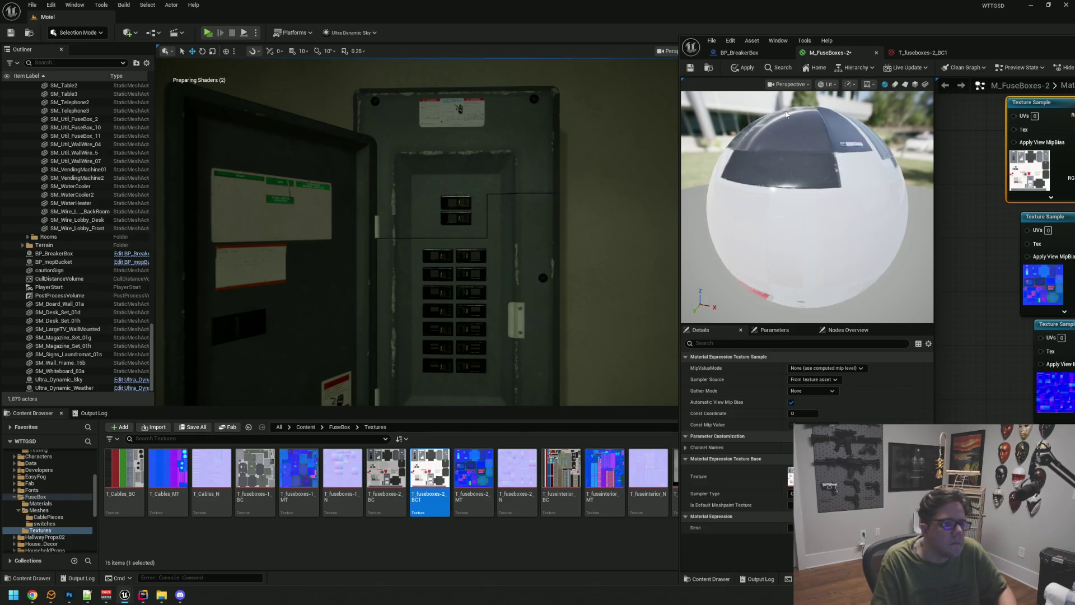
{"action": "left_click", "coordinate": [732, 79]}
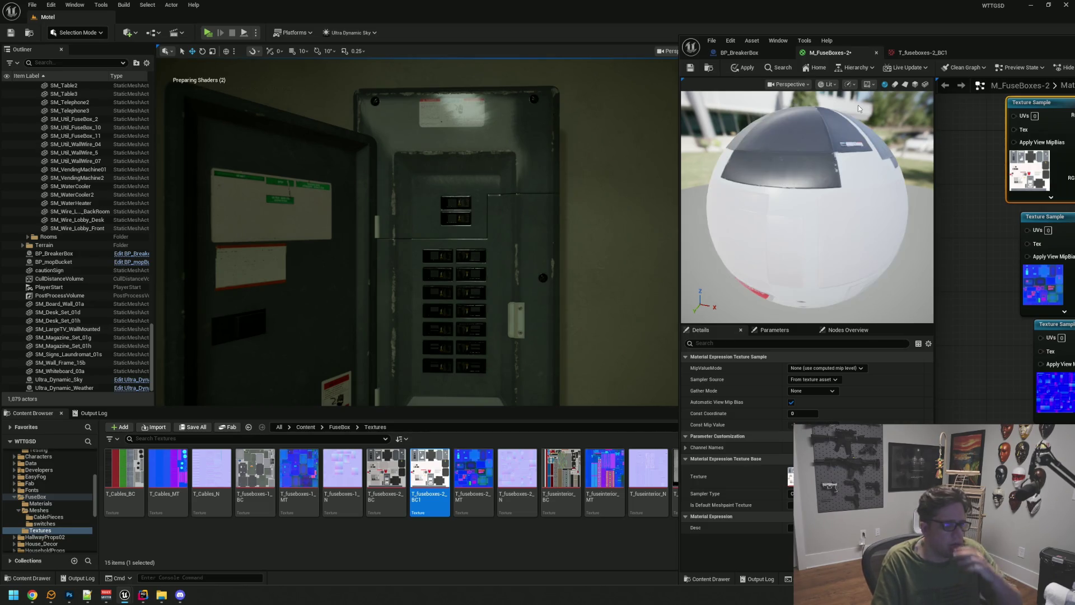
{"action": "left_click", "coordinate": [691, 68]}
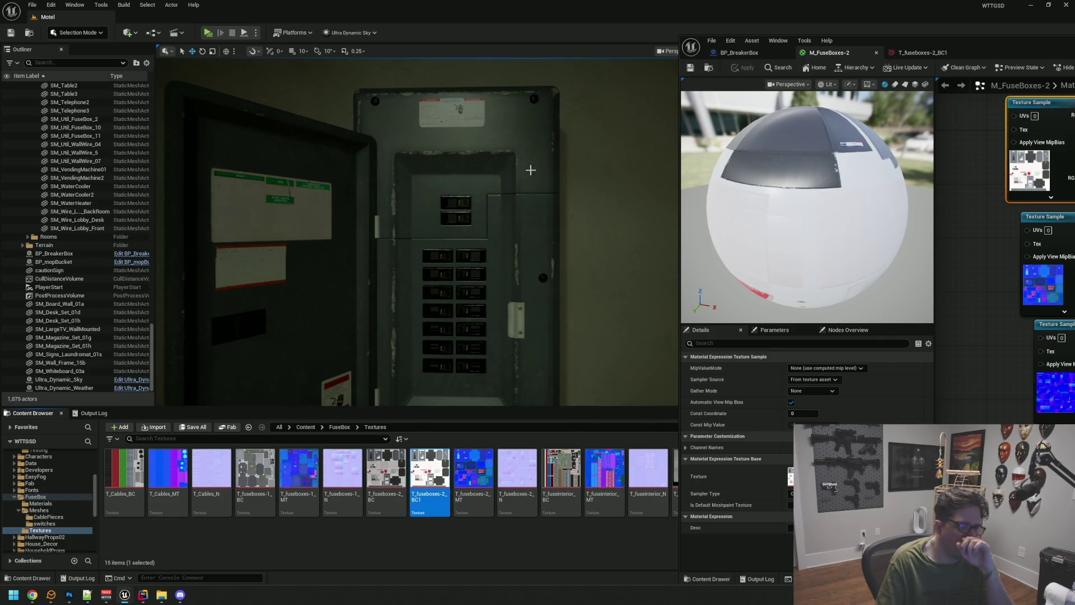
Step: Put T_fuseboxes-2_BC into the top Texture Sample and apply it to the breaker box
{"action": "mouse_move", "coordinate": [379, 246]}
{"action": "left_mouse_down"}
{"action": "mouse_move", "coordinate": [383, 265]}
{"action": "mouse_move", "coordinate": [392, 212]}
{"action": "mouse_move", "coordinate": [425, 190]}
{"action": "mouse_move", "coordinate": [515, 166]}
{"action": "left_mouse_up"}
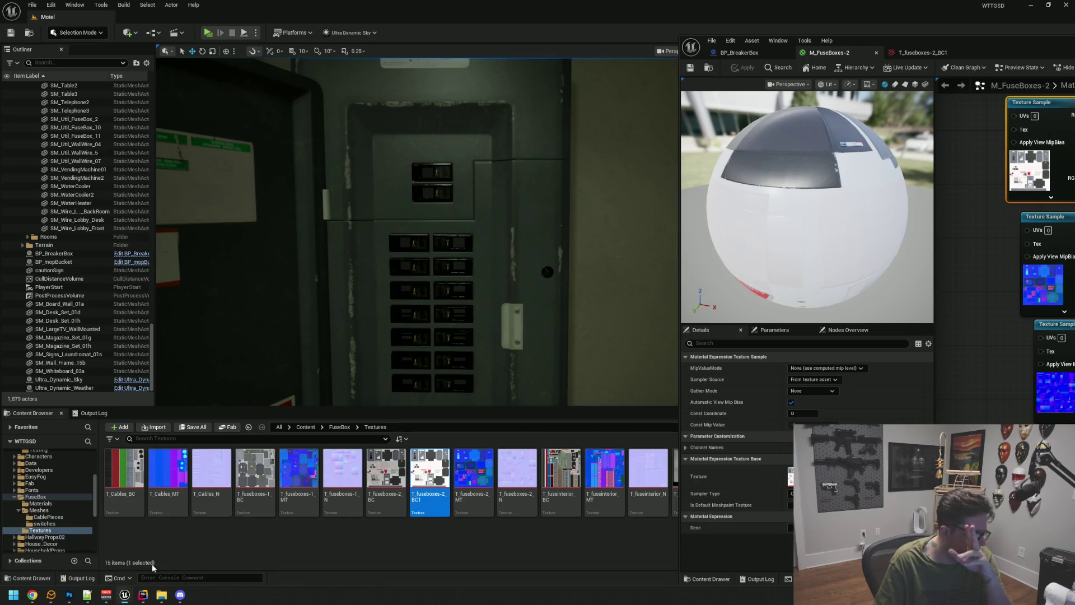
{"action": "mouse_move", "coordinate": [130, 598]}
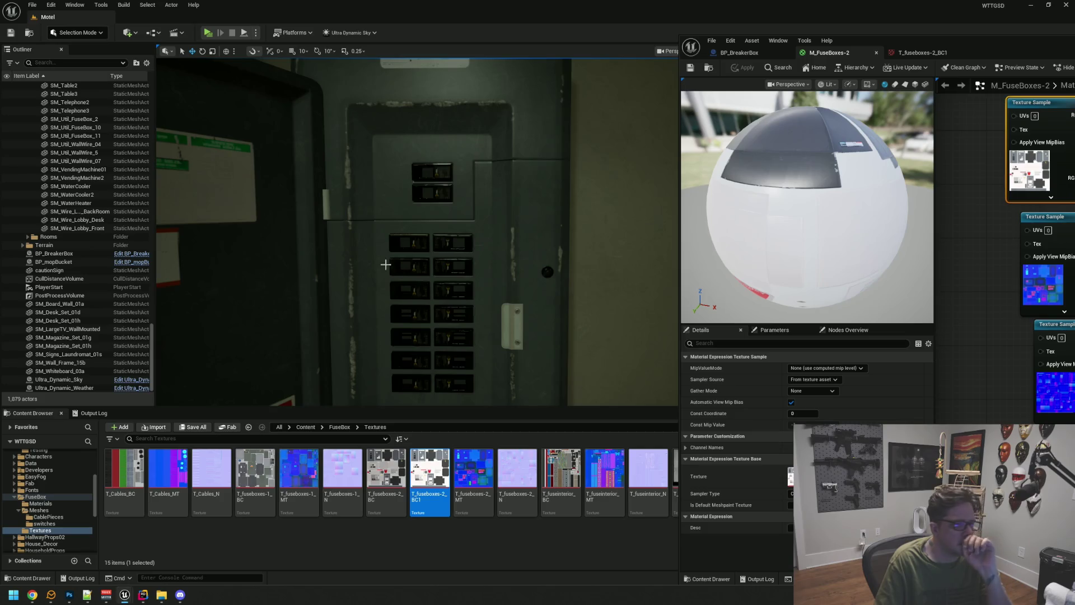
{"action": "scroll", "coordinate": [386, 265], "scroll_direction": "down", "scroll_amount": 10}
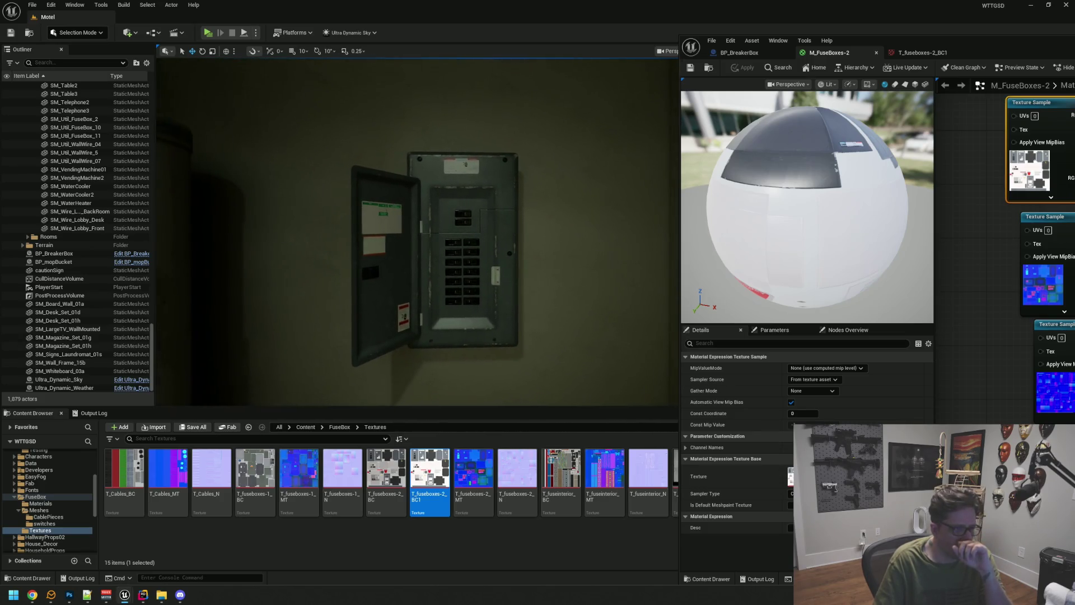
{"action": "scroll", "coordinate": [350, 243], "scroll_direction": "up", "scroll_amount": 5}
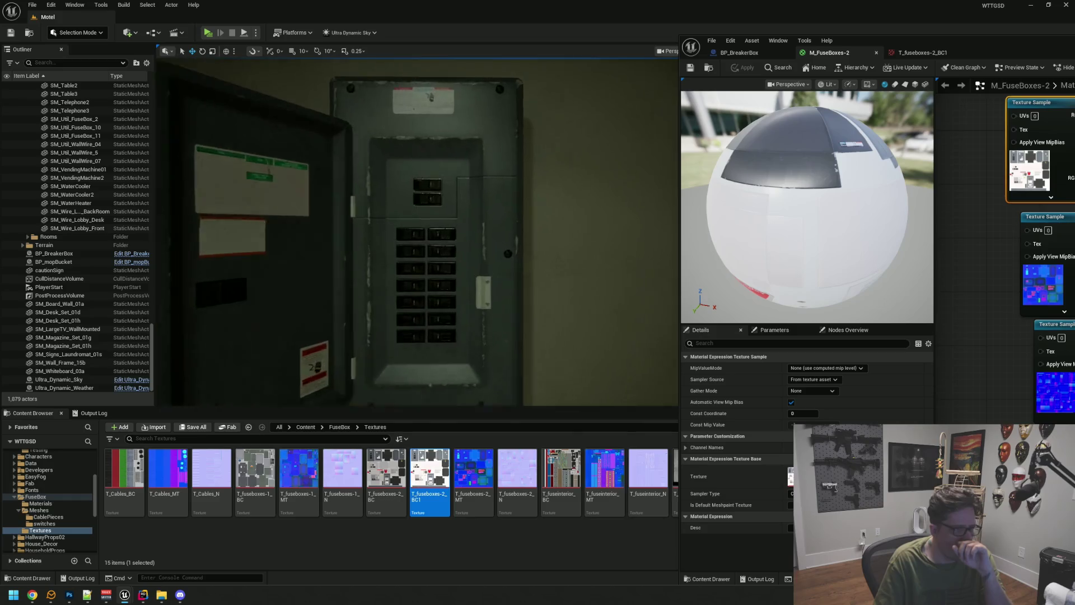
{"action": "scroll", "coordinate": [417, 232], "scroll_direction": "down", "scroll_amount": 6}
{"action": "scroll", "coordinate": [417, 232], "scroll_direction": "up", "scroll_amount": 6}
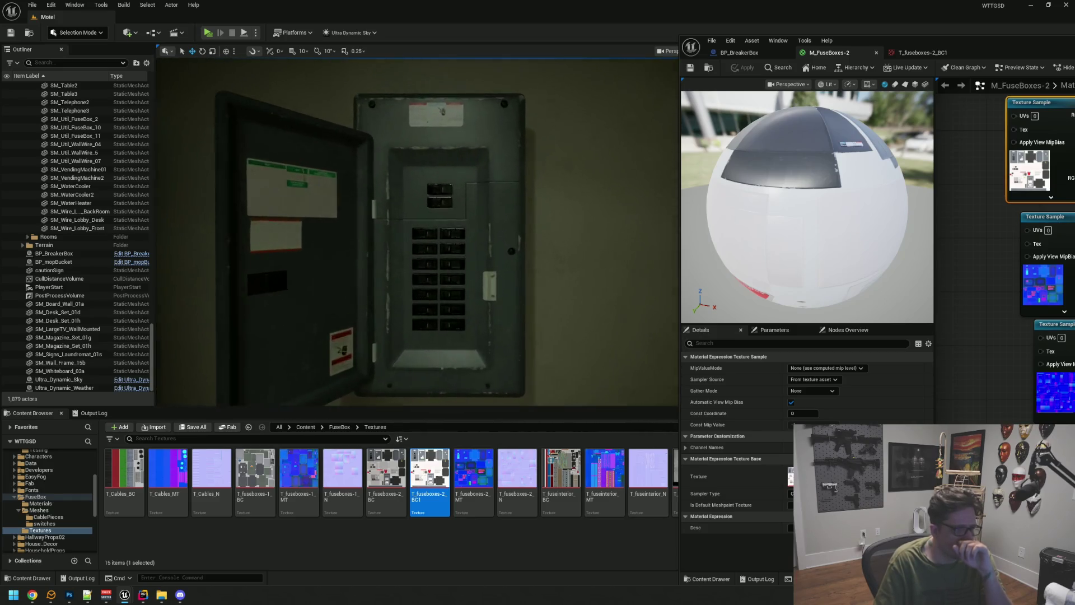
{"action": "scroll", "coordinate": [460, 230], "scroll_direction": "up", "scroll_amount": 3}
{"action": "mouse_move", "coordinate": [386, 470]}
{"action": "left_mouse_down"}
{"action": "mouse_move", "coordinate": [614, 377]}
{"action": "mouse_move", "coordinate": [991, 168]}
{"action": "mouse_move", "coordinate": [1029, 168]}
{"action": "left_mouse_up"}
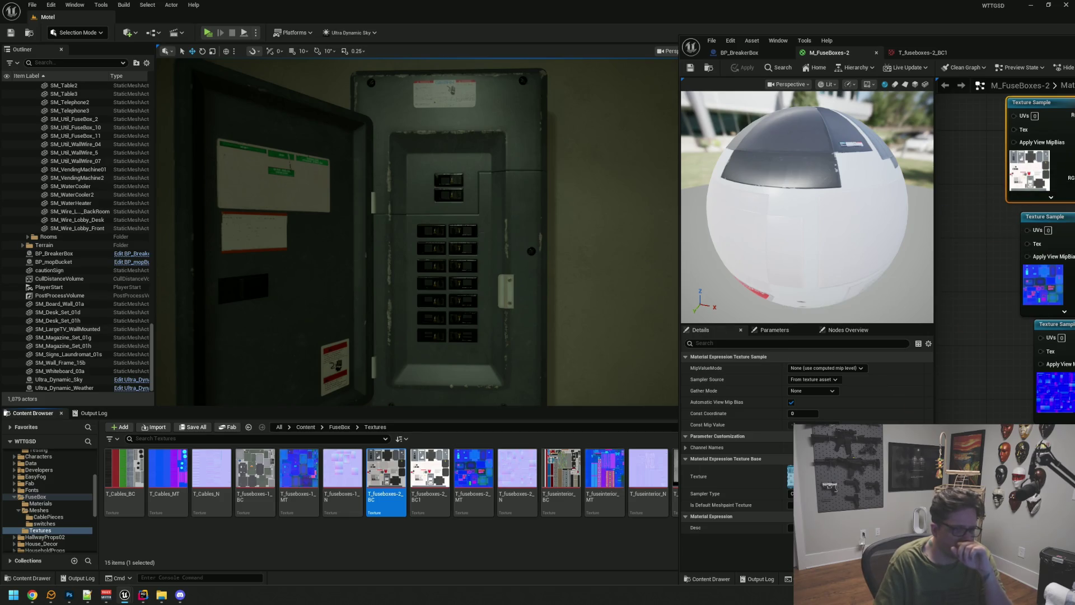
{"action": "left_click", "coordinate": [746, 68]}
Step: Inspect the whole breaker panel and its open door with the new texture
{"action": "mouse_move", "coordinate": [357, 198]}
{"action": "left_mouse_down"}
{"action": "mouse_move", "coordinate": [365, 185]}
{"action": "mouse_move", "coordinate": [406, 233]}
{"action": "mouse_move", "coordinate": [437, 223]}
{"action": "mouse_move", "coordinate": [427, 223]}
{"action": "left_mouse_up"}
{"action": "left_click_drag", "start_coordinate": [500, 203], "coordinate": [459, 323]}
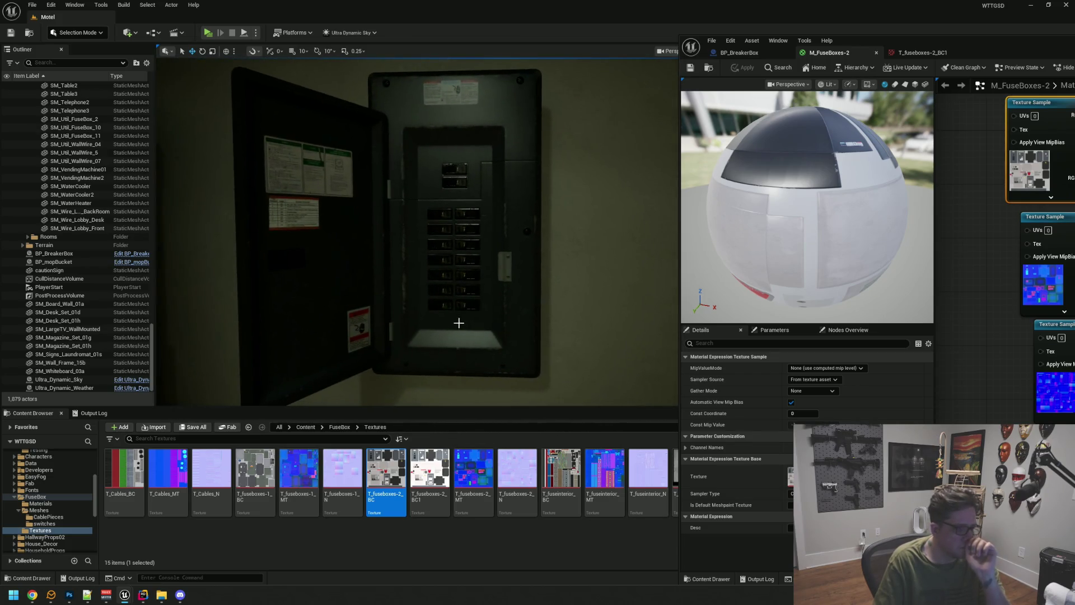
{"action": "right_click", "coordinate": [383, 481]}
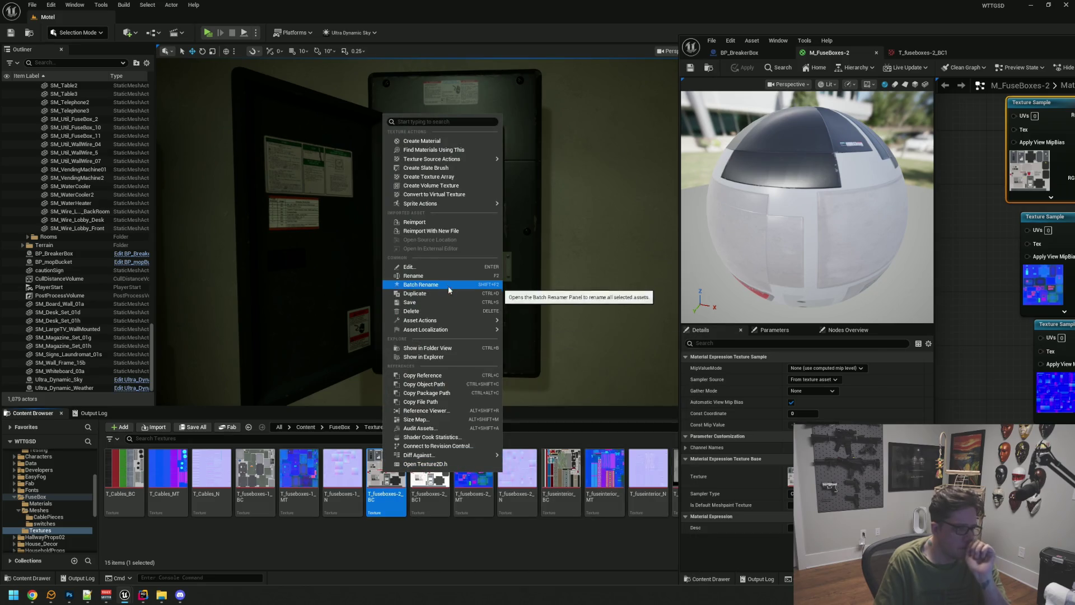
Step: Export T_fuseboxes-2_BC to the Desktop as a Targa (*.TGA) file
{"action": "mouse_move", "coordinate": [452, 321]}
{"action": "left_click", "coordinate": [546, 365]}
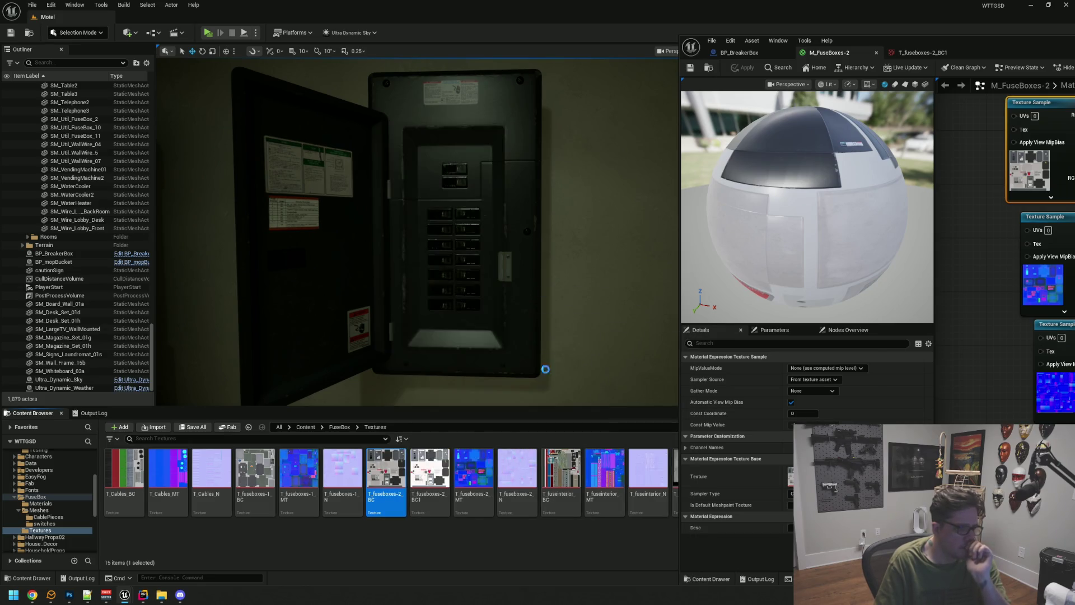
{"action": "left_click", "coordinate": [285, 175]}
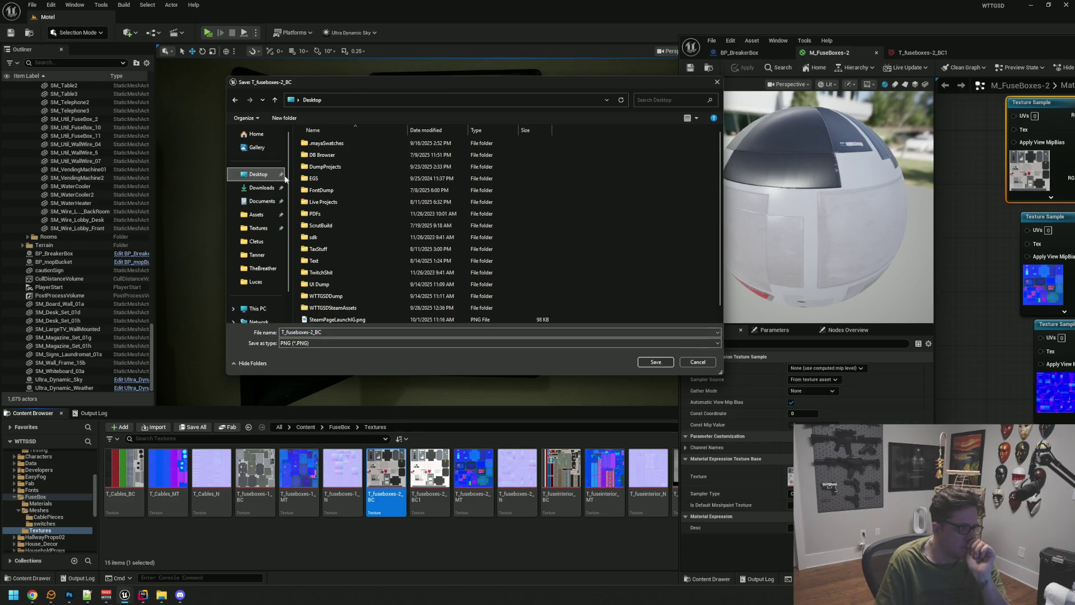
{"action": "left_click", "coordinate": [352, 343]}
{"action": "left_click", "coordinate": [350, 353]}
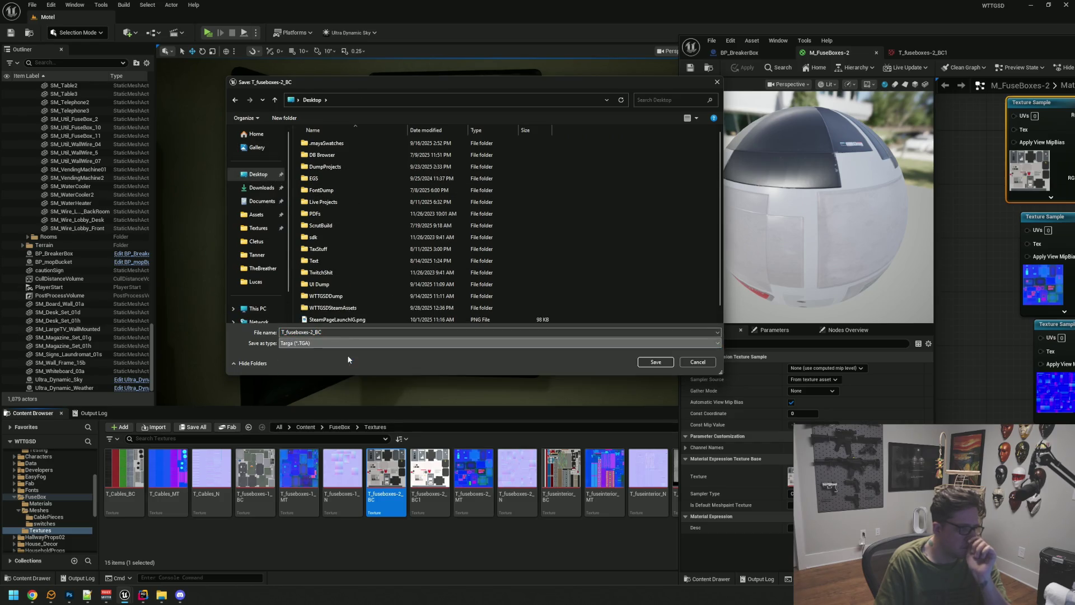
{"action": "left_click", "coordinate": [656, 363]}
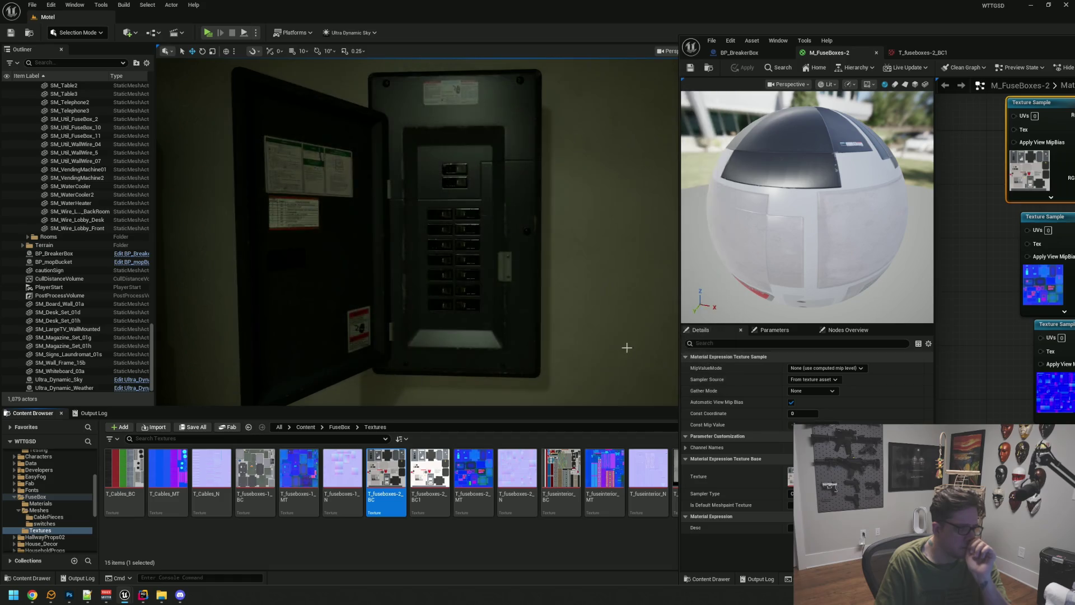
Step: Launch Adobe Photoshop from the Start menu search
{"action": "key", "text": "super"}
{"action": "type", "text": "pho"}
{"action": "key", "text": "Return"}
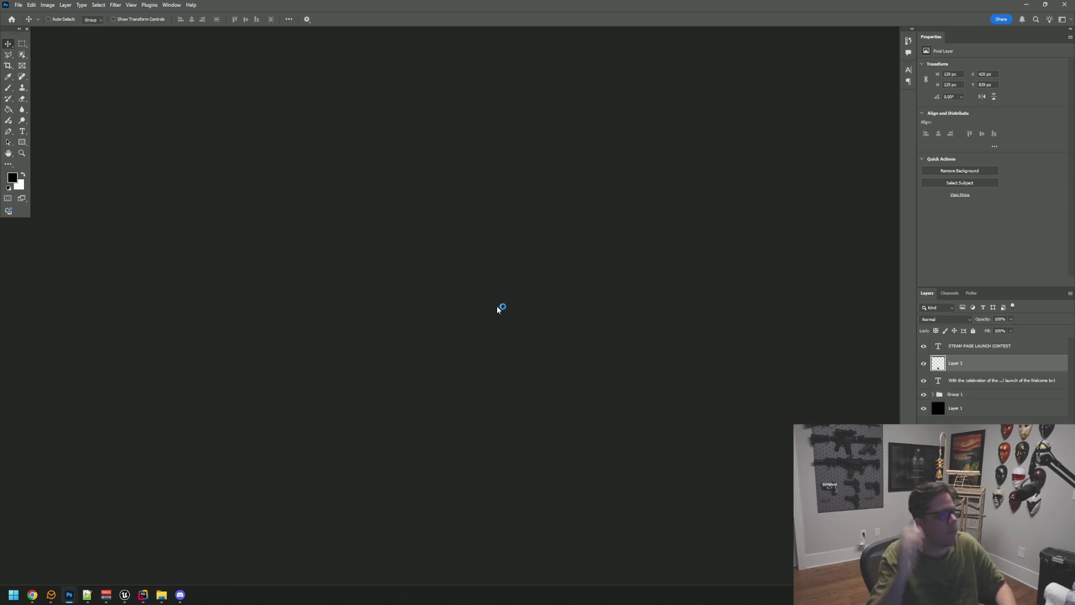
Step: Open T_fuseboxes-2_BC.TGA from the Desktop and enlarge its document window
{"action": "left_click", "coordinate": [18, 4]}
{"action": "left_click", "coordinate": [25, 28]}
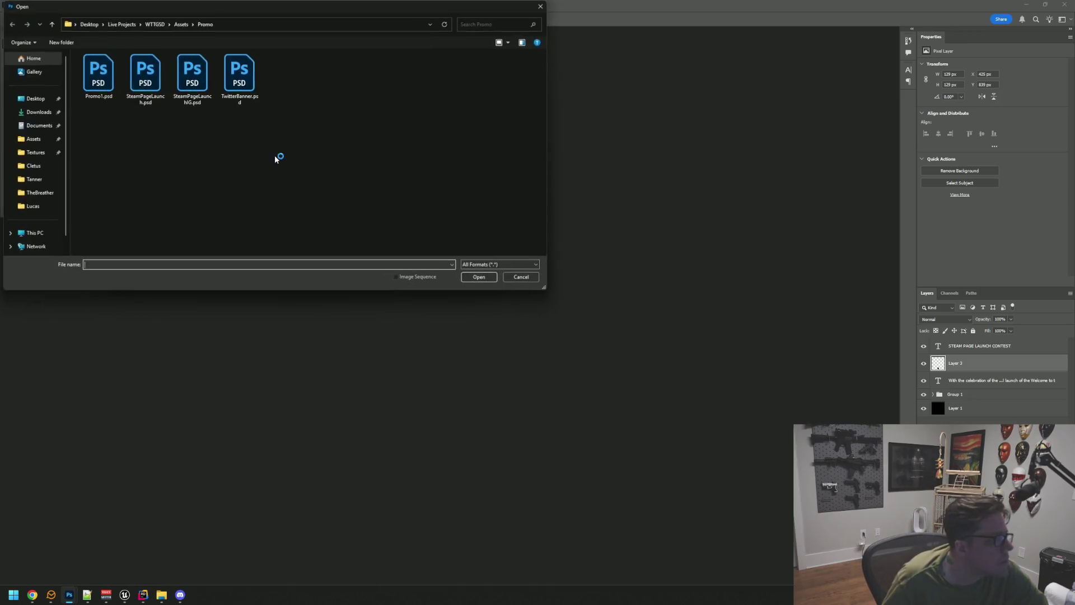
{"action": "left_click", "coordinate": [39, 98]}
{"action": "scroll", "coordinate": [156, 130], "scroll_direction": "down", "scroll_amount": 10}
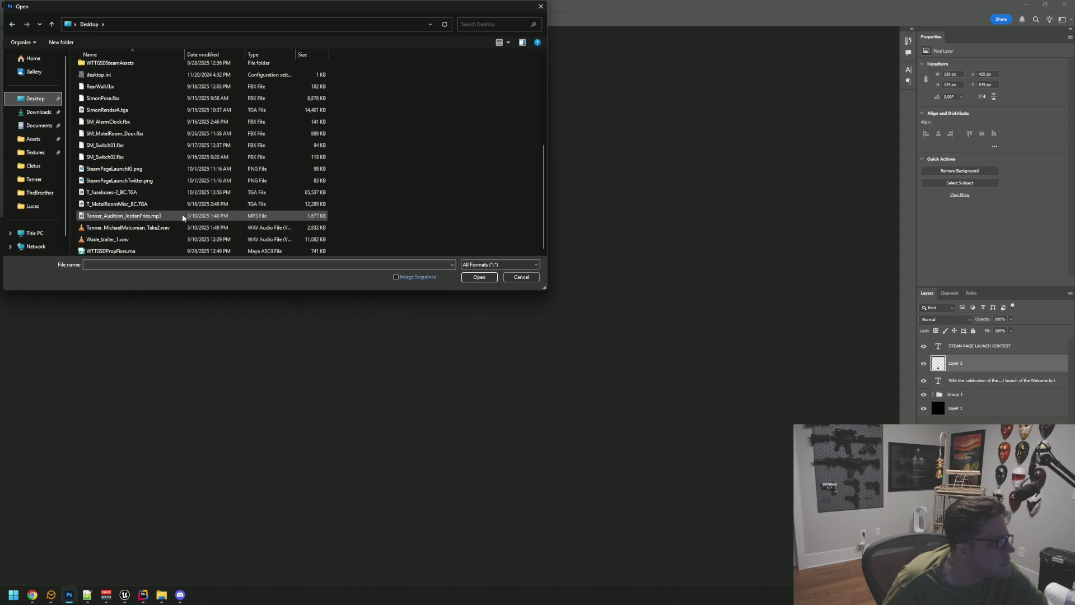
{"action": "double_click", "coordinate": [162, 192]}
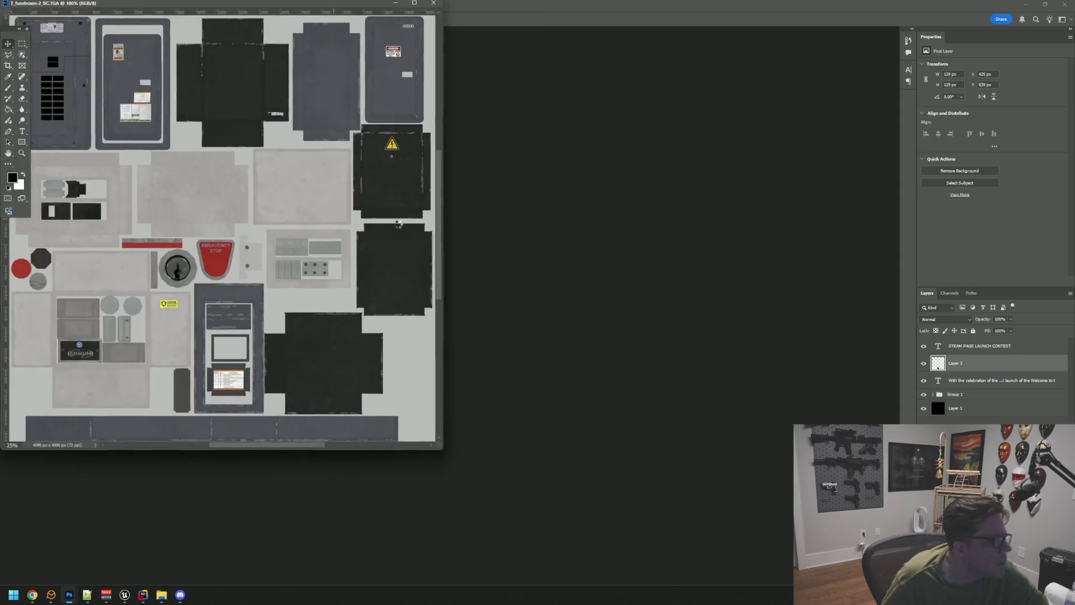
{"action": "left_click_drag", "start_coordinate": [440, 446], "coordinate": [642, 520]}
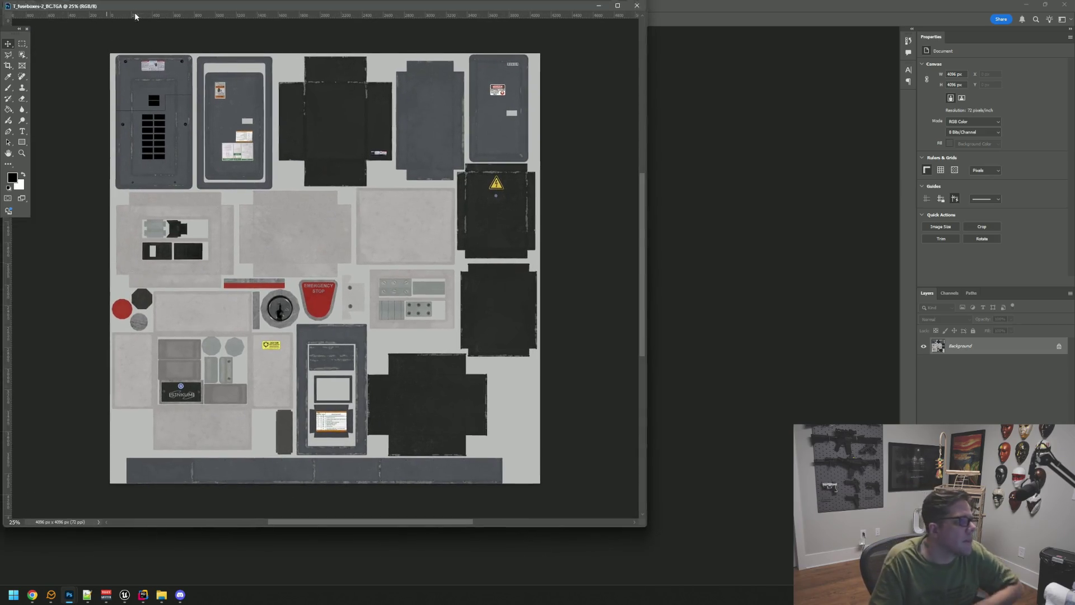
{"action": "left_click_drag", "start_coordinate": [102, 3], "coordinate": [190, 54]}
Step: Resize the image from 4096 to 2048 pixels wide in Image Size
{"action": "left_click", "coordinate": [48, 5]}
{"action": "left_click", "coordinate": [60, 68]}
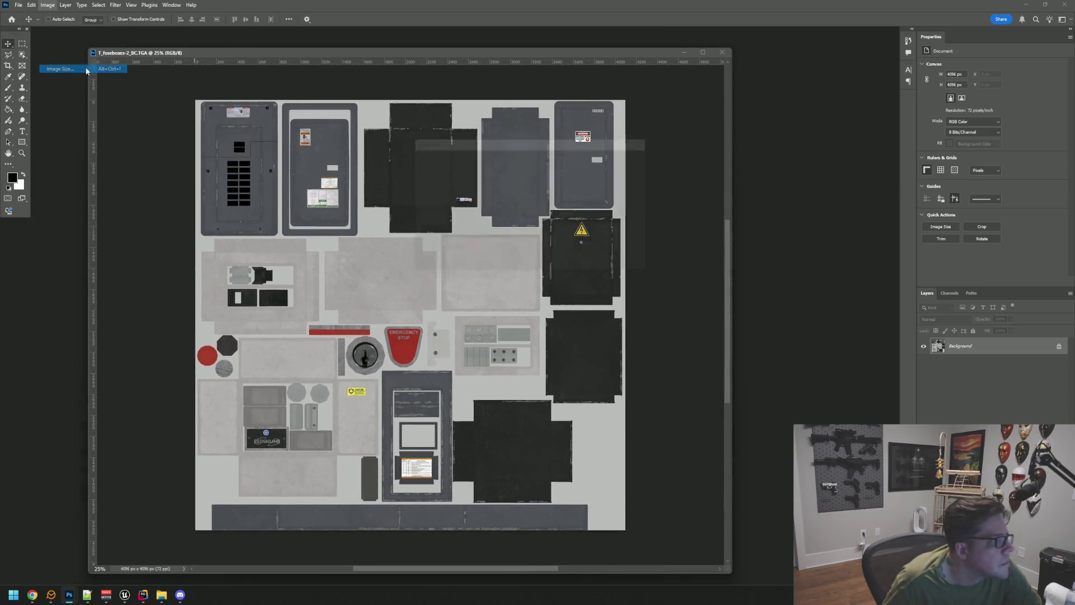
{"action": "left_click", "coordinate": [637, 188]}
{"action": "left_click", "coordinate": [595, 188]}
{"action": "double_click", "coordinate": [595, 188]}
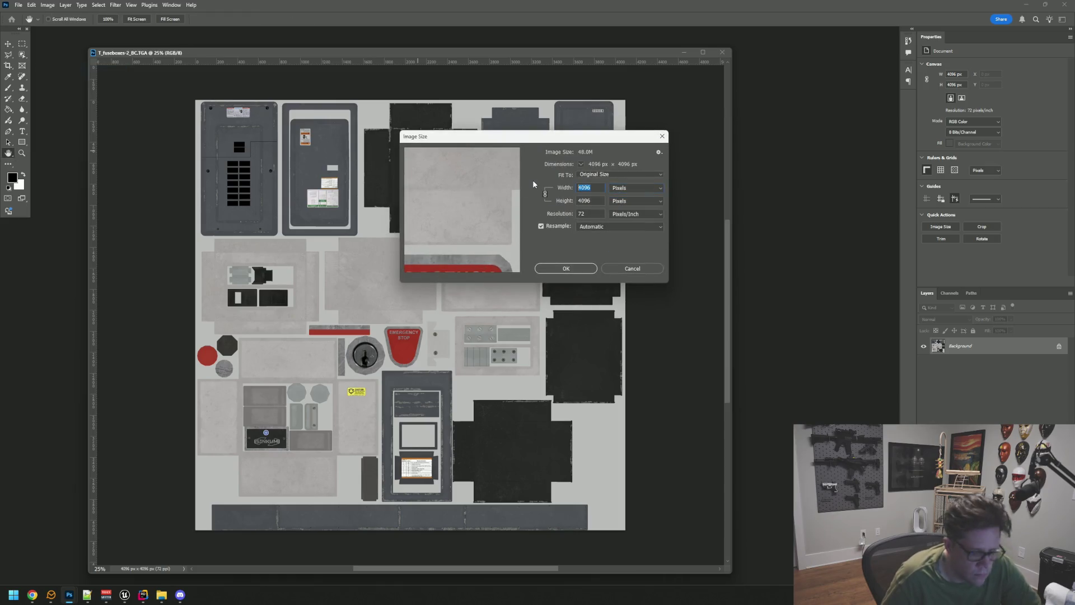
{"action": "type", "text": "2048"}
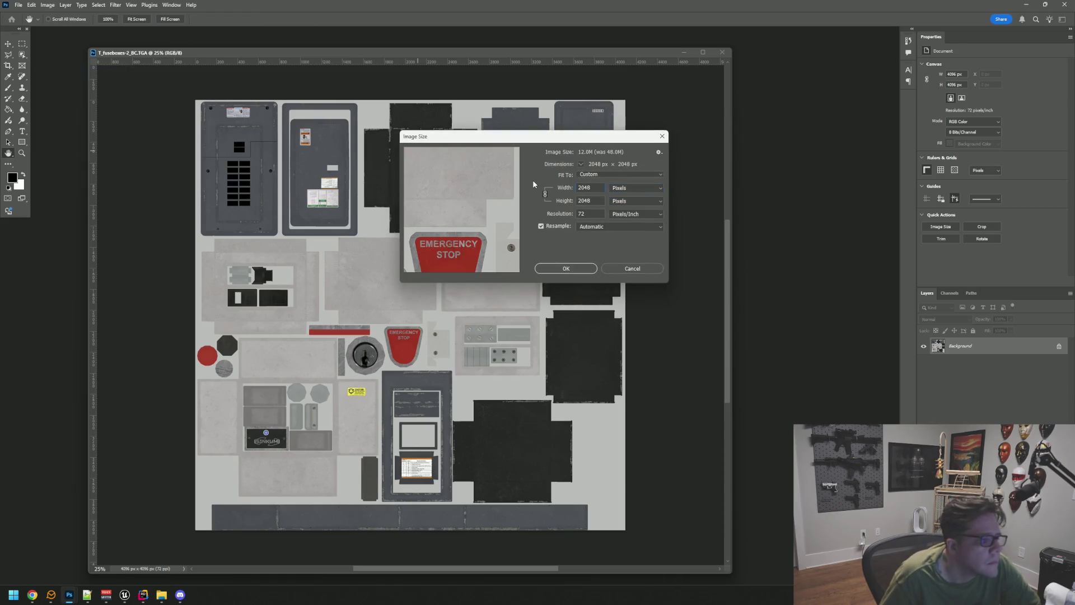
{"action": "left_click", "coordinate": [578, 269]}
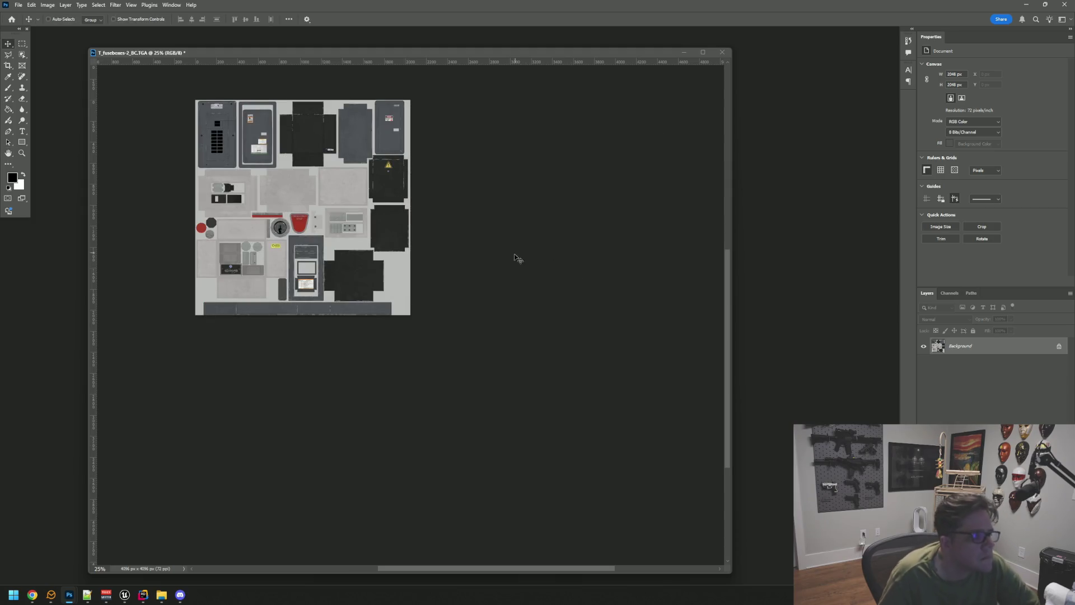
Step: View the texture at 100% over the fuse-box panels and duplicate it onto Layer 1
{"action": "key", "text": "ctrl+1"}
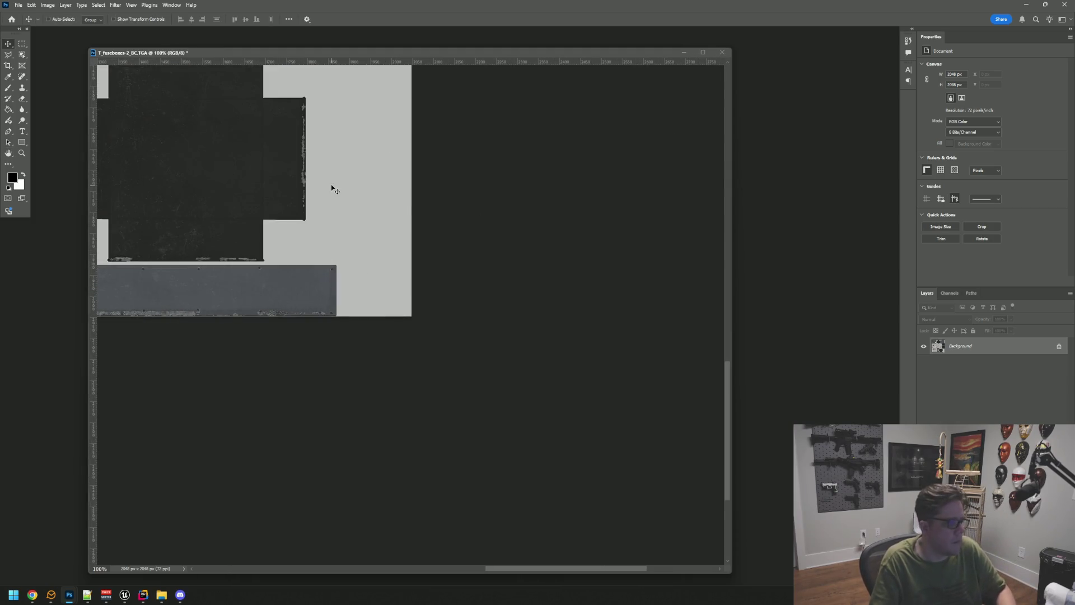
{"action": "scroll", "coordinate": [334, 191], "scroll_direction": "down", "scroll_amount": 4}
{"action": "left_click_drag", "start_coordinate": [502, 218], "coordinate": [623, 521]}
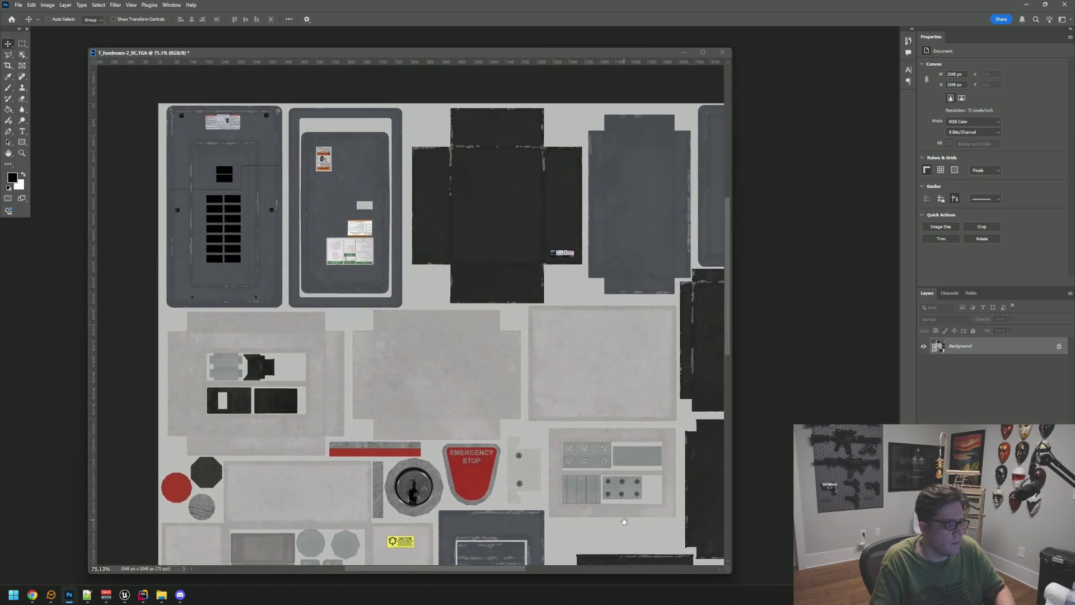
{"action": "scroll", "coordinate": [363, 224], "scroll_direction": "up", "scroll_amount": 3}
{"action": "scroll", "coordinate": [307, 199], "scroll_direction": "up", "scroll_amount": 5}
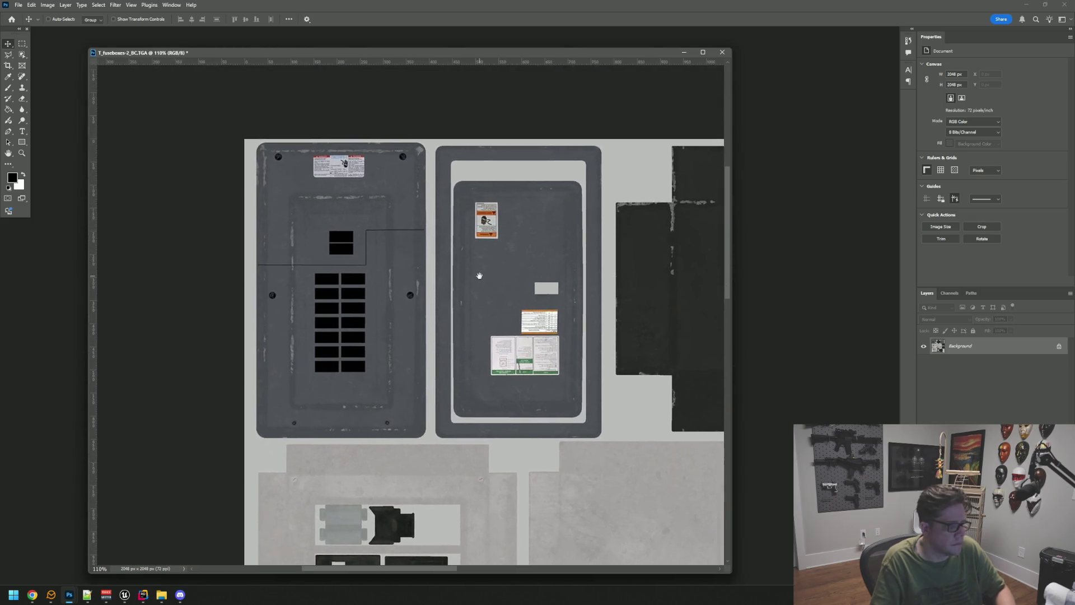
{"action": "scroll", "coordinate": [313, 207], "scroll_direction": "down", "scroll_amount": 5}
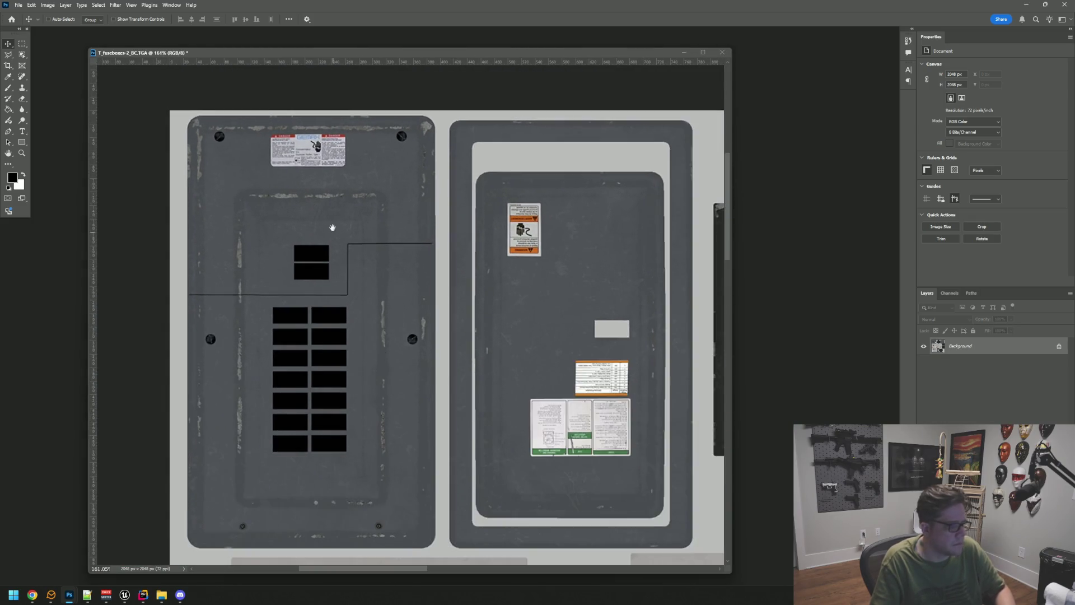
{"action": "scroll", "coordinate": [373, 222], "scroll_direction": "up", "scroll_amount": 4}
{"action": "mouse_move", "coordinate": [373, 222]}
{"action": "left_mouse_down"}
{"action": "mouse_move", "coordinate": [365, 176]}
{"action": "mouse_move", "coordinate": [378, 192]}
{"action": "left_mouse_up"}
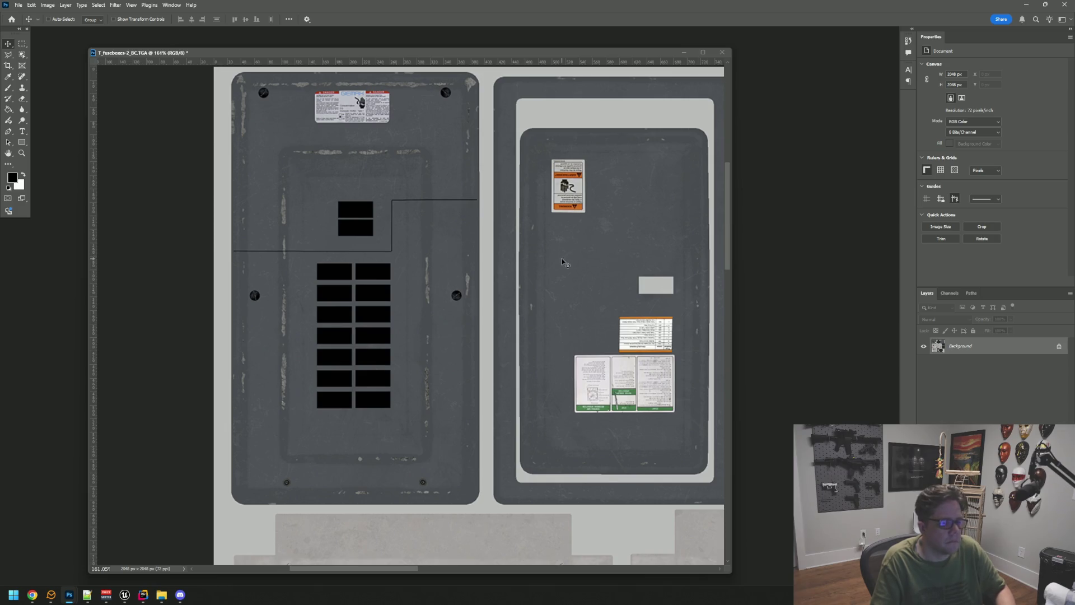
{"action": "scroll", "coordinate": [671, 280], "scroll_direction": "down", "scroll_amount": 4}
{"action": "scroll", "coordinate": [407, 196], "scroll_direction": "up", "scroll_amount": 3}
{"action": "mouse_move", "coordinate": [408, 197]}
{"action": "left_mouse_down"}
{"action": "mouse_move", "coordinate": [445, 137]}
{"action": "mouse_move", "coordinate": [506, 293]}
{"action": "mouse_move", "coordinate": [566, 327]}
{"action": "left_mouse_up"}
{"action": "scroll", "coordinate": [441, 274], "scroll_direction": "up", "scroll_amount": 2}
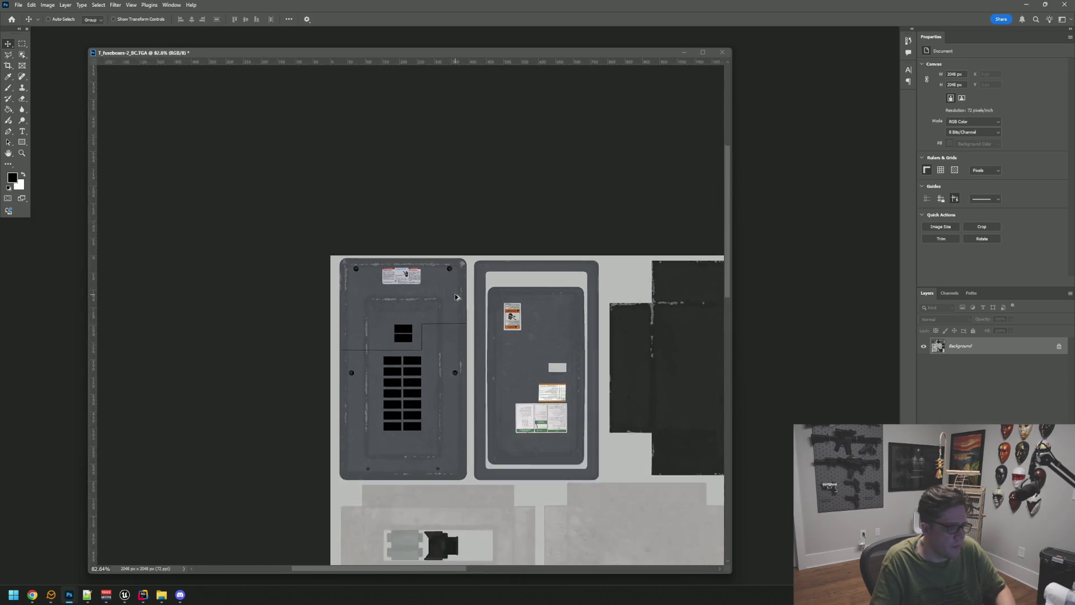
{"action": "scroll", "coordinate": [457, 297], "scroll_direction": "up", "scroll_amount": 3}
{"action": "left_click_drag", "start_coordinate": [469, 320], "coordinate": [448, 246]}
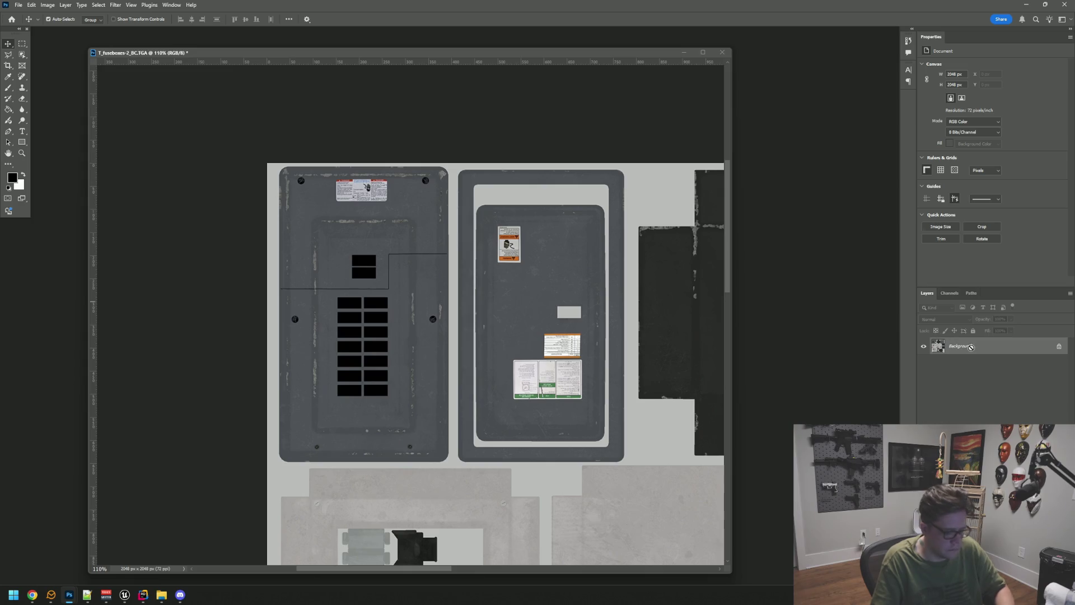
{"action": "key", "text": "ctrl+j"}
Step: Draw a rectangular marquee around both fuse-box panels
{"action": "mouse_move", "coordinate": [428, 252]}
{"action": "left_mouse_down"}
{"action": "mouse_move", "coordinate": [413, 180]}
{"action": "mouse_move", "coordinate": [427, 212]}
{"action": "left_mouse_up"}
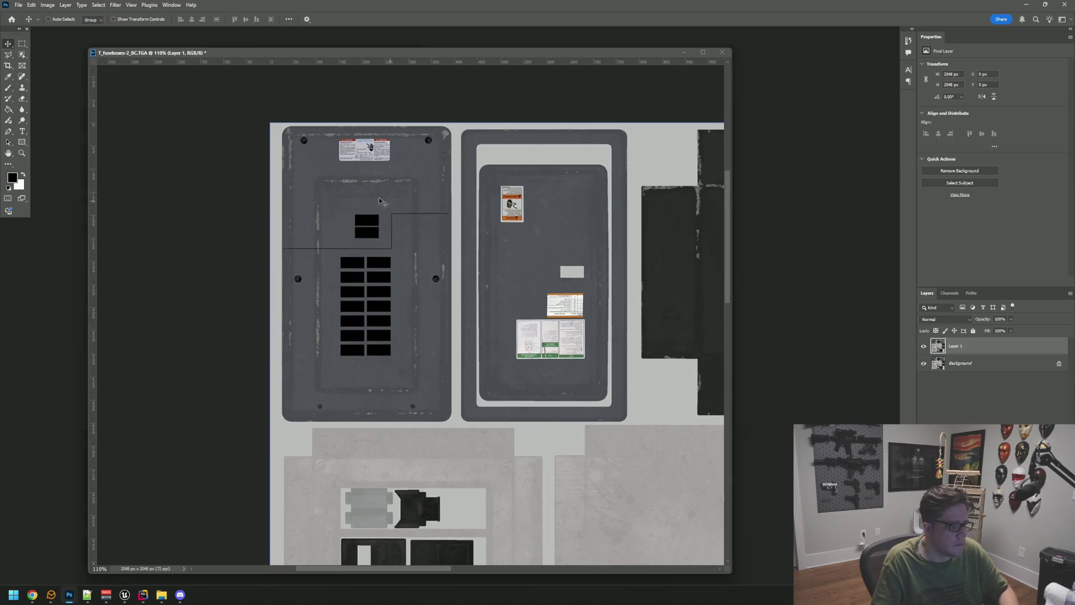
{"action": "scroll", "coordinate": [370, 194], "scroll_direction": "up", "scroll_amount": 3}
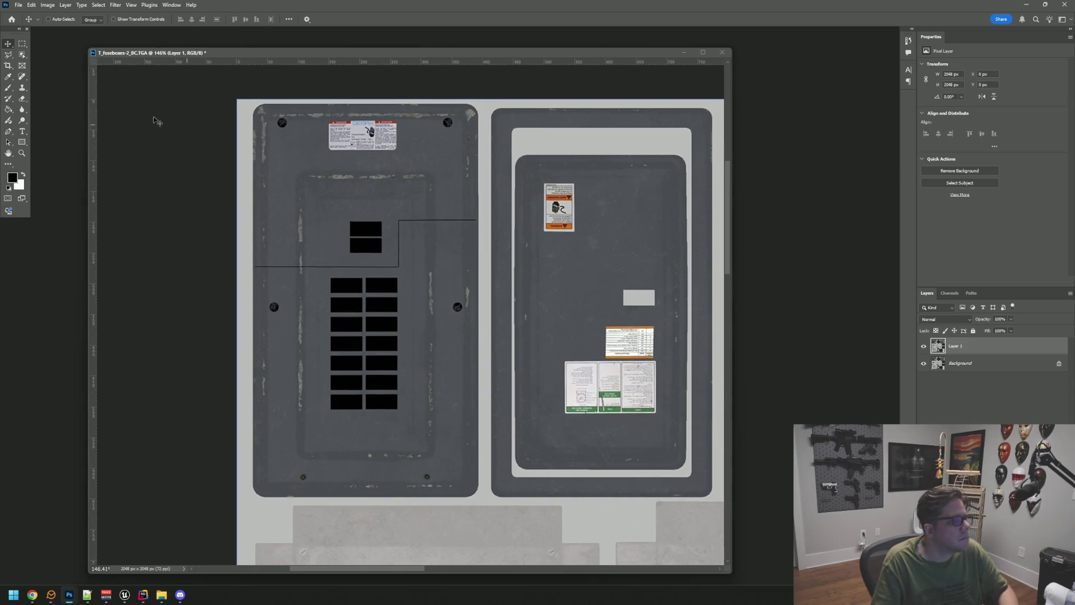
{"action": "left_click", "coordinate": [21, 44]}
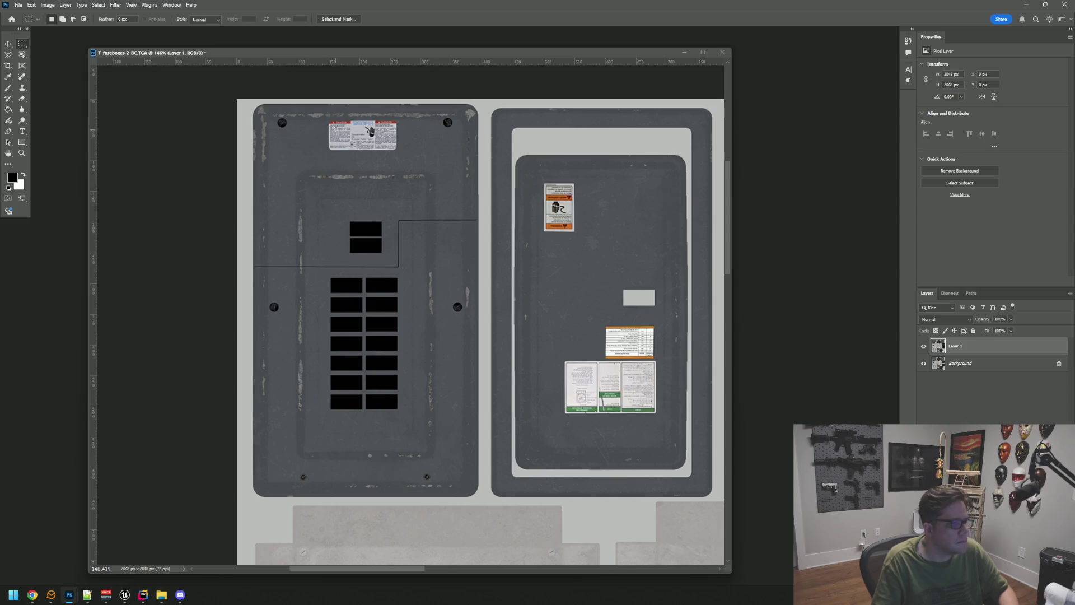
{"action": "mouse_move", "coordinate": [315, 144]}
{"action": "left_mouse_down"}
{"action": "mouse_move", "coordinate": [493, 342]}
{"action": "mouse_move", "coordinate": [731, 497]}
{"action": "mouse_move", "coordinate": [734, 480]}
{"action": "mouse_move", "coordinate": [706, 487]}
{"action": "left_mouse_up"}
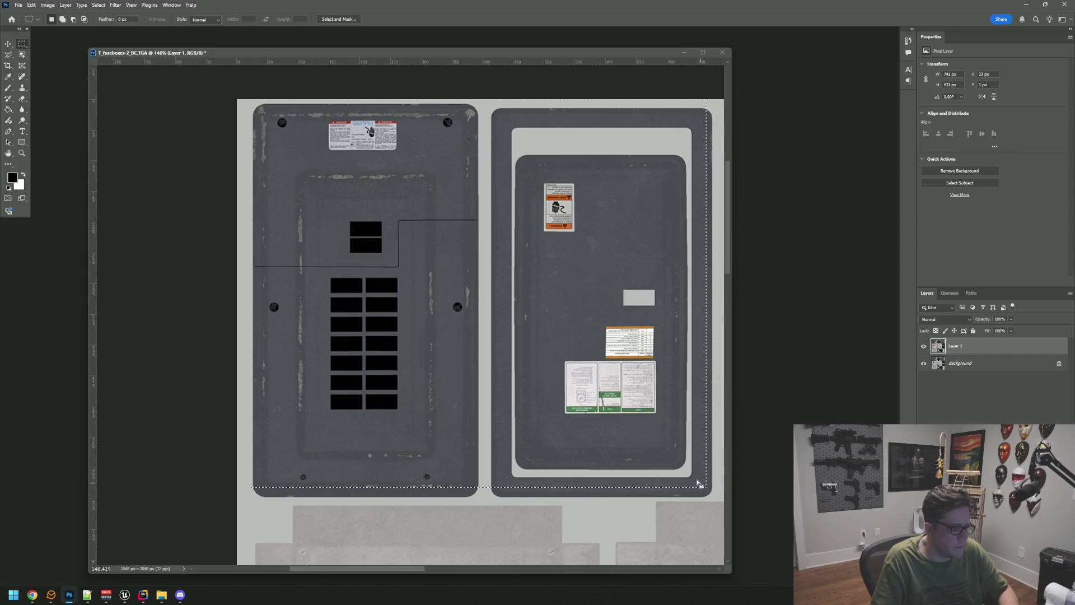
{"action": "left_click_drag", "start_coordinate": [465, 294], "coordinate": [396, 281]}
{"action": "scroll", "coordinate": [403, 250], "scroll_direction": "down", "scroll_amount": 1}
Step: Deselect and redraw the marquee around both panels, then zoom in on the black breaker slots
{"action": "key", "text": "ctrl+d"}
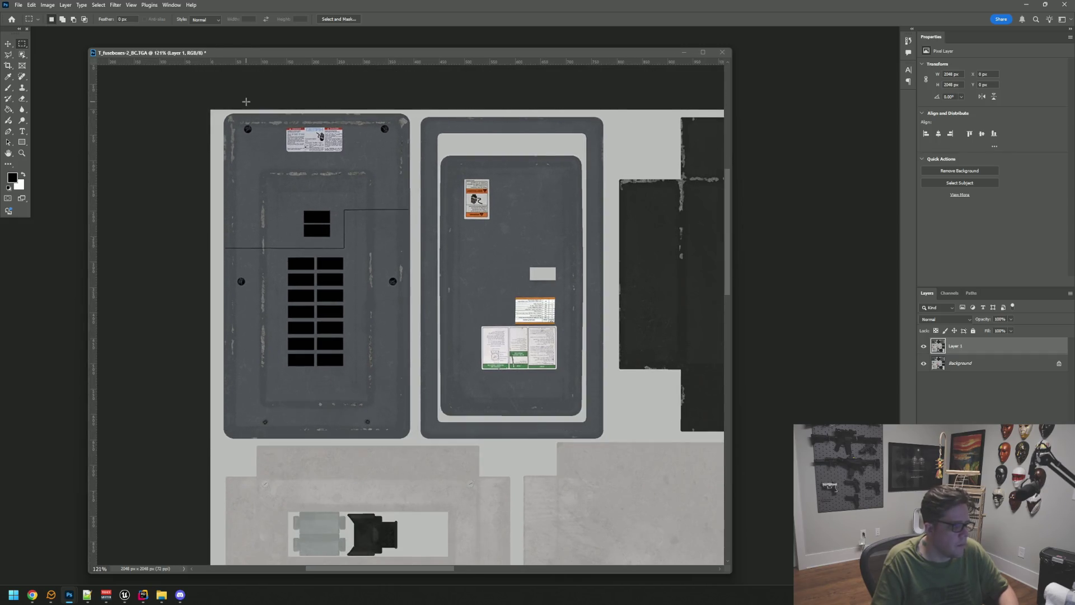
{"action": "mouse_move", "coordinate": [239, 144]}
{"action": "left_mouse_down"}
{"action": "mouse_move", "coordinate": [506, 313]}
{"action": "mouse_move", "coordinate": [628, 435]}
{"action": "mouse_move", "coordinate": [611, 441]}
{"action": "left_mouse_up"}
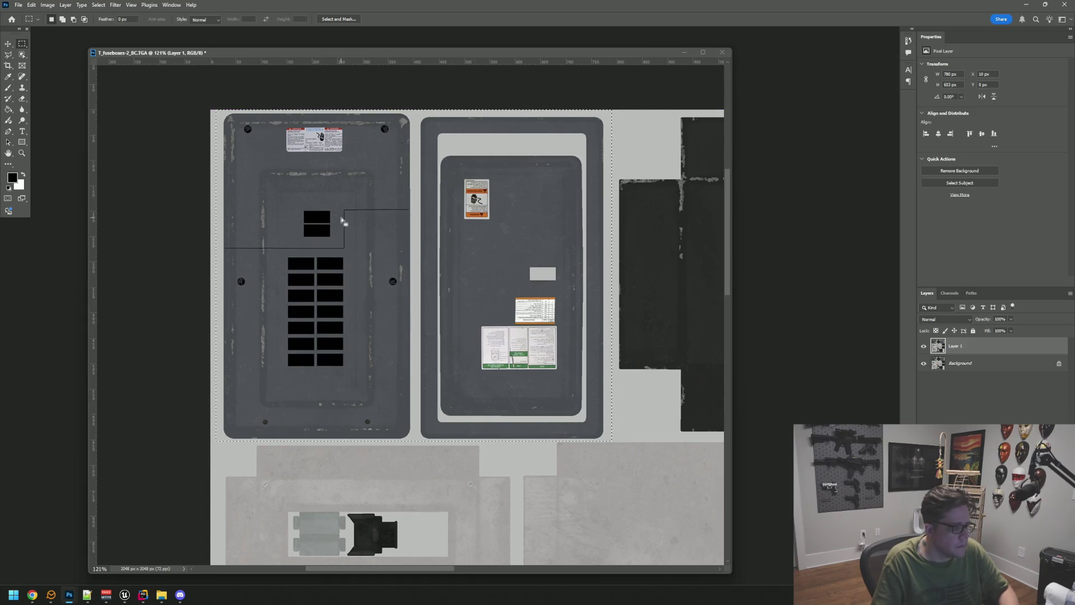
{"action": "scroll", "coordinate": [341, 220], "scroll_direction": "up", "scroll_amount": 5}
{"action": "scroll", "coordinate": [342, 218], "scroll_direction": "down", "scroll_amount": 4}
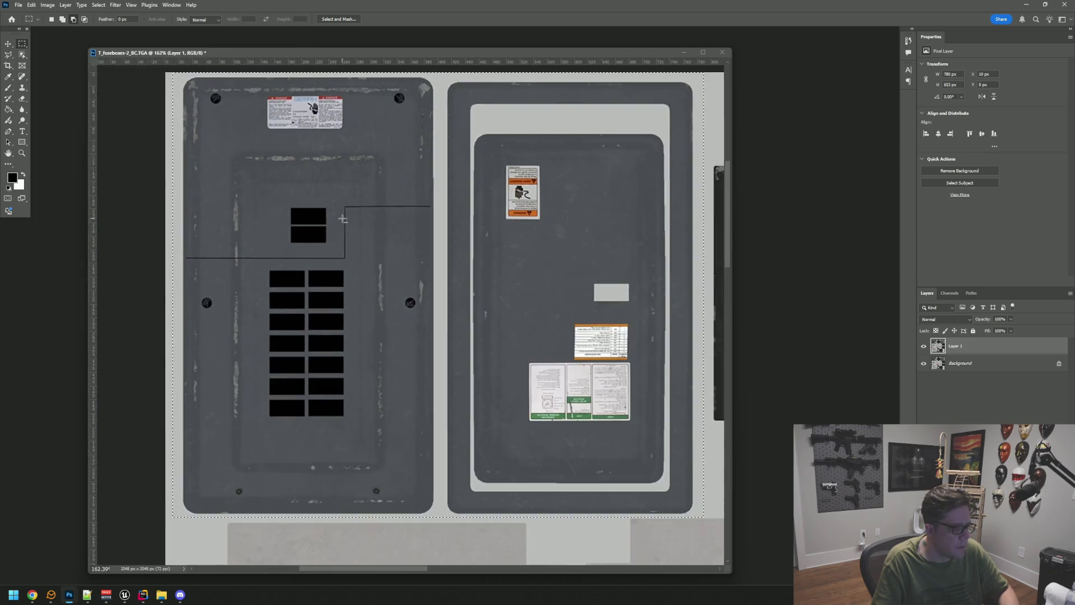
{"action": "scroll", "coordinate": [342, 219], "scroll_direction": "up", "scroll_amount": 1}
{"action": "mouse_move", "coordinate": [340, 212]}
{"action": "left_mouse_down"}
{"action": "mouse_move", "coordinate": [365, 213]}
{"action": "mouse_move", "coordinate": [387, 247]}
{"action": "left_mouse_up"}
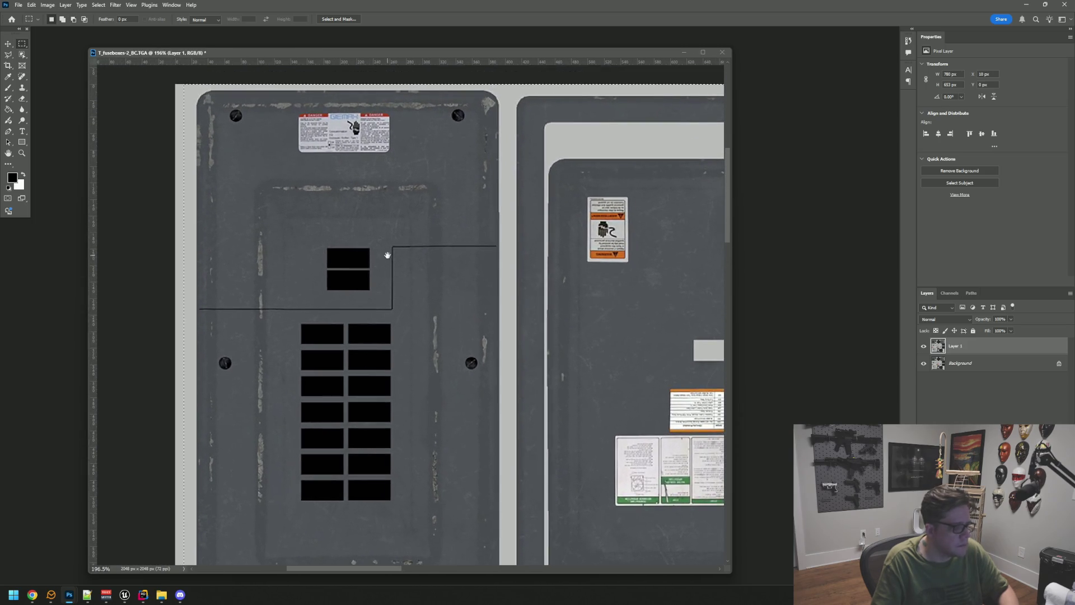
{"action": "left_click", "coordinate": [43, 5]}
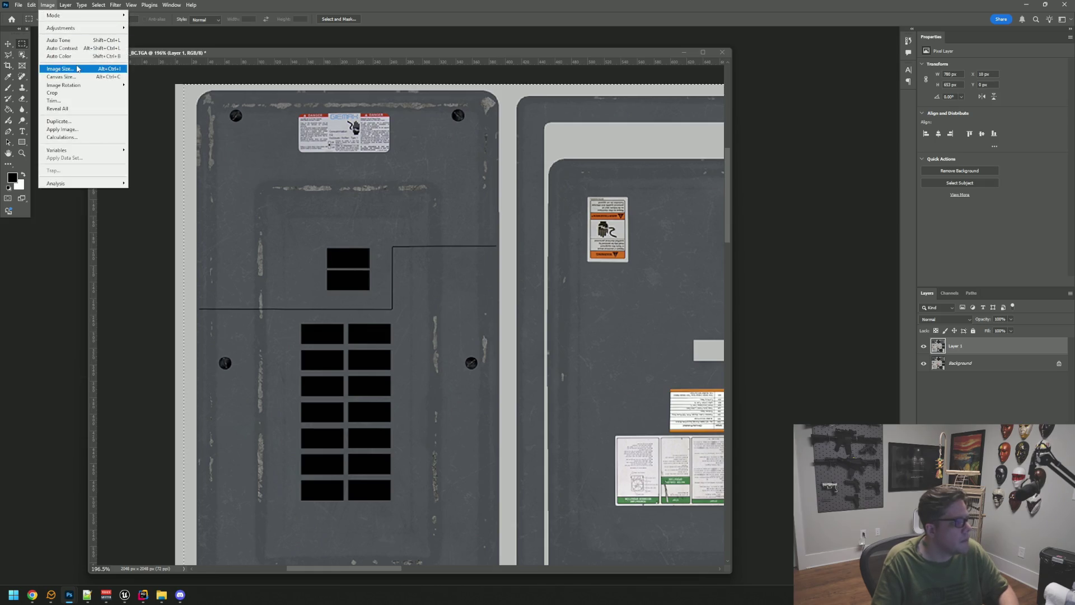
Step: Apply a first Curves brightening to Layer 1, then undo it
{"action": "mouse_move", "coordinate": [85, 28]}
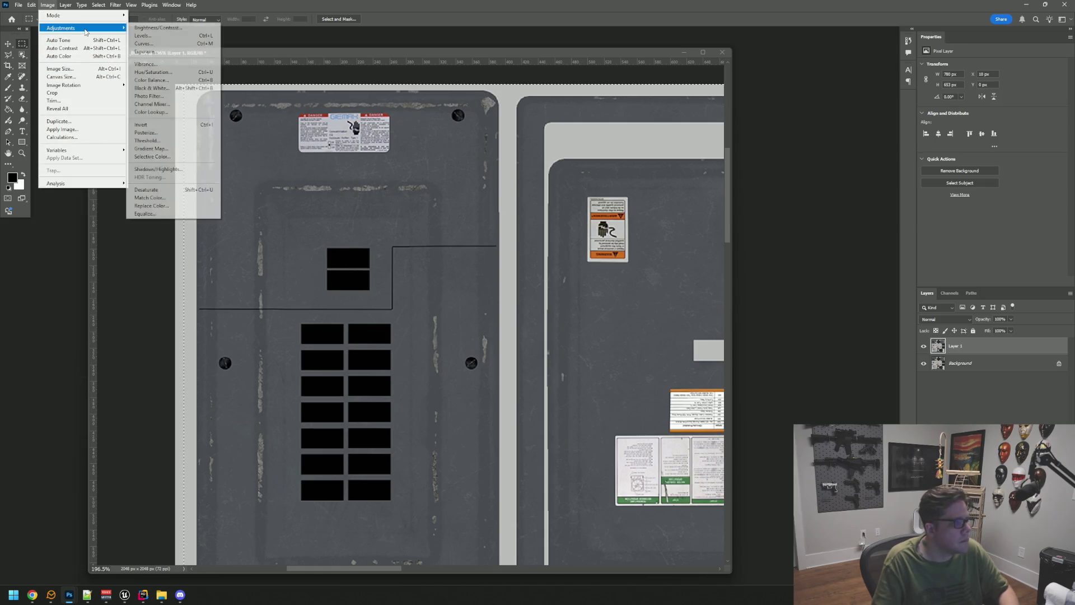
{"action": "left_click", "coordinate": [152, 45]}
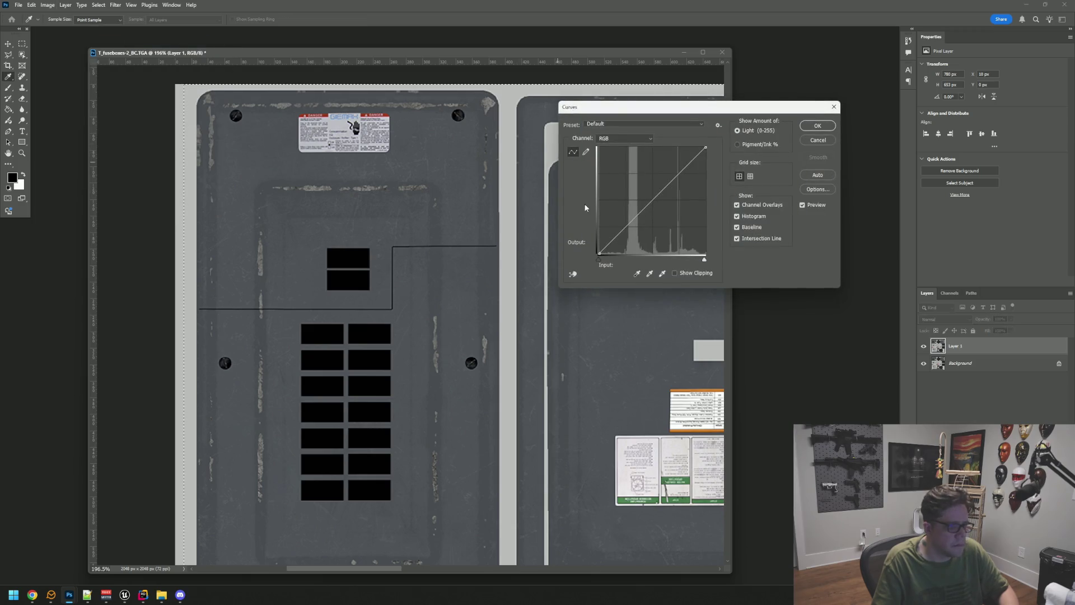
{"action": "mouse_move", "coordinate": [637, 212]}
{"action": "left_mouse_down"}
{"action": "mouse_move", "coordinate": [651, 170]}
{"action": "mouse_move", "coordinate": [628, 197]}
{"action": "mouse_move", "coordinate": [635, 221]}
{"action": "mouse_move", "coordinate": [631, 200]}
{"action": "left_mouse_up"}
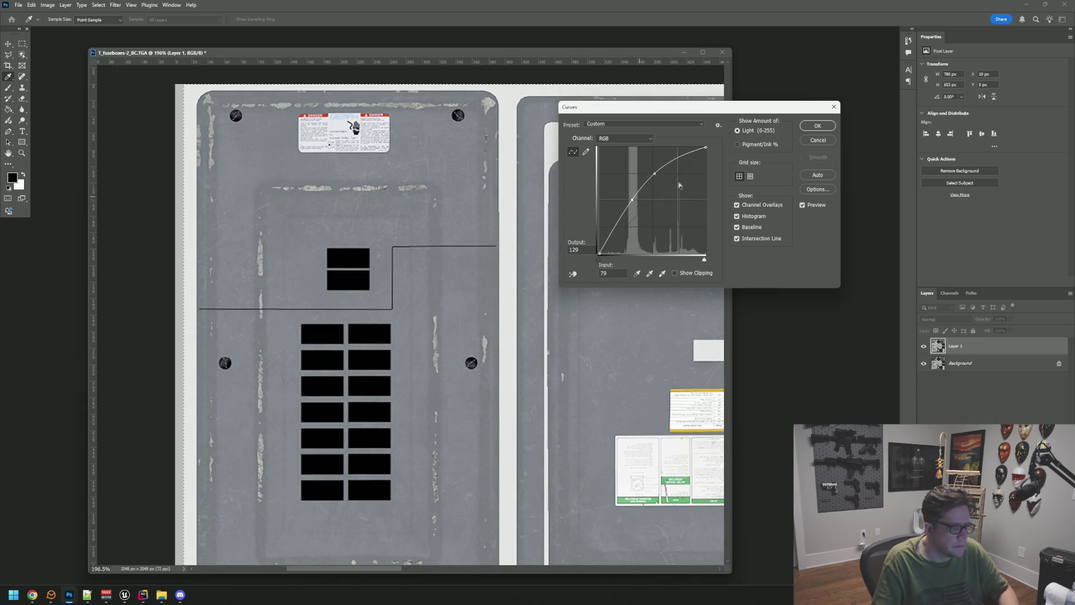
{"action": "left_click", "coordinate": [818, 127]}
{"action": "scroll", "coordinate": [637, 212], "scroll_direction": "down", "scroll_amount": 8}
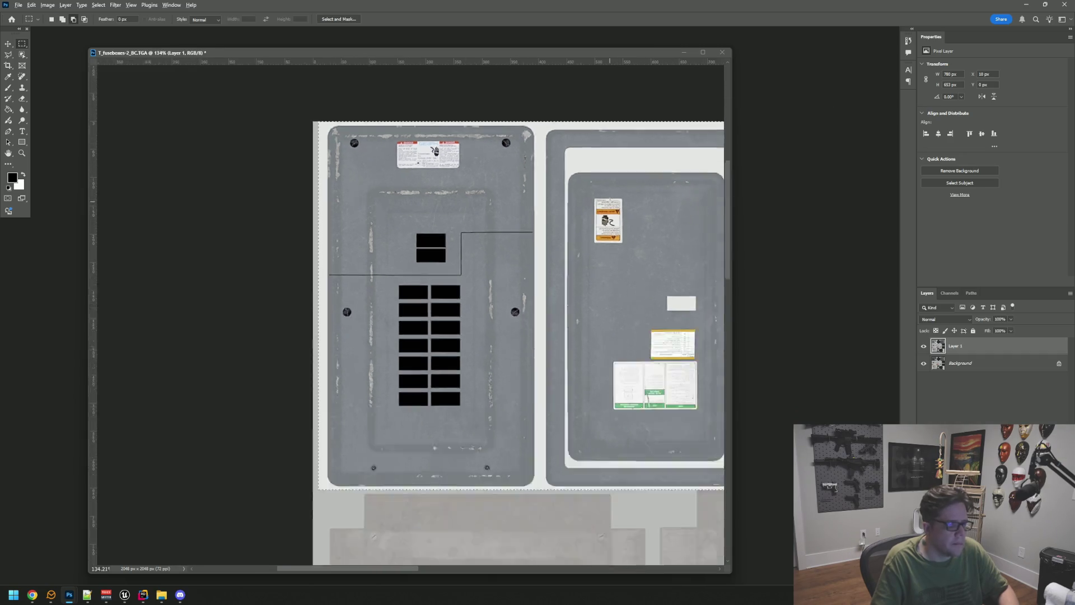
{"action": "left_click_drag", "start_coordinate": [638, 212], "coordinate": [484, 182]}
{"action": "key", "text": "ctrl+z"}
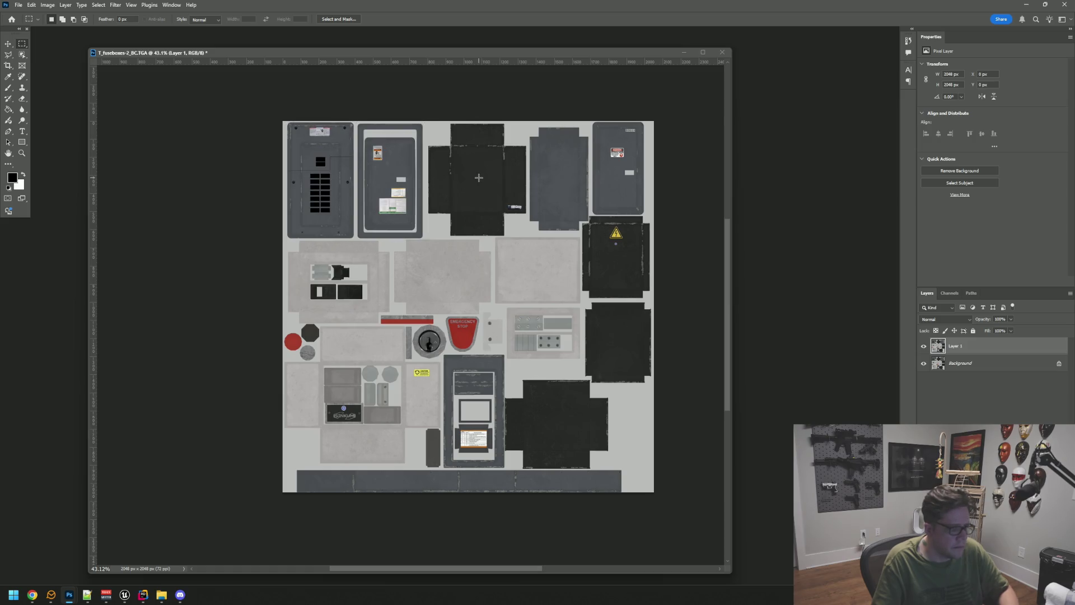
Step: Reapply Curves with two raised points to make the panels much lighter
{"action": "left_click", "coordinate": [47, 5]}
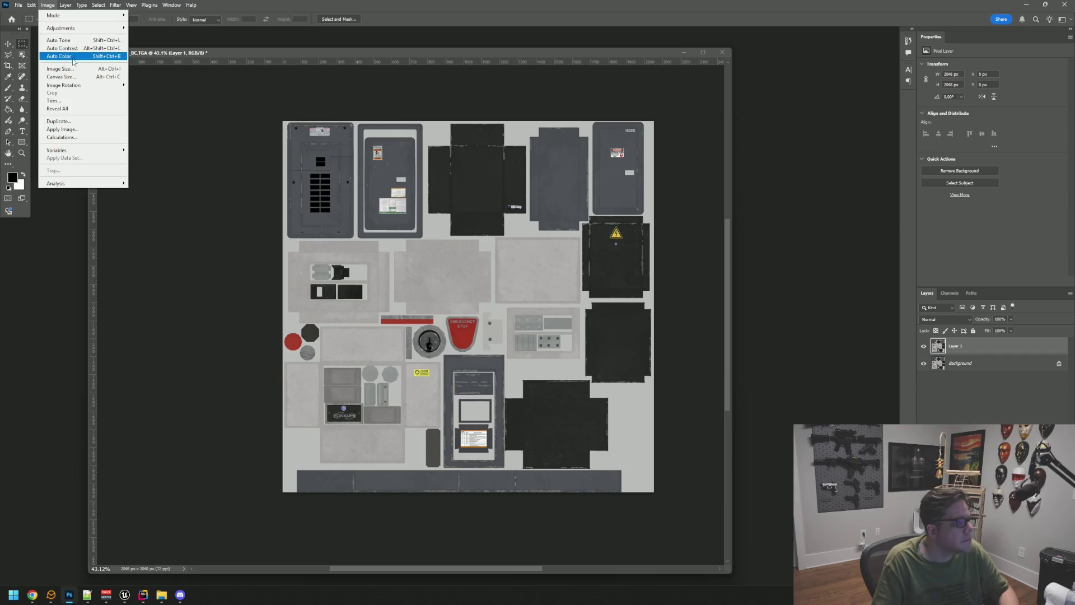
{"action": "mouse_move", "coordinate": [115, 31]}
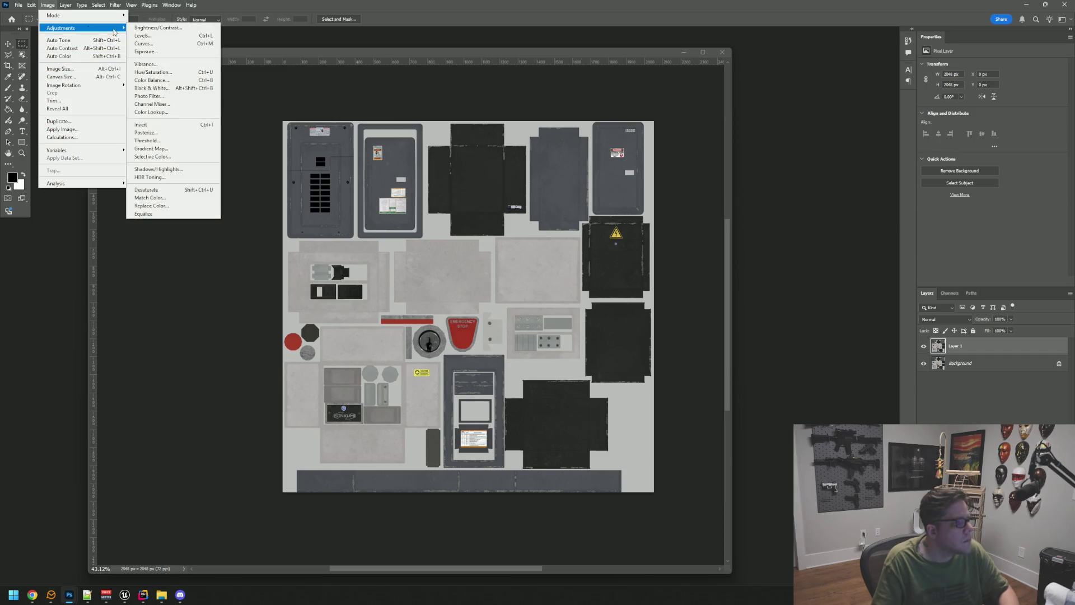
{"action": "left_click", "coordinate": [169, 47]}
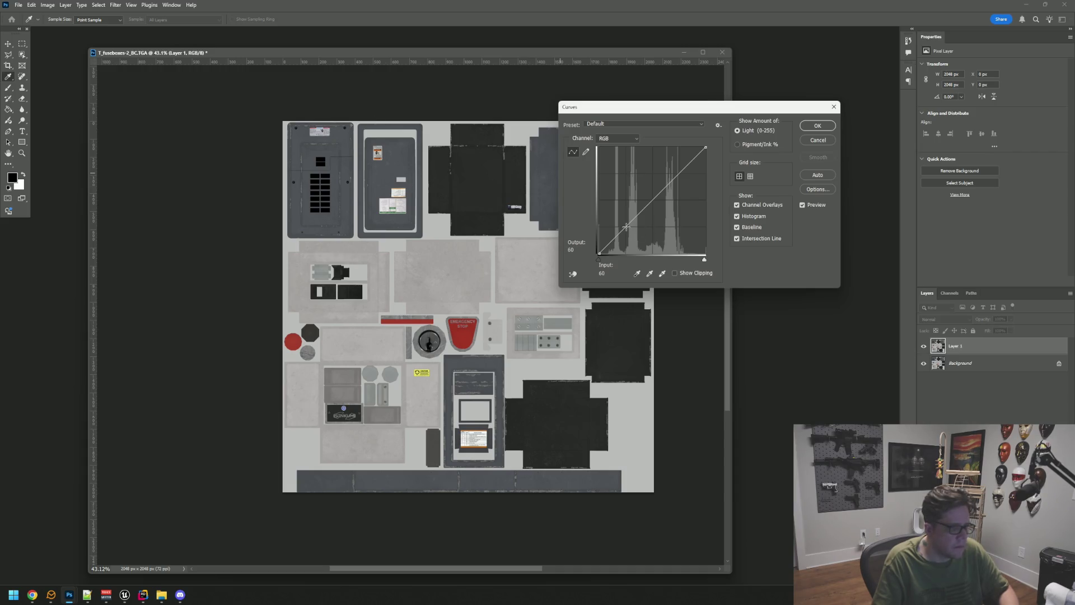
{"action": "left_click_drag", "start_coordinate": [624, 225], "coordinate": [621, 218]}
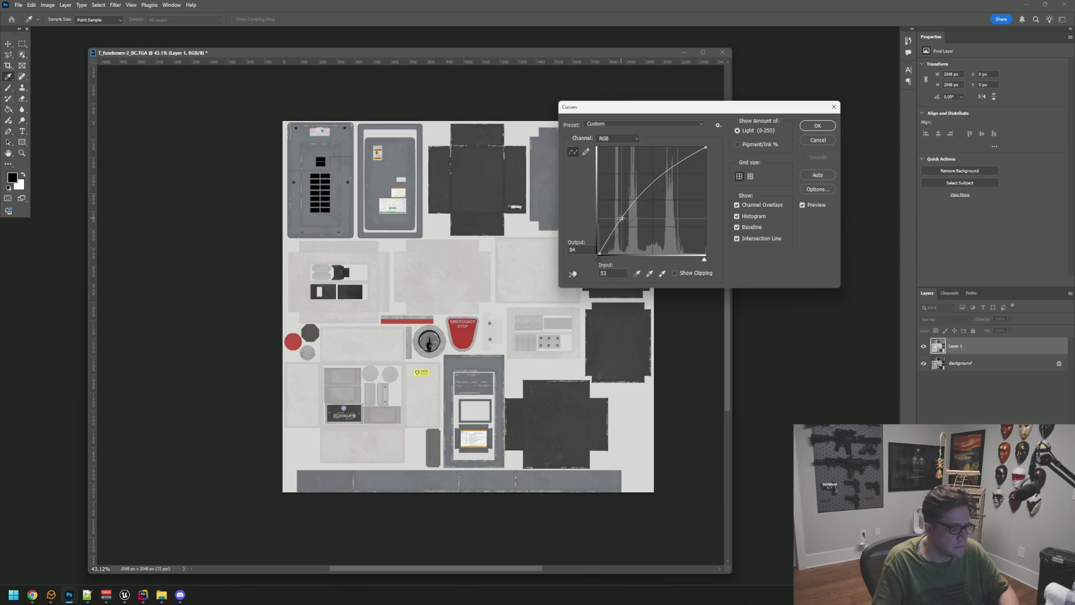
{"action": "mouse_move", "coordinate": [662, 173]}
{"action": "left_mouse_down"}
{"action": "mouse_move", "coordinate": [656, 164]}
{"action": "mouse_move", "coordinate": [637, 185]}
{"action": "left_mouse_up"}
{"action": "left_click", "coordinate": [821, 130]}
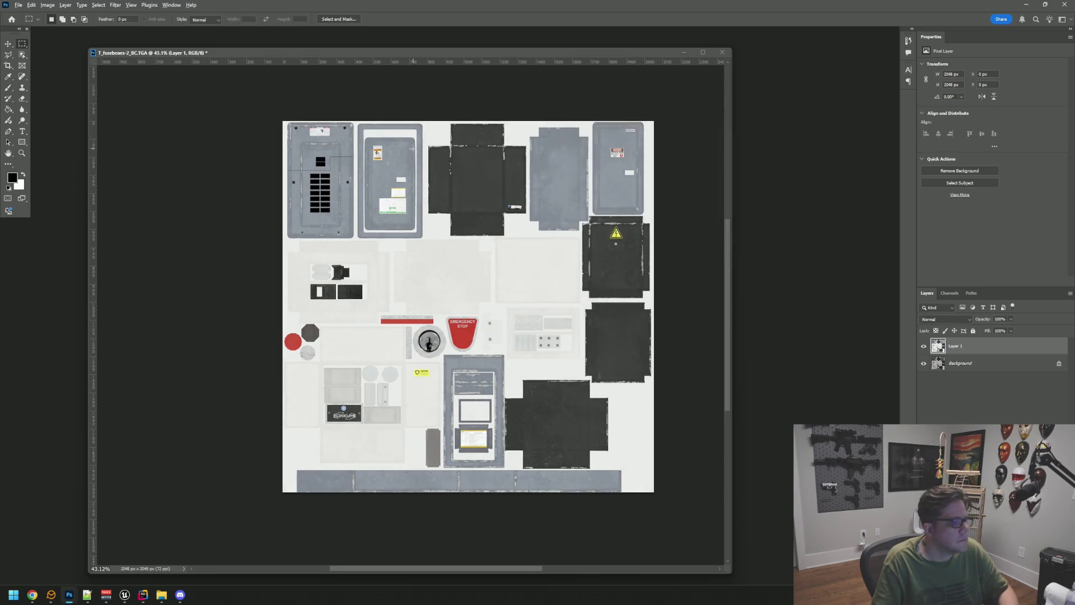
Step: Reselect the area covering both fuse-box panels
{"action": "scroll", "coordinate": [412, 148], "scroll_direction": "up", "scroll_amount": 5}
{"action": "left_click_drag", "start_coordinate": [346, 160], "coordinate": [503, 225]}
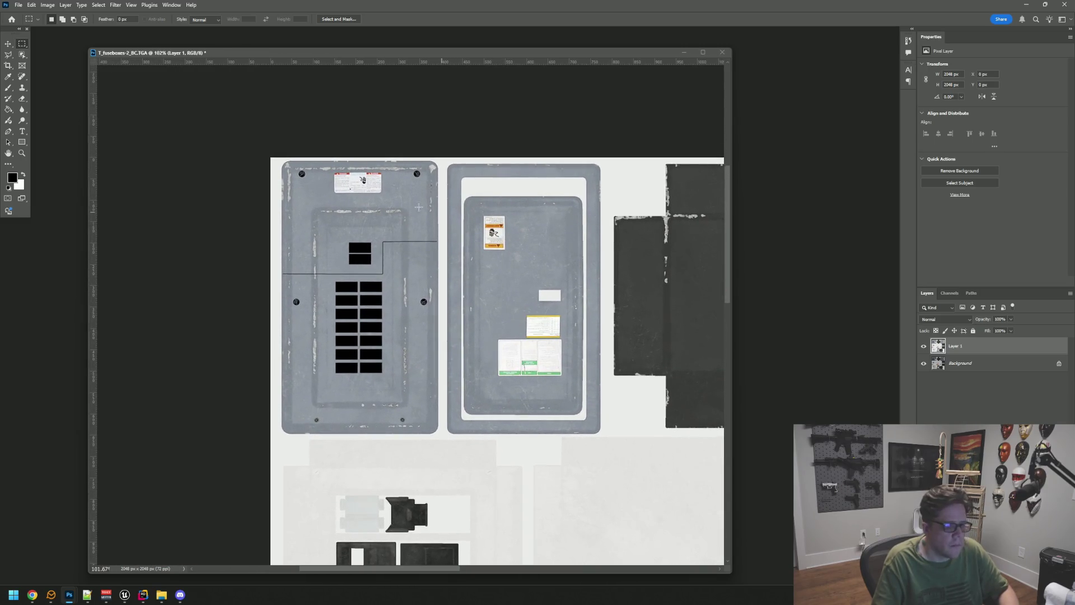
{"action": "scroll", "coordinate": [370, 192], "scroll_direction": "up", "scroll_amount": 5}
{"action": "scroll", "coordinate": [370, 192], "scroll_direction": "down", "scroll_amount": 5}
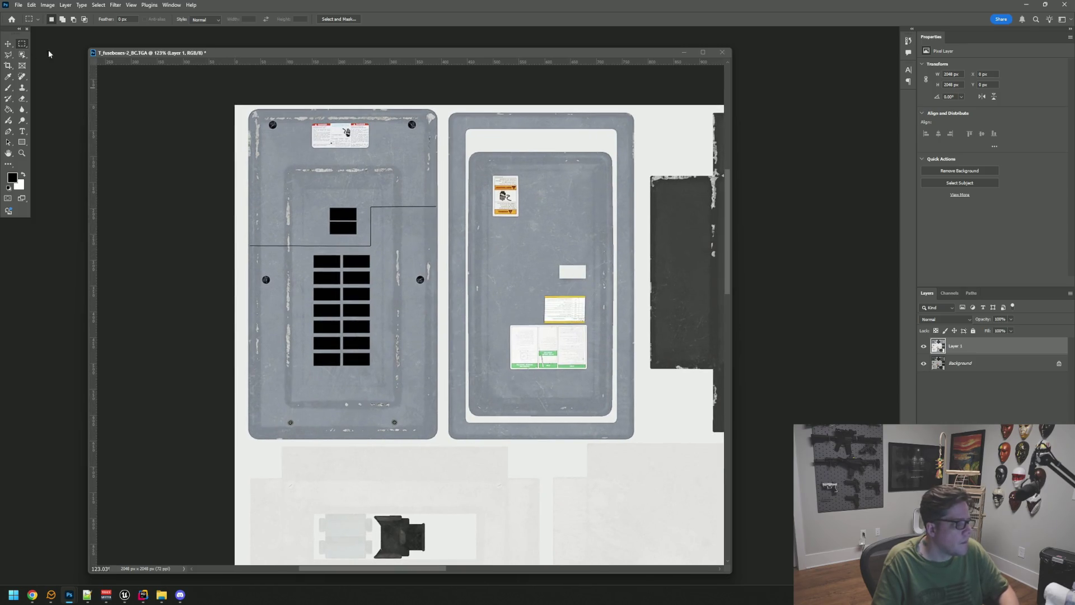
{"action": "scroll", "coordinate": [325, 190], "scroll_direction": "up", "scroll_amount": 1}
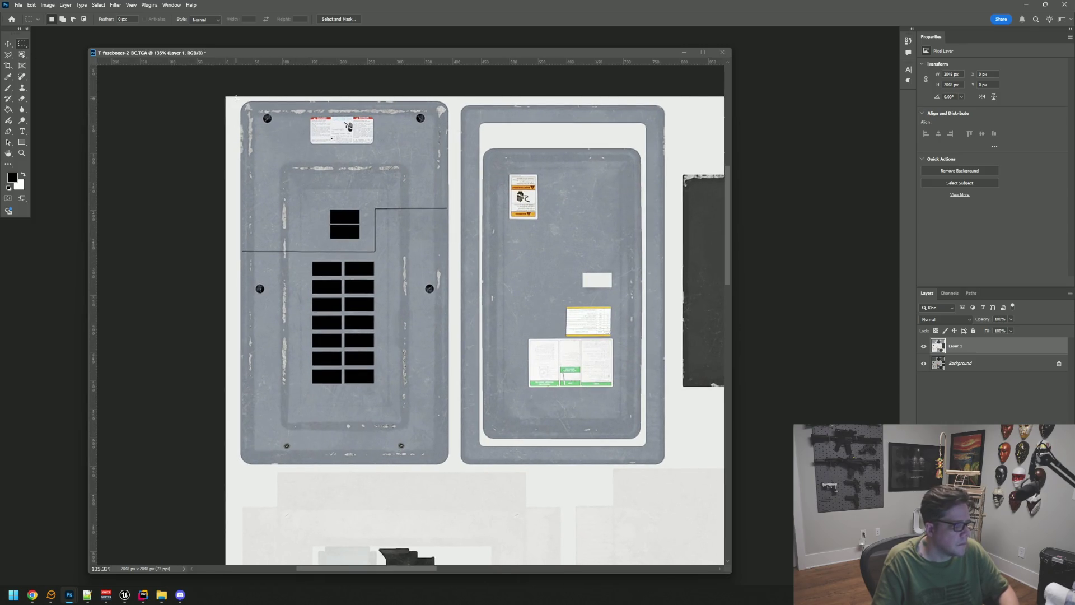
{"action": "left_click_drag", "start_coordinate": [475, 176], "coordinate": [506, 208]}
{"action": "mouse_move", "coordinate": [349, 154]}
{"action": "left_mouse_down"}
{"action": "mouse_move", "coordinate": [560, 227]}
{"action": "mouse_move", "coordinate": [658, 313]}
{"action": "mouse_move", "coordinate": [667, 465]}
{"action": "left_mouse_up"}
{"action": "left_click_drag", "start_coordinate": [650, 360], "coordinate": [448, 314]}
Step: Add the plain grey cross-shaped panel piece to the selection
{"action": "scroll", "coordinate": [474, 299], "scroll_direction": "down", "scroll_amount": 4}
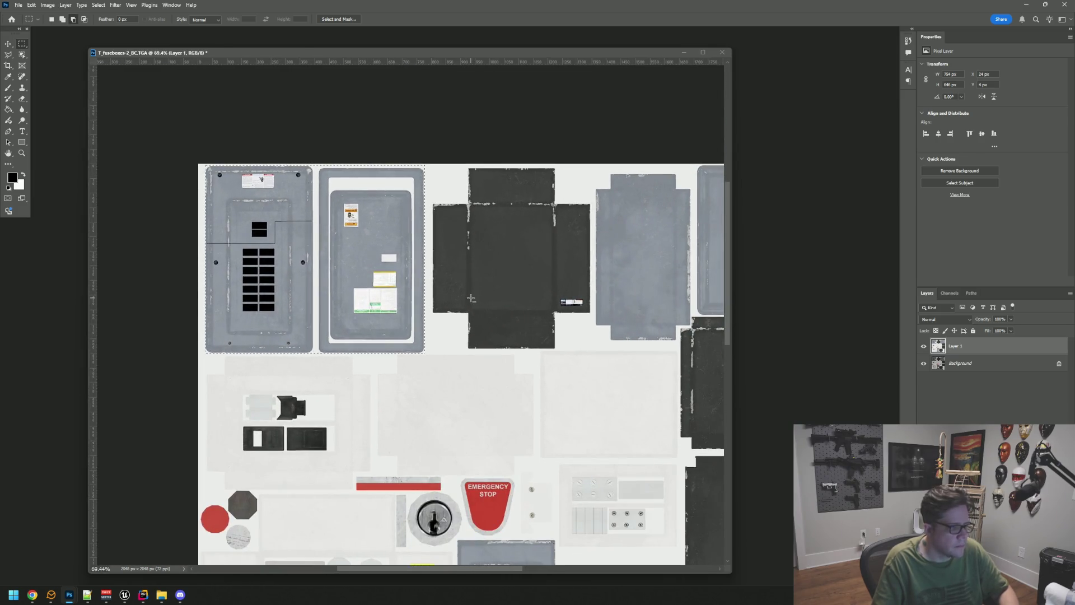
{"action": "scroll", "coordinate": [471, 298], "scroll_direction": "down", "scroll_amount": 4}
{"action": "mouse_move", "coordinate": [559, 434]}
{"action": "left_mouse_down"}
{"action": "mouse_move", "coordinate": [507, 344]}
{"action": "mouse_move", "coordinate": [491, 420]}
{"action": "left_mouse_up"}
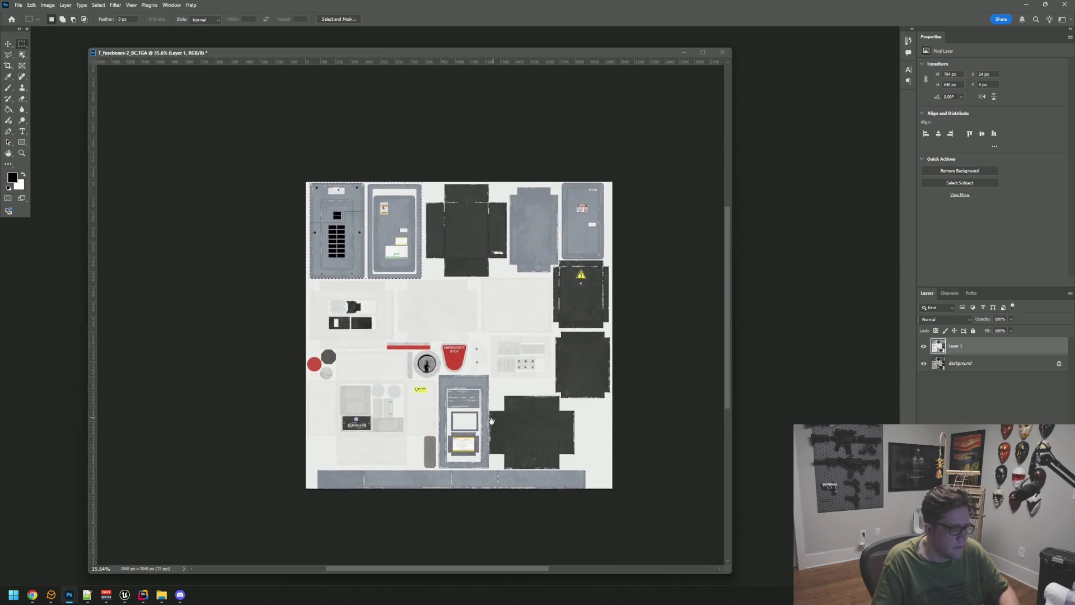
{"action": "scroll", "coordinate": [460, 295], "scroll_direction": "up", "scroll_amount": 5}
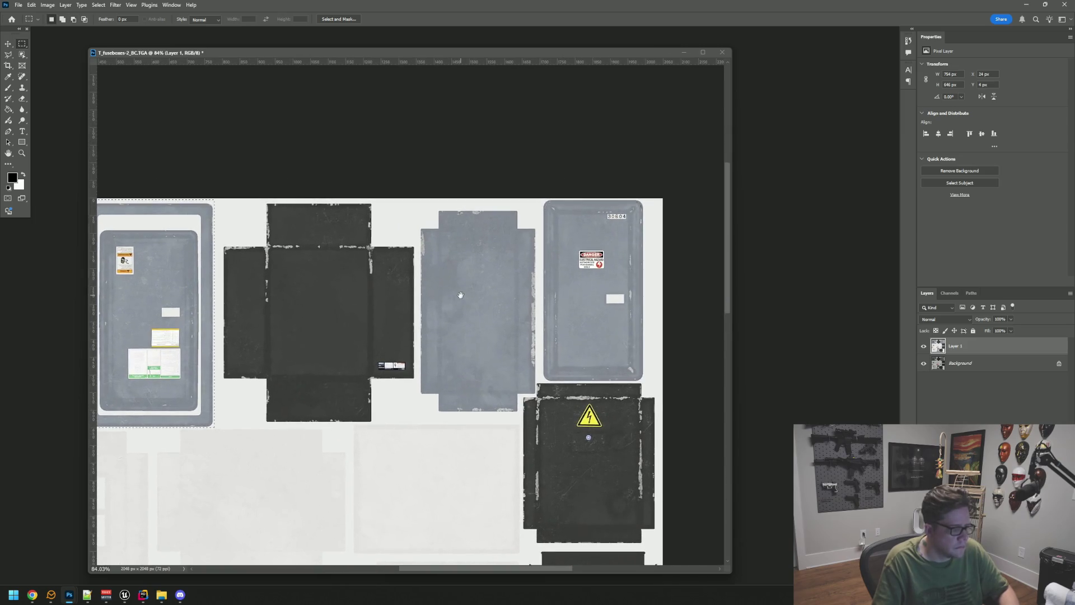
{"action": "scroll", "coordinate": [460, 295], "scroll_direction": "up", "scroll_amount": 3}
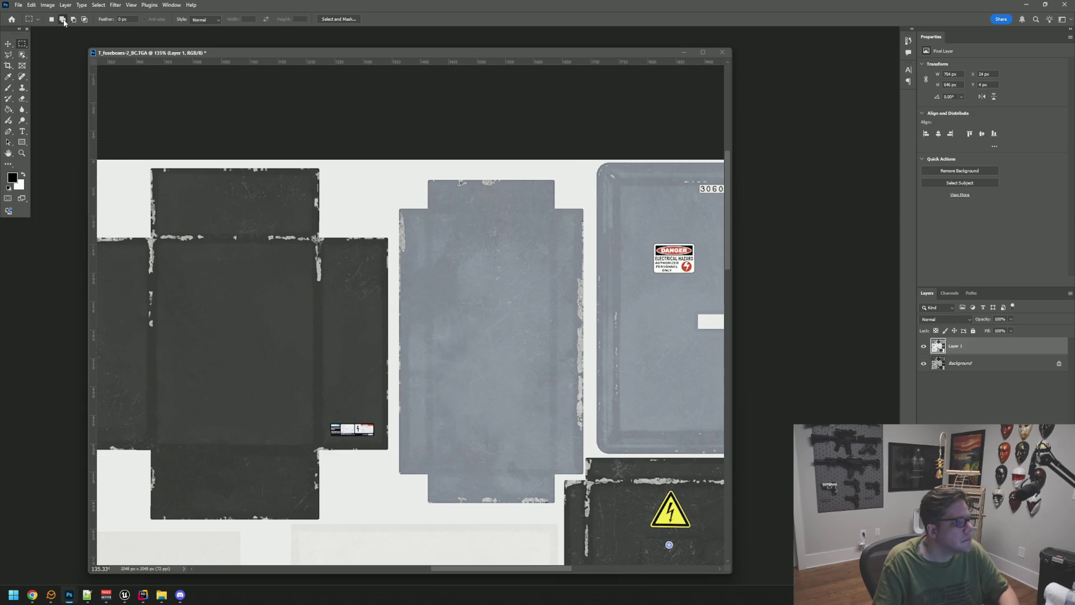
{"action": "mouse_move", "coordinate": [481, 295]}
{"action": "left_mouse_down"}
{"action": "mouse_move", "coordinate": [585, 502]}
{"action": "mouse_move", "coordinate": [587, 449]}
{"action": "left_mouse_up"}
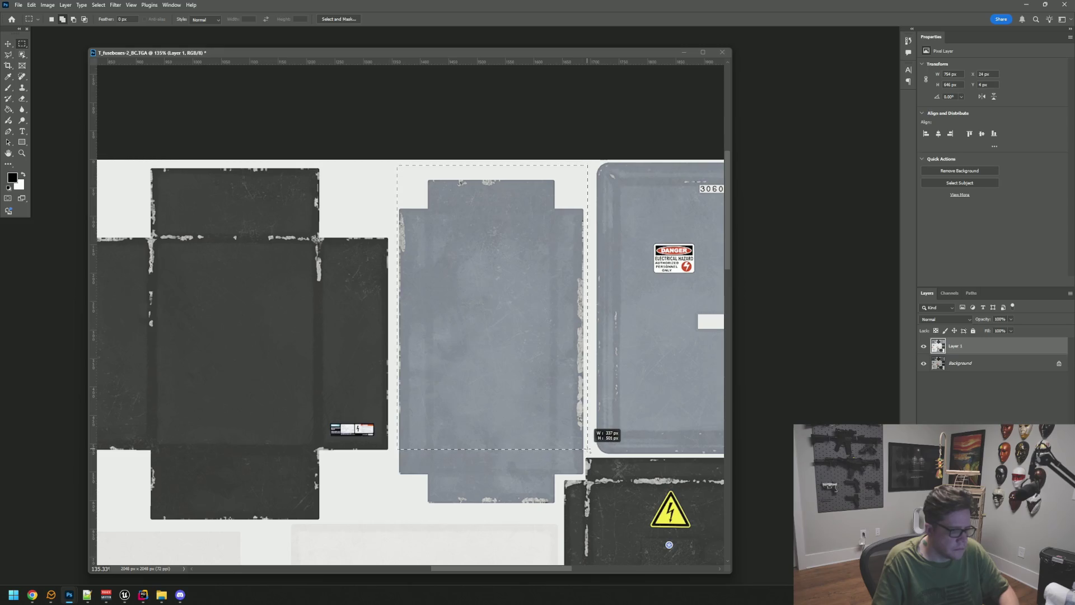
Step: Zoom and pan across the texture sheet to check the selection outline
{"action": "scroll", "coordinate": [536, 448], "scroll_direction": "down", "scroll_amount": 4}
{"action": "scroll", "coordinate": [504, 369], "scroll_direction": "up", "scroll_amount": 1}
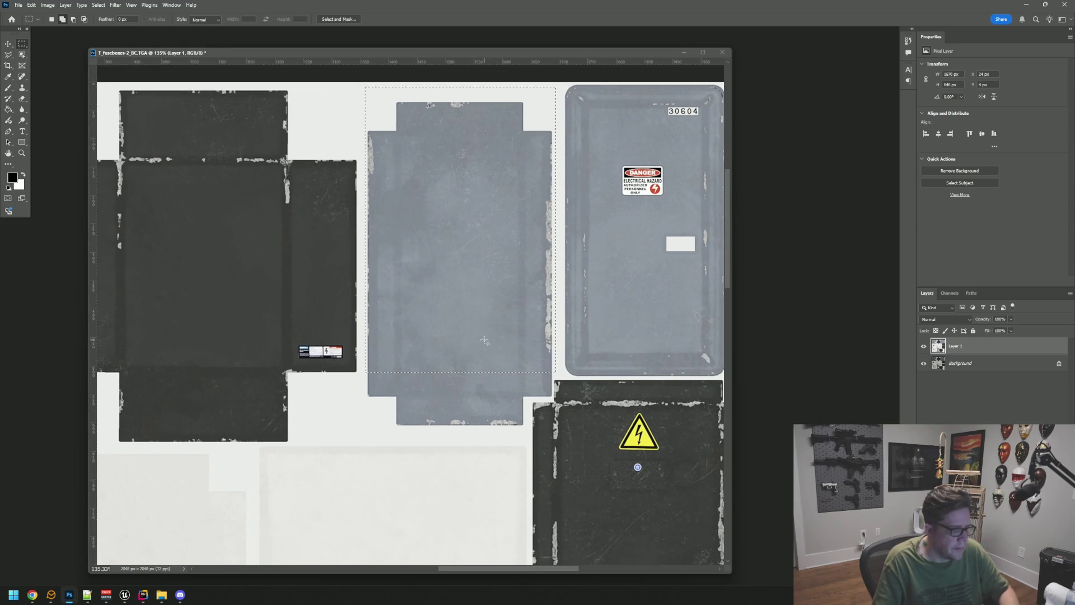
{"action": "scroll", "coordinate": [311, 361], "scroll_direction": "up", "scroll_amount": 3}
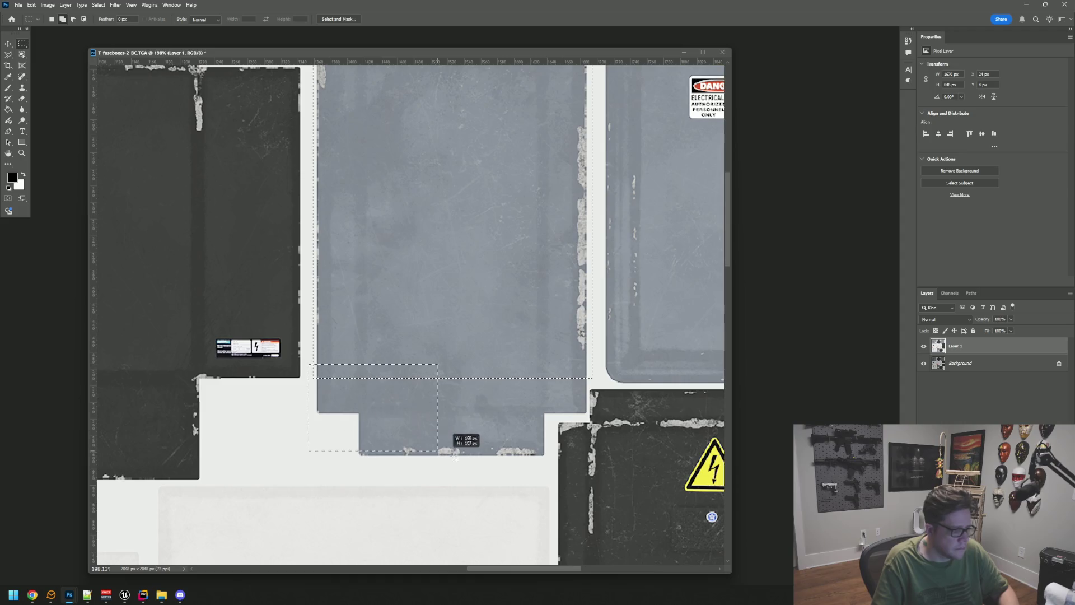
{"action": "scroll", "coordinate": [595, 395], "scroll_direction": "up", "scroll_amount": 4}
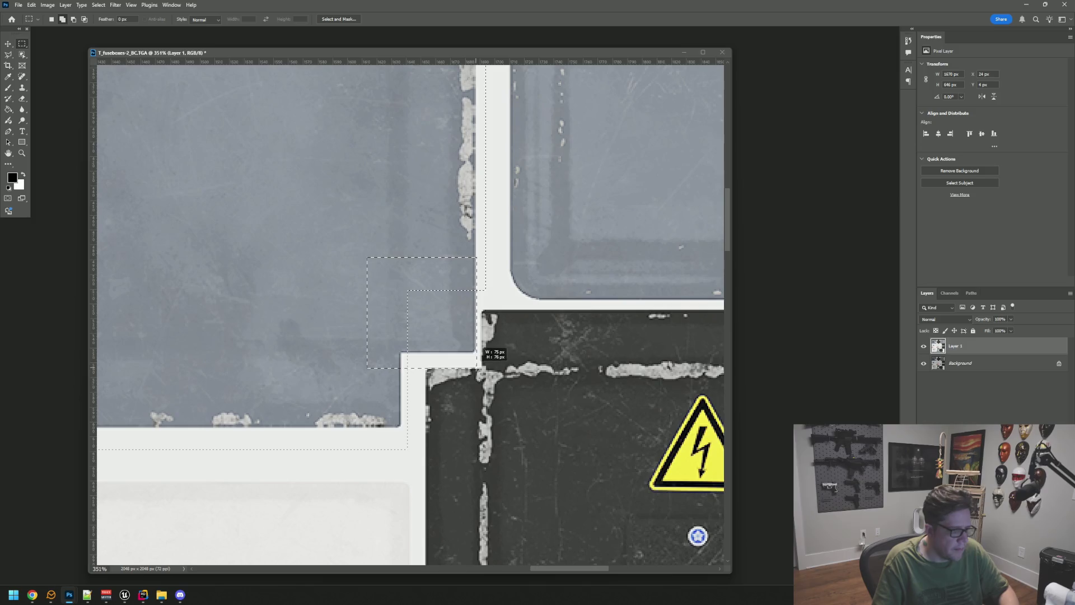
{"action": "scroll", "coordinate": [506, 338], "scroll_direction": "down", "scroll_amount": 4}
{"action": "scroll", "coordinate": [509, 341], "scroll_direction": "up", "scroll_amount": 4}
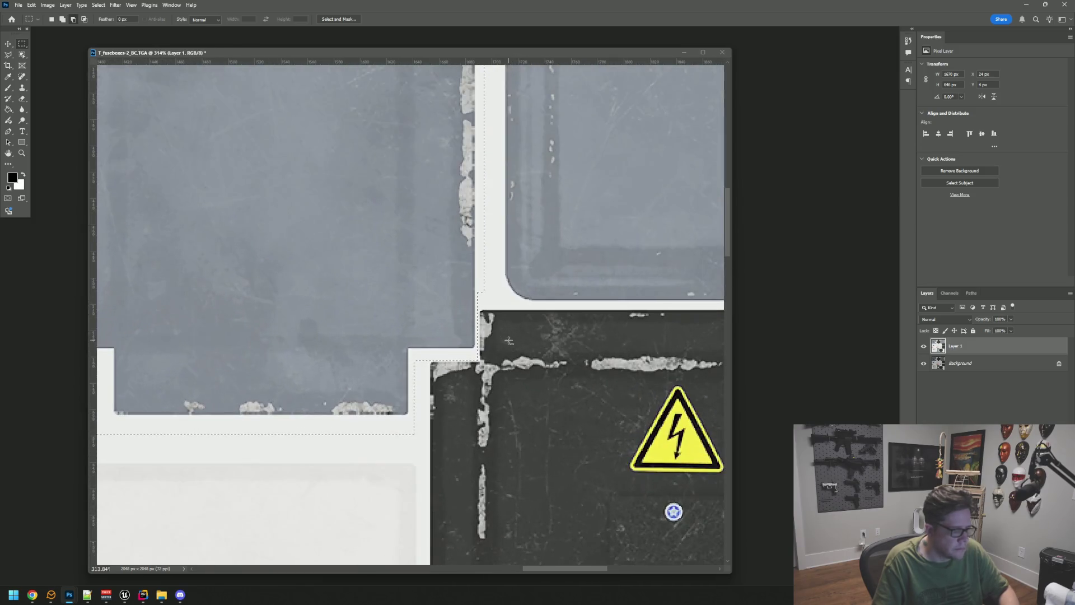
{"action": "scroll", "coordinate": [508, 341], "scroll_direction": "down", "scroll_amount": 6}
{"action": "left_click_drag", "start_coordinate": [452, 383], "coordinate": [567, 293]}
{"action": "scroll", "coordinate": [567, 293], "scroll_direction": "down", "scroll_amount": 3}
{"action": "scroll", "coordinate": [521, 305], "scroll_direction": "down", "scroll_amount": 2}
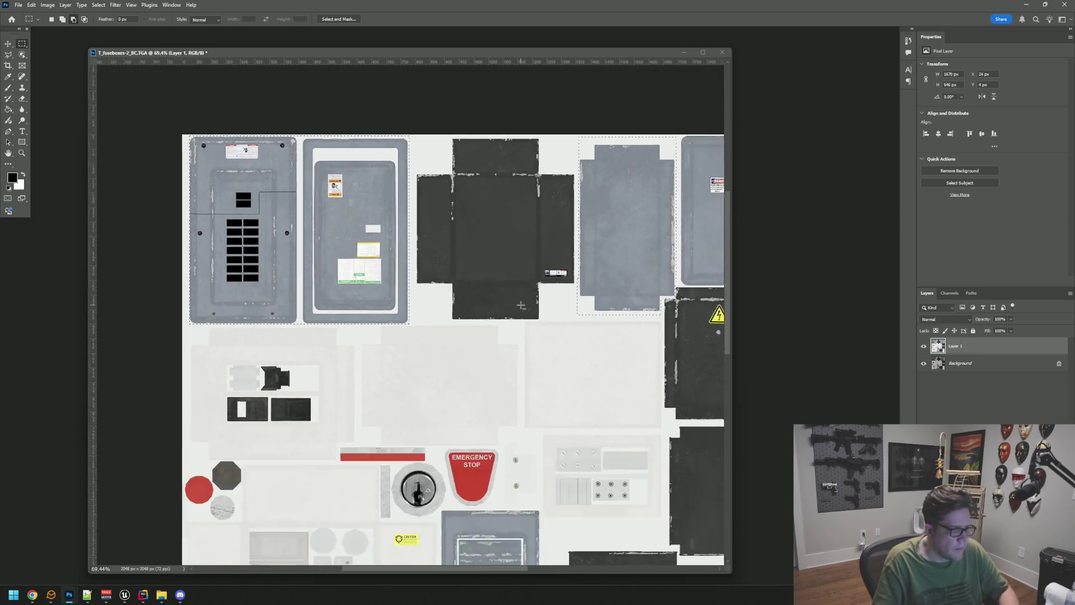
{"action": "scroll", "coordinate": [521, 305], "scroll_direction": "up", "scroll_amount": 1}
{"action": "scroll", "coordinate": [392, 349], "scroll_direction": "up", "scroll_amount": 5}
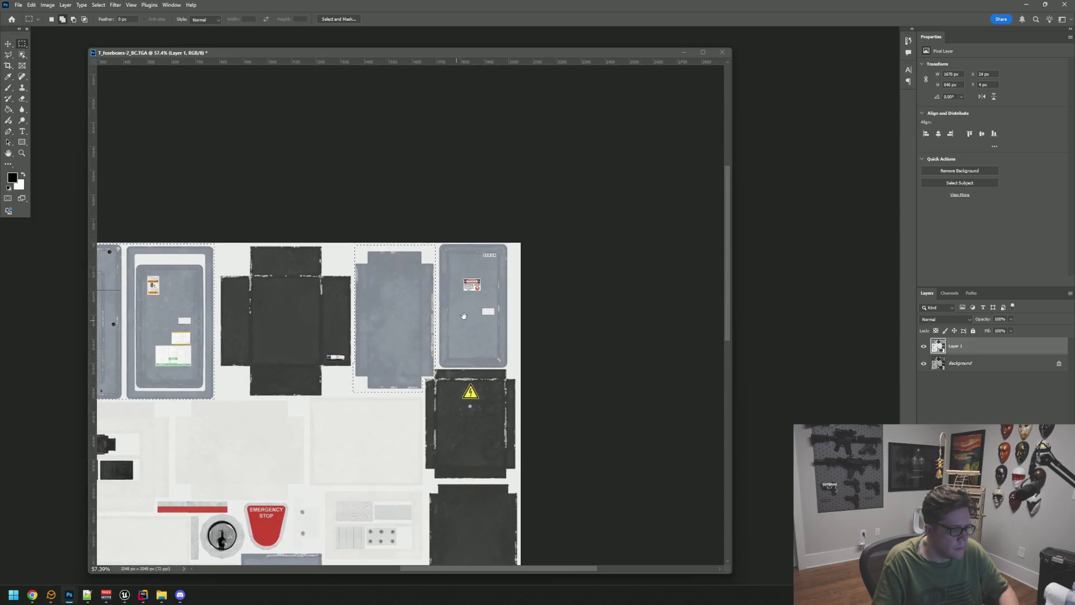
Step: Add the danger-sign panel and the whole lower fuse panel to the selection
{"action": "mouse_move", "coordinate": [403, 178]}
{"action": "left_mouse_down"}
{"action": "mouse_move", "coordinate": [477, 280]}
{"action": "mouse_move", "coordinate": [553, 426]}
{"action": "left_mouse_up"}
{"action": "scroll", "coordinate": [460, 405], "scroll_direction": "down", "scroll_amount": 3}
{"action": "mouse_move", "coordinate": [392, 556]}
{"action": "left_mouse_down"}
{"action": "mouse_move", "coordinate": [426, 364]}
{"action": "mouse_move", "coordinate": [477, 249]}
{"action": "left_mouse_up"}
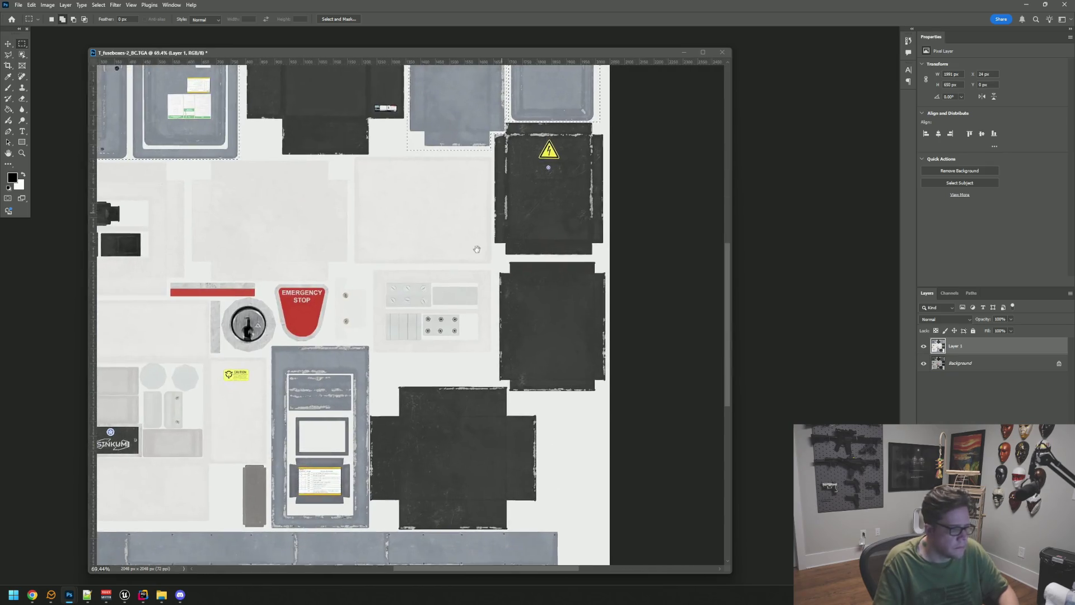
{"action": "scroll", "coordinate": [476, 249], "scroll_direction": "up", "scroll_amount": 5}
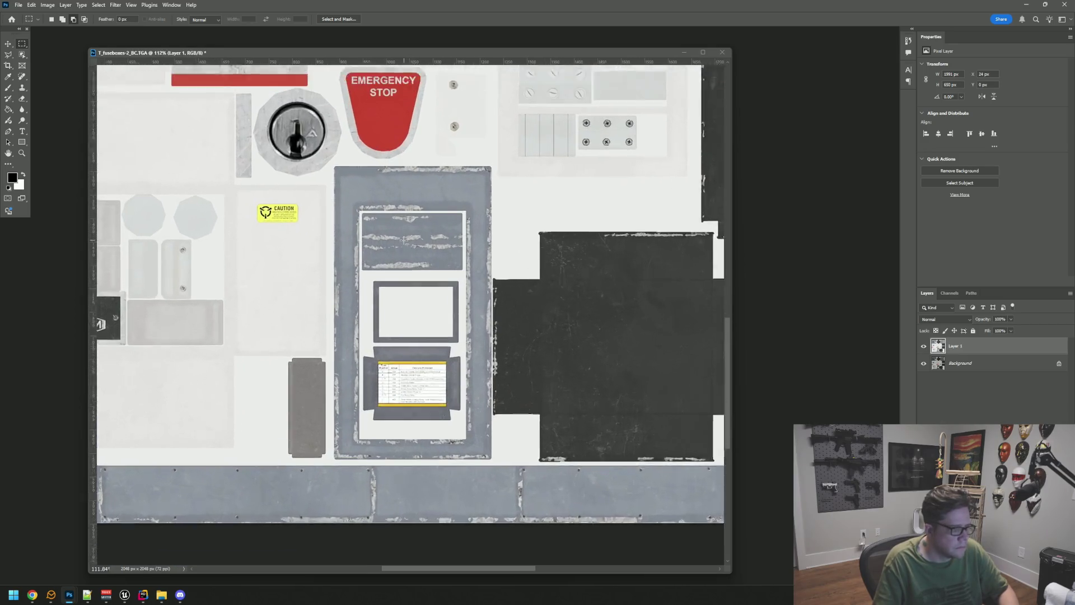
{"action": "scroll", "coordinate": [404, 240], "scroll_direction": "up", "scroll_amount": 1}
{"action": "mouse_move", "coordinate": [440, 250]}
{"action": "left_mouse_down"}
{"action": "mouse_move", "coordinate": [521, 476]}
{"action": "mouse_move", "coordinate": [503, 485]}
{"action": "left_mouse_up"}
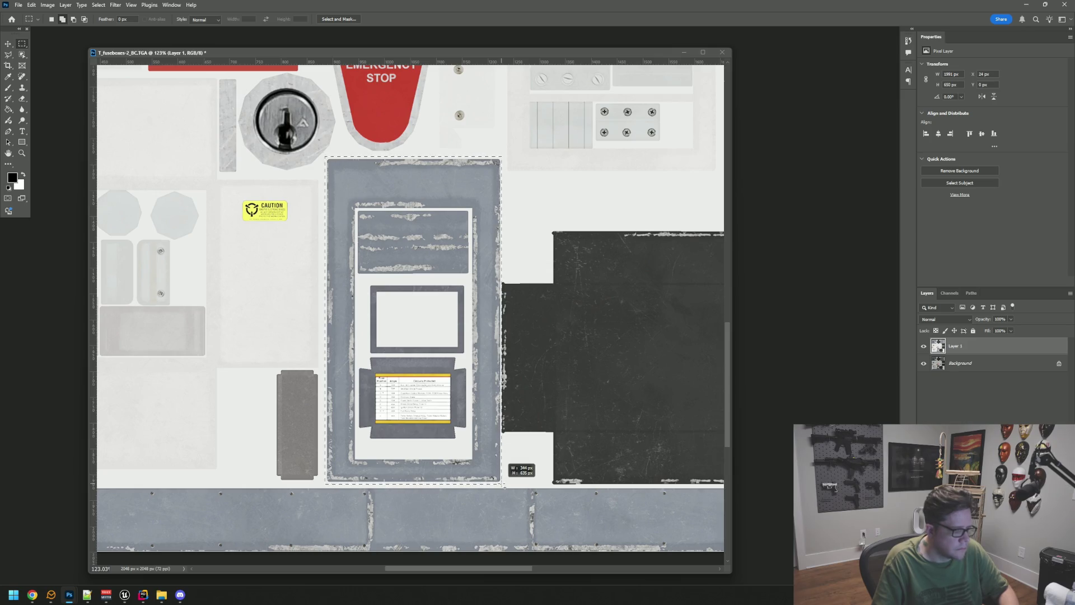
Step: Add the long metal strip along the bottom, refining the selection edge above it
{"action": "scroll", "coordinate": [550, 334], "scroll_direction": "down", "scroll_amount": 7}
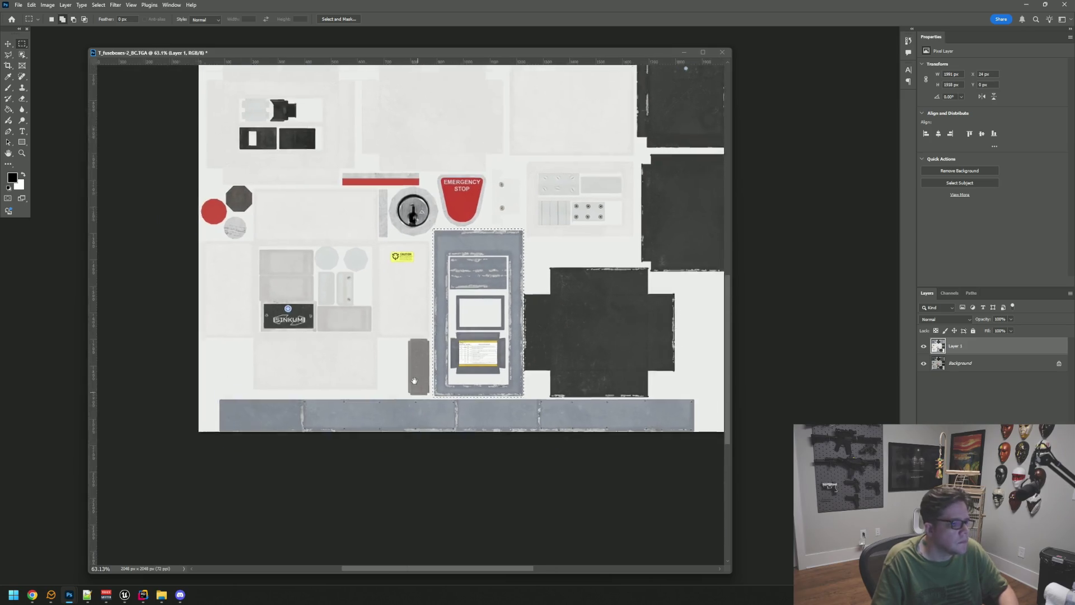
{"action": "scroll", "coordinate": [188, 371], "scroll_direction": "down", "scroll_amount": 1}
{"action": "mouse_move", "coordinate": [150, 362]}
{"action": "left_mouse_down"}
{"action": "mouse_move", "coordinate": [420, 407]}
{"action": "mouse_move", "coordinate": [646, 423]}
{"action": "left_mouse_up"}
{"action": "scroll", "coordinate": [531, 298], "scroll_direction": "up", "scroll_amount": 4}
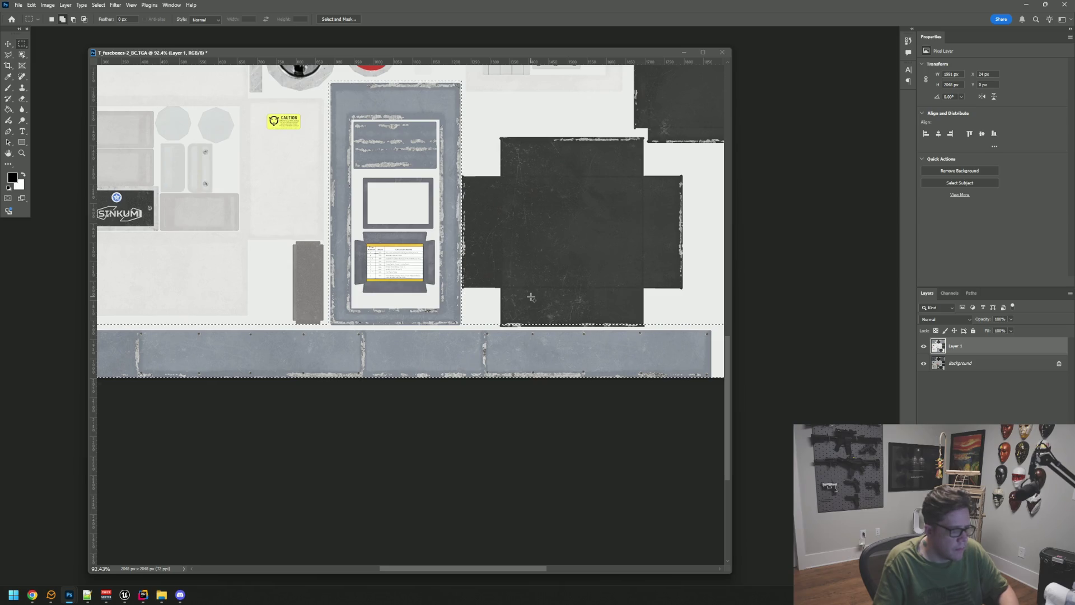
{"action": "scroll", "coordinate": [531, 298], "scroll_direction": "up", "scroll_amount": 4}
{"action": "left_click_drag", "start_coordinate": [545, 312], "coordinate": [432, 310]}
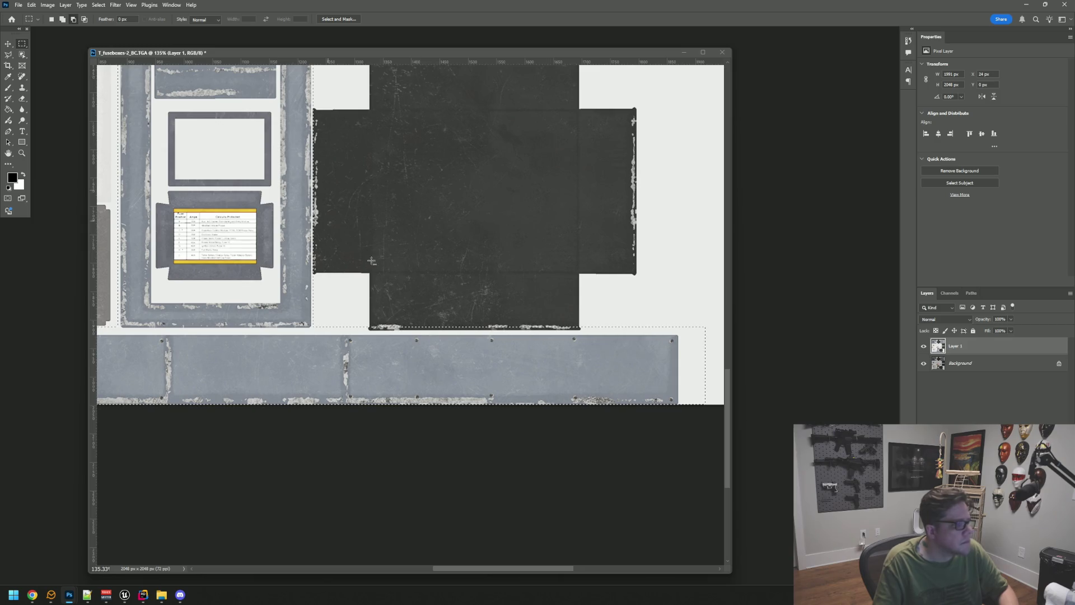
{"action": "left_click_drag", "start_coordinate": [571, 344], "coordinate": [589, 333]}
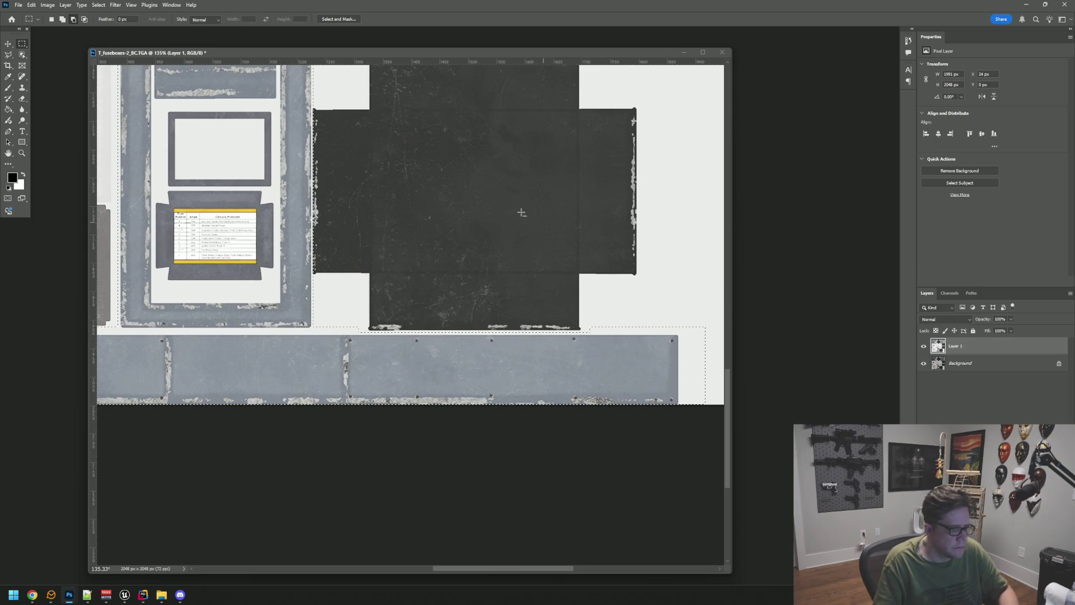
Step: Add the yellow fuse label table to the selection, then centre the view on the danger label
{"action": "scroll", "coordinate": [521, 213], "scroll_direction": "down", "scroll_amount": 6}
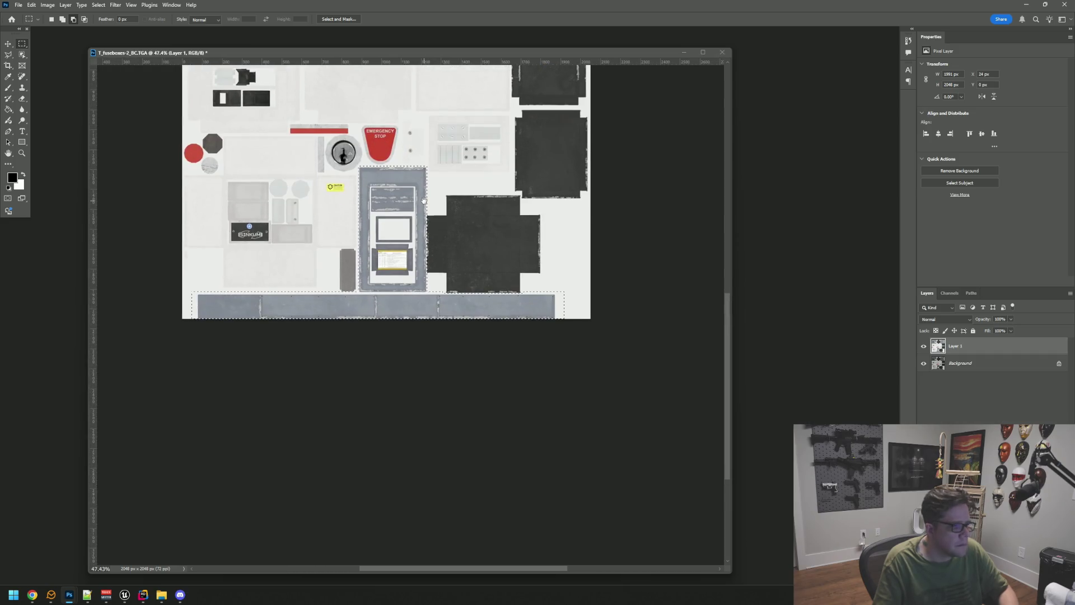
{"action": "scroll", "coordinate": [424, 201], "scroll_direction": "up", "scroll_amount": 10}
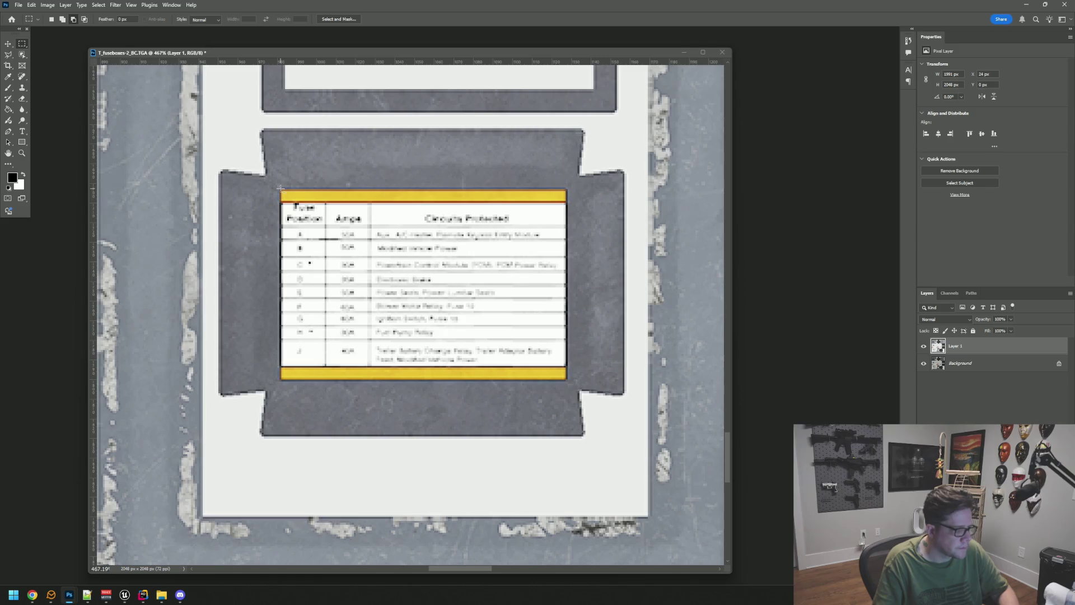
{"action": "left_click_drag", "start_coordinate": [477, 314], "coordinate": [567, 381]}
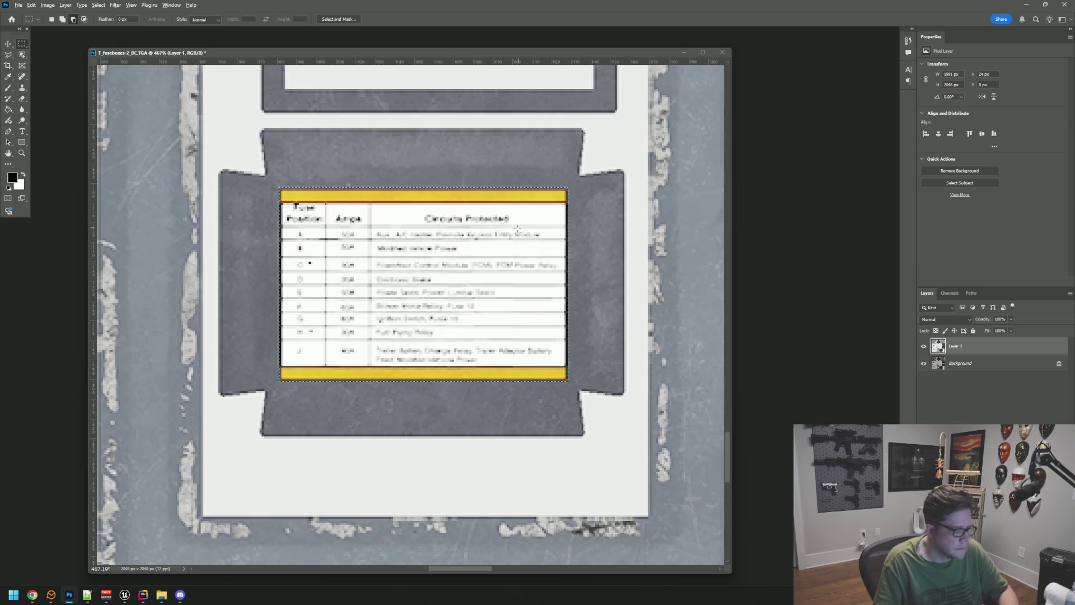
{"action": "scroll", "coordinate": [479, 248], "scroll_direction": "down", "scroll_amount": 8}
{"action": "left_click_drag", "start_coordinate": [365, 197], "coordinate": [393, 360]}
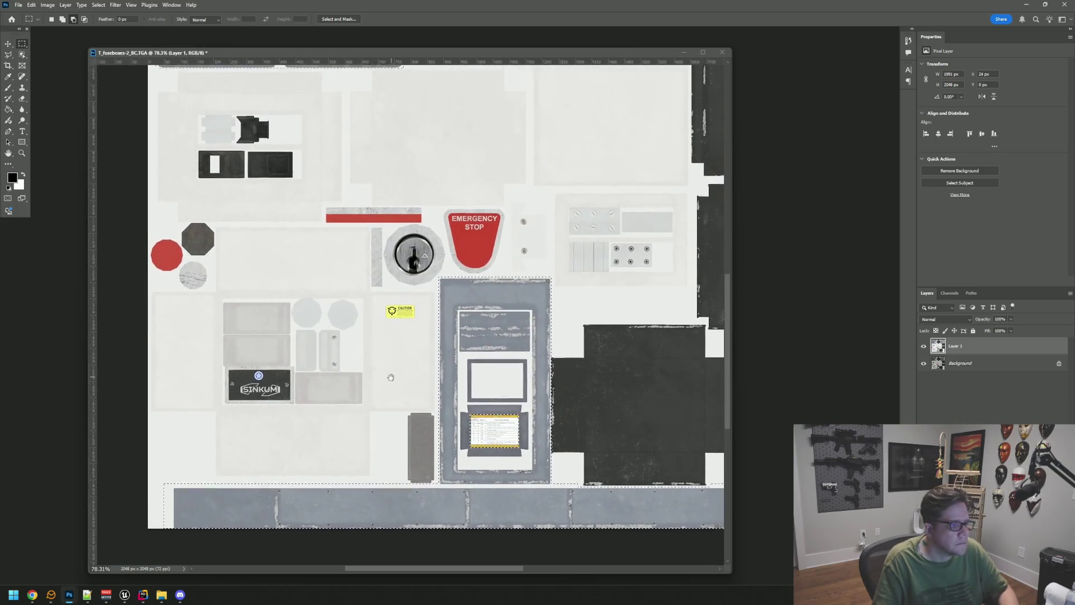
{"action": "left_click_drag", "start_coordinate": [410, 192], "coordinate": [427, 293]}
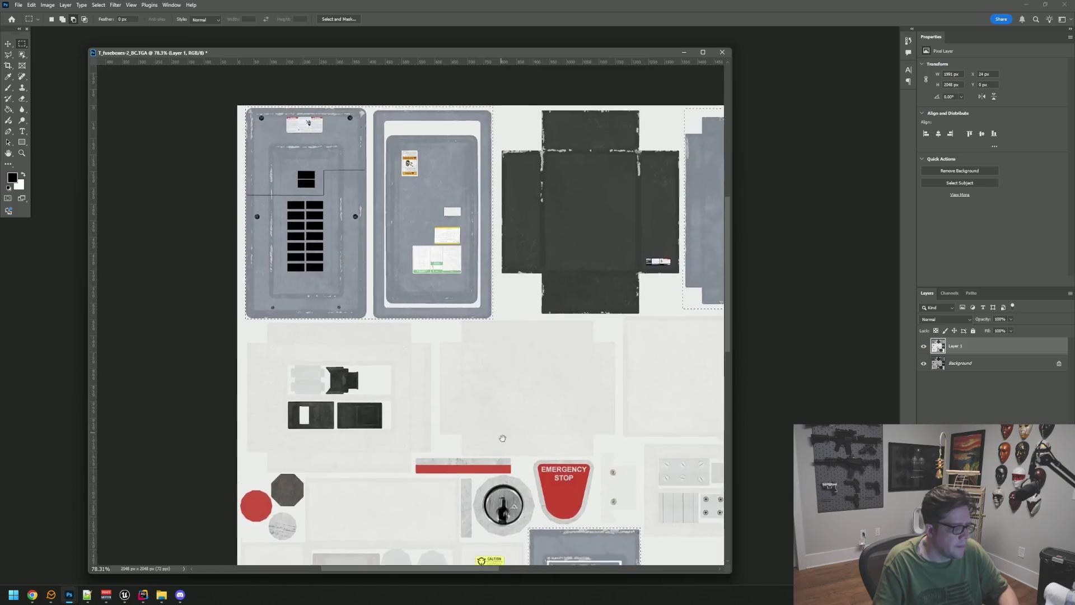
{"action": "scroll", "coordinate": [329, 228], "scroll_direction": "up", "scroll_amount": 10}
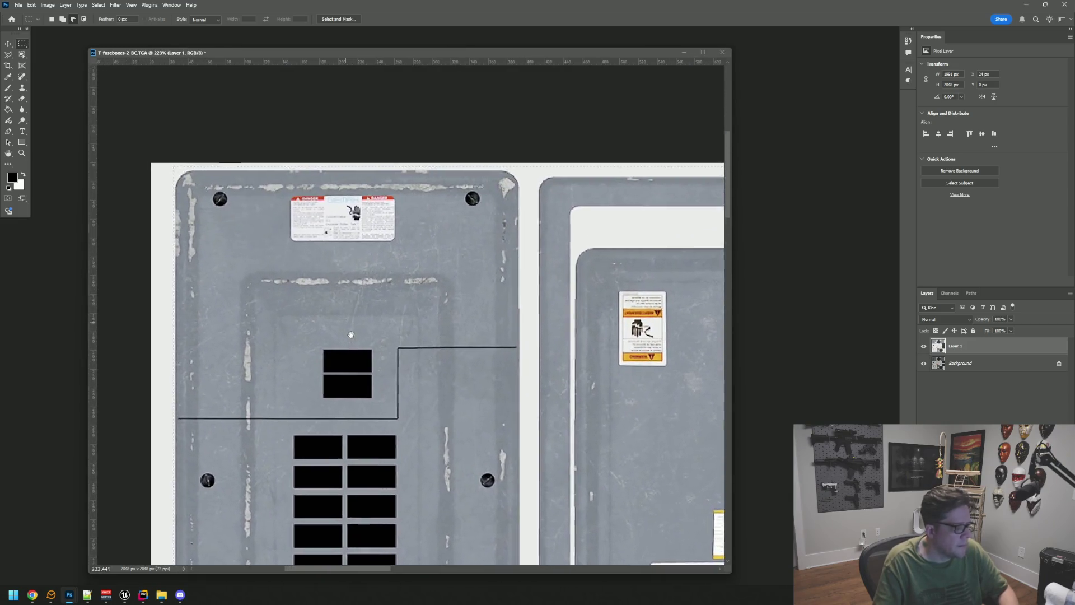
{"action": "scroll", "coordinate": [336, 235], "scroll_direction": "up", "scroll_amount": 2}
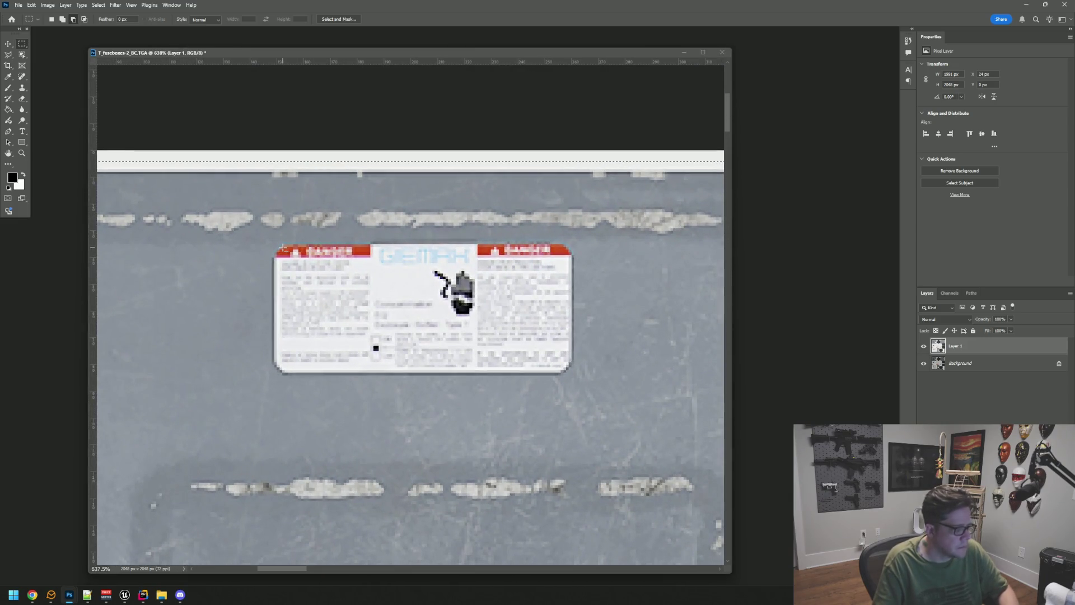
{"action": "left_click_drag", "start_coordinate": [396, 285], "coordinate": [385, 274]}
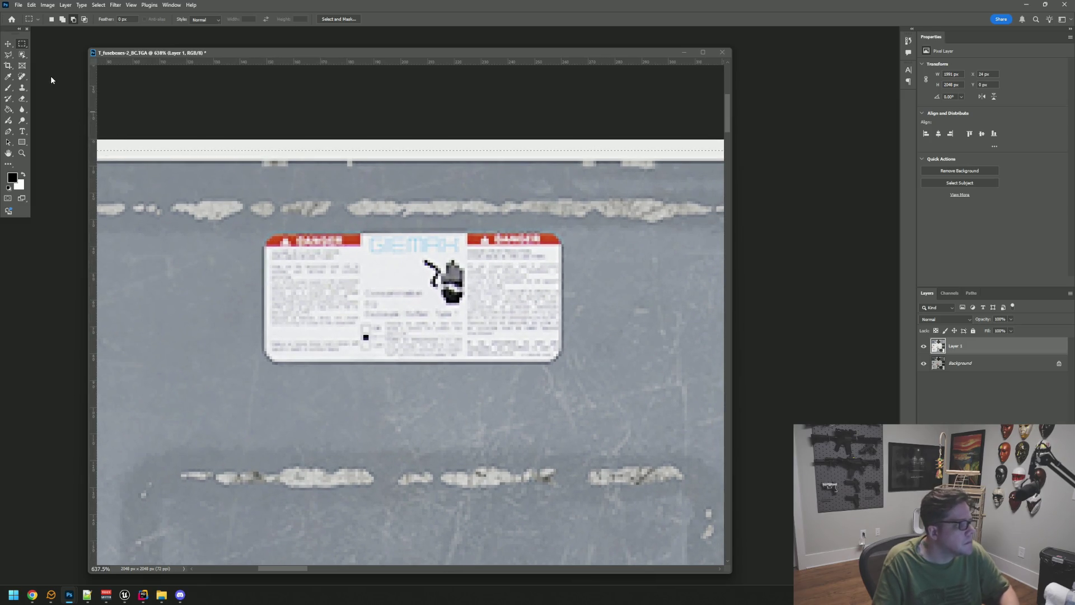
Step: Outline the danger label with the Polygonal Lasso to add it to the selection
{"action": "left_click", "coordinate": [8, 54]}
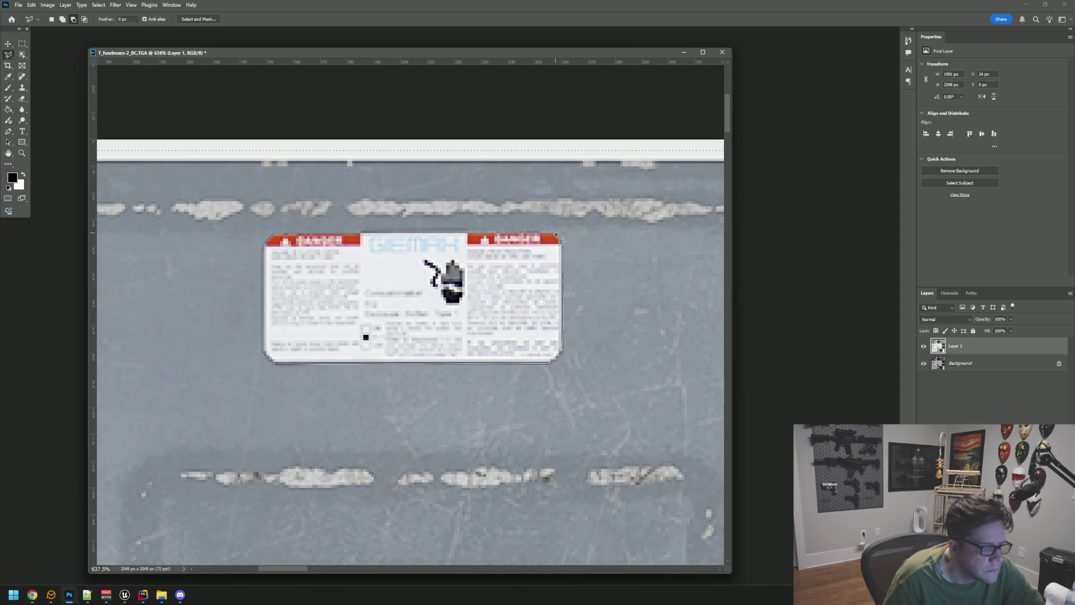
{"action": "left_click", "coordinate": [555, 235]}
{"action": "left_click", "coordinate": [275, 236]}
{"action": "scroll", "coordinate": [563, 293], "scroll_direction": "down", "scroll_amount": 6}
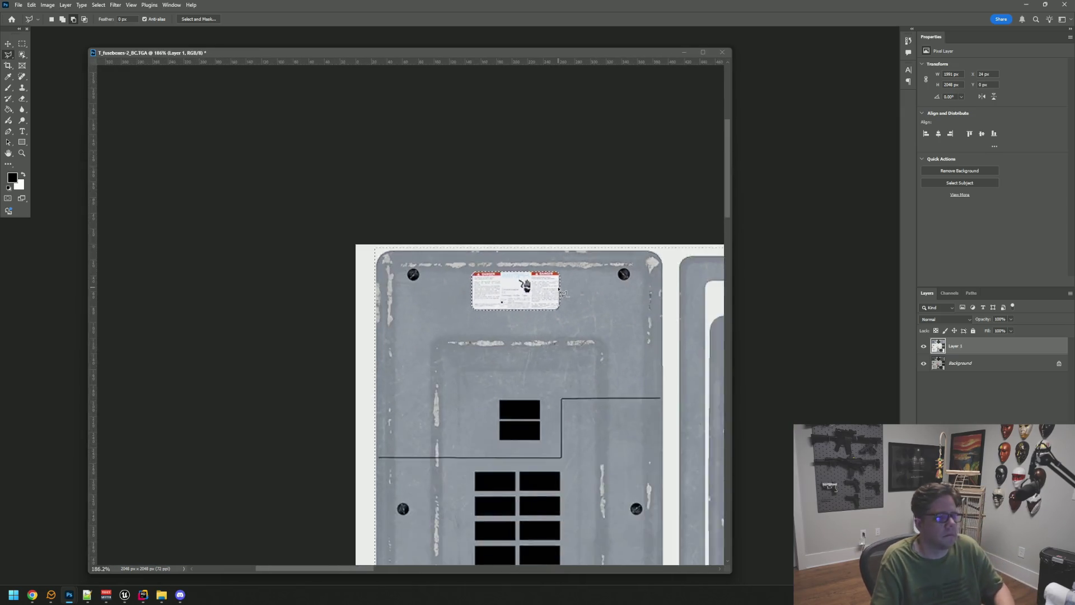
{"action": "scroll", "coordinate": [562, 292], "scroll_direction": "down", "scroll_amount": 3}
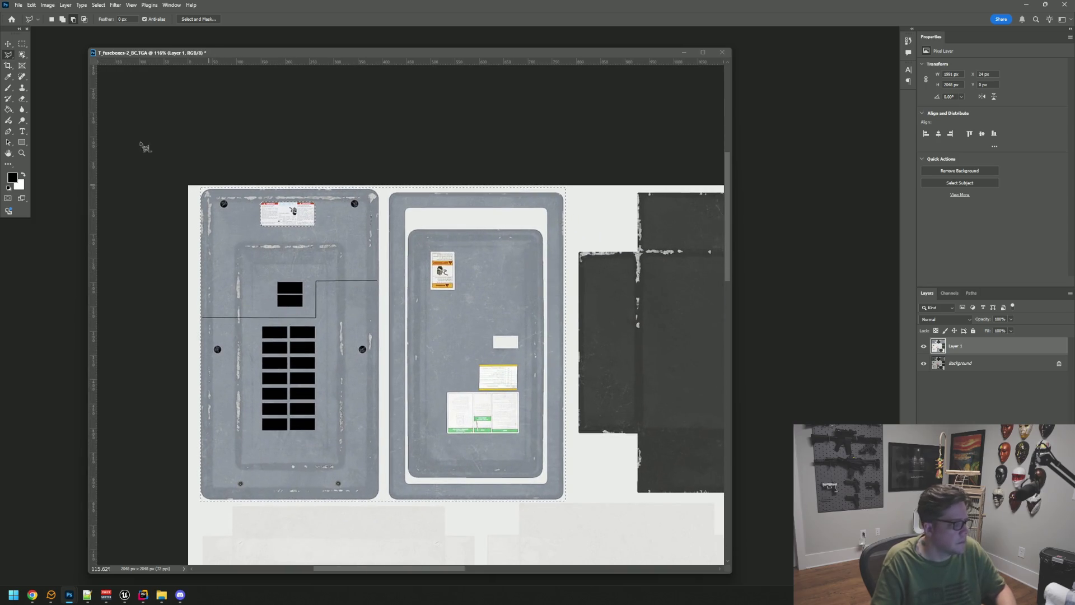
Step: Add the right panel's whole warning label with a rectangular marquee
{"action": "key", "text": "m"}
{"action": "scroll", "coordinate": [443, 268], "scroll_direction": "up", "scroll_amount": 6}
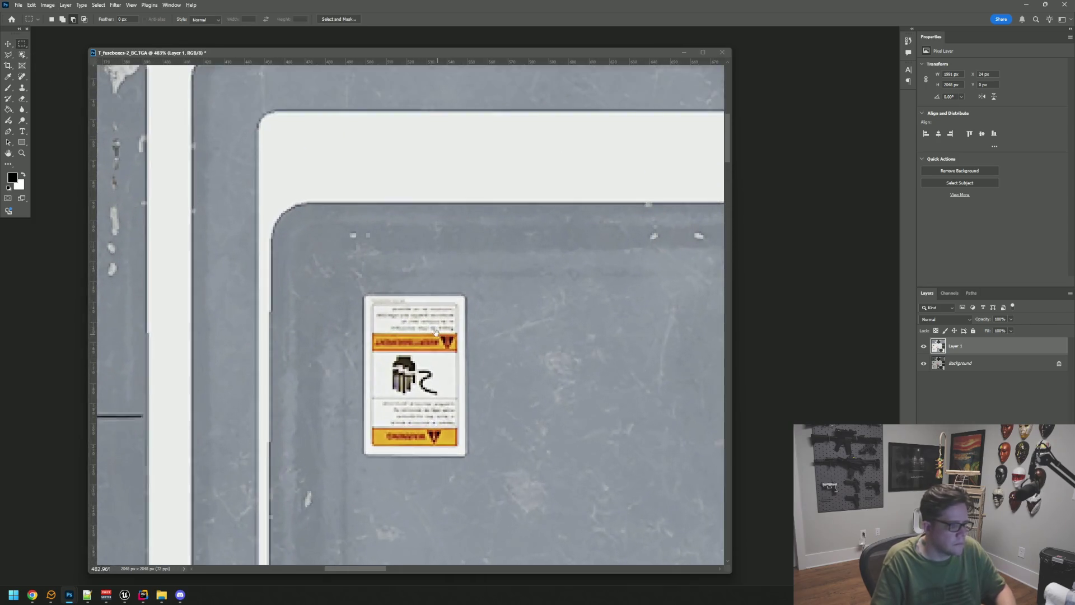
{"action": "left_click_drag", "start_coordinate": [436, 332], "coordinate": [403, 203]}
{"action": "scroll", "coordinate": [318, 149], "scroll_direction": "up", "scroll_amount": 3}
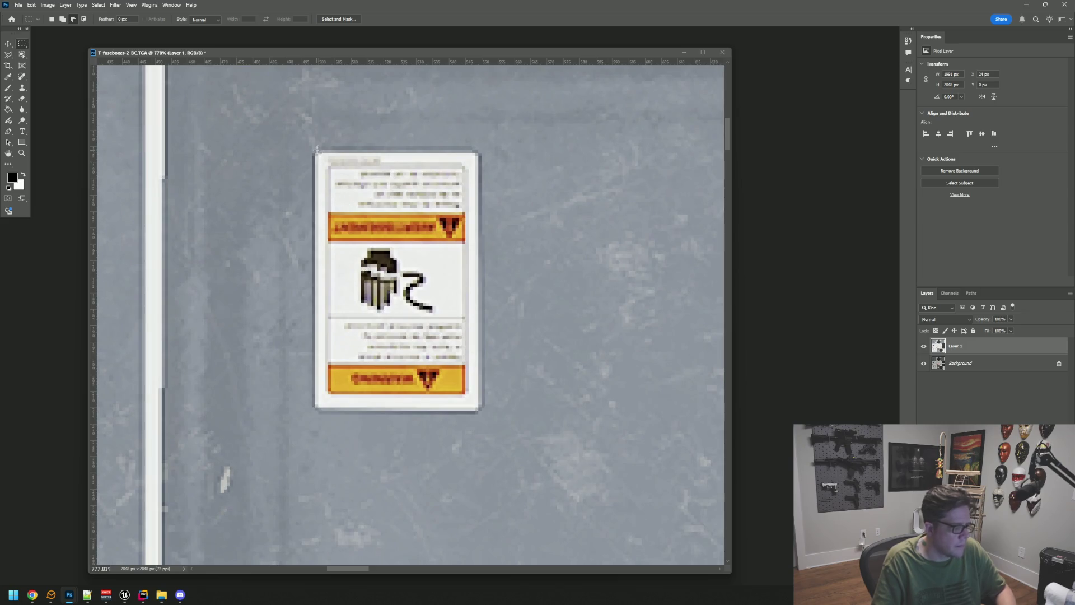
{"action": "mouse_move", "coordinate": [332, 176]}
{"action": "left_mouse_down"}
{"action": "mouse_move", "coordinate": [456, 344]}
{"action": "mouse_move", "coordinate": [482, 410]}
{"action": "left_mouse_up"}
Step: Add the whole lower yellow label to the selection
{"action": "scroll", "coordinate": [493, 406], "scroll_direction": "down", "scroll_amount": 6}
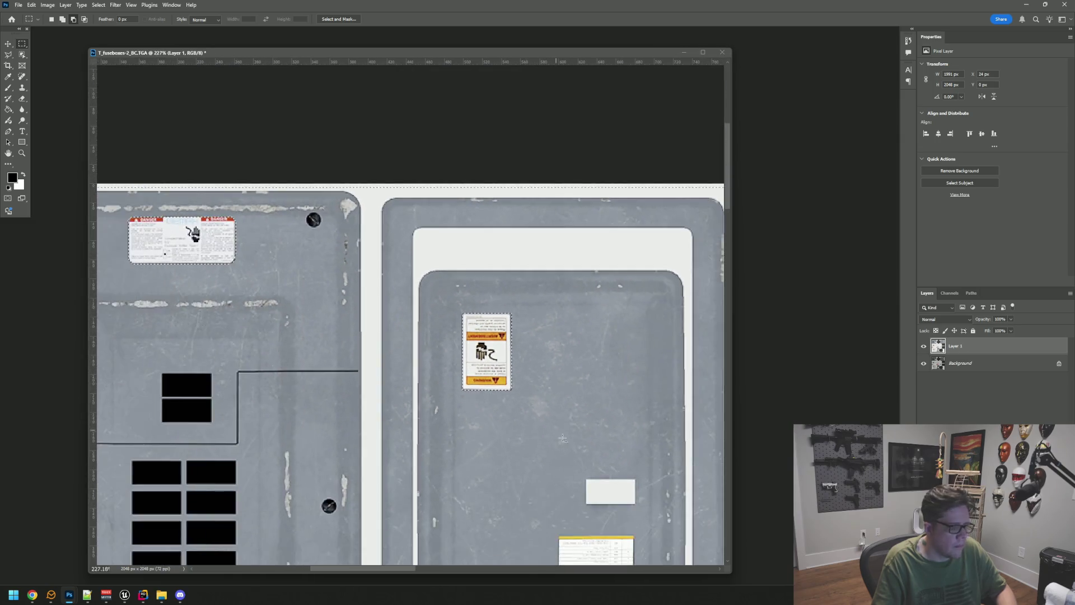
{"action": "left_click_drag", "start_coordinate": [571, 441], "coordinate": [424, 237]}
{"action": "scroll", "coordinate": [493, 252], "scroll_direction": "up", "scroll_amount": 3}
{"action": "scroll", "coordinate": [532, 258], "scroll_direction": "down", "scroll_amount": 2}
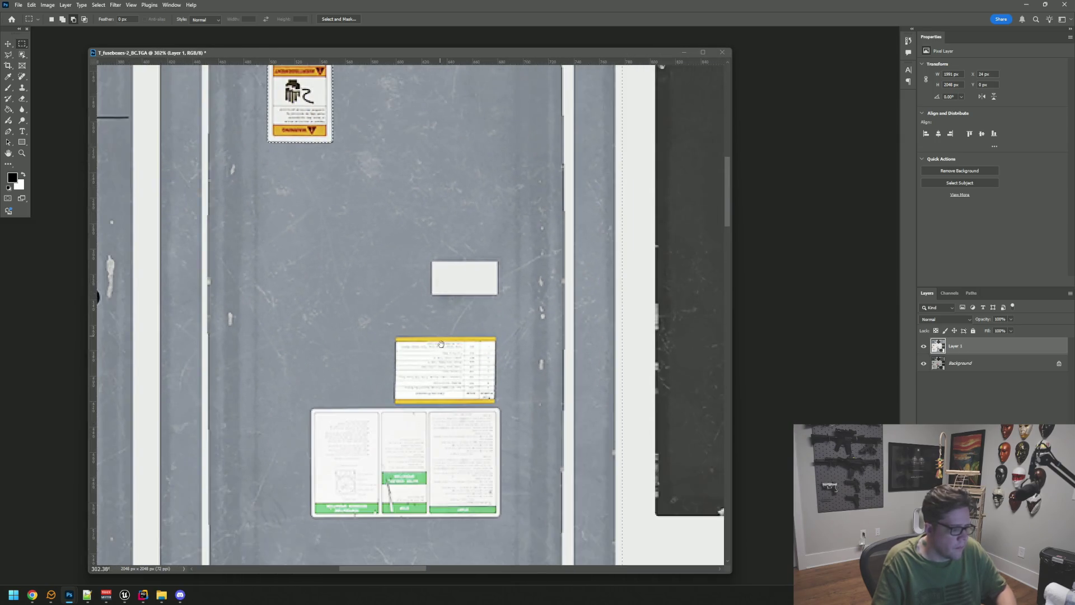
{"action": "scroll", "coordinate": [565, 261], "scroll_direction": "up", "scroll_amount": 1}
{"action": "left_click_drag", "start_coordinate": [566, 261], "coordinate": [603, 287]}
{"action": "scroll", "coordinate": [538, 297], "scroll_direction": "down", "scroll_amount": 4}
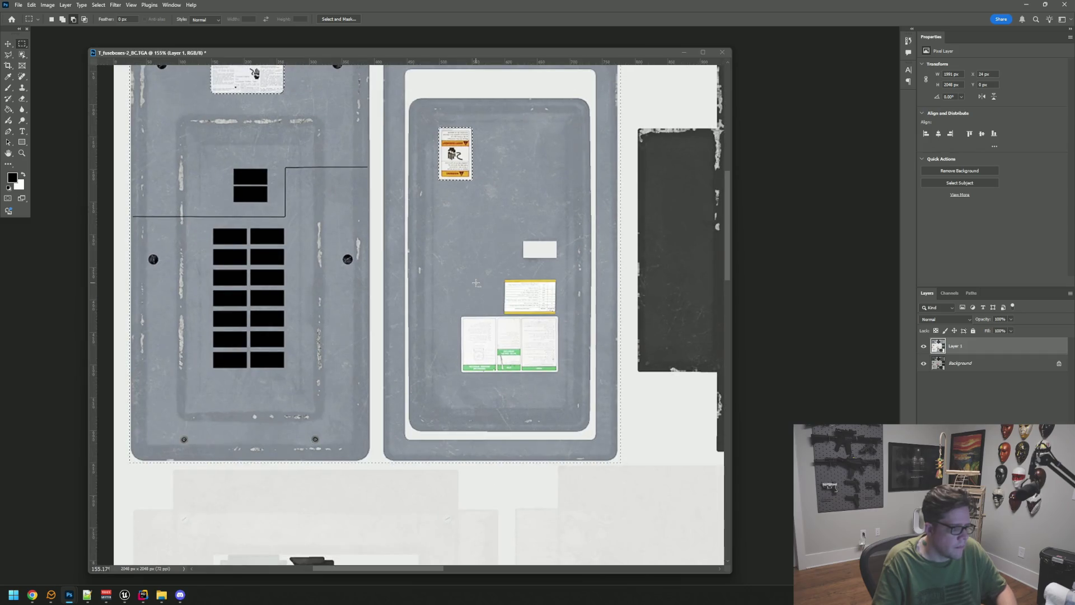
{"action": "scroll", "coordinate": [510, 306], "scroll_direction": "up", "scroll_amount": 3}
{"action": "left_click_drag", "start_coordinate": [510, 307], "coordinate": [436, 249]}
{"action": "scroll", "coordinate": [437, 250], "scroll_direction": "up", "scroll_amount": 3}
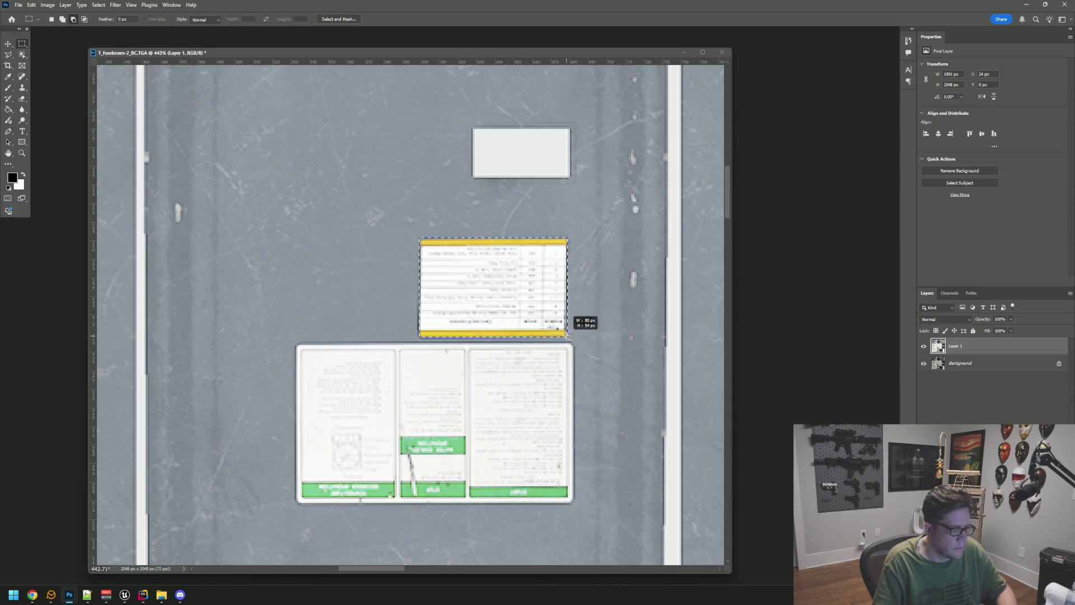
{"action": "left_click_drag", "start_coordinate": [297, 345], "coordinate": [281, 244]}
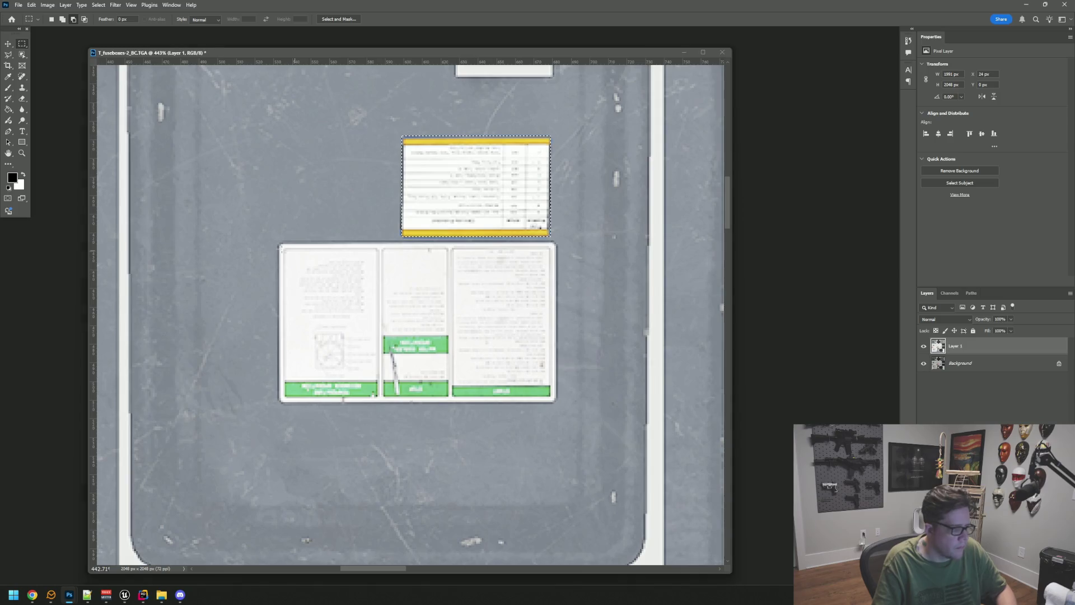
{"action": "scroll", "coordinate": [279, 245], "scroll_direction": "up", "scroll_amount": 2}
{"action": "left_click_drag", "start_coordinate": [524, 403], "coordinate": [699, 476]}
Step: Outline the DANGER sign with the Polygonal Lasso to add it
{"action": "scroll", "coordinate": [654, 408], "scroll_direction": "down", "scroll_amount": 10}
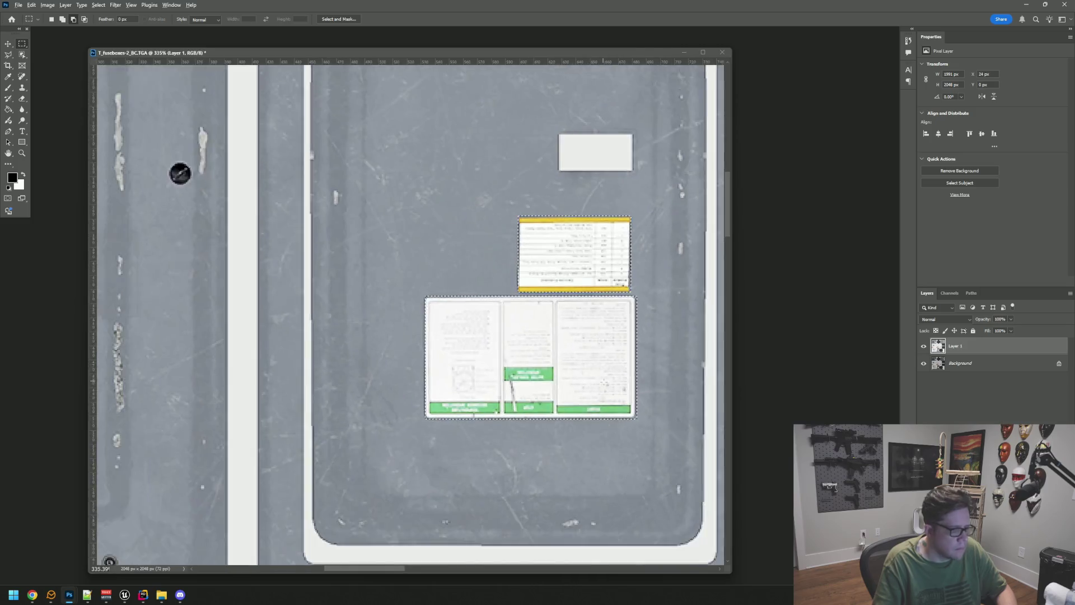
{"action": "left_click_drag", "start_coordinate": [660, 403], "coordinate": [255, 364]}
{"action": "scroll", "coordinate": [644, 277], "scroll_direction": "up", "scroll_amount": 3}
{"action": "scroll", "coordinate": [644, 269], "scroll_direction": "up", "scroll_amount": 2}
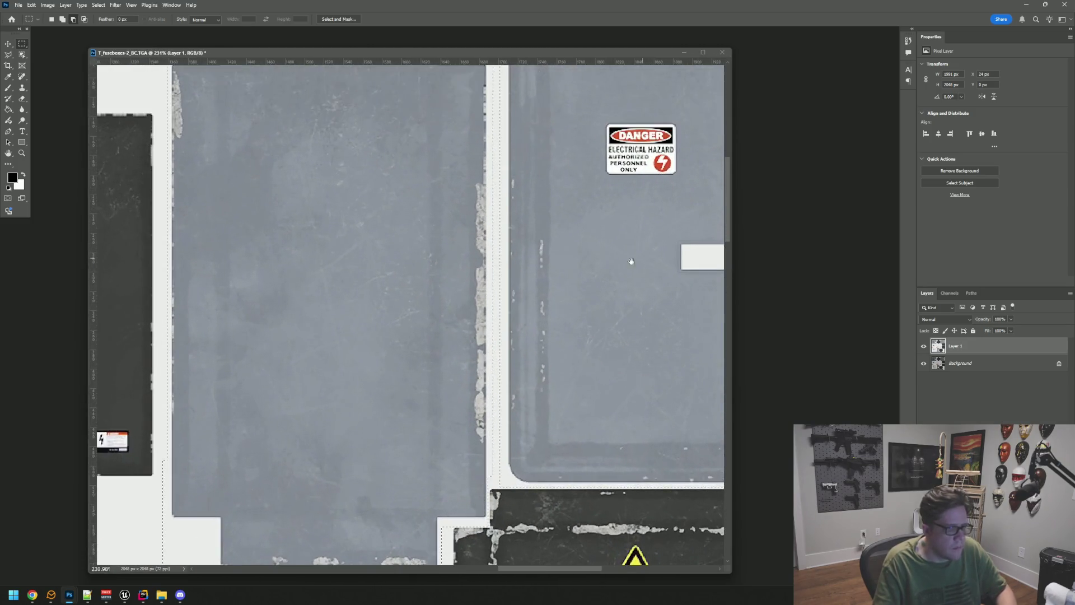
{"action": "left_click_drag", "start_coordinate": [631, 259], "coordinate": [482, 384]}
{"action": "scroll", "coordinate": [495, 302], "scroll_direction": "up", "scroll_amount": 3}
{"action": "scroll", "coordinate": [497, 273], "scroll_direction": "up", "scroll_amount": 4}
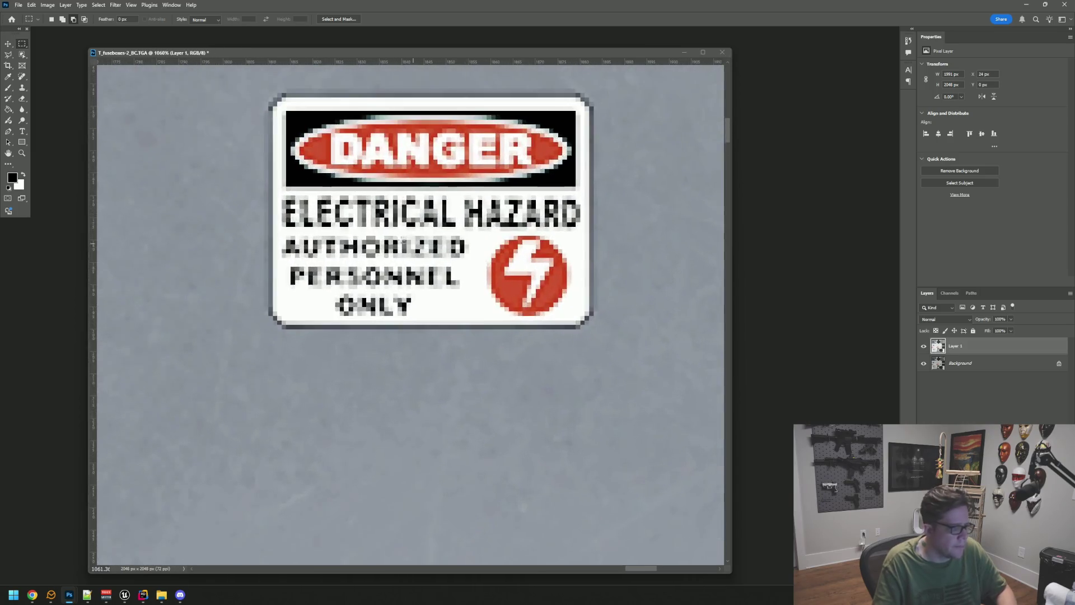
{"action": "left_click", "coordinate": [8, 55]}
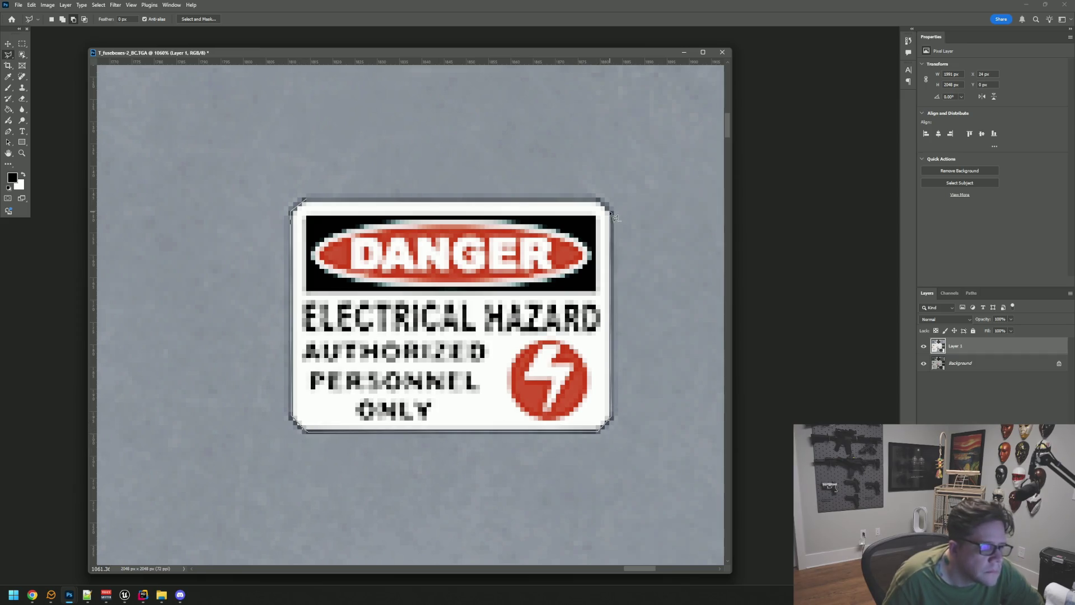
{"action": "left_click", "coordinate": [306, 200]}
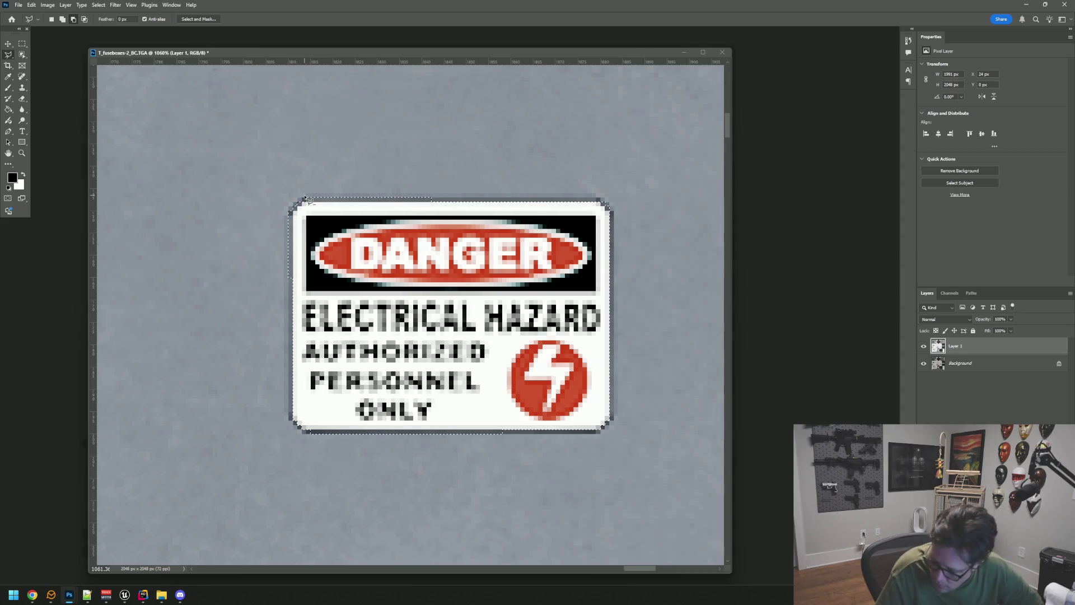
Step: Add the whole 30604 number plate with a rectangular marquee
{"action": "scroll", "coordinate": [459, 266], "scroll_direction": "down", "scroll_amount": 4}
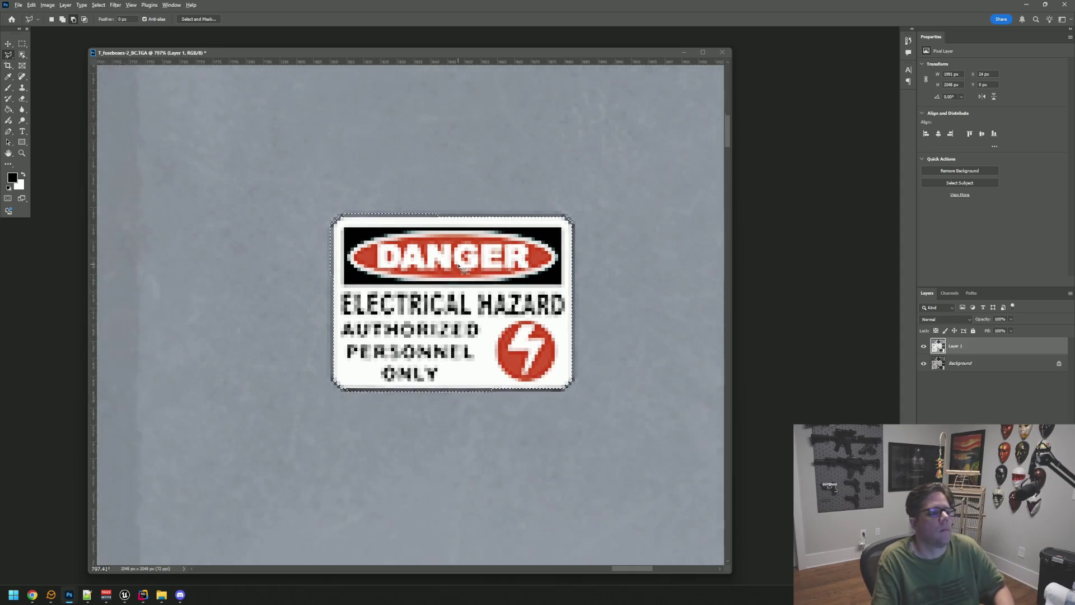
{"action": "scroll", "coordinate": [459, 268], "scroll_direction": "down", "scroll_amount": 4}
{"action": "left_click_drag", "start_coordinate": [492, 219], "coordinate": [456, 343]}
{"action": "scroll", "coordinate": [482, 318], "scroll_direction": "up", "scroll_amount": 7}
{"action": "key", "text": "m"}
{"action": "scroll", "coordinate": [462, 241], "scroll_direction": "up", "scroll_amount": 2}
{"action": "left_click_drag", "start_coordinate": [462, 240], "coordinate": [399, 224]}
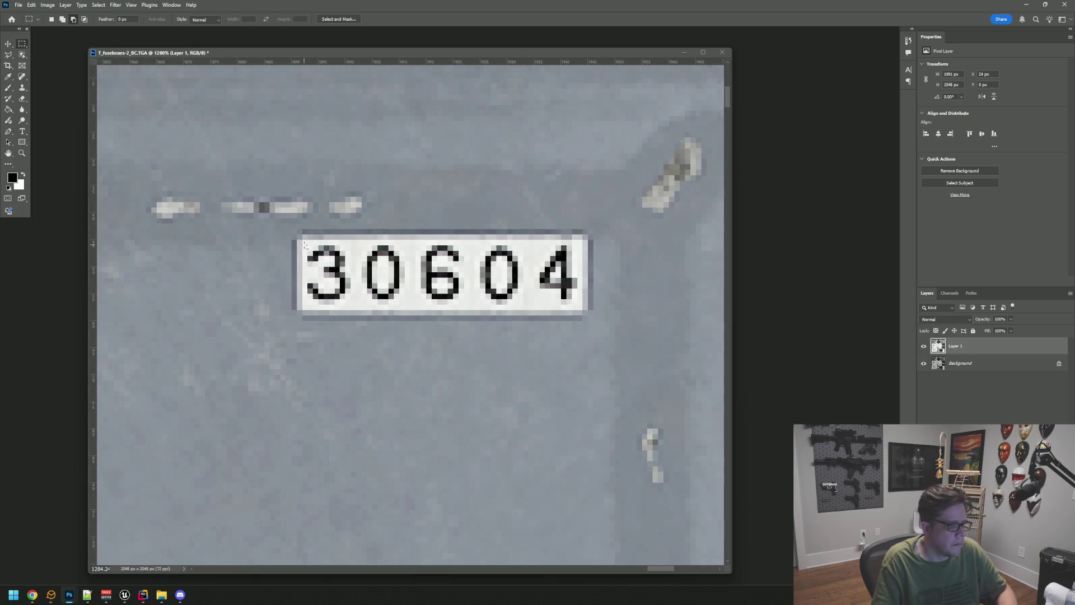
{"action": "mouse_move", "coordinate": [463, 293]}
{"action": "left_mouse_down"}
{"action": "mouse_move", "coordinate": [602, 300]}
{"action": "mouse_move", "coordinate": [594, 306]}
{"action": "left_mouse_up"}
{"action": "scroll", "coordinate": [431, 271], "scroll_direction": "down", "scroll_amount": 3}
{"action": "scroll", "coordinate": [428, 273], "scroll_direction": "down", "scroll_amount": 9}
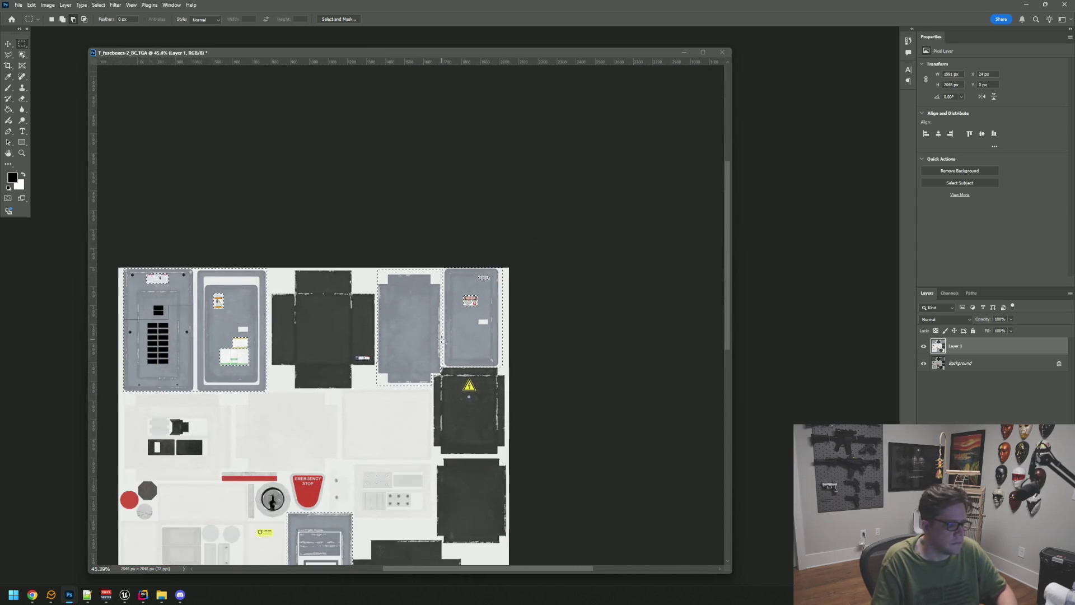
{"action": "mouse_move", "coordinate": [443, 340]}
{"action": "left_mouse_down"}
{"action": "mouse_move", "coordinate": [518, 163]}
{"action": "mouse_move", "coordinate": [535, 159]}
{"action": "mouse_move", "coordinate": [498, 280]}
{"action": "left_mouse_up"}
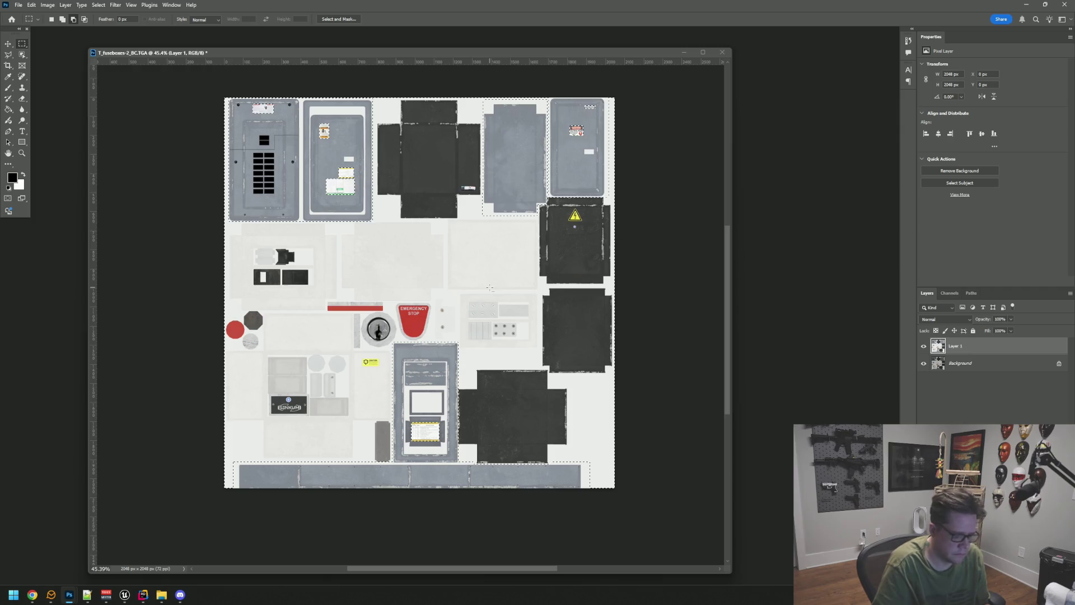
Step: Invert the selection, darken the light non-label areas to grey, and deselect
{"action": "key", "text": "ctrl+shift+i"}
{"action": "key", "text": "Delete"}
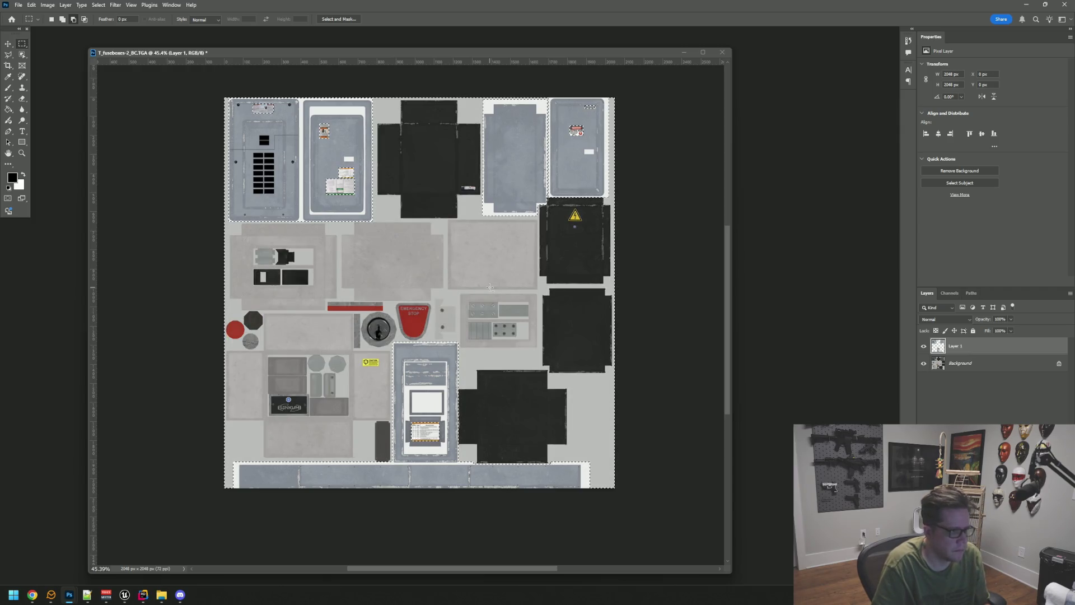
{"action": "key", "text": "ctrl+d"}
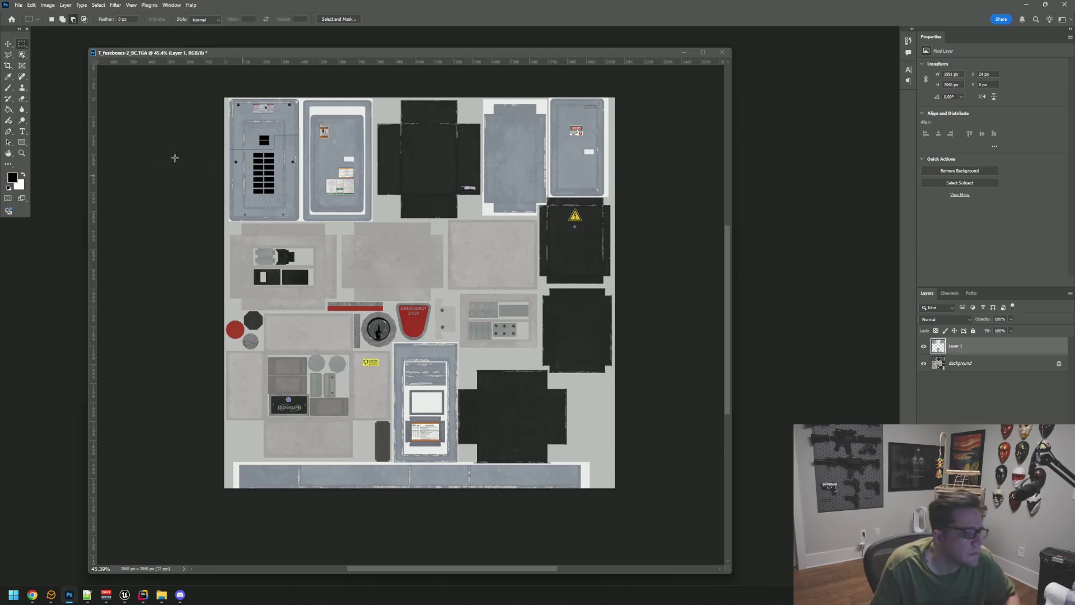
Step: Open Save As twice, review the file formats, and cancel both times
{"action": "left_click", "coordinate": [18, 5]}
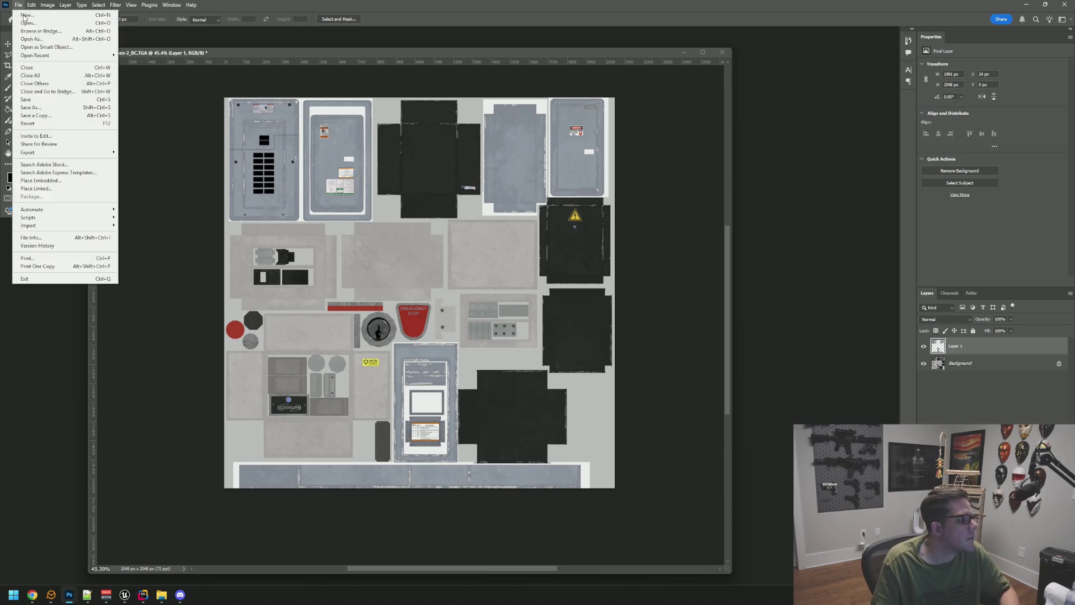
{"action": "left_click", "coordinate": [65, 107]}
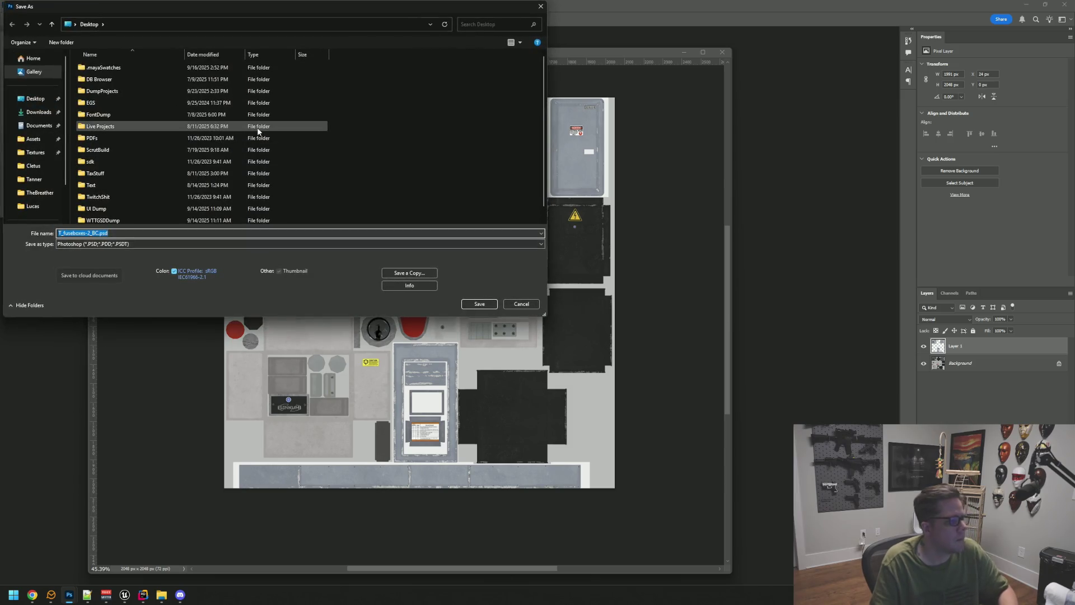
{"action": "left_click", "coordinate": [315, 243]}
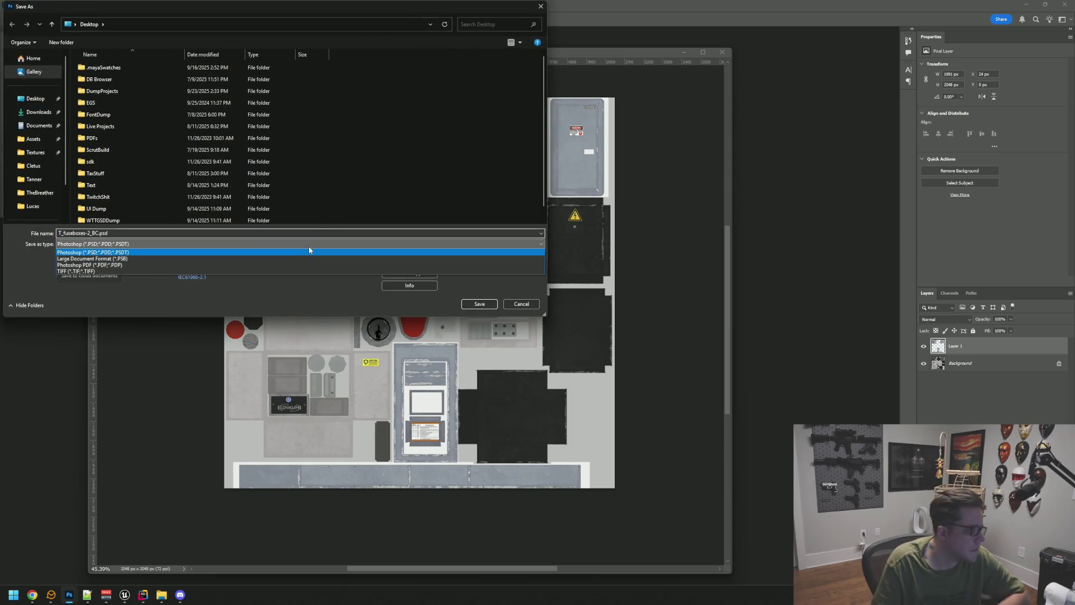
{"action": "left_click", "coordinate": [230, 244]}
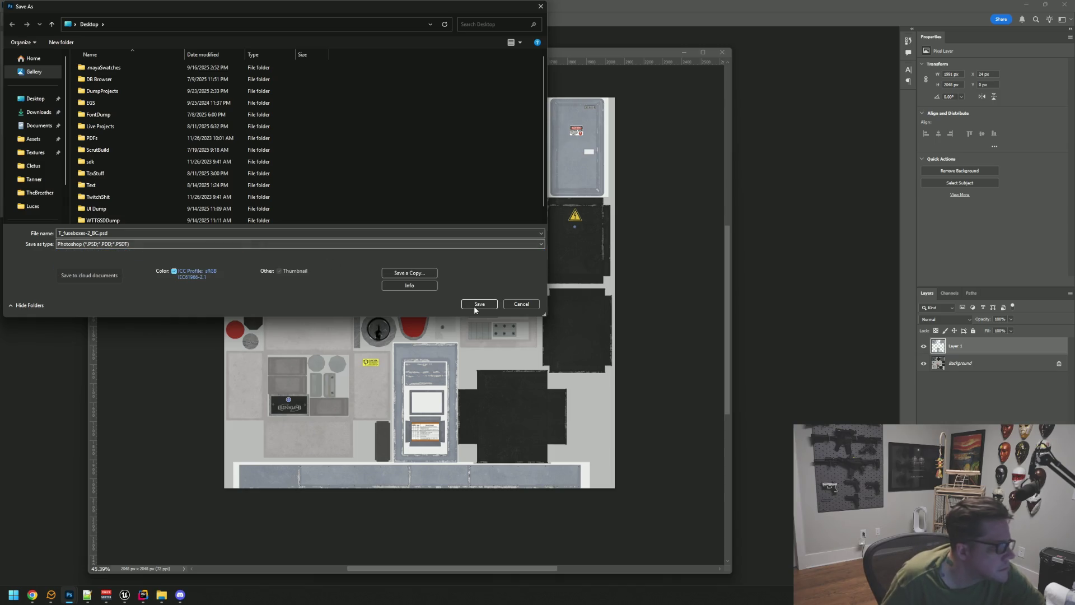
{"action": "left_click", "coordinate": [522, 306]}
{"action": "left_click", "coordinate": [18, 4]}
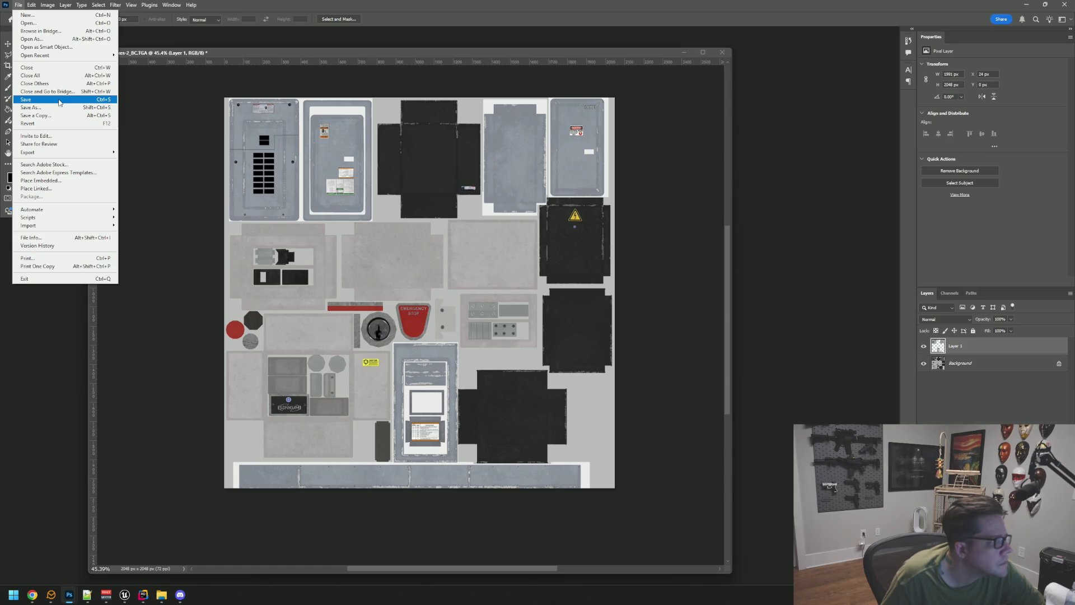
{"action": "left_click", "coordinate": [58, 100]}
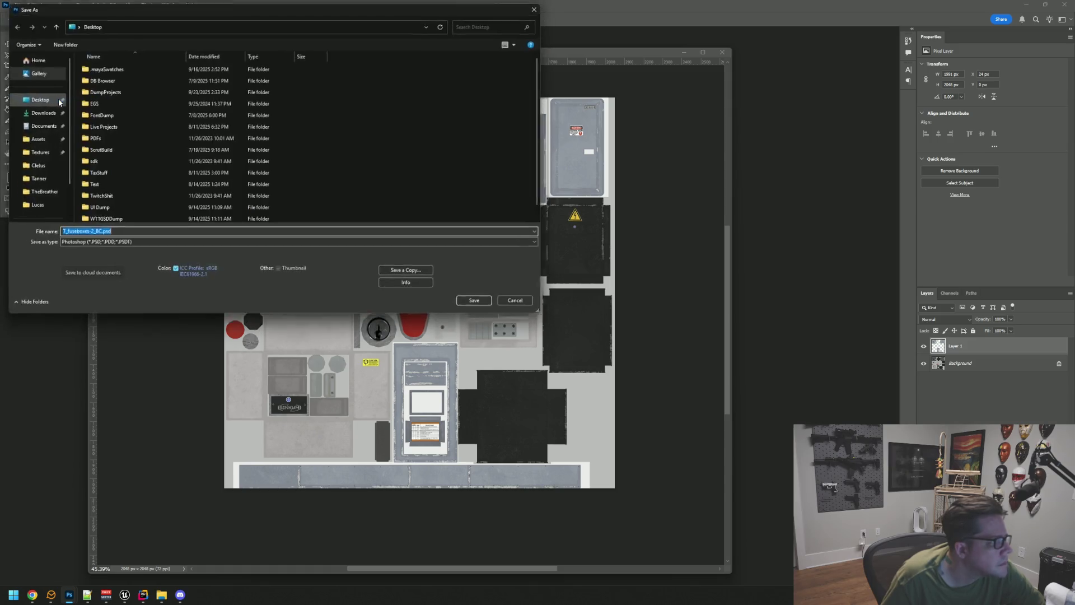
{"action": "left_click", "coordinate": [145, 245]}
{"action": "left_click", "coordinate": [145, 252]}
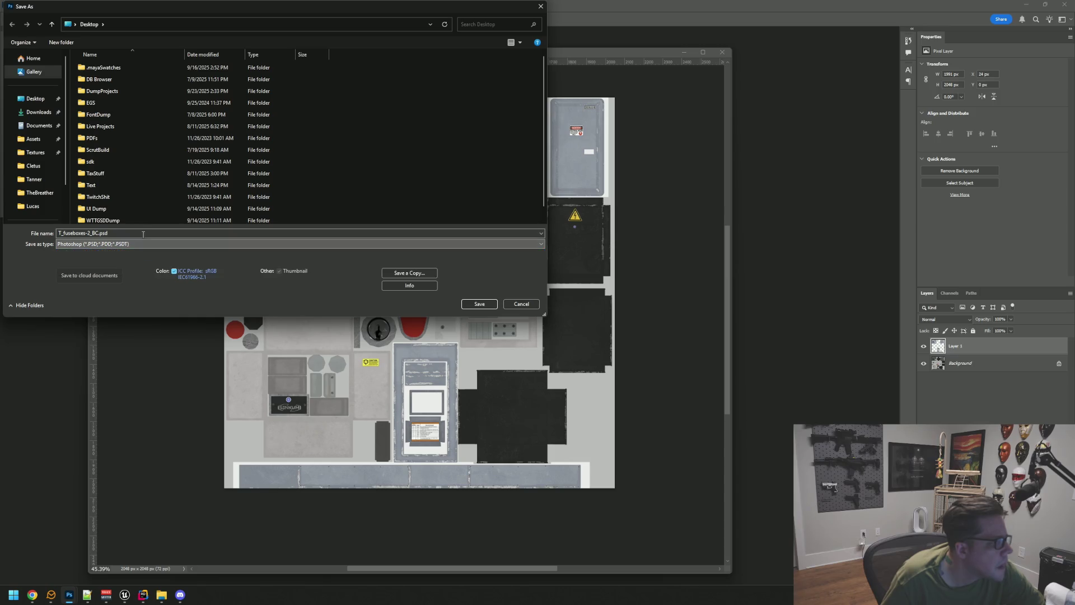
{"action": "left_click", "coordinate": [510, 308]}
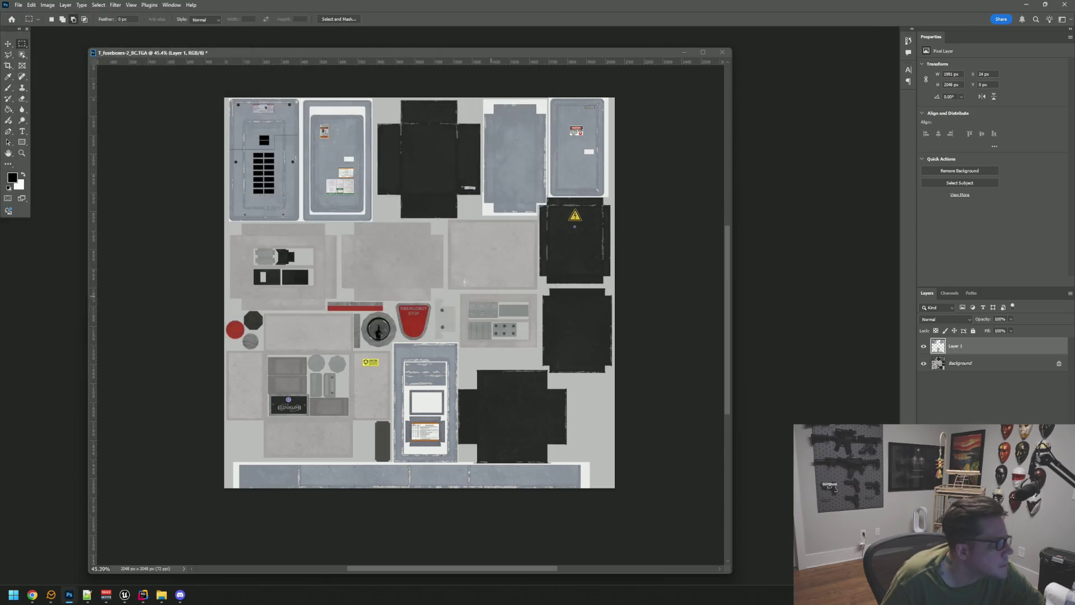
{"action": "left_click", "coordinate": [18, 4]}
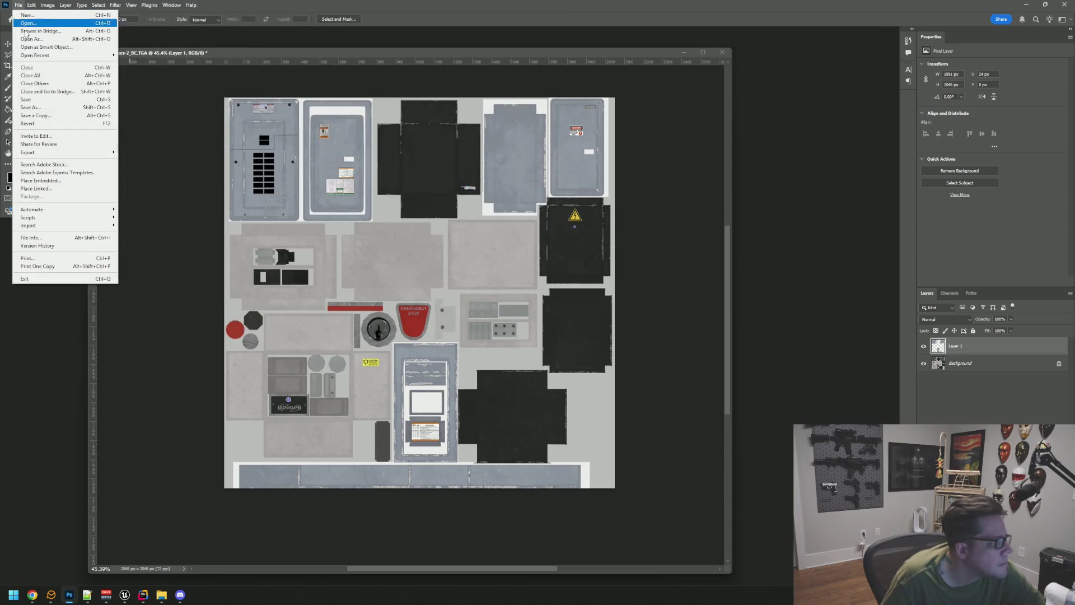
Step: Set up Save a Copy with the format changed to Targa
{"action": "left_click", "coordinate": [63, 112]}
{"action": "left_click", "coordinate": [202, 245]}
{"action": "left_click", "coordinate": [197, 246]}
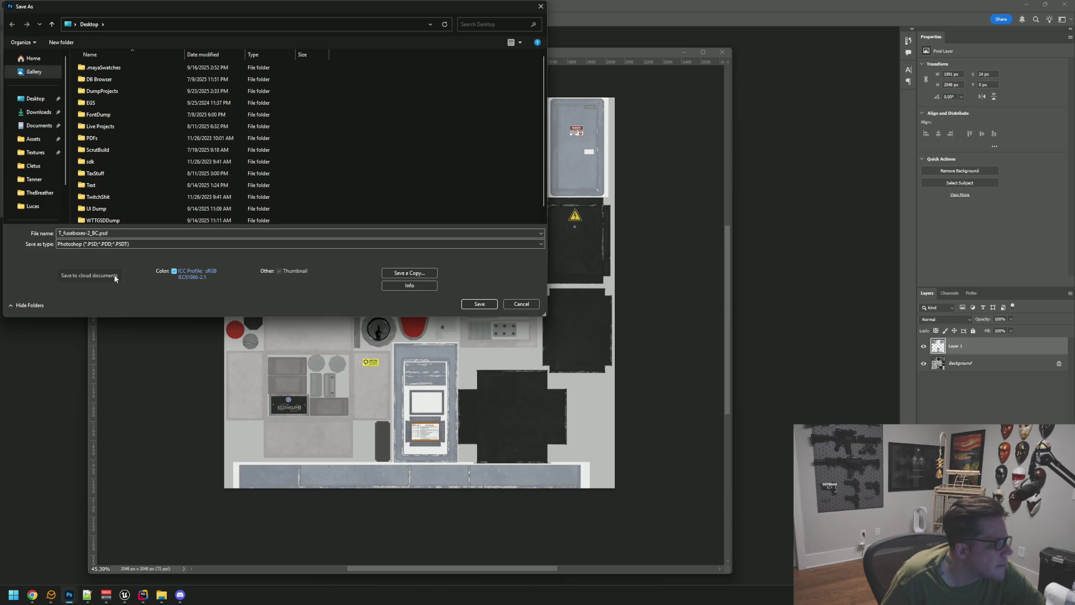
{"action": "left_click", "coordinate": [398, 273]}
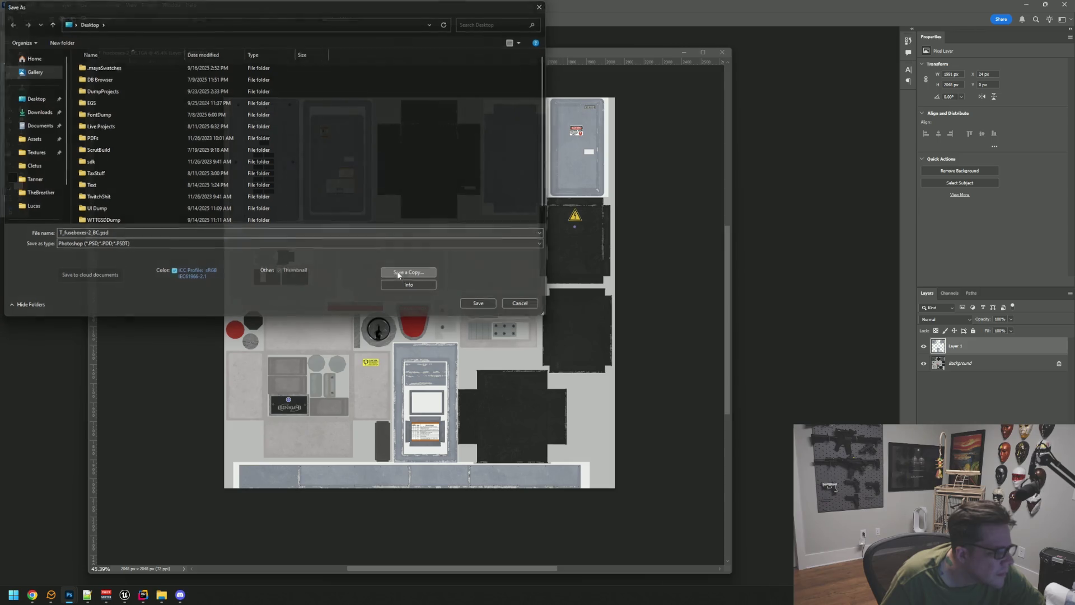
{"action": "left_click", "coordinate": [213, 245]}
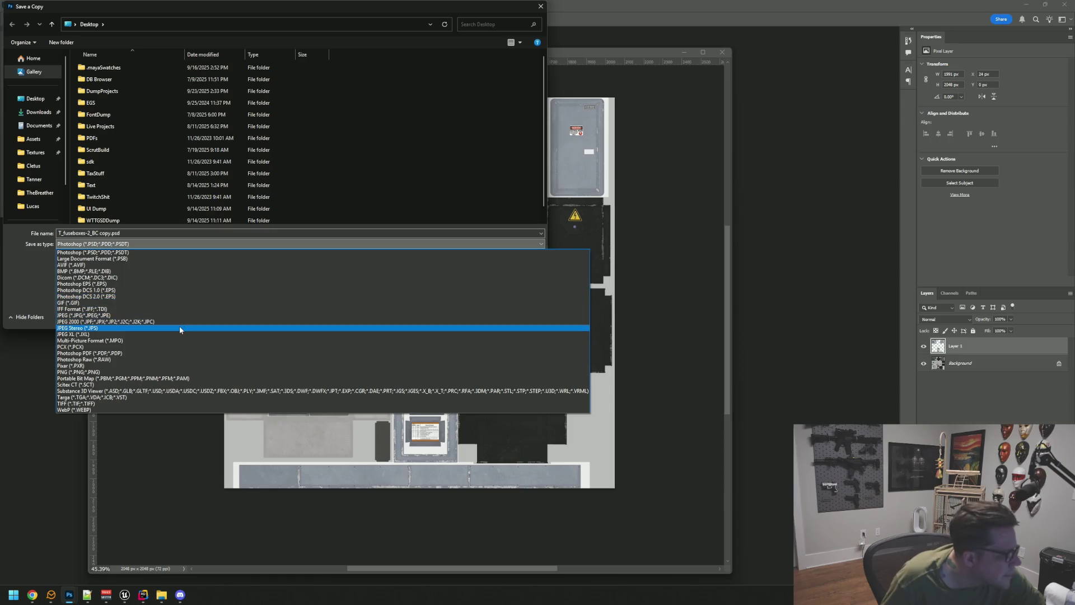
{"action": "left_click", "coordinate": [162, 396]}
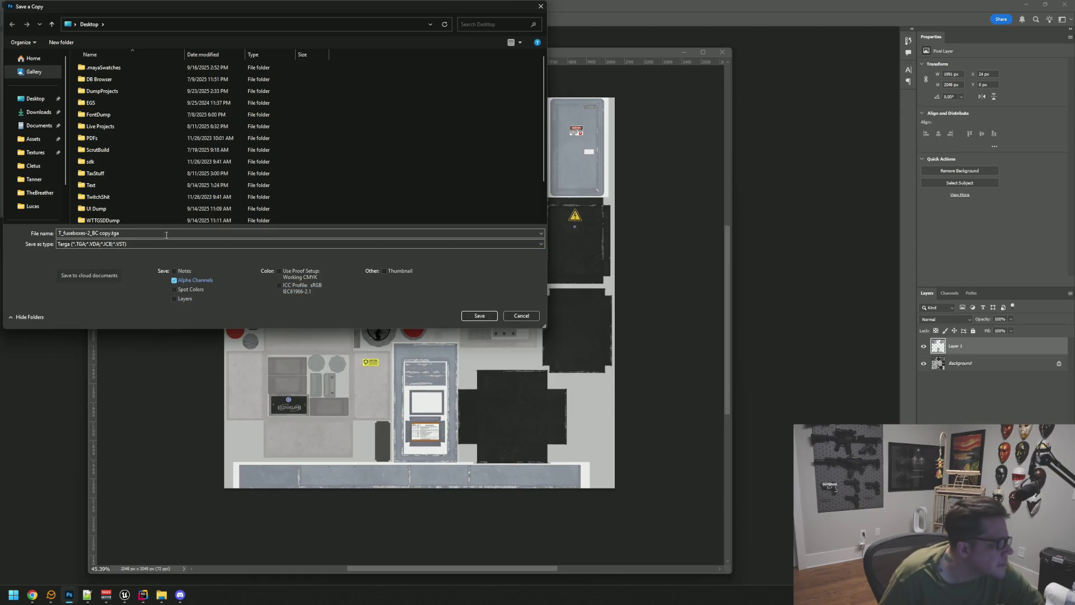
Step: Browse to the Live Projects folder on the Desktop in the save dialog
{"action": "left_click", "coordinate": [40, 99]}
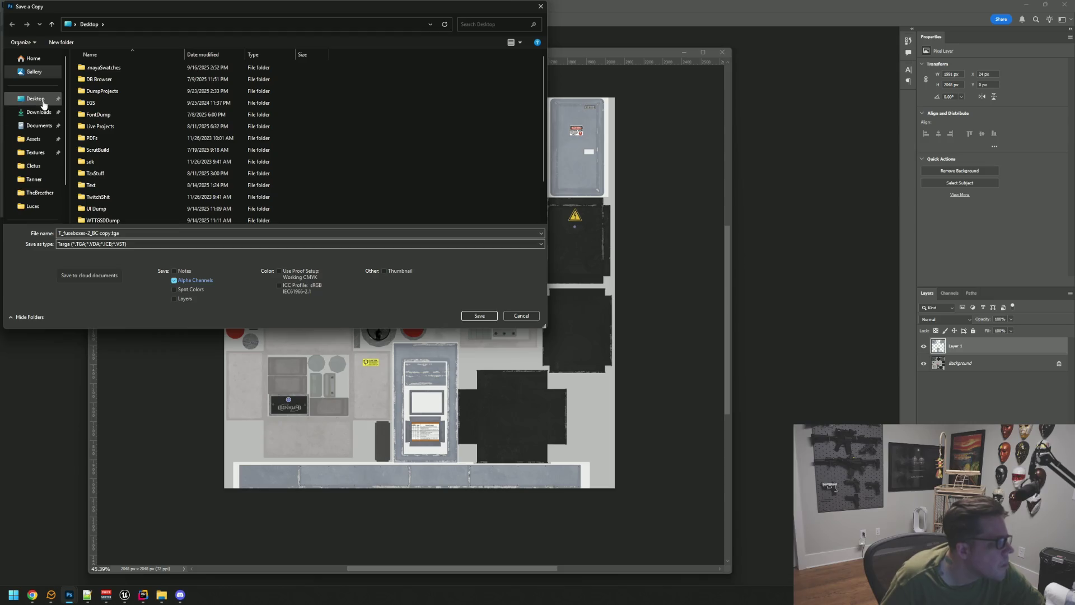
{"action": "scroll", "coordinate": [123, 126], "scroll_direction": "down", "scroll_amount": 2}
{"action": "scroll", "coordinate": [115, 140], "scroll_direction": "up", "scroll_amount": 2}
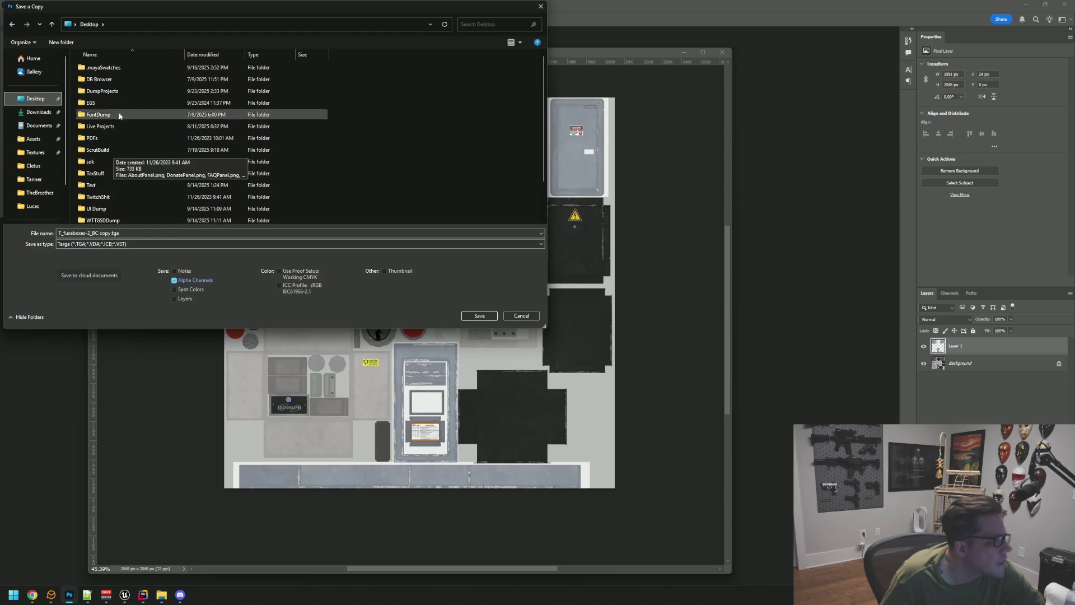
{"action": "double_click", "coordinate": [127, 124]}
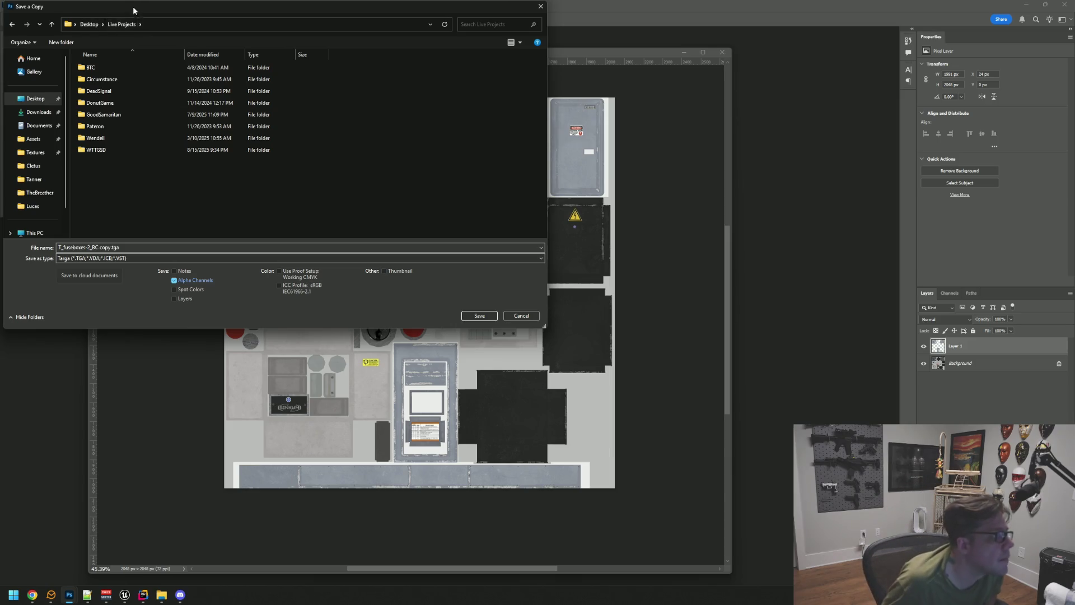
{"action": "left_click_drag", "start_coordinate": [134, 8], "coordinate": [255, 87]}
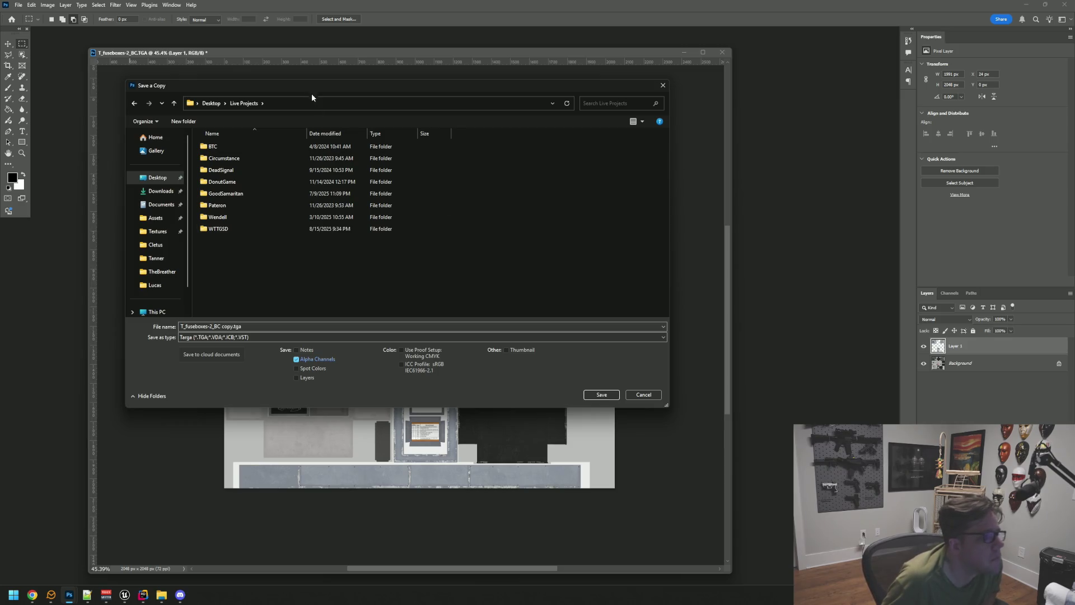
{"action": "left_click_drag", "start_coordinate": [311, 97], "coordinate": [325, 97]}
Step: Open WTTGSD > Content > FuseBox > Textures and save the Targa copy there
{"action": "left_click", "coordinate": [268, 231]}
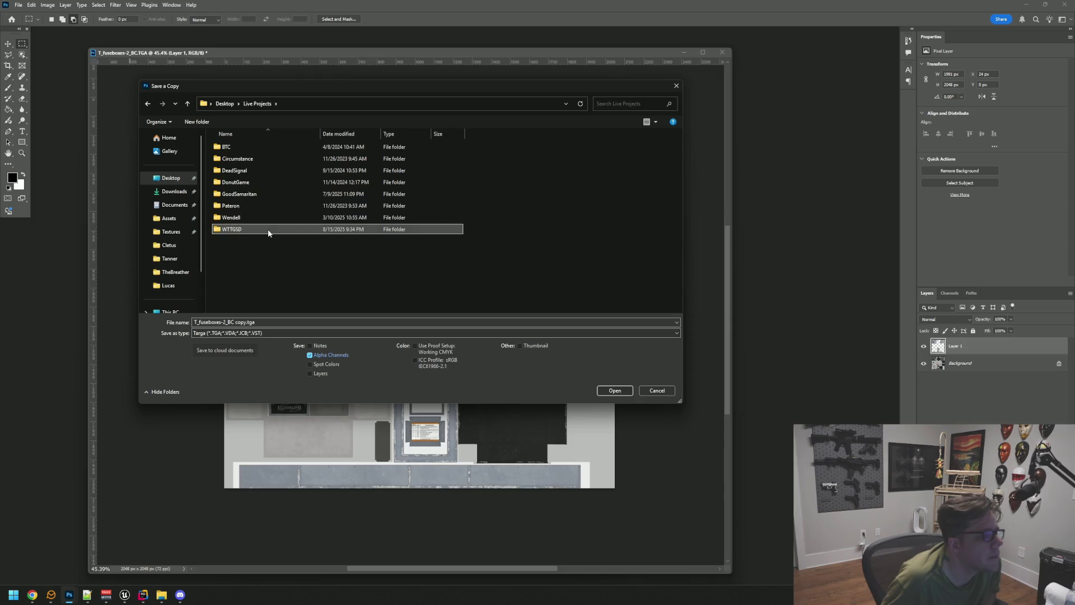
{"action": "double_click", "coordinate": [268, 231]}
{"action": "double_click", "coordinate": [254, 158]}
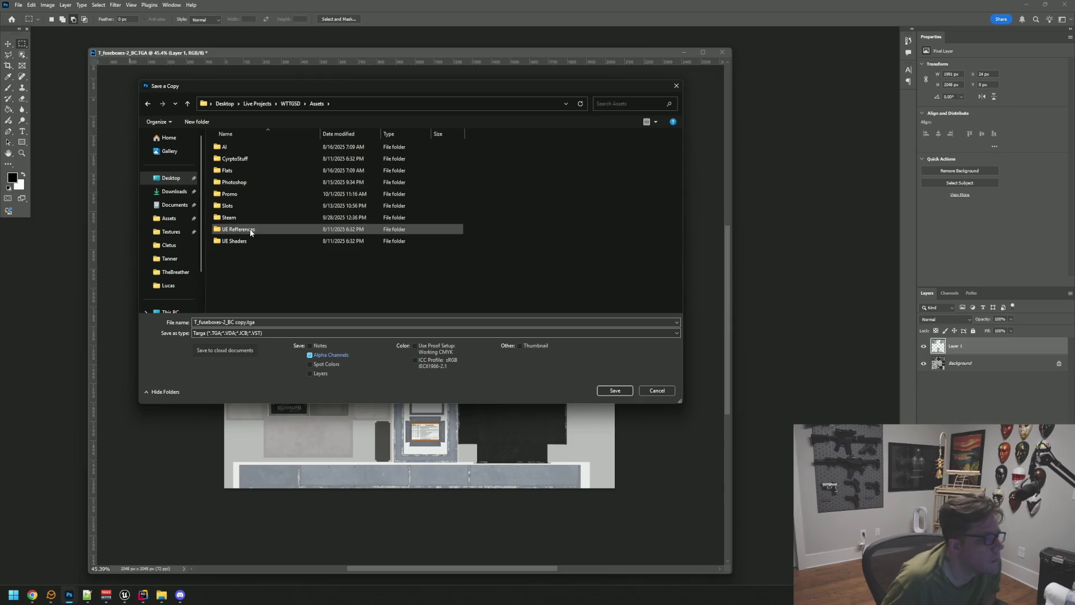
{"action": "left_click", "coordinate": [288, 104]}
{"action": "double_click", "coordinate": [251, 171]}
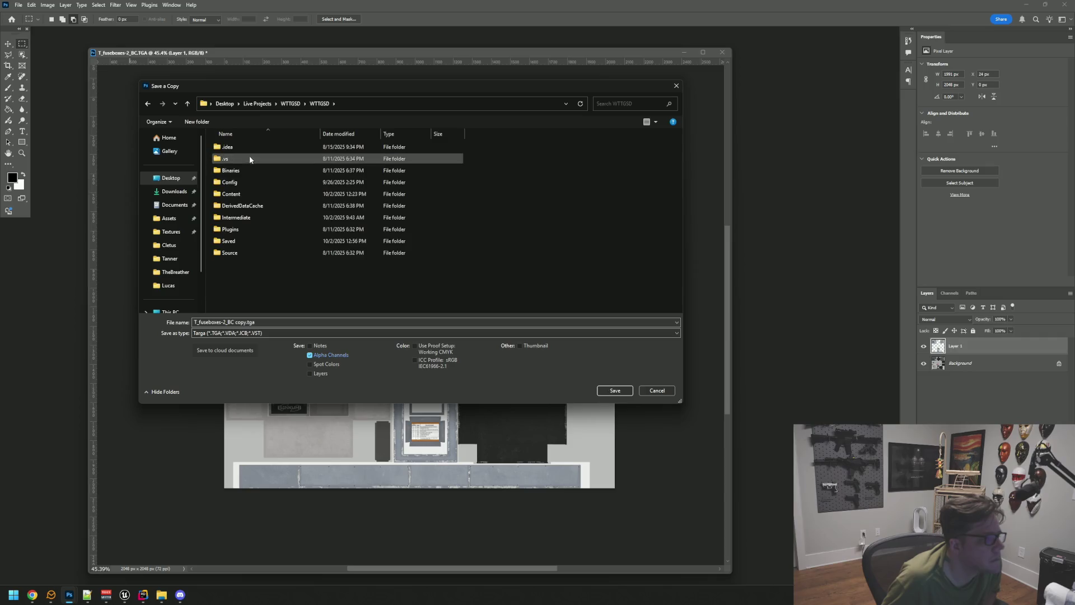
{"action": "double_click", "coordinate": [249, 194]}
{"action": "double_click", "coordinate": [246, 160]}
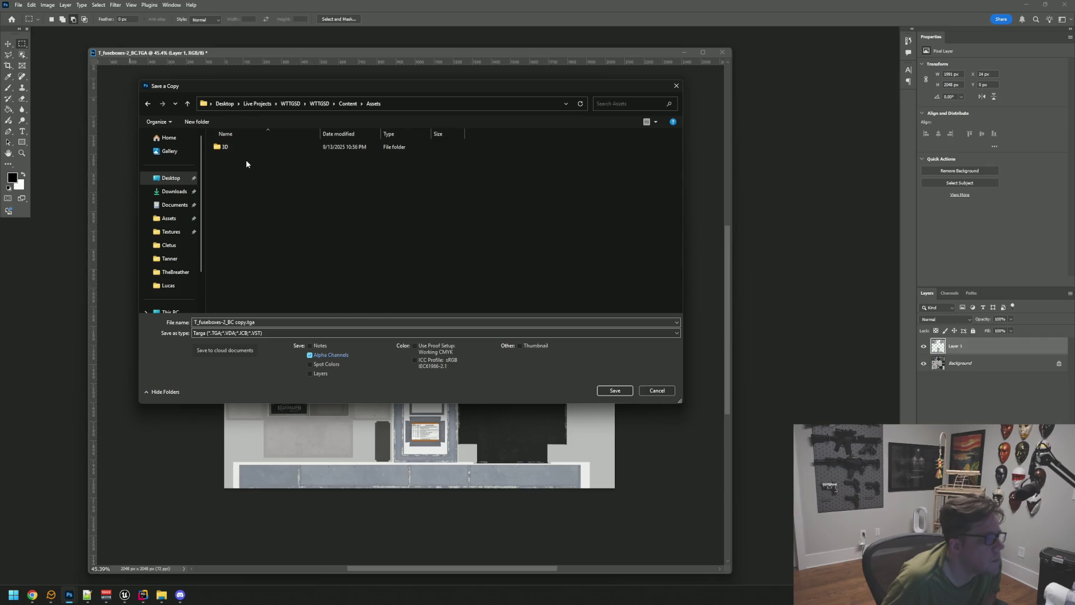
{"action": "left_click", "coordinate": [348, 104]}
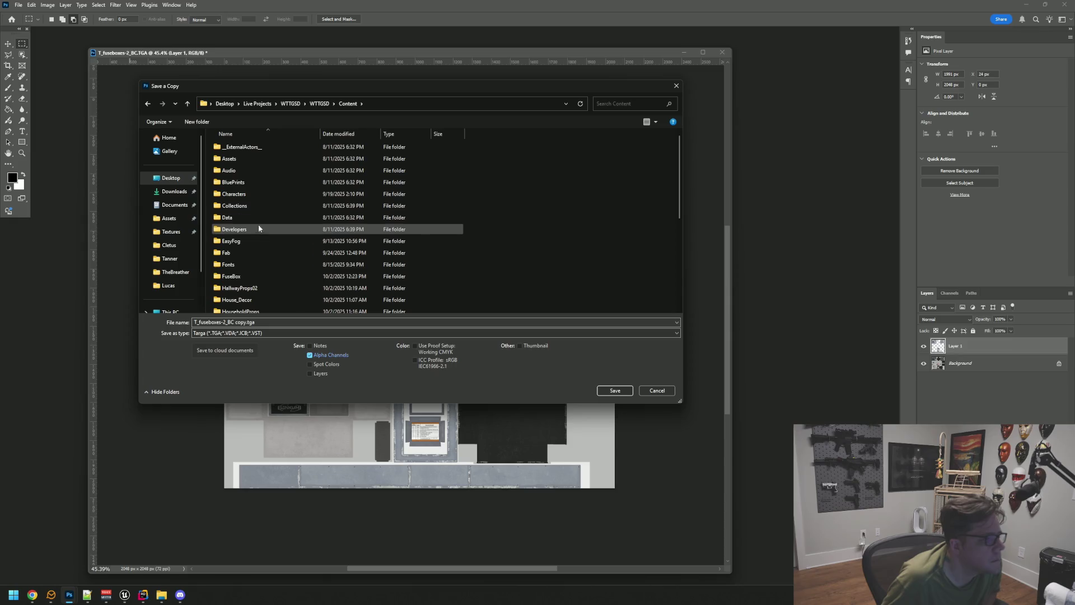
{"action": "scroll", "coordinate": [258, 241], "scroll_direction": "down", "scroll_amount": 1}
{"action": "double_click", "coordinate": [255, 243]}
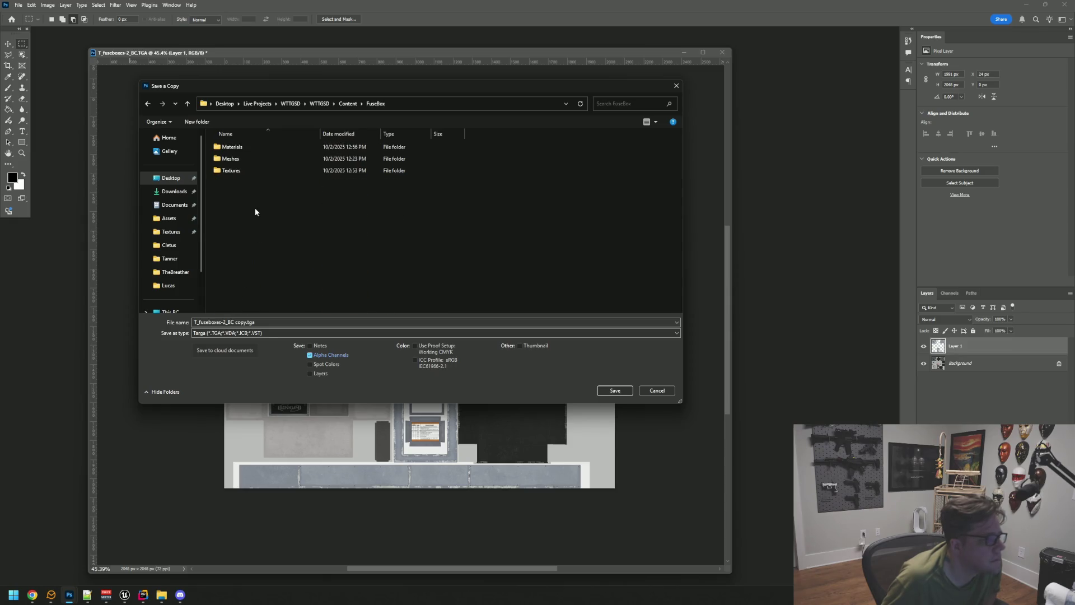
{"action": "double_click", "coordinate": [252, 171]}
{"action": "left_click", "coordinate": [267, 322]}
{"action": "key", "text": "alt+Tab"}
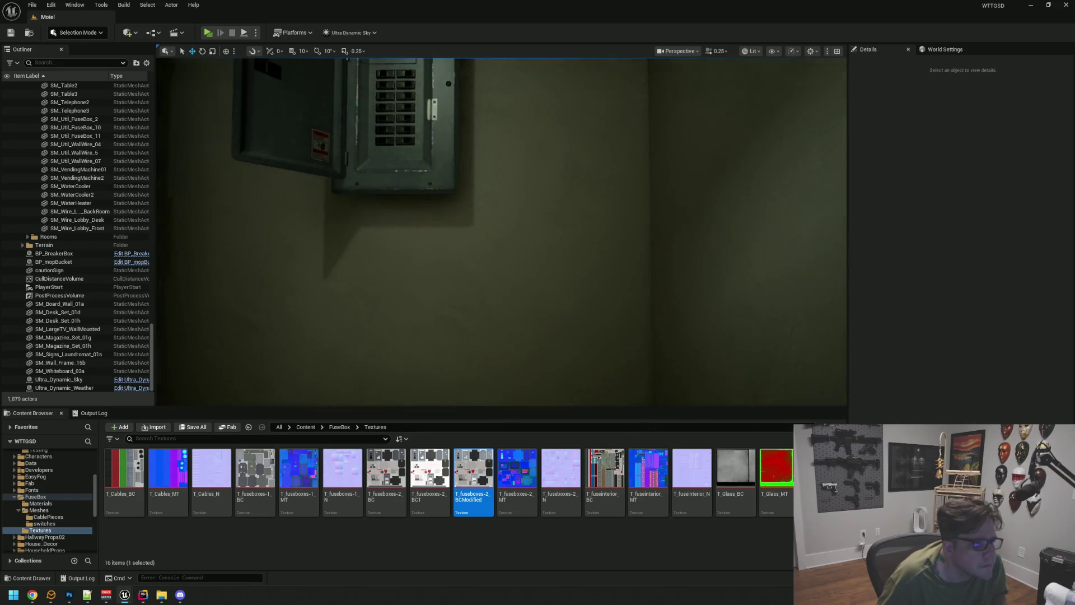
Step: Fly the viewport camera around the fuse box to view it from several angles
{"action": "key", "text": "w"}
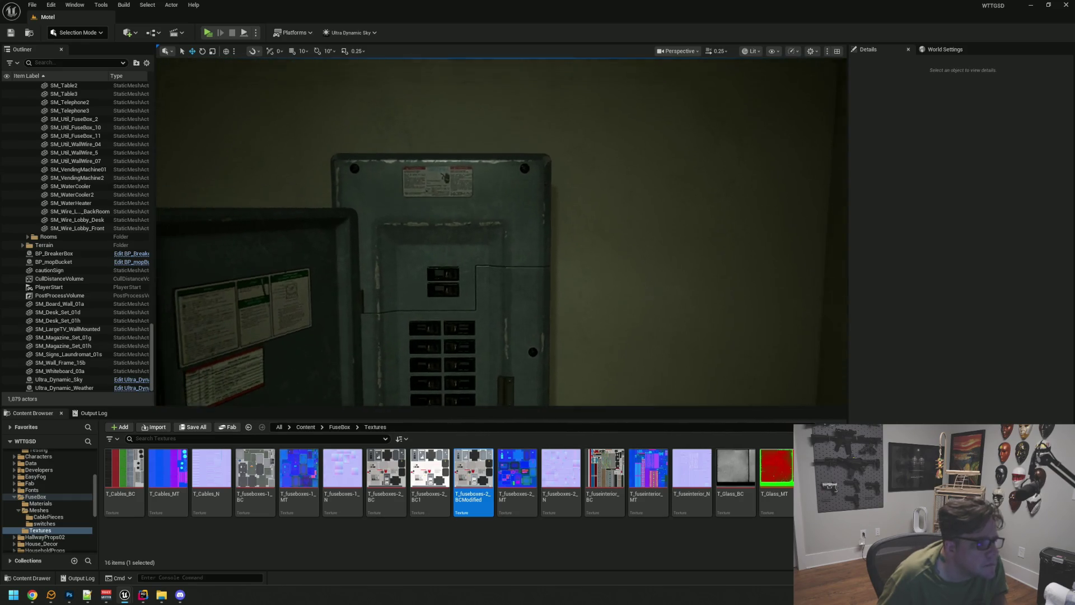
{"action": "key", "text": "w"}
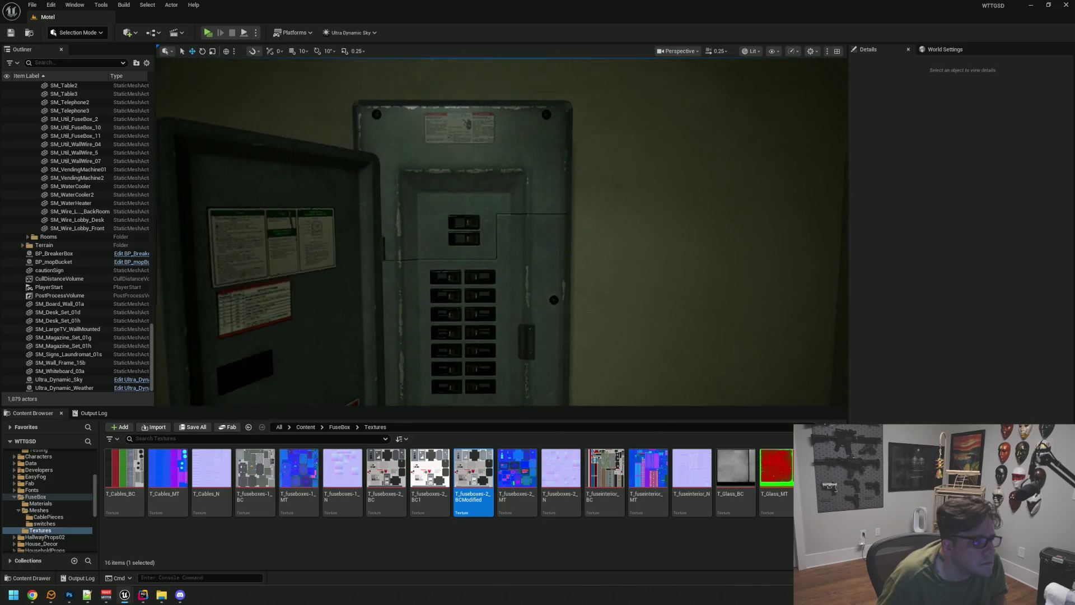
{"action": "key", "text": "w"}
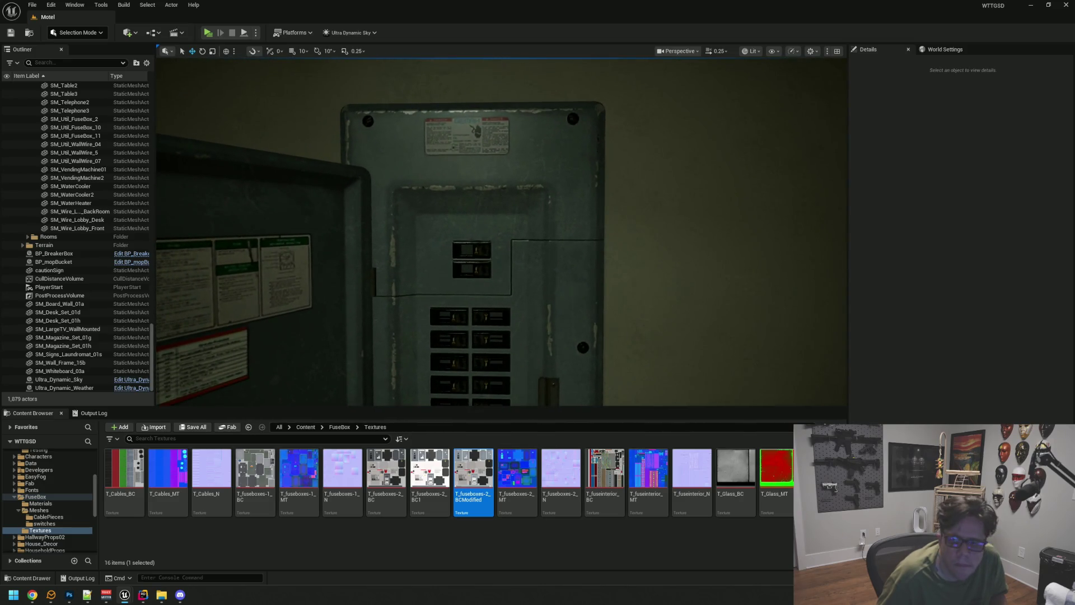
{"action": "key", "text": "a"}
{"action": "key", "text": "q"}
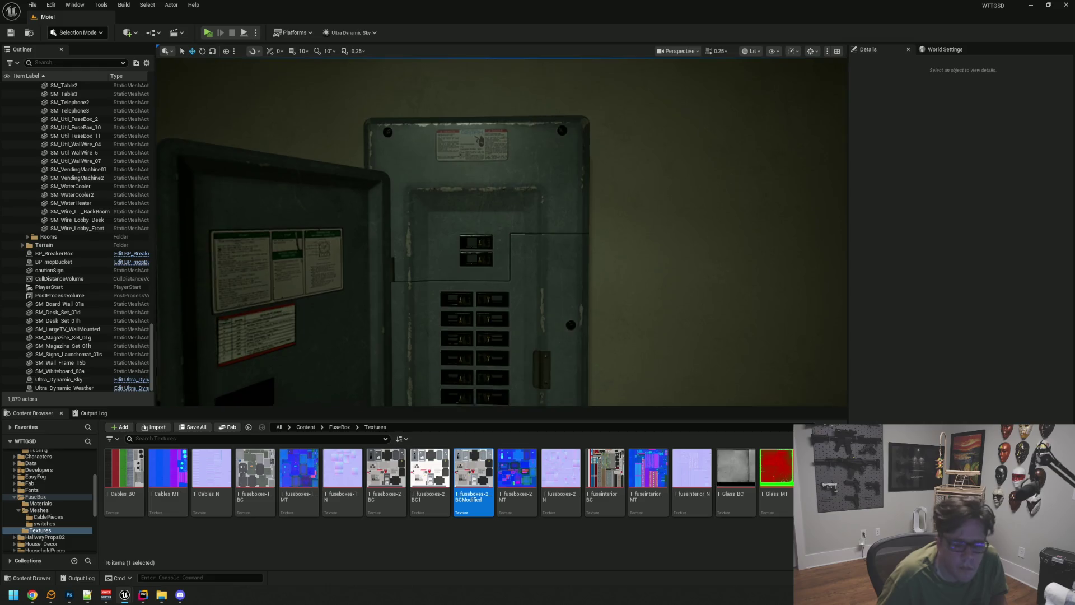
{"action": "key", "text": "s"}
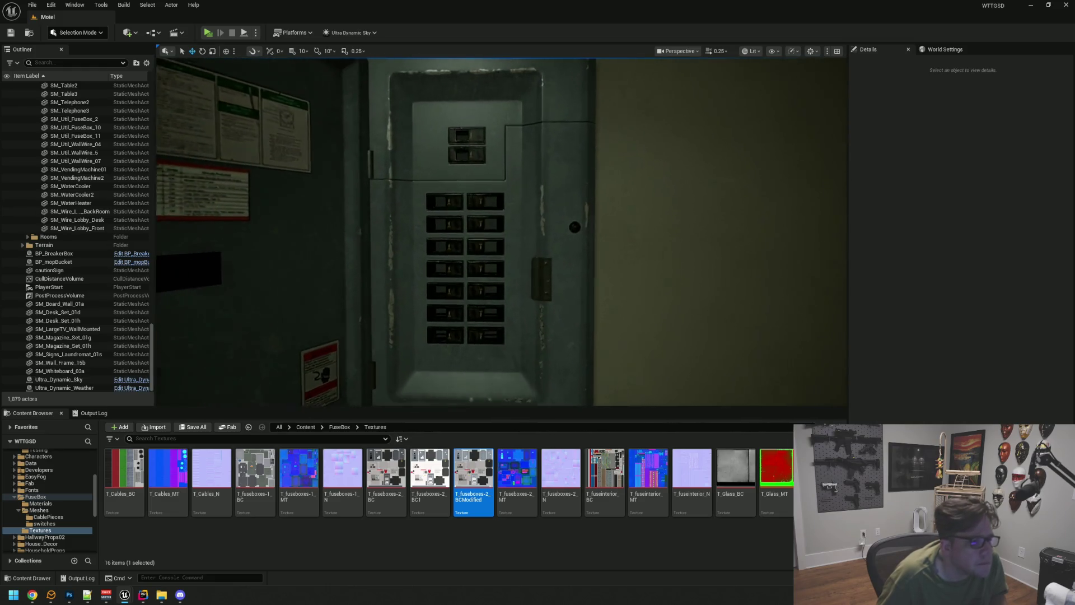
{"action": "key", "text": "w"}
{"action": "key", "text": "e"}
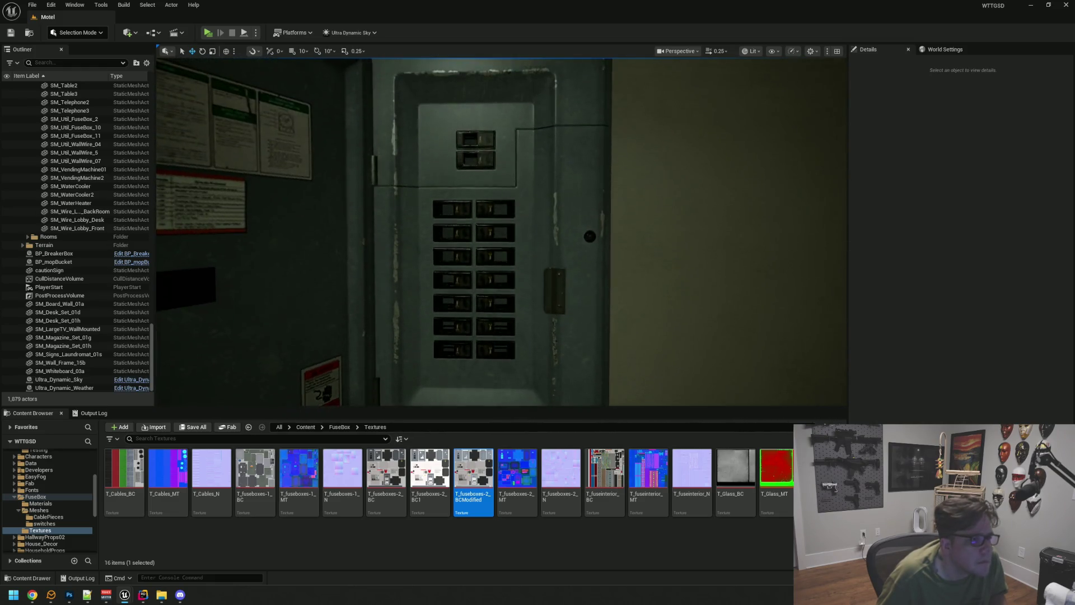
{"action": "key", "text": "e"}
{"action": "key", "text": "s"}
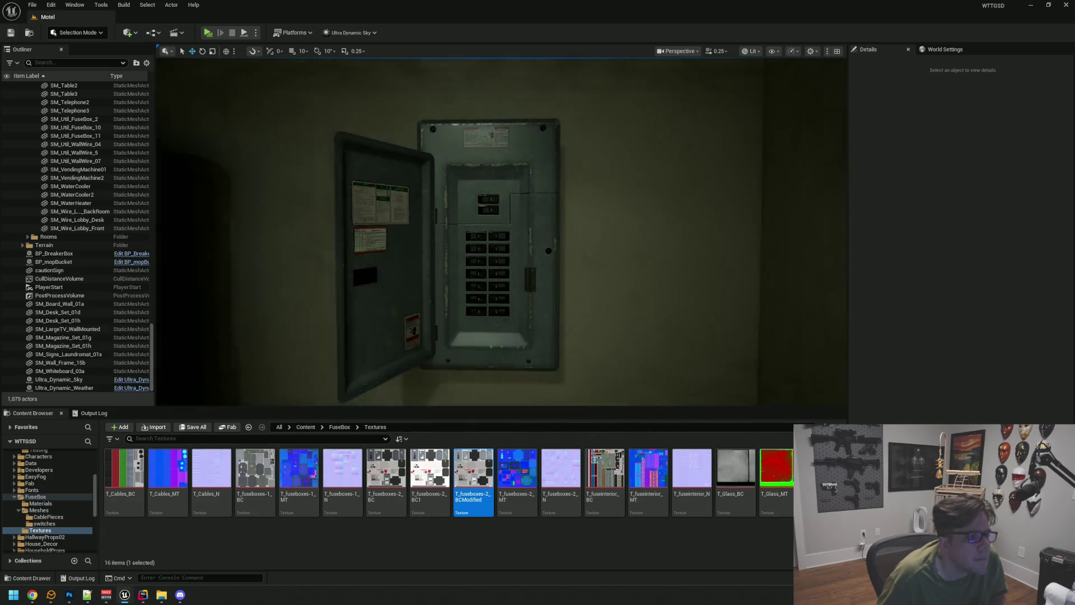
{"action": "key", "text": "w"}
{"action": "mouse_move", "coordinate": [526, 186]}
{"action": "left_mouse_down"}
{"action": "mouse_move", "coordinate": [604, 188]}
{"action": "mouse_move", "coordinate": [518, 177]}
{"action": "left_mouse_up"}
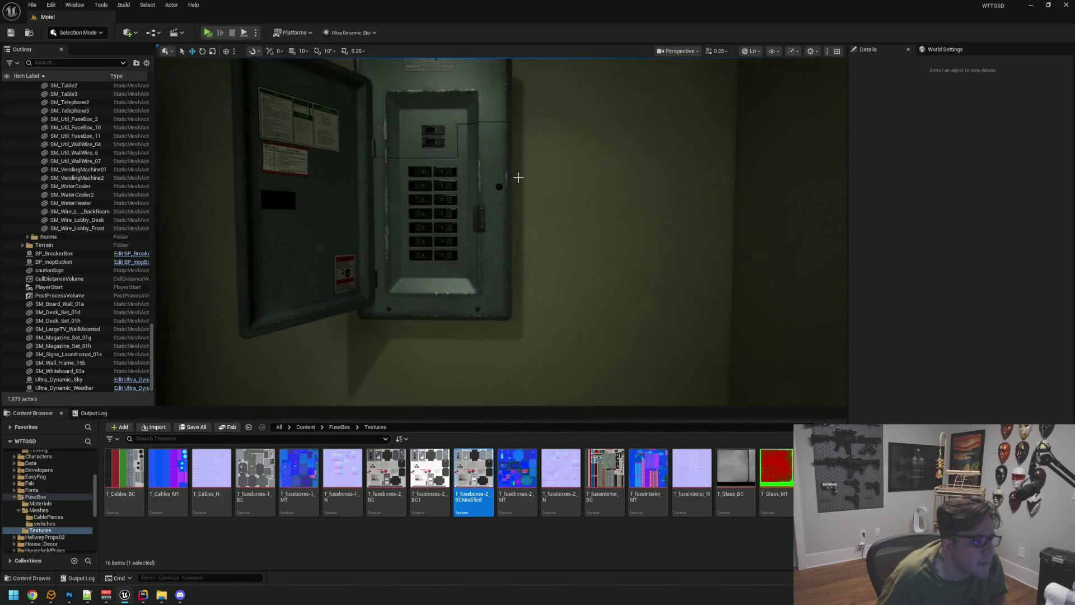
{"action": "scroll", "coordinate": [290, 182], "scroll_direction": "up", "scroll_amount": 3}
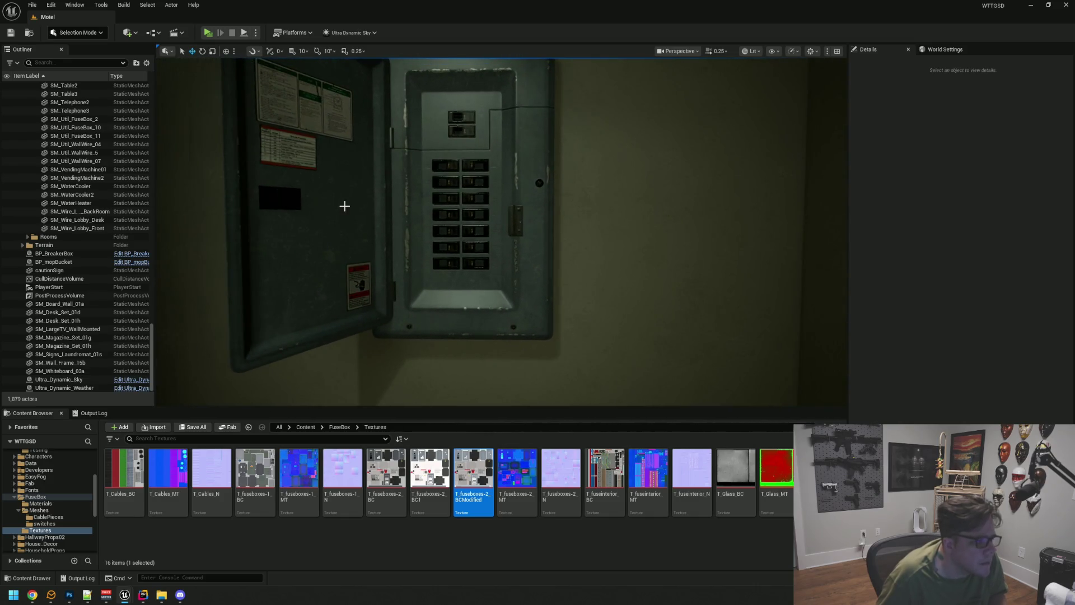
Step: Select the BP_BreakerBox actor, inspect it from another angle, then deselect
{"action": "left_click", "coordinate": [364, 198]}
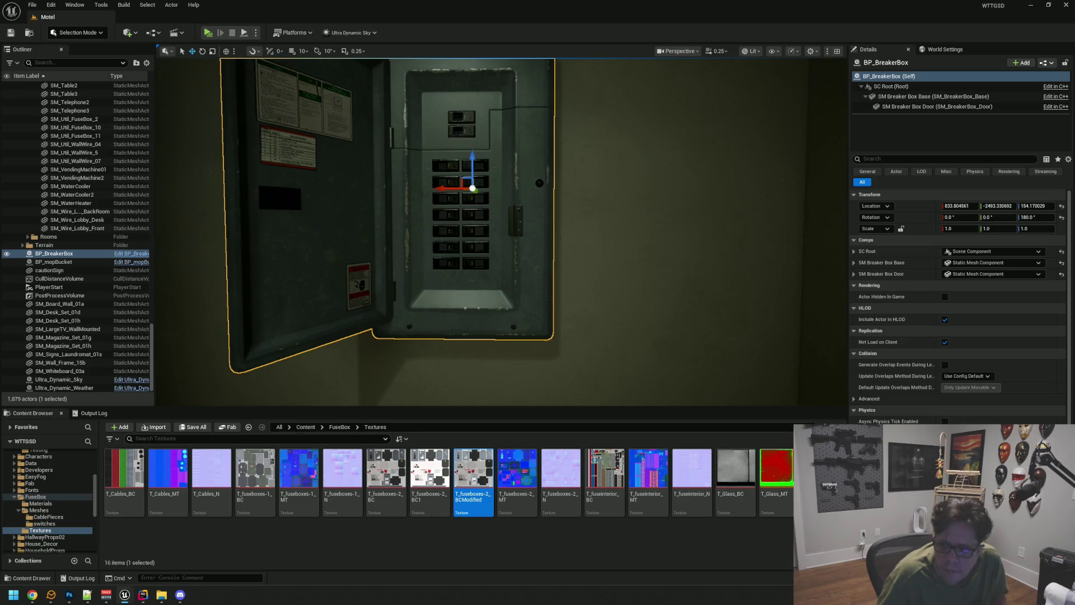
{"action": "left_click_drag", "start_coordinate": [703, 276], "coordinate": [678, 250]}
{"action": "key", "text": "Escape"}
{"action": "mouse_move", "coordinate": [575, 231]}
{"action": "left_mouse_down"}
{"action": "mouse_move", "coordinate": [616, 213]}
{"action": "mouse_move", "coordinate": [548, 280]}
{"action": "mouse_move", "coordinate": [572, 244]}
{"action": "mouse_move", "coordinate": [559, 222]}
{"action": "left_mouse_up"}
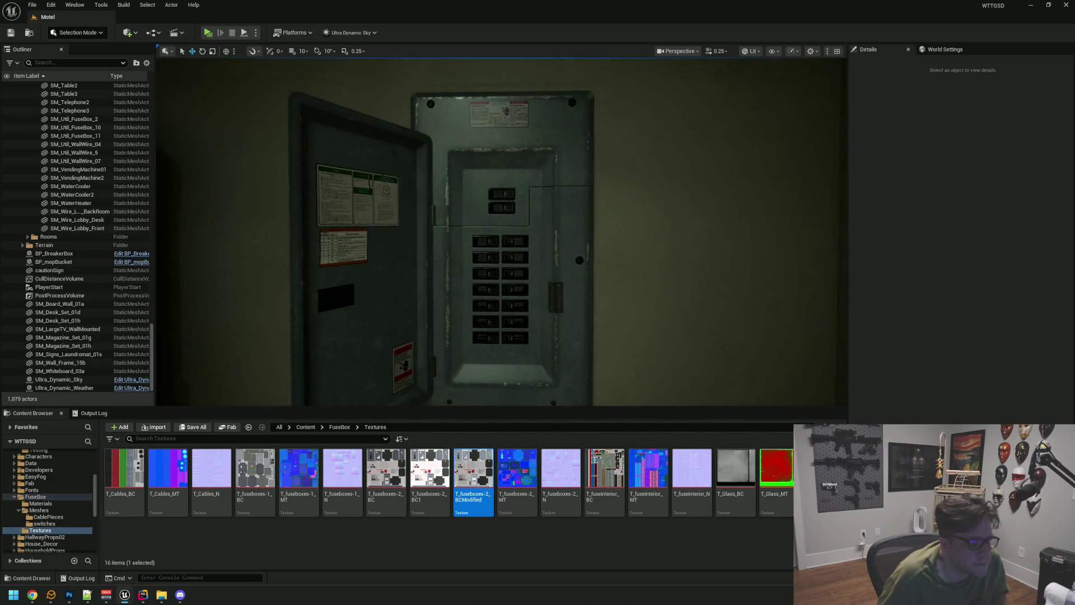
Step: Bring Photoshop back to the front and start closing the SteamPageLaunchIG document
{"action": "left_click", "coordinate": [143, 595]}
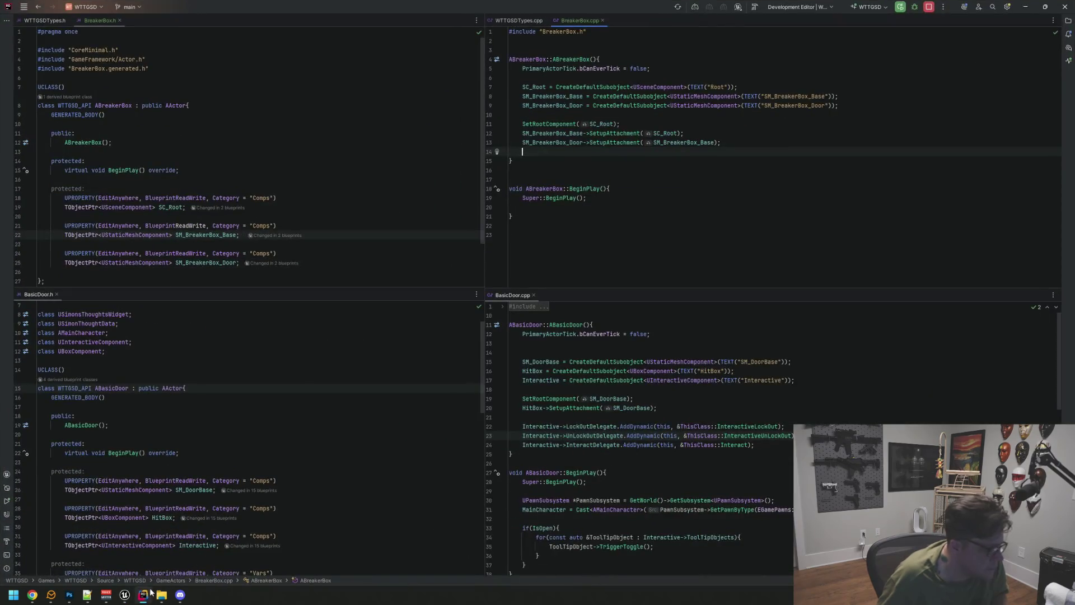
{"action": "left_click", "coordinate": [142, 594]}
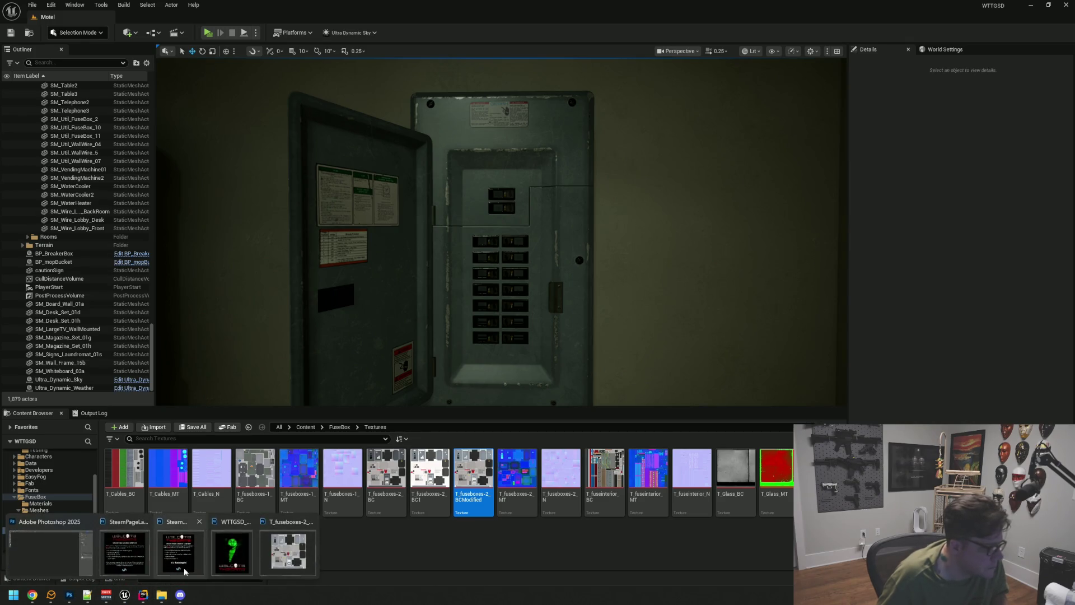
{"action": "left_click", "coordinate": [69, 595]}
{"action": "left_click", "coordinate": [861, 67]}
{"action": "left_click", "coordinate": [497, 222]}
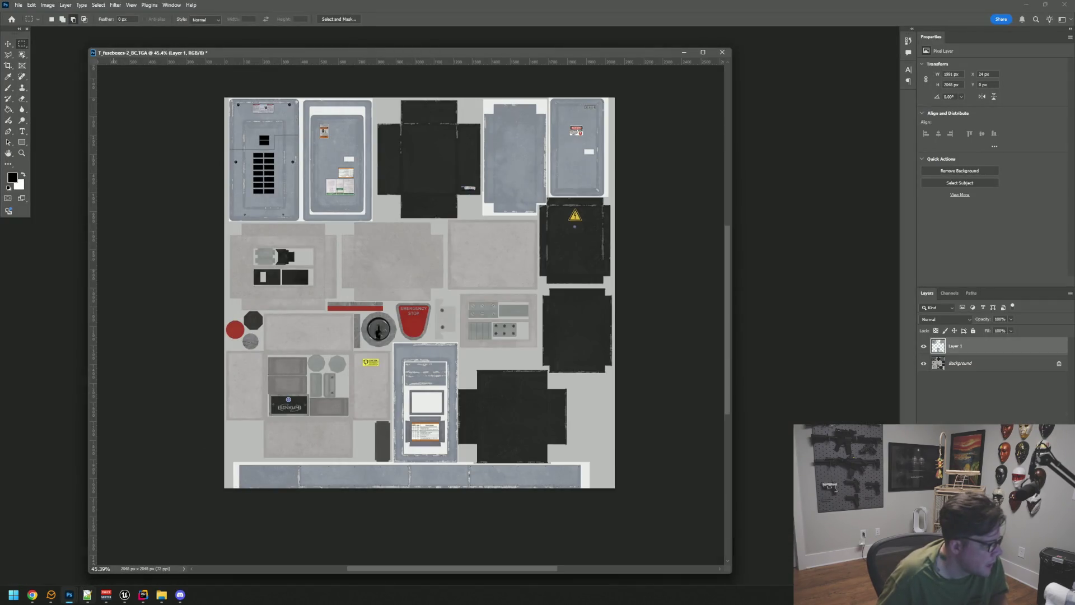
Step: Close the SteamPageLaunchIG and VerticalCapsule documents
{"action": "mouse_move", "coordinate": [69, 594]}
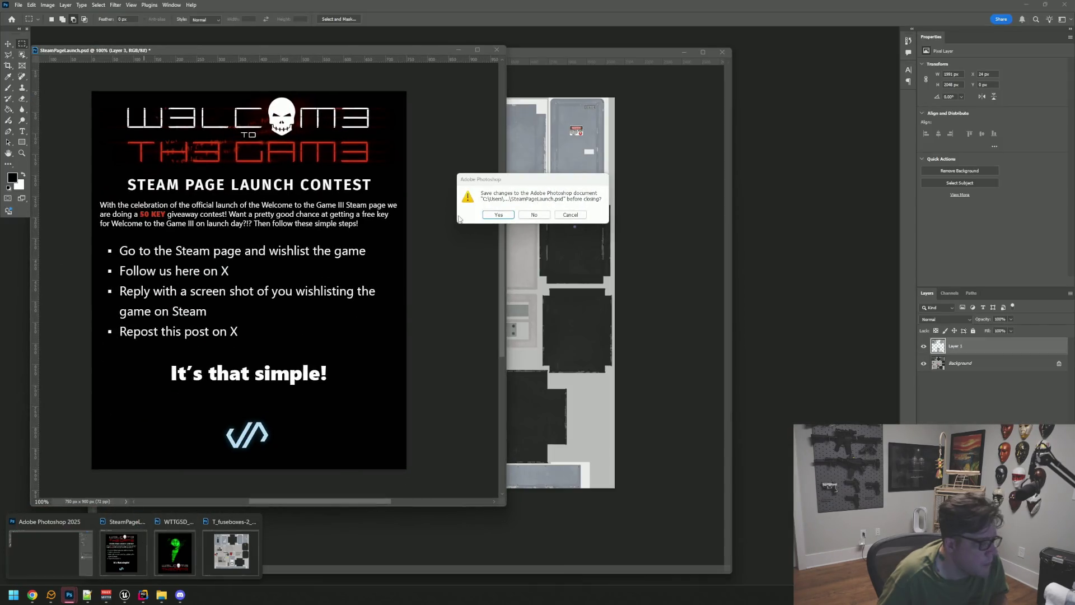
{"action": "left_click", "coordinate": [494, 214]}
{"action": "mouse_move", "coordinate": [70, 593]}
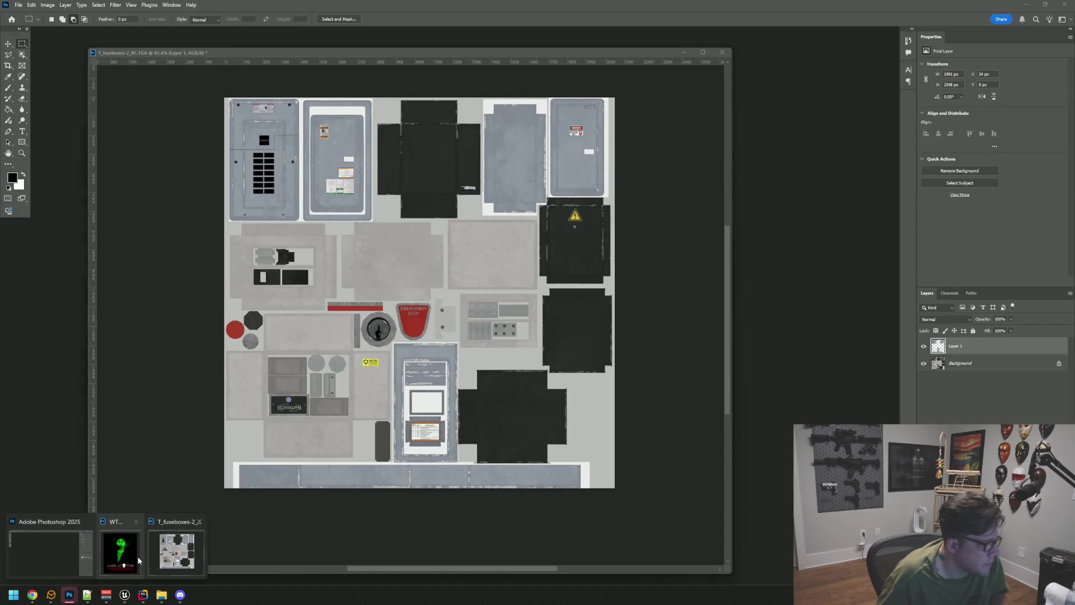
{"action": "left_click", "coordinate": [115, 551]}
{"action": "left_click", "coordinate": [415, 35]}
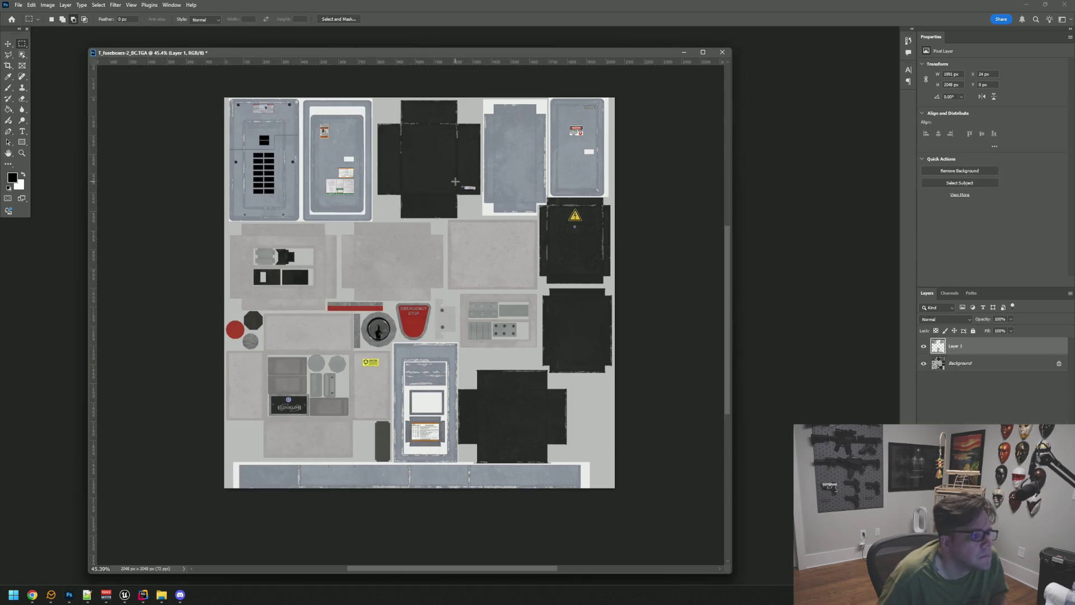
Step: Zoom into the fuse-box texture and select the Background layer
{"action": "scroll", "coordinate": [384, 338], "scroll_direction": "up", "scroll_amount": 6}
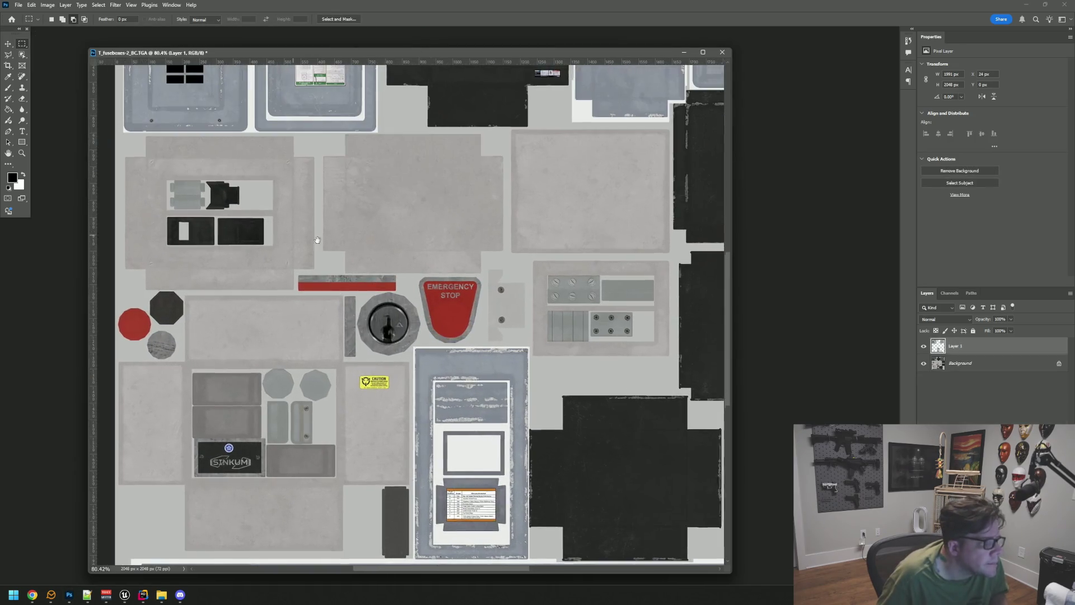
{"action": "scroll", "coordinate": [351, 281], "scroll_direction": "up", "scroll_amount": 2}
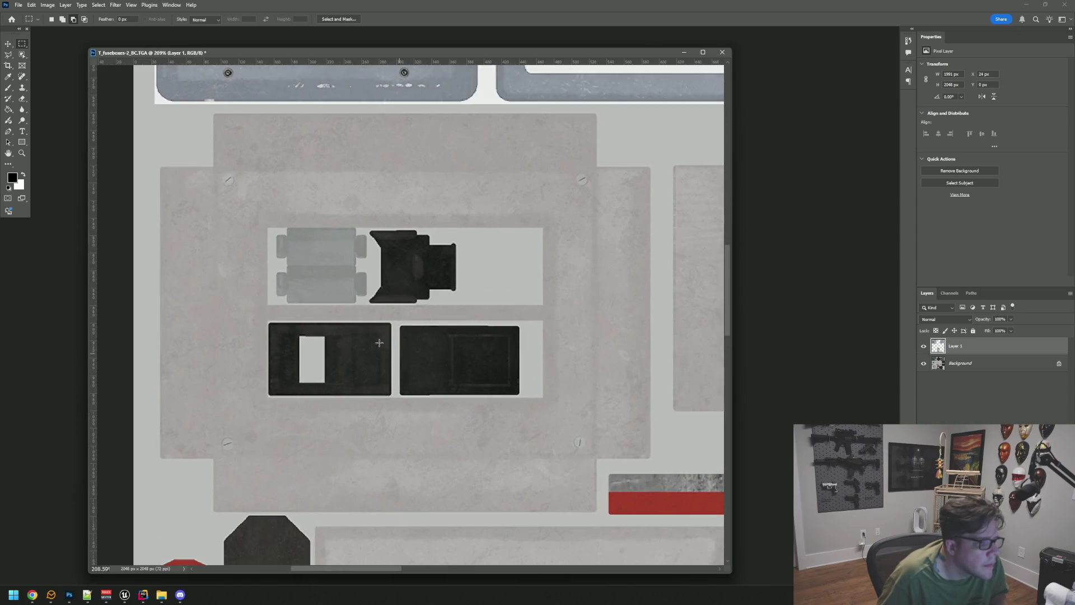
{"action": "scroll", "coordinate": [417, 281], "scroll_direction": "down", "scroll_amount": 1}
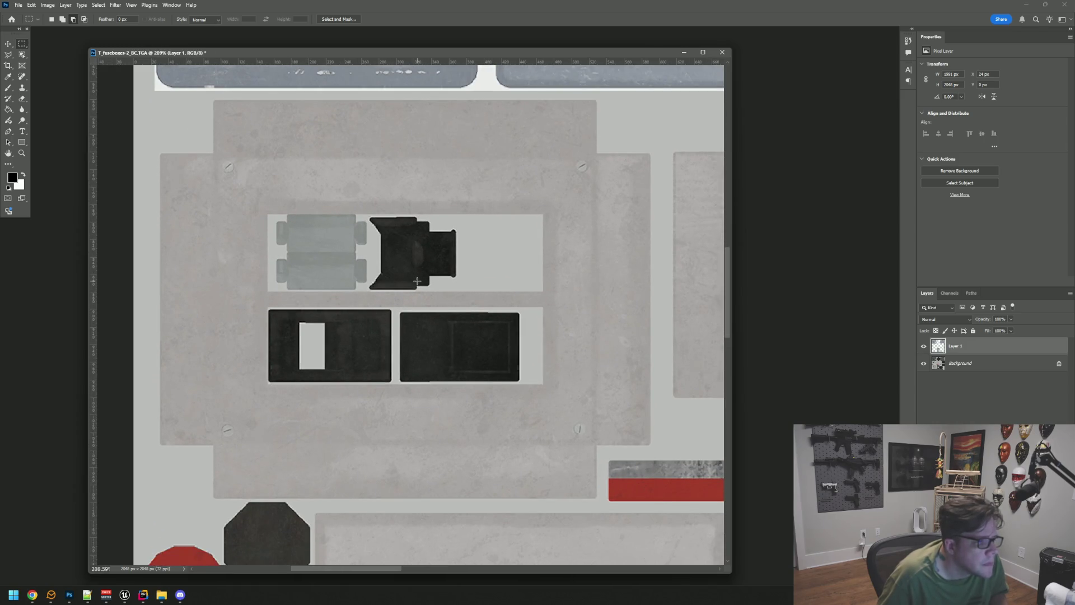
{"action": "left_click", "coordinate": [998, 361]}
Step: Duplicate the Background layer, select the breaker slot areas, and delete the rest from the copy
{"action": "key", "text": "ctrl+j"}
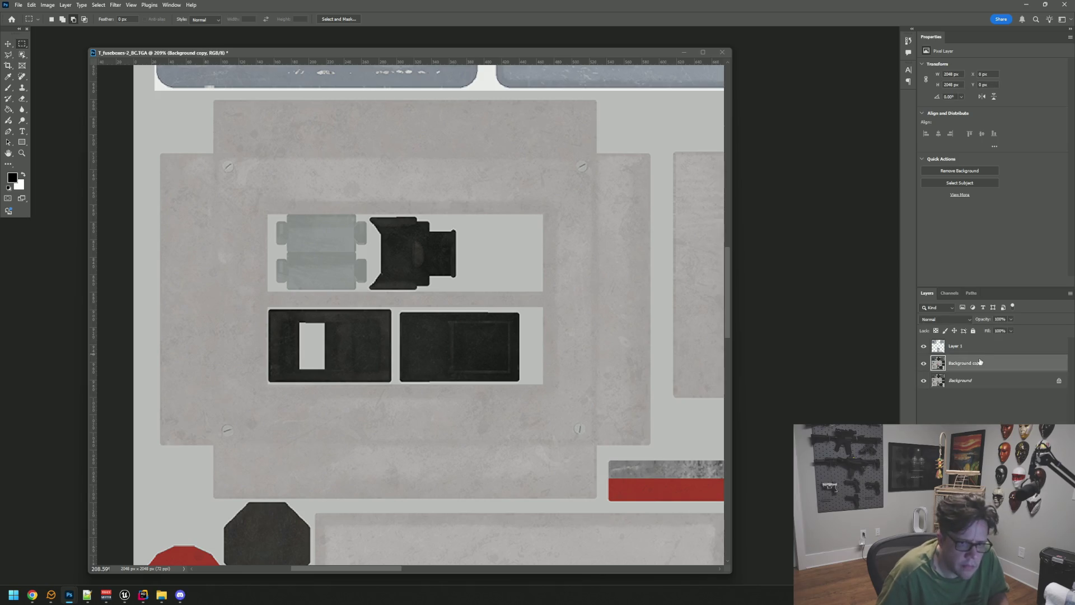
{"action": "scroll", "coordinate": [388, 298], "scroll_direction": "up", "scroll_amount": 2}
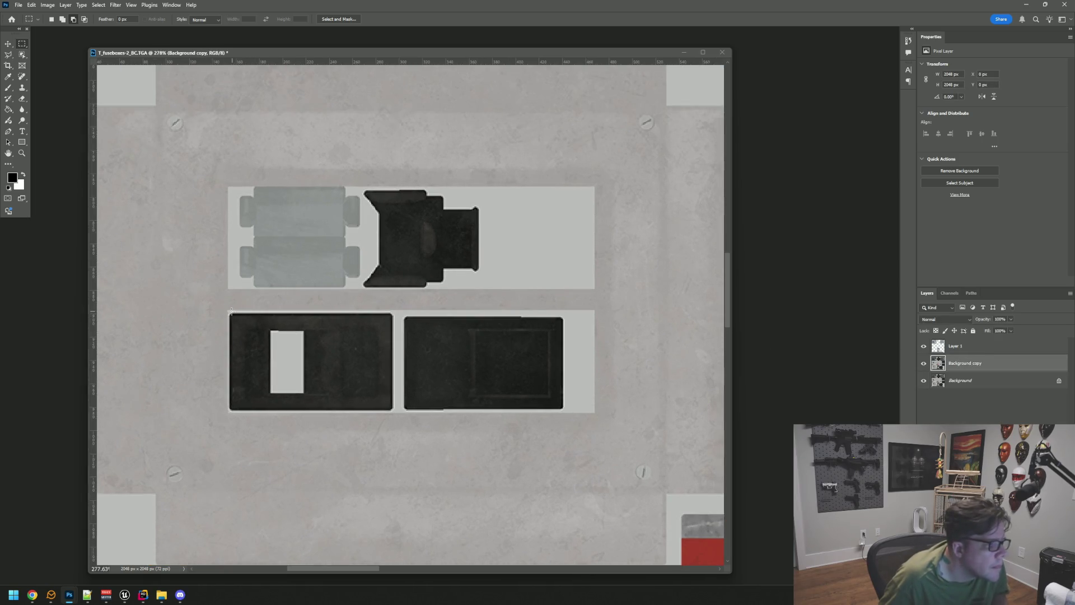
{"action": "mouse_move", "coordinate": [271, 345]}
{"action": "left_mouse_down"}
{"action": "mouse_move", "coordinate": [545, 396]}
{"action": "mouse_move", "coordinate": [573, 412]}
{"action": "left_mouse_up"}
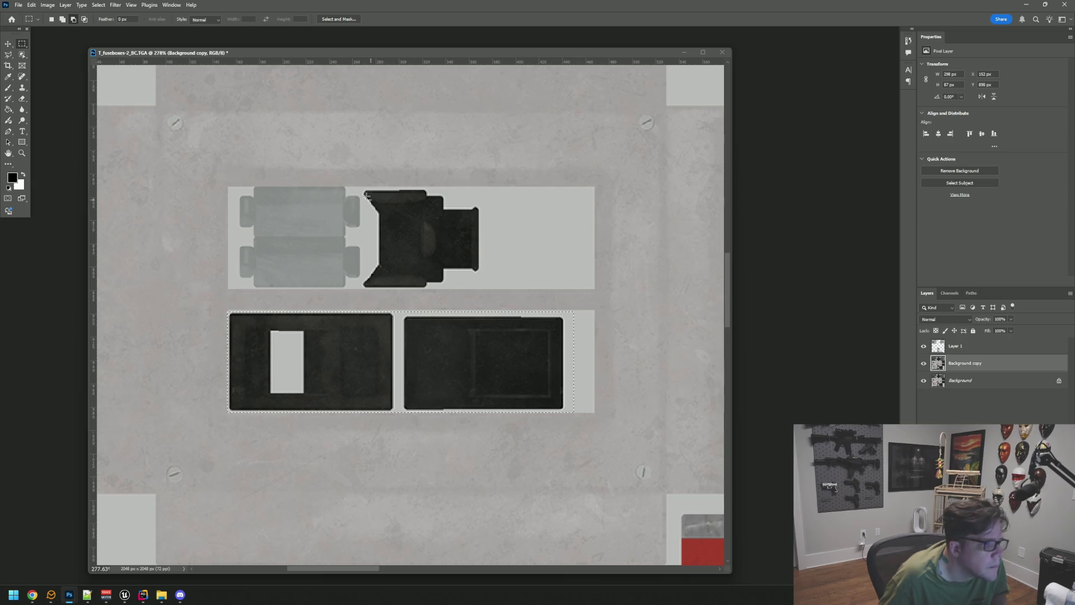
{"action": "key", "text": "shift"}
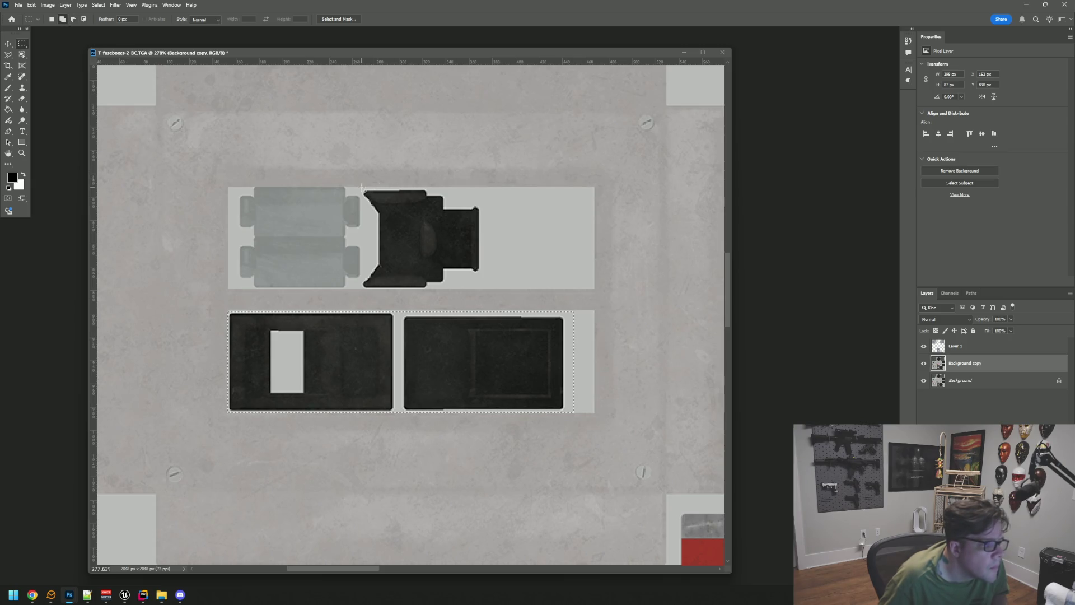
{"action": "mouse_move", "coordinate": [392, 214]}
{"action": "left_mouse_down"}
{"action": "mouse_move", "coordinate": [501, 288]}
{"action": "mouse_move", "coordinate": [474, 264]}
{"action": "left_mouse_up"}
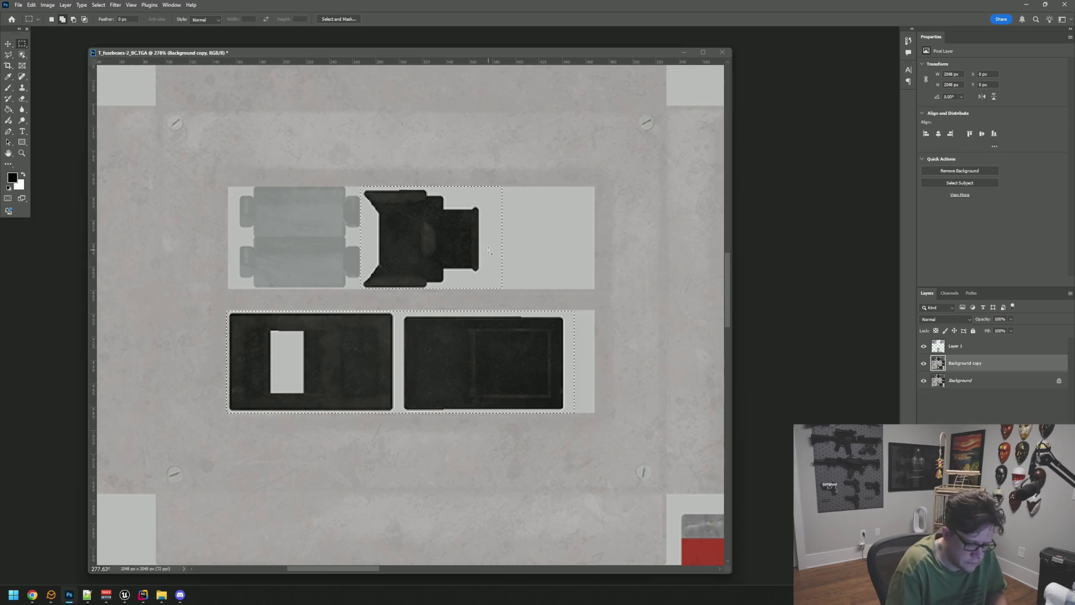
{"action": "key", "text": "Delete"}
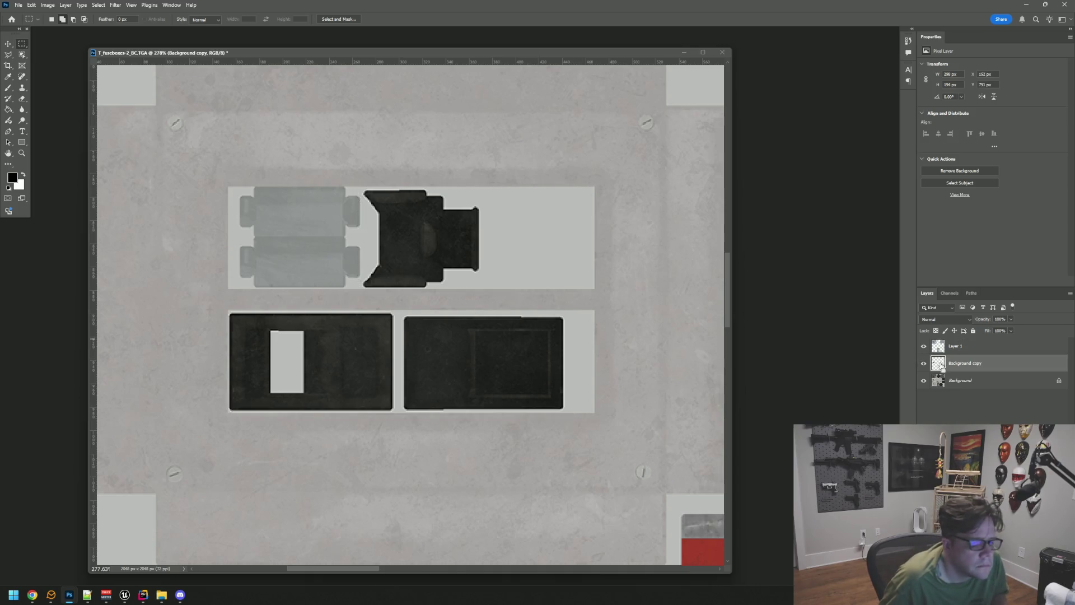
Step: Raise the brightness of the selected breaker slots to 150 with Brightness/Contrast
{"action": "left_click", "coordinate": [48, 5]}
{"action": "mouse_move", "coordinate": [84, 28]}
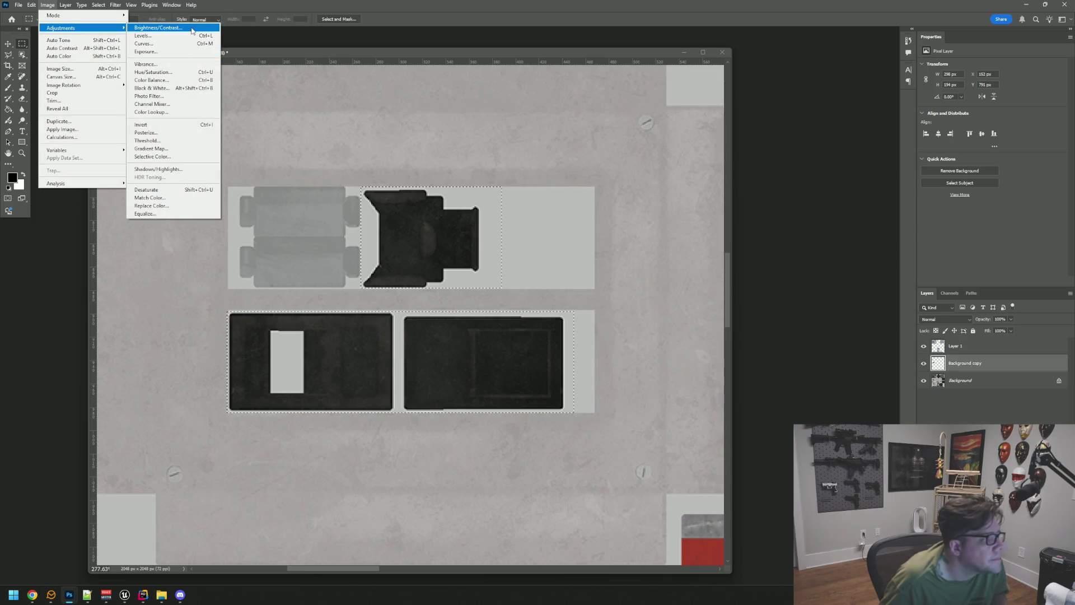
{"action": "left_click", "coordinate": [157, 27]}
{"action": "mouse_move", "coordinate": [520, 285]}
{"action": "left_mouse_down"}
{"action": "mouse_move", "coordinate": [582, 289]}
{"action": "mouse_move", "coordinate": [532, 288]}
{"action": "mouse_move", "coordinate": [494, 308]}
{"action": "mouse_move", "coordinate": [560, 290]}
{"action": "left_mouse_up"}
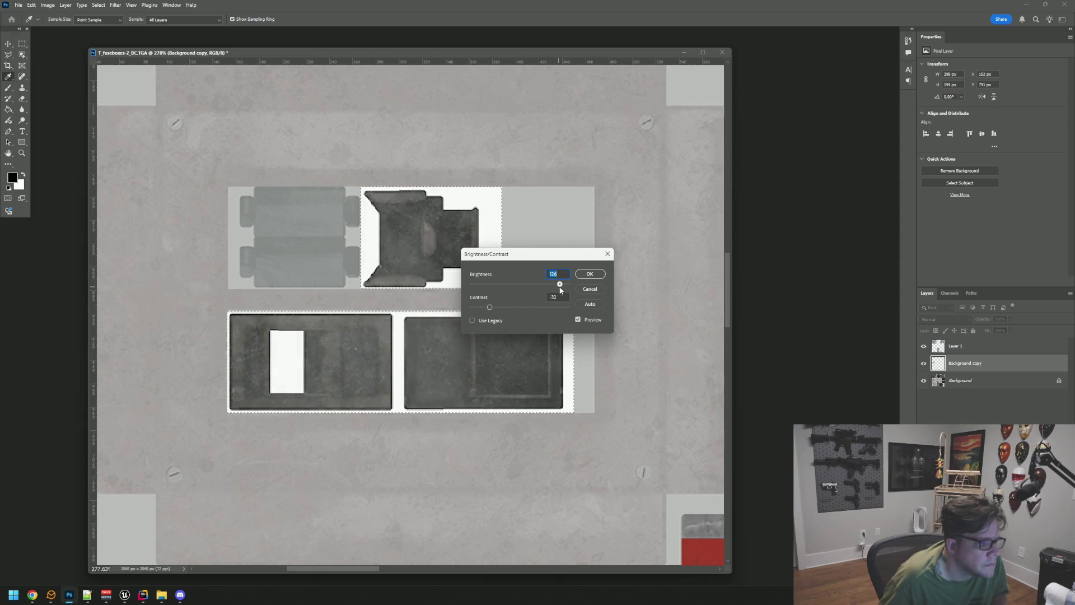
{"action": "left_click", "coordinate": [589, 274]}
Step: View the texture at 100%, pan to the top fuse-box panels, and bring up Save As
{"action": "key", "text": "ctrl+1"}
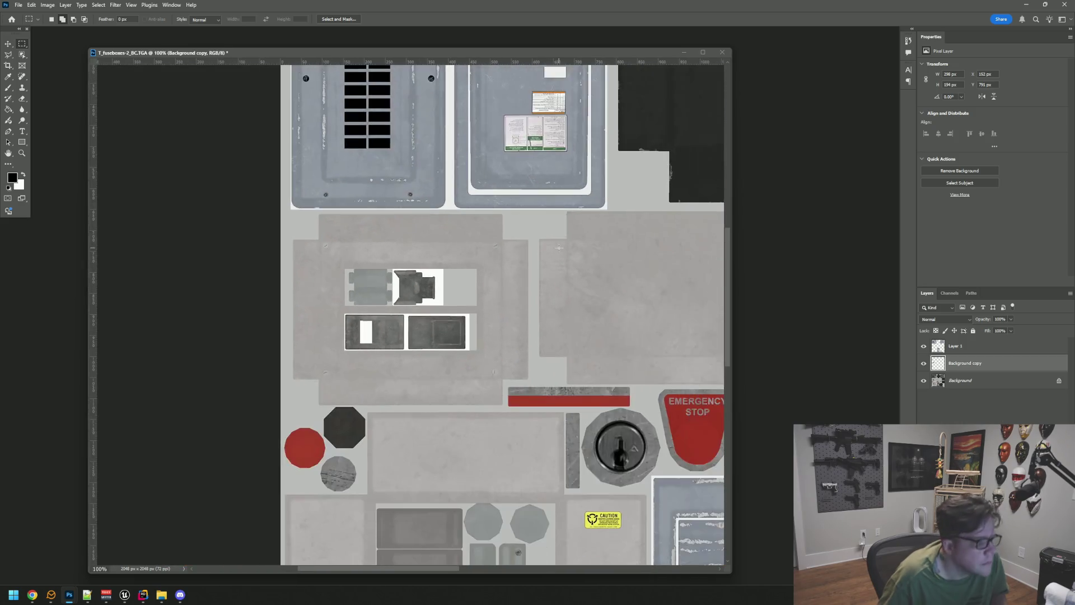
{"action": "mouse_move", "coordinate": [437, 239]}
{"action": "left_mouse_down"}
{"action": "mouse_move", "coordinate": [401, 233]}
{"action": "mouse_move", "coordinate": [422, 364]}
{"action": "mouse_move", "coordinate": [418, 355]}
{"action": "mouse_move", "coordinate": [494, 396]}
{"action": "mouse_move", "coordinate": [485, 293]}
{"action": "mouse_move", "coordinate": [331, 205]}
{"action": "mouse_move", "coordinate": [360, 235]}
{"action": "mouse_move", "coordinate": [704, 72]}
{"action": "mouse_move", "coordinate": [568, 167]}
{"action": "mouse_move", "coordinate": [577, 189]}
{"action": "mouse_move", "coordinate": [594, 165]}
{"action": "mouse_move", "coordinate": [696, 378]}
{"action": "left_mouse_up"}
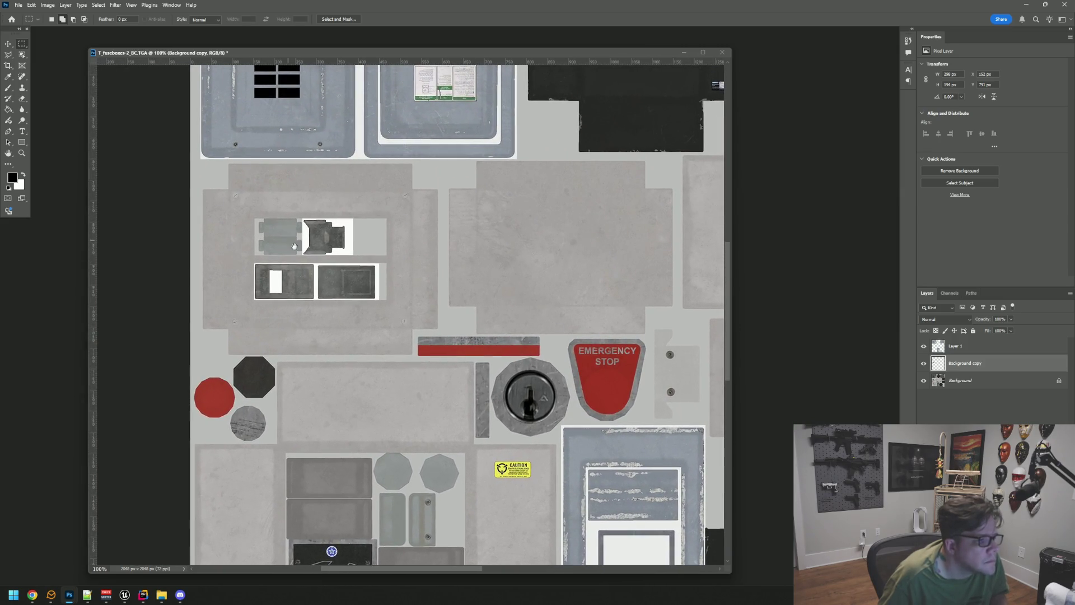
{"action": "left_click_drag", "start_coordinate": [295, 247], "coordinate": [336, 257]}
{"action": "key", "text": "ctrl+shift+s"}
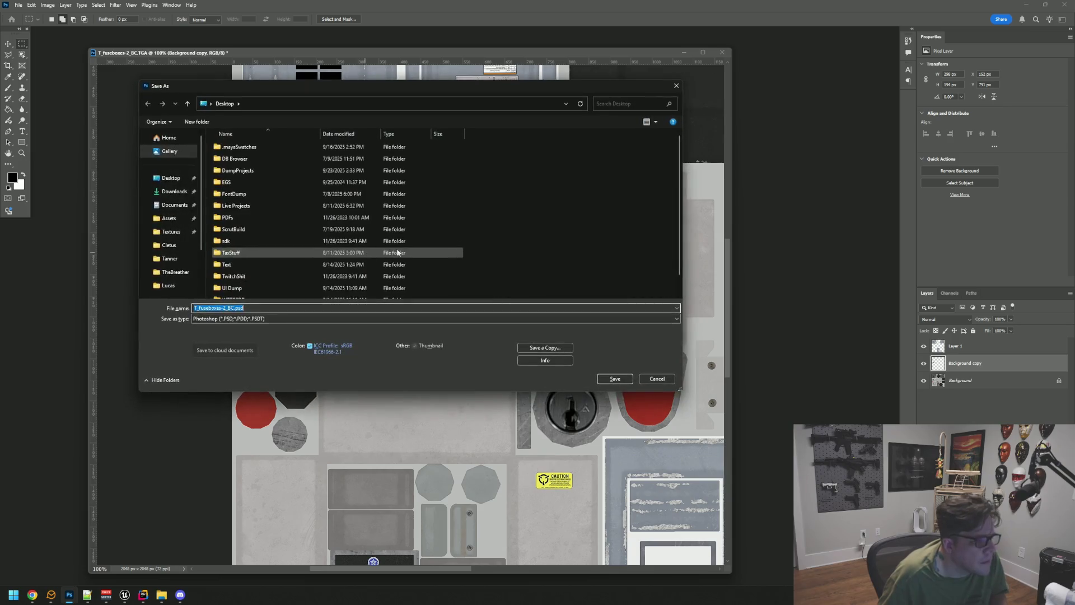
Step: Choose to save a copy and browse from Desktop through Live Projects into WTTGSD
{"action": "left_click", "coordinate": [539, 350]}
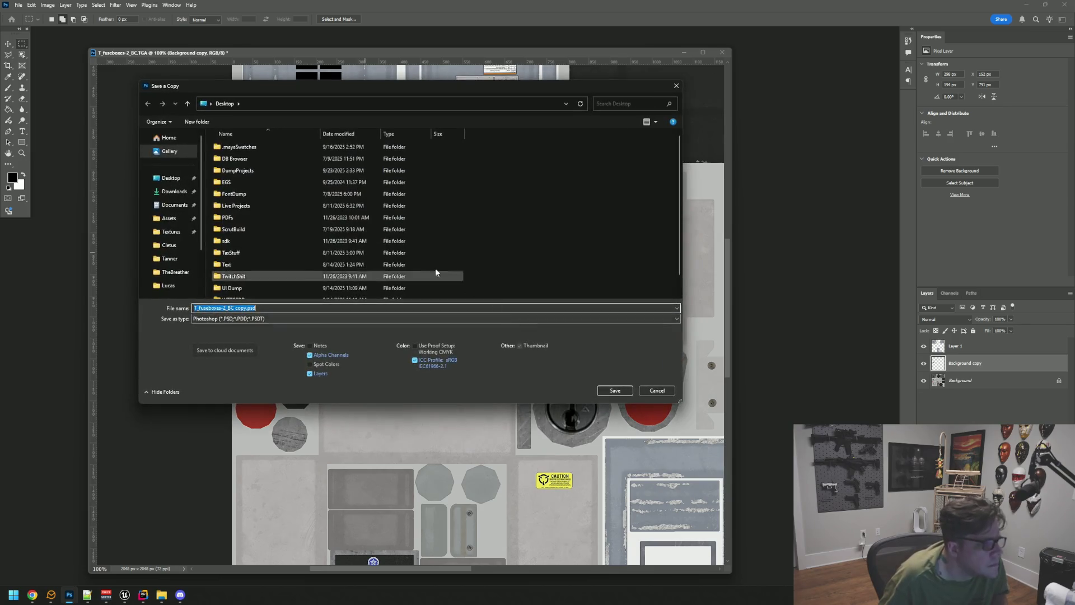
{"action": "scroll", "coordinate": [281, 218], "scroll_direction": "down", "scroll_amount": 1}
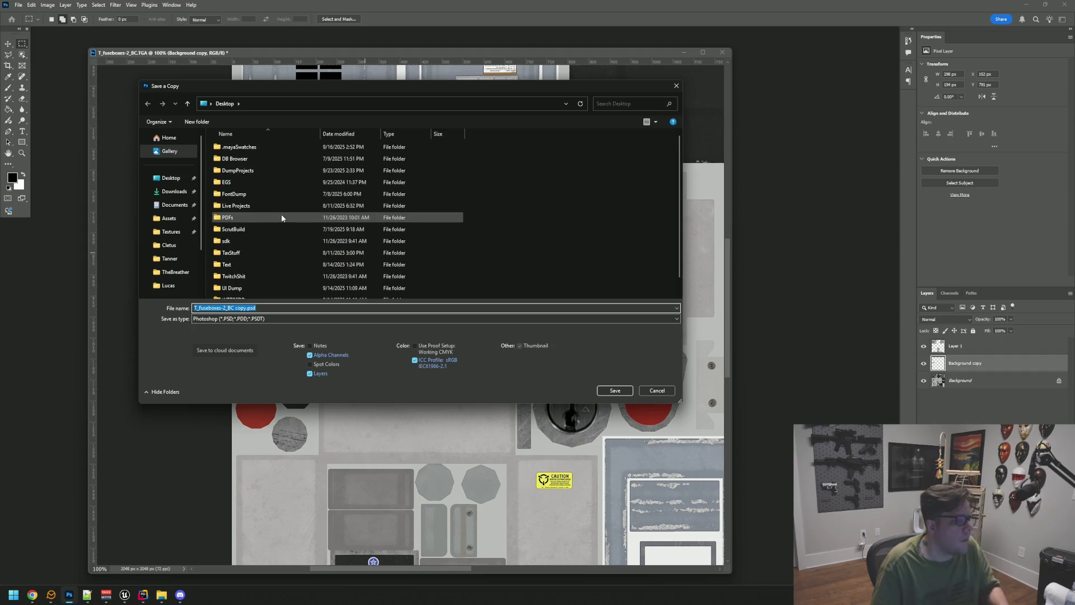
{"action": "left_click", "coordinate": [174, 177]}
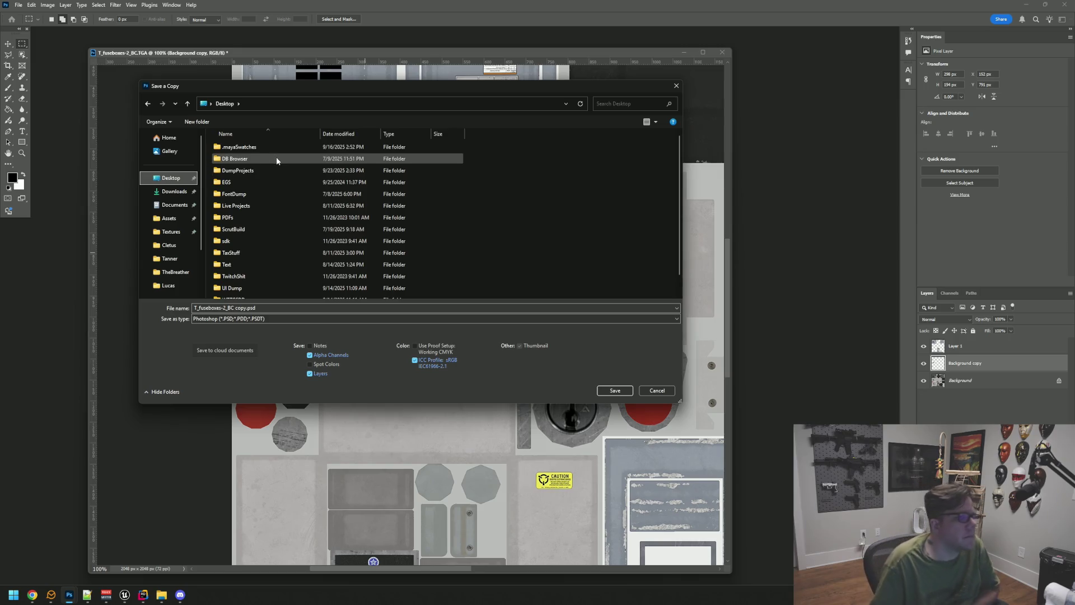
{"action": "double_click", "coordinate": [257, 206]}
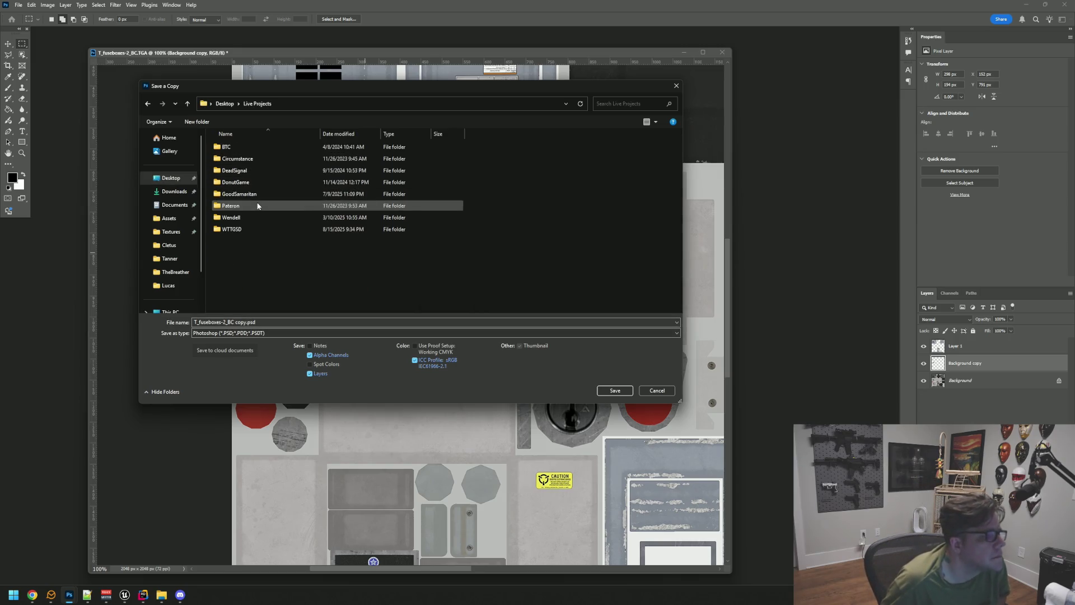
{"action": "left_click", "coordinate": [249, 230]}
{"action": "double_click", "coordinate": [249, 230]}
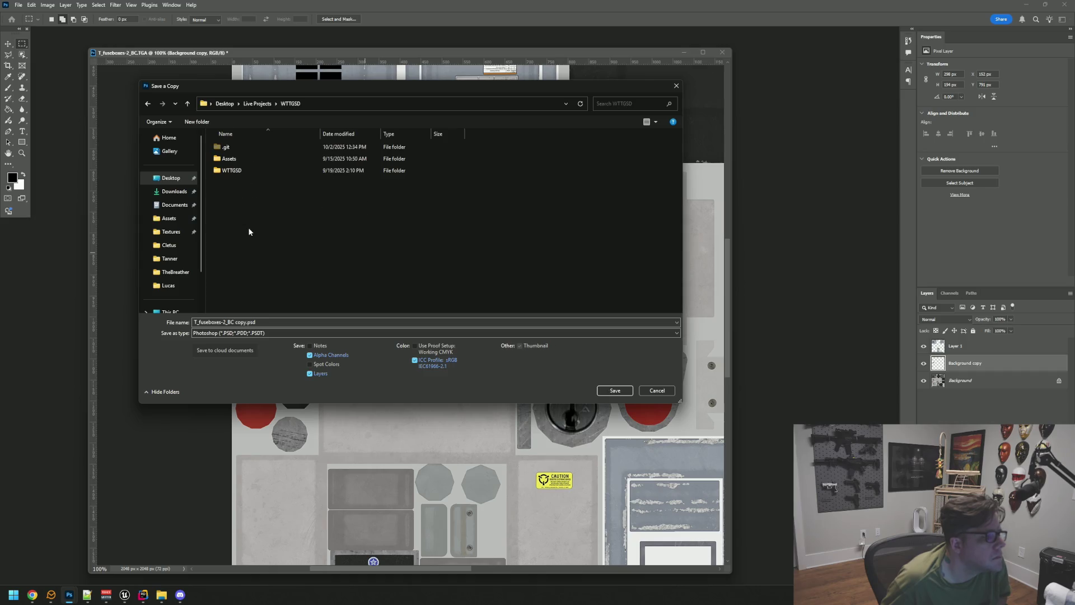
Step: Continue into WTTGSD/Content/FuseBox/Textures
{"action": "left_click", "coordinate": [246, 171]}
{"action": "double_click", "coordinate": [247, 171]}
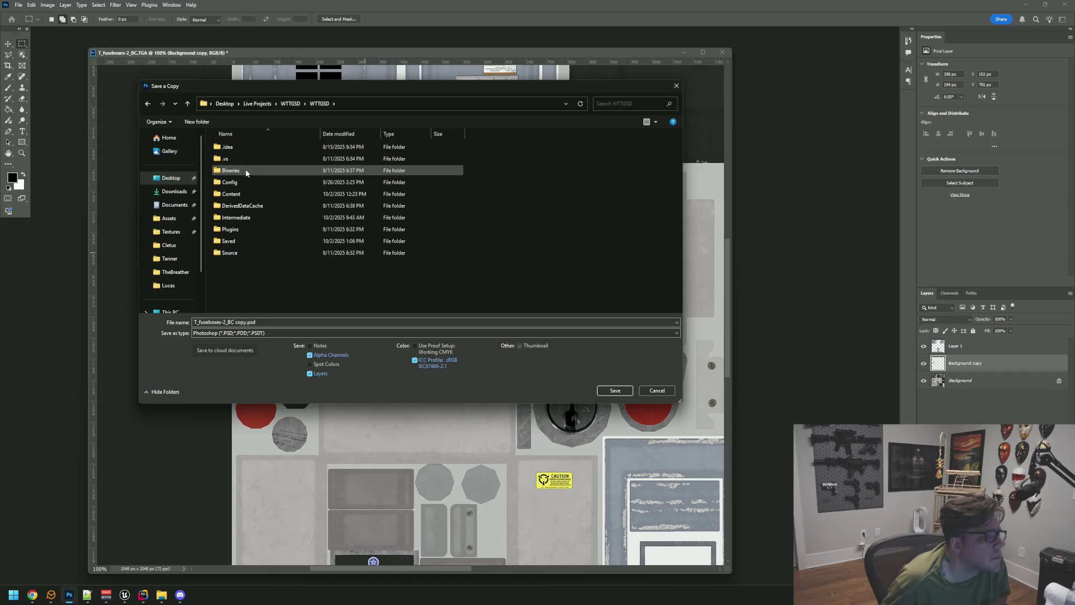
{"action": "left_click", "coordinate": [246, 194]}
{"action": "double_click", "coordinate": [246, 194]}
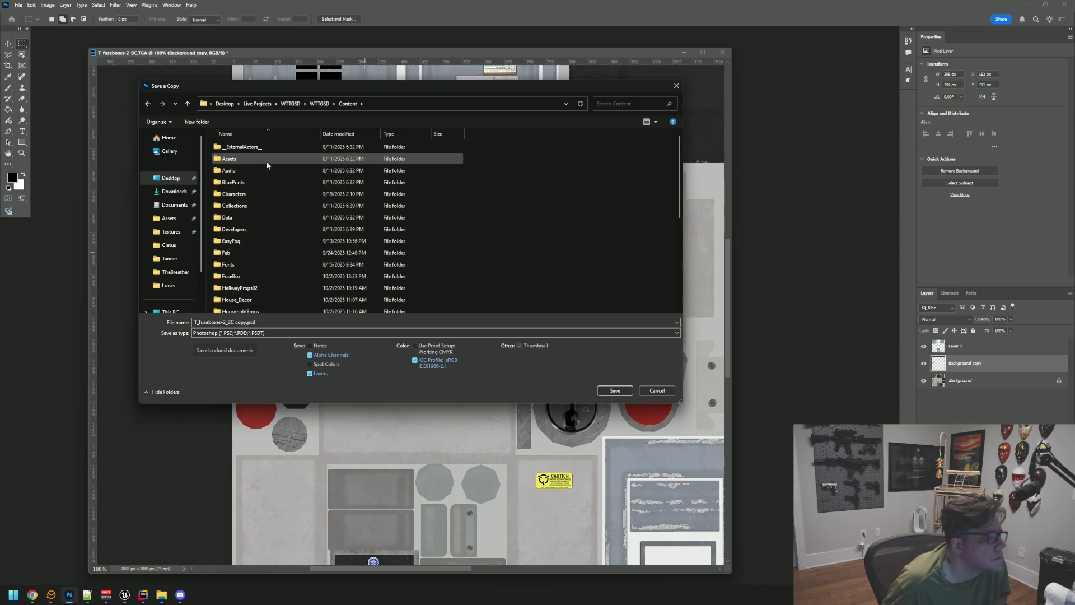
{"action": "scroll", "coordinate": [283, 206], "scroll_direction": "down", "scroll_amount": 3}
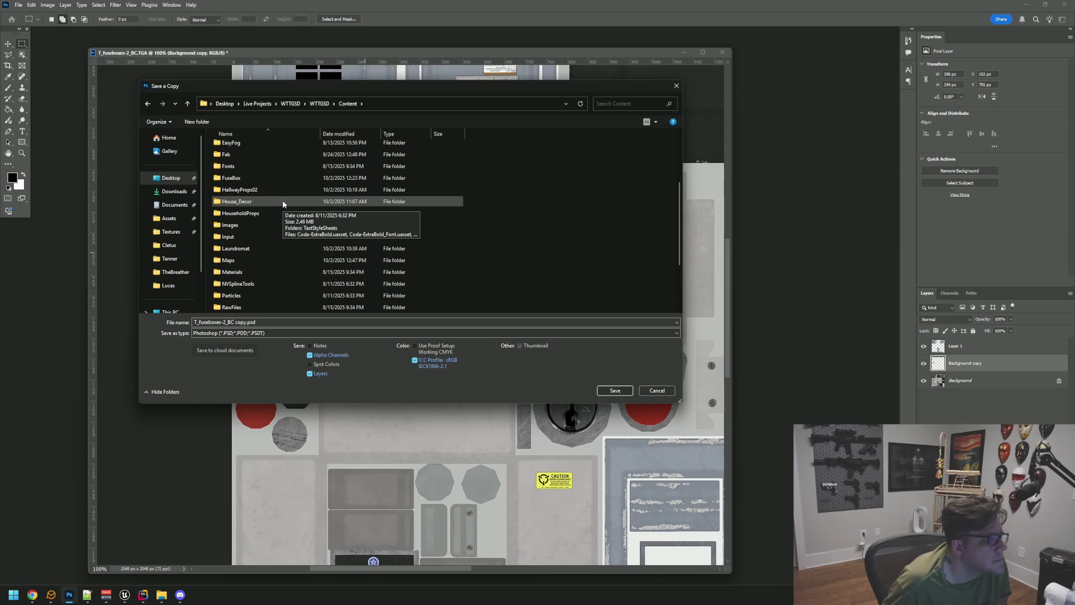
{"action": "scroll", "coordinate": [283, 197], "scroll_direction": "up", "scroll_amount": 1}
{"action": "double_click", "coordinate": [269, 204]}
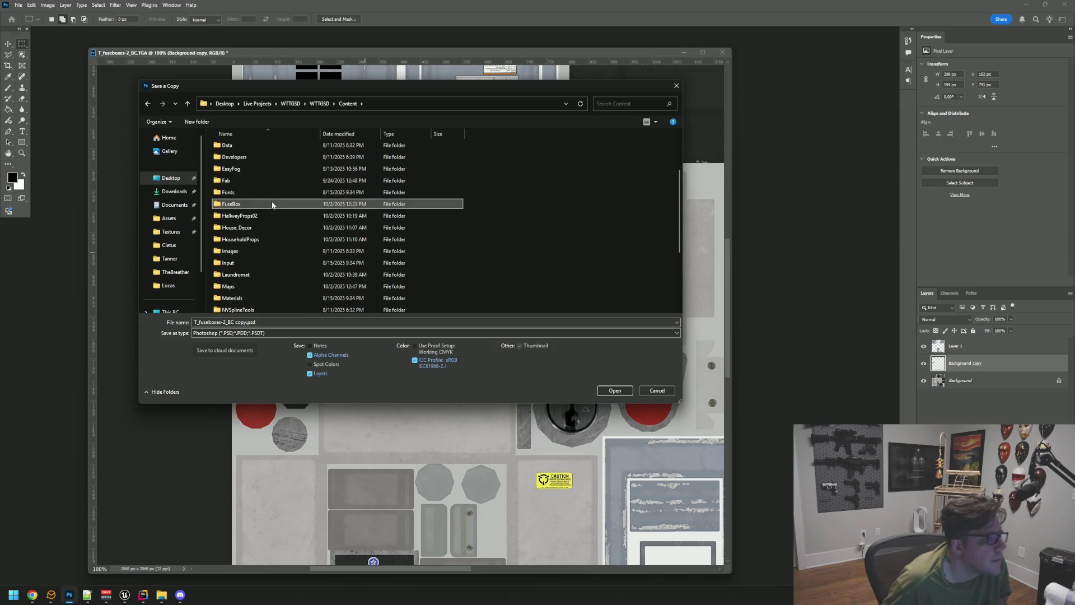
{"action": "double_click", "coordinate": [258, 170]}
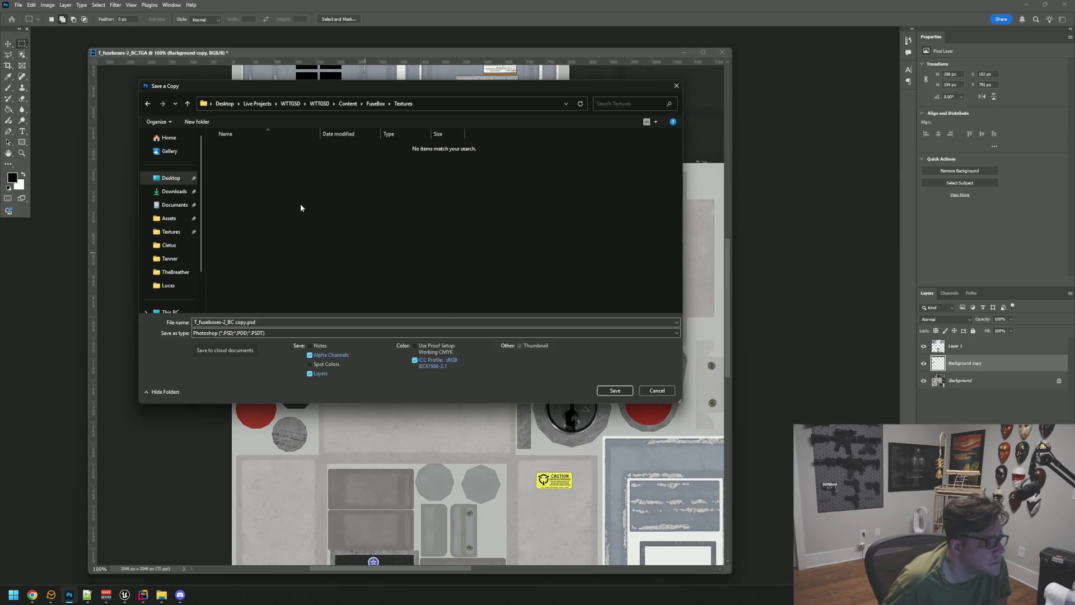
Step: Save as Targa over T_fuseboxes-2_BCModified.tga, confirming the replacement and Targa options
{"action": "left_click", "coordinate": [301, 332]}
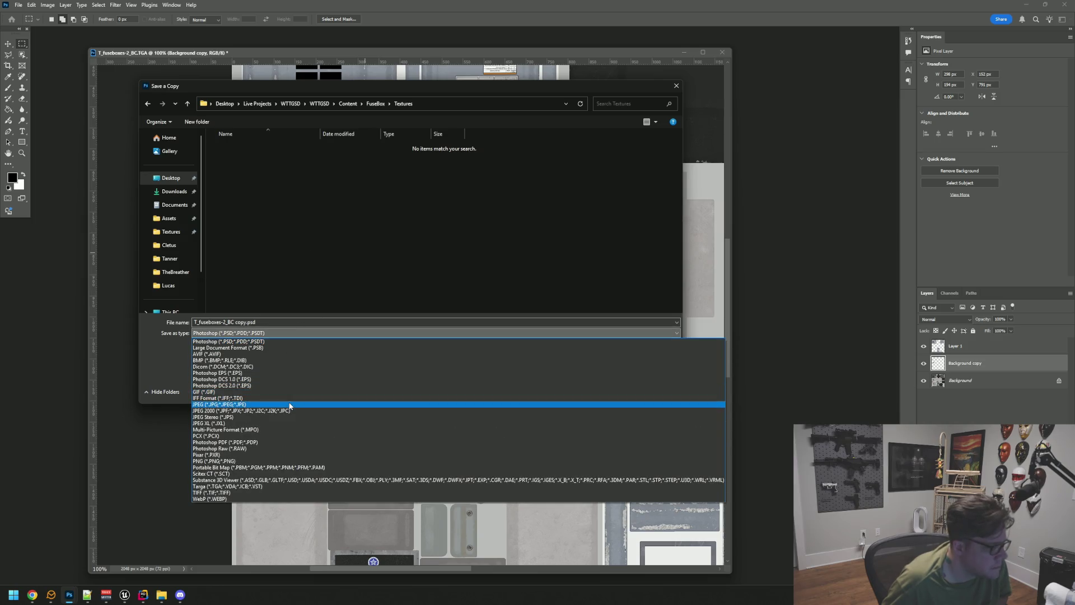
{"action": "left_click", "coordinate": [278, 485]}
{"action": "left_click", "coordinate": [287, 146]}
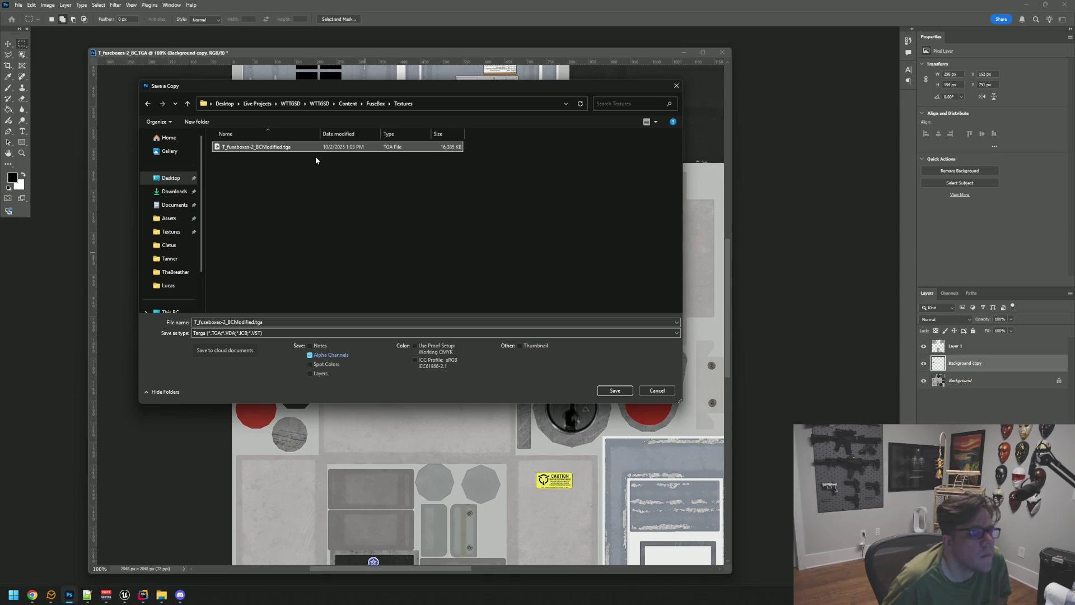
{"action": "left_click", "coordinate": [611, 392]}
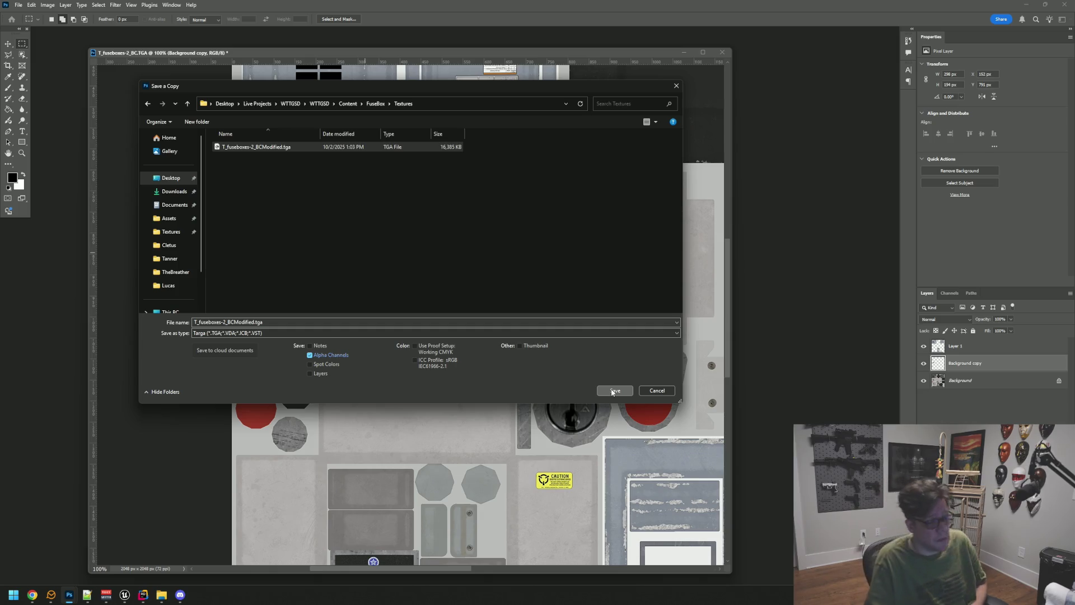
{"action": "left_click", "coordinate": [606, 391]}
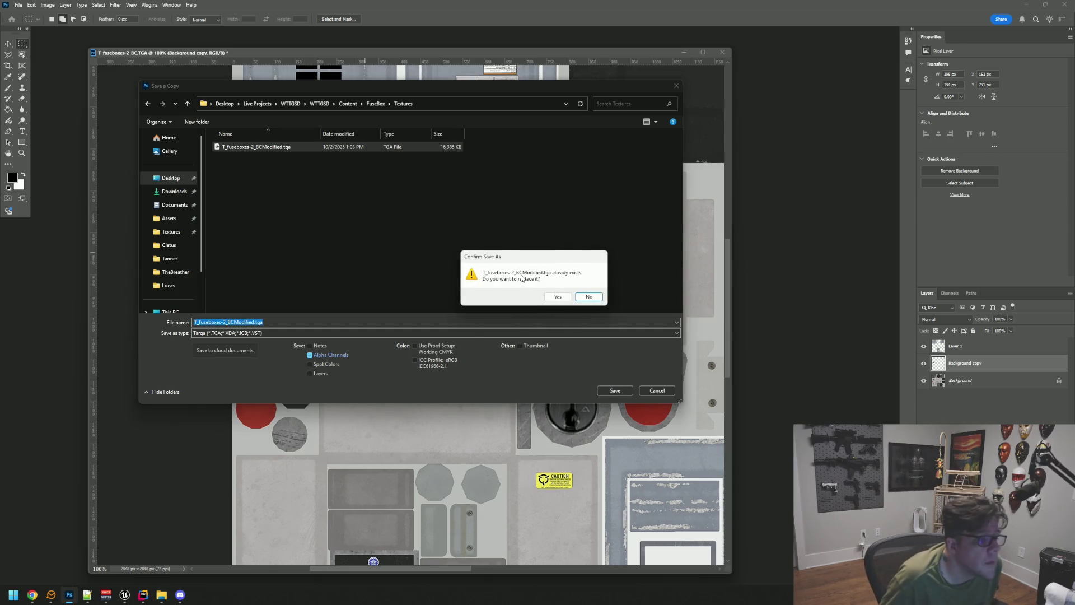
{"action": "left_click", "coordinate": [549, 296]}
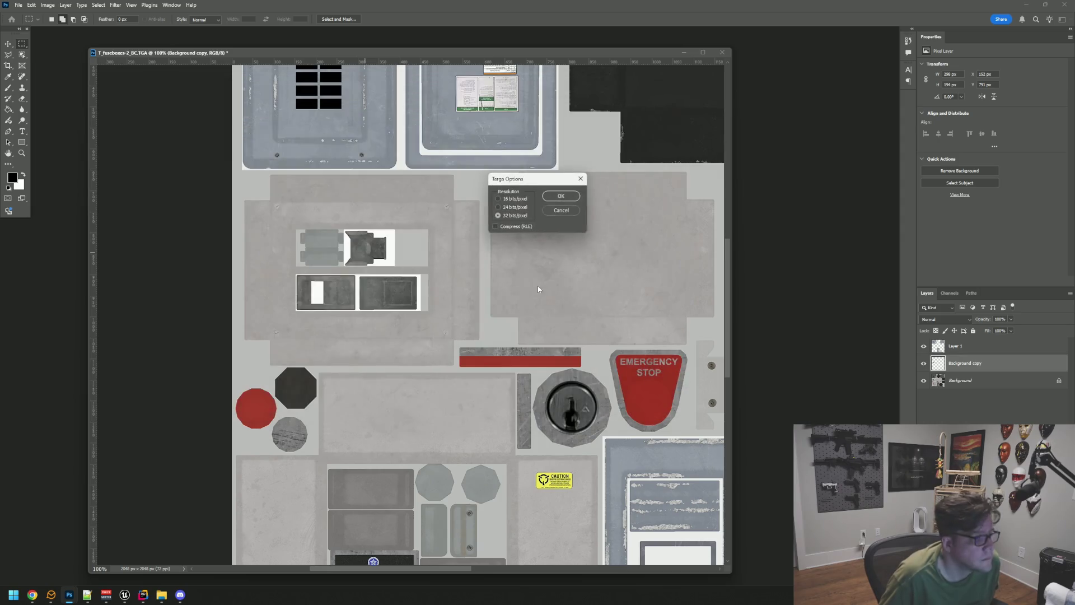
{"action": "left_click", "coordinate": [561, 196]}
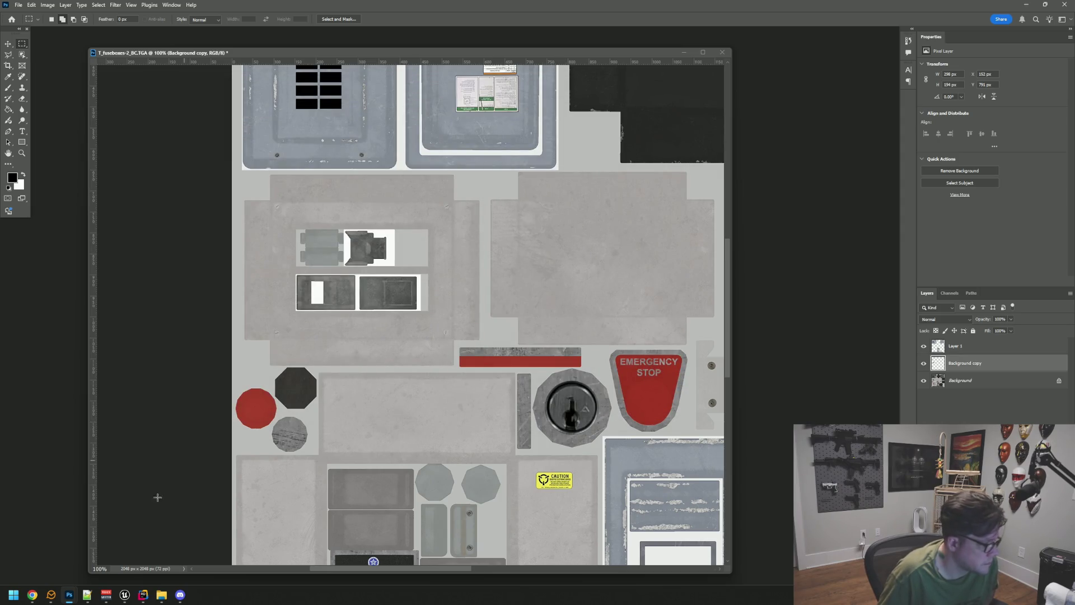
Step: Return to the Unreal editor and move the camera toward the fuse box
{"action": "mouse_move", "coordinate": [129, 596]}
{"action": "left_click", "coordinate": [74, 553]}
{"action": "left_click_drag", "start_coordinate": [517, 320], "coordinate": [569, 261]}
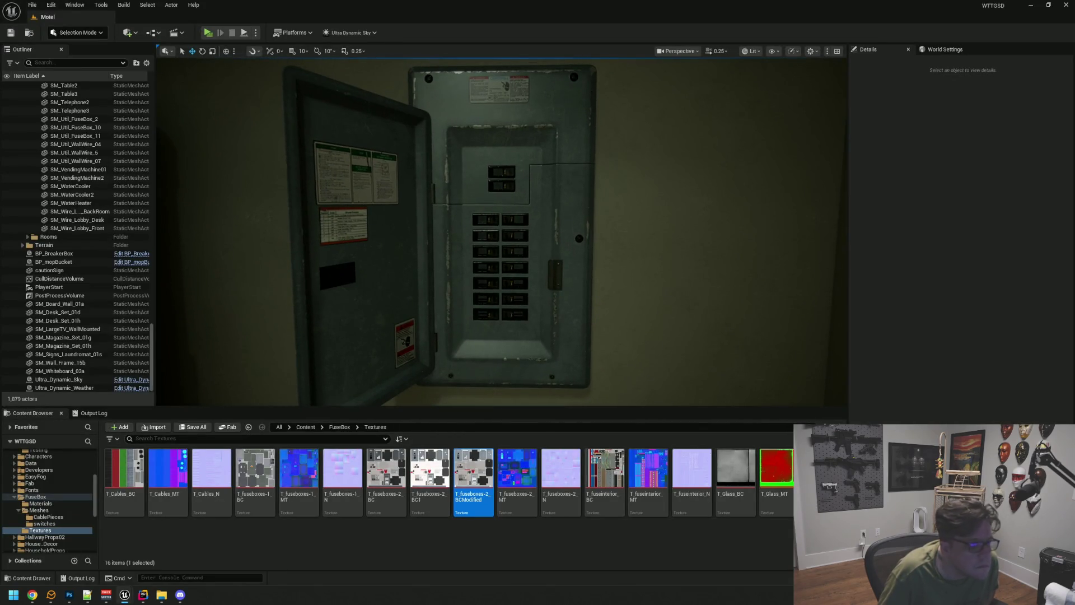
Step: Fly the viewport camera in close to the breaker box's brightened slots
{"action": "mouse_move", "coordinate": [479, 251]}
{"action": "left_mouse_down"}
{"action": "mouse_move", "coordinate": [417, 256]}
{"action": "mouse_move", "coordinate": [414, 246]}
{"action": "mouse_move", "coordinate": [489, 247]}
{"action": "mouse_move", "coordinate": [476, 238]}
{"action": "mouse_move", "coordinate": [403, 244]}
{"action": "left_mouse_up"}
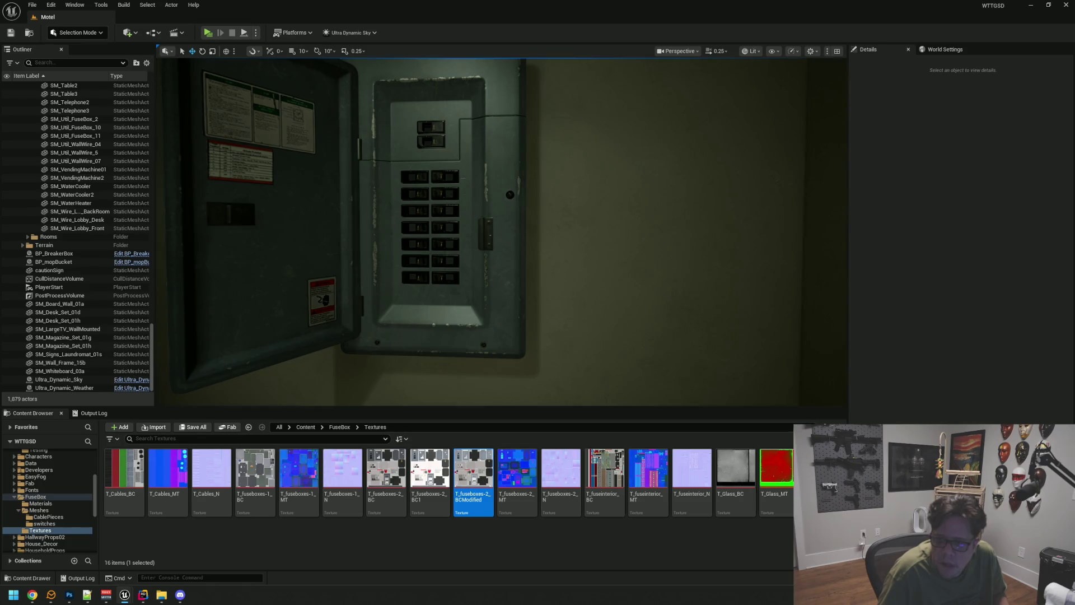
{"action": "mouse_move", "coordinate": [504, 240]}
{"action": "left_mouse_down"}
{"action": "mouse_move", "coordinate": [476, 245]}
{"action": "mouse_move", "coordinate": [558, 166]}
{"action": "mouse_move", "coordinate": [514, 192]}
{"action": "mouse_move", "coordinate": [544, 203]}
{"action": "left_mouse_up"}
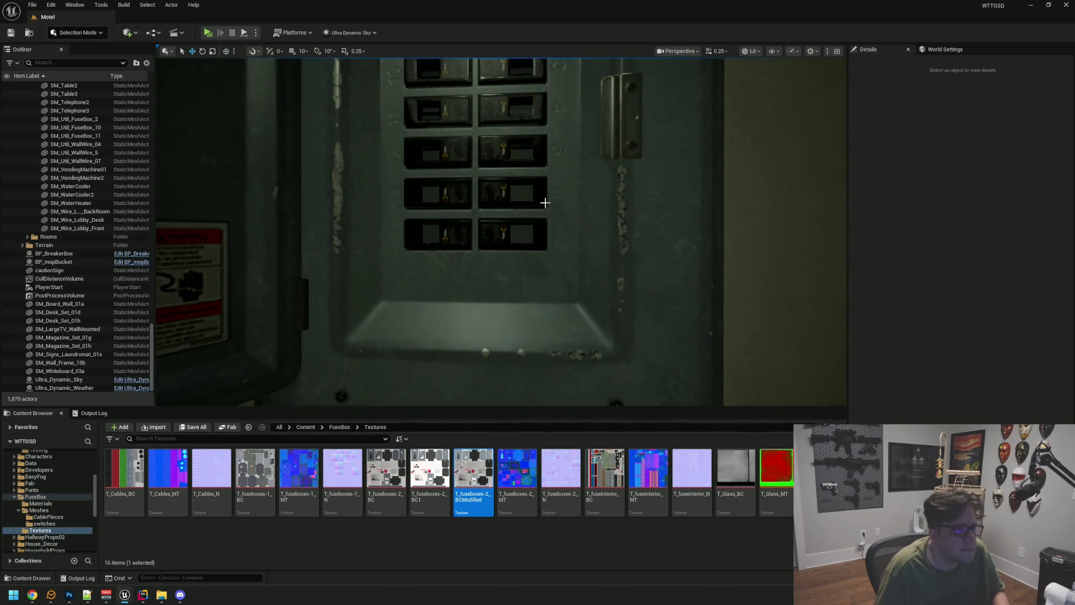
{"action": "mouse_move", "coordinate": [472, 453]}
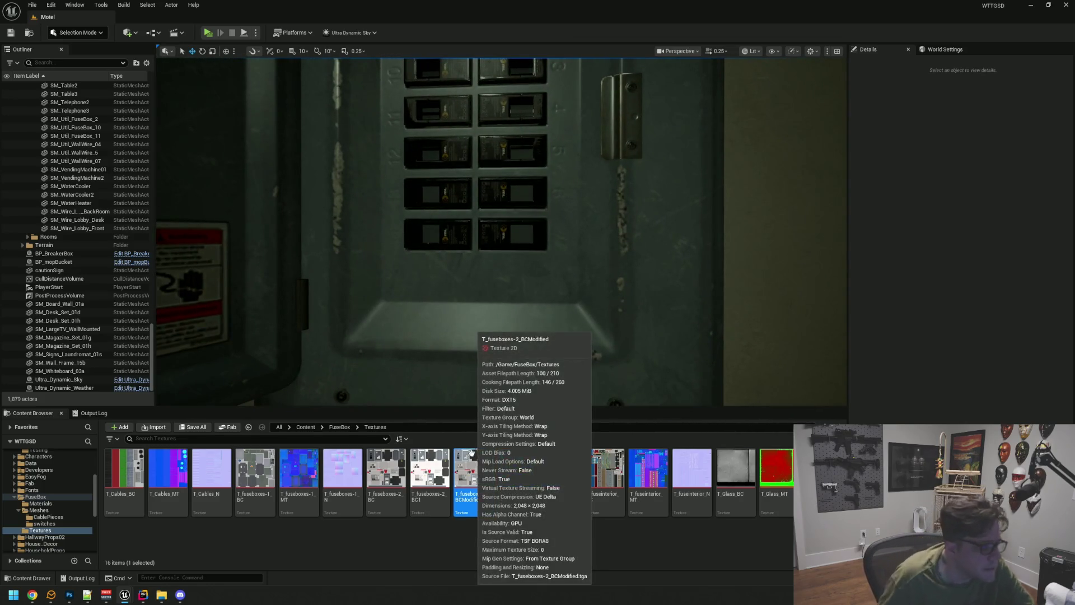
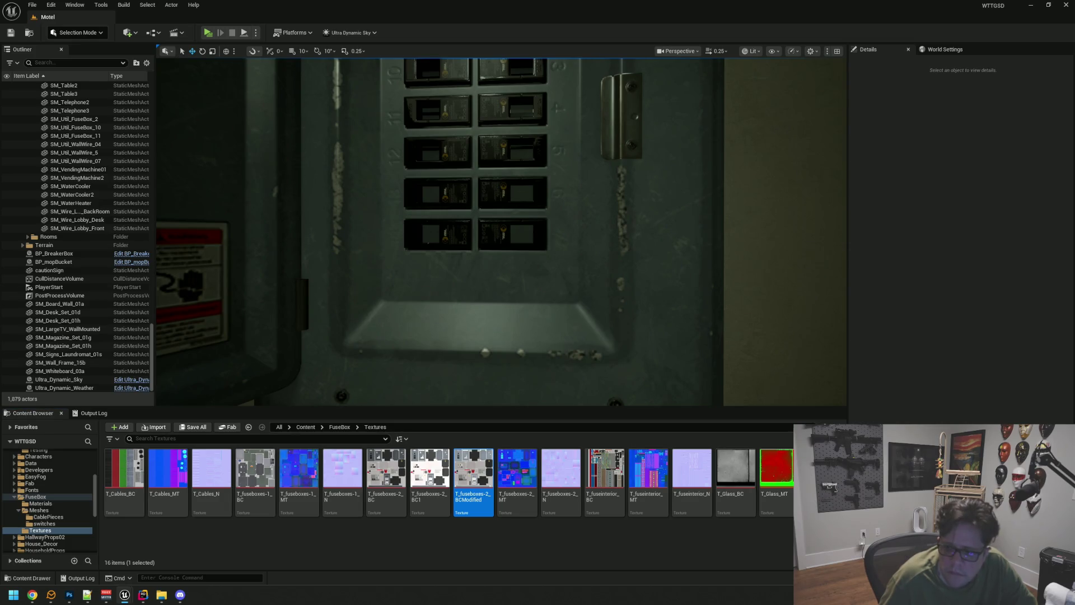
Step: Fly the Unreal viewport around the breaker panel to inspect the stray wire line
{"action": "key", "text": "Right"}
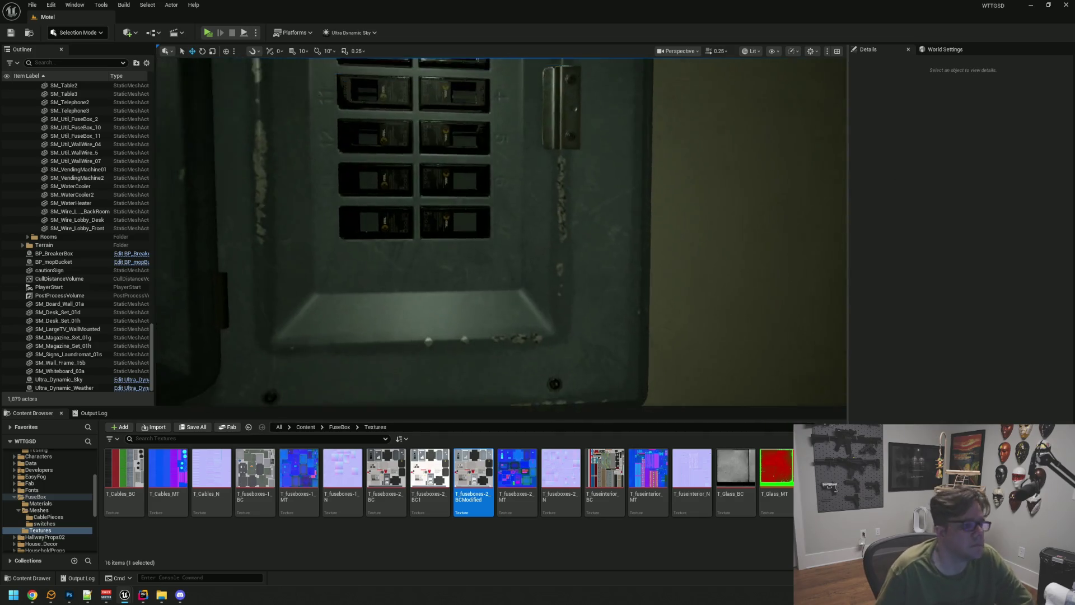
{"action": "key", "text": "Down"}
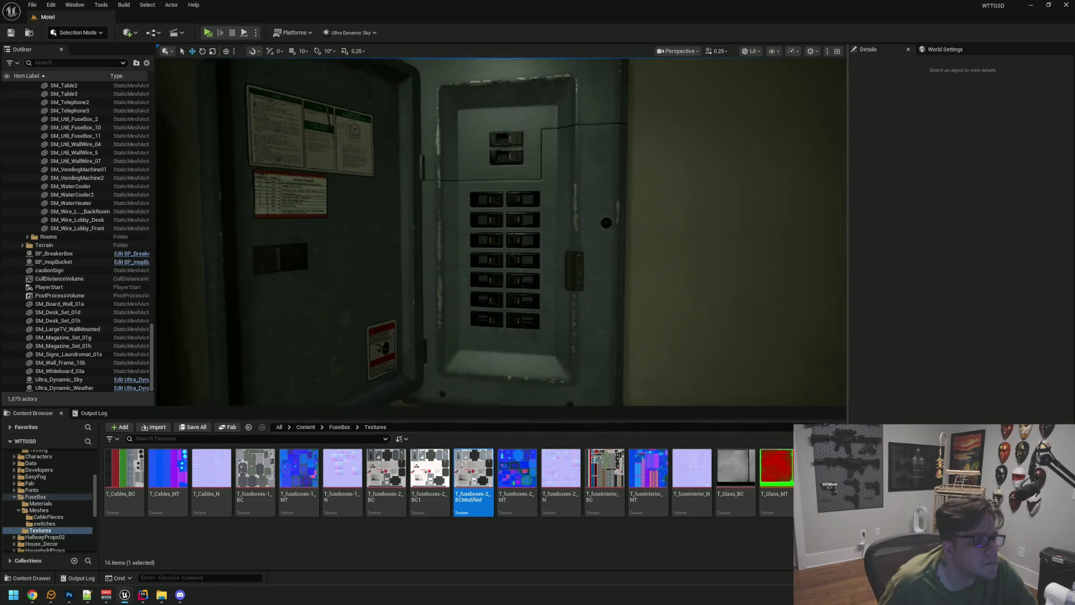
{"action": "key", "text": "Up"}
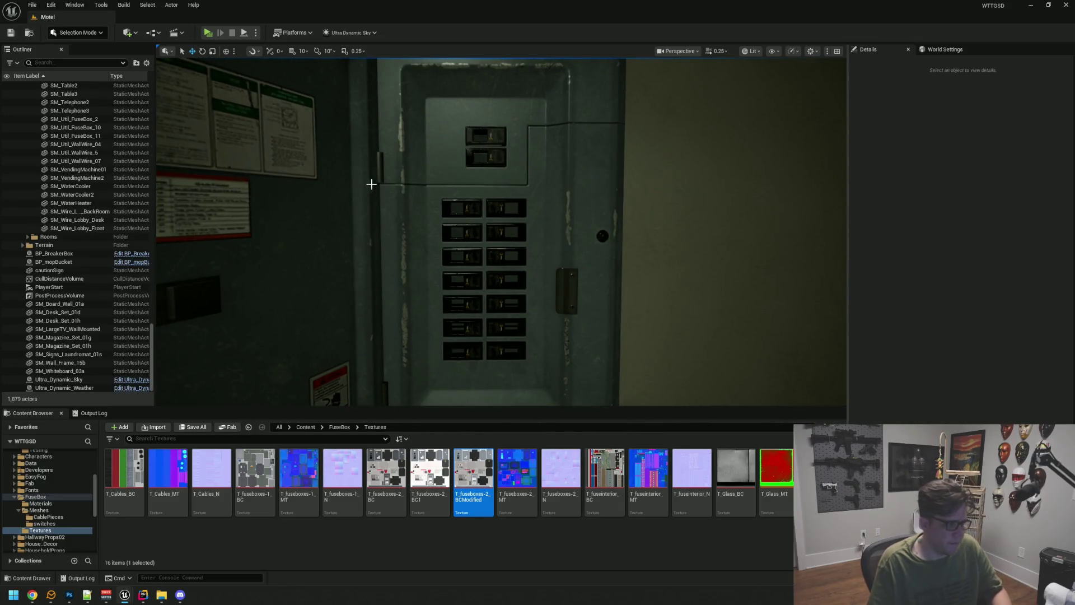
{"action": "mouse_move", "coordinate": [438, 253]}
{"action": "left_mouse_down"}
{"action": "mouse_move", "coordinate": [494, 232]}
{"action": "mouse_move", "coordinate": [485, 226]}
{"action": "mouse_move", "coordinate": [497, 258]}
{"action": "left_mouse_up"}
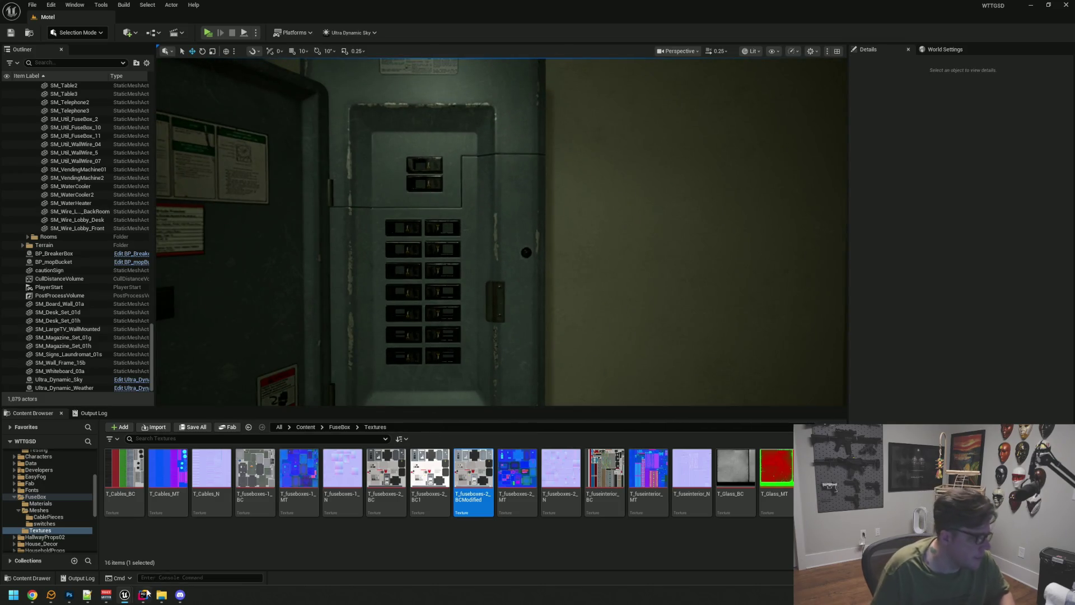
Step: Switch to Photoshop, where the fuse box texture T_fuseboxes-2_BC is open
{"action": "left_click", "coordinate": [146, 591]}
{"action": "left_click", "coordinate": [148, 591]}
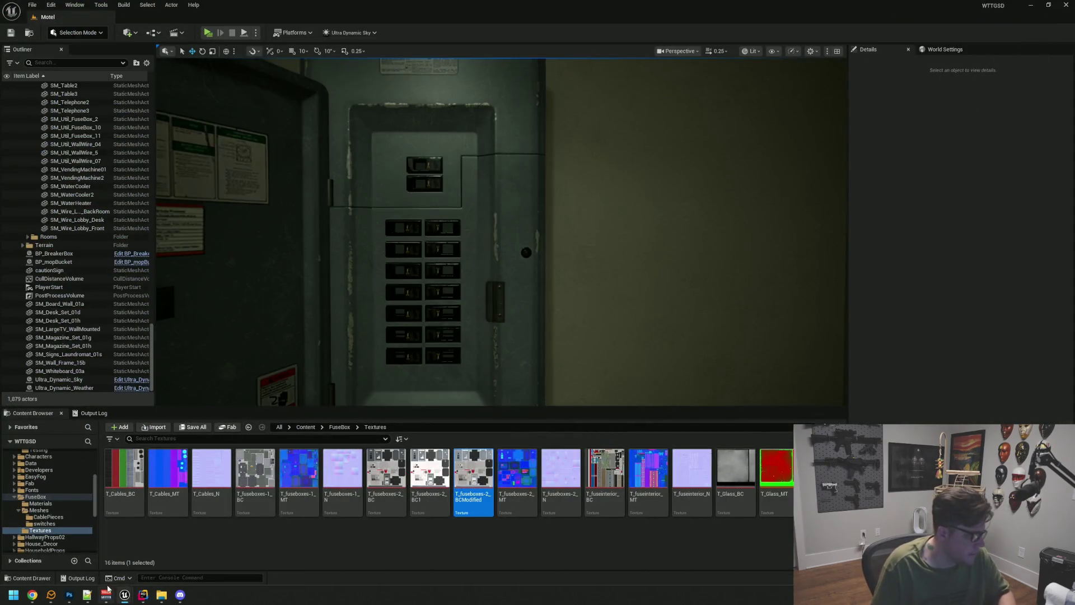
{"action": "left_click", "coordinate": [106, 549]}
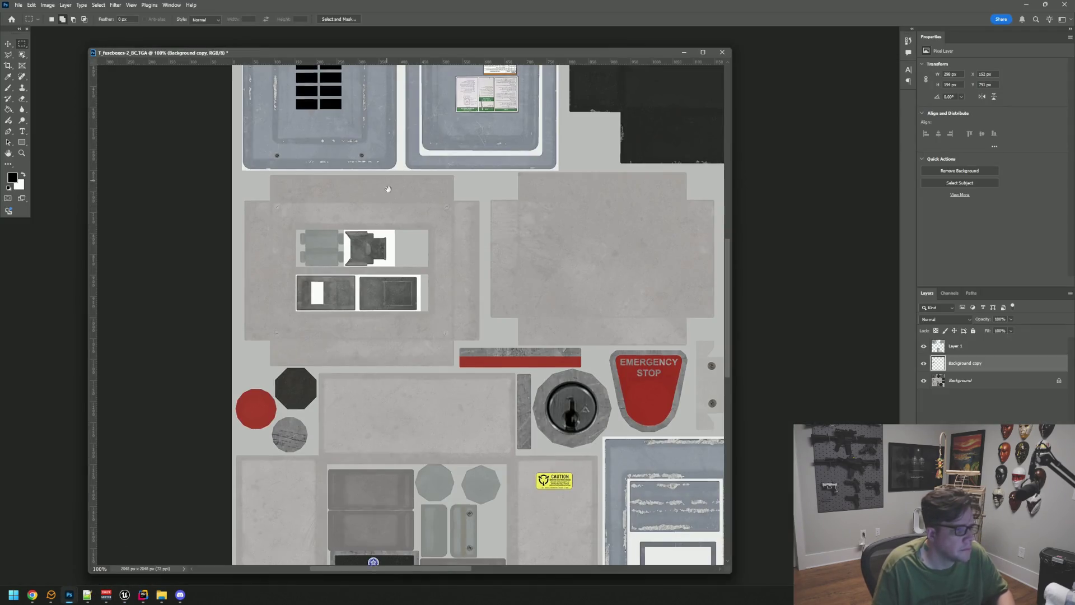
Step: Zoom in on the black line, make Layer 1 active, and choose the Spot Healing Brush
{"action": "scroll", "coordinate": [432, 207], "scroll_direction": "up", "scroll_amount": 5}
{"action": "scroll", "coordinate": [433, 267], "scroll_direction": "up", "scroll_amount": 10}
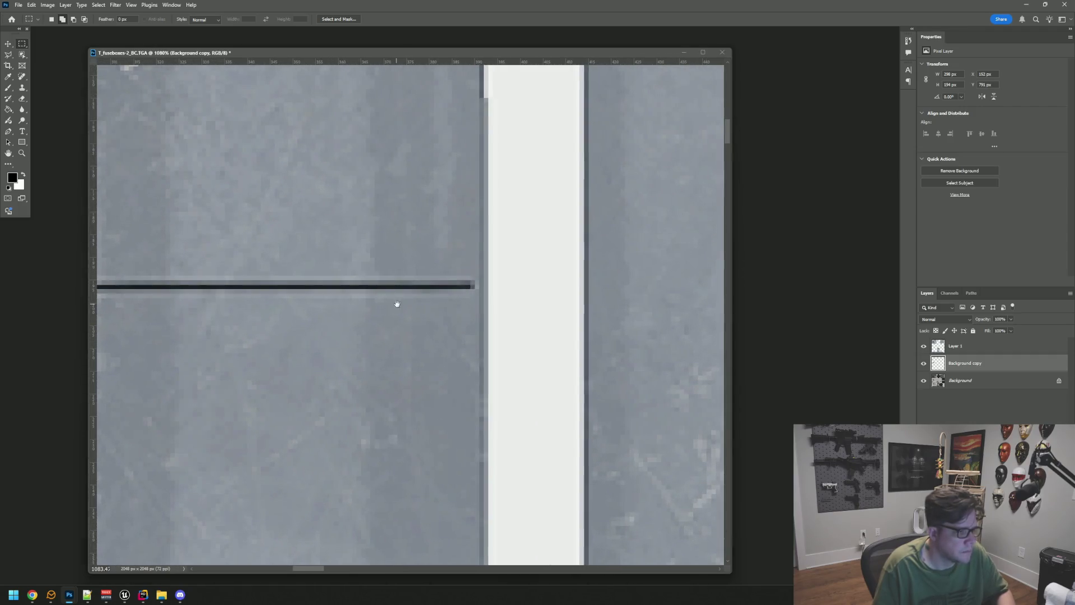
{"action": "left_click_drag", "start_coordinate": [397, 302], "coordinate": [437, 315]}
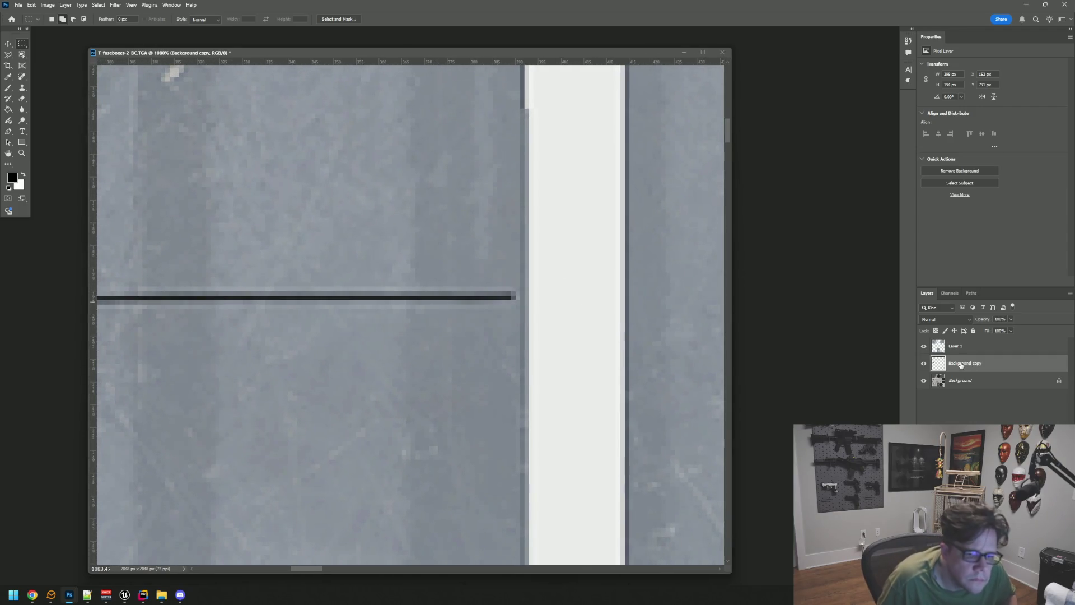
{"action": "key", "text": "alt+bracketright"}
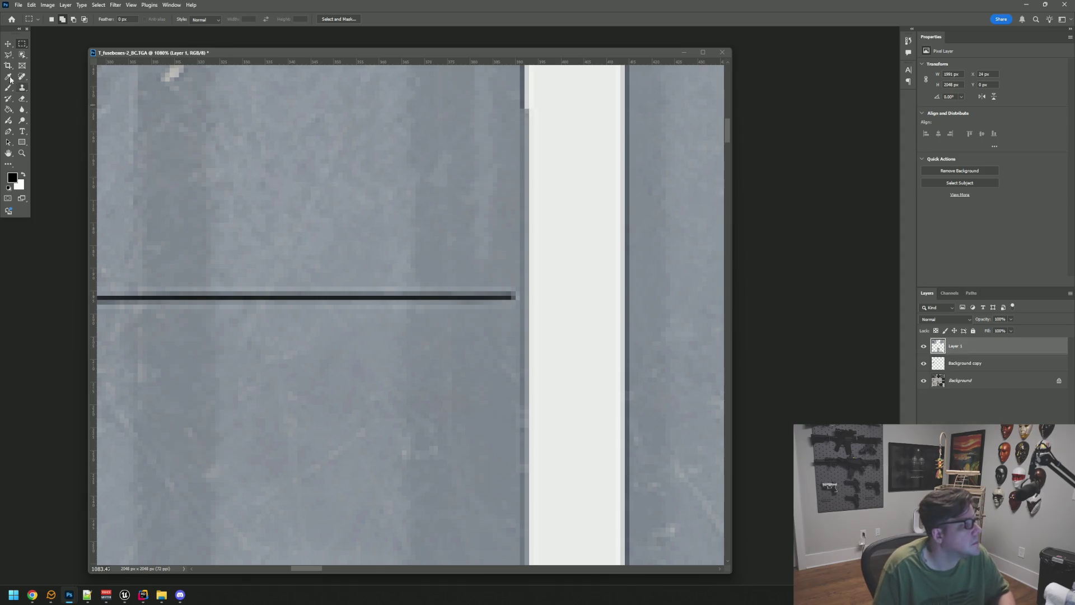
{"action": "left_click_drag", "start_coordinate": [22, 77], "coordinate": [49, 87]}
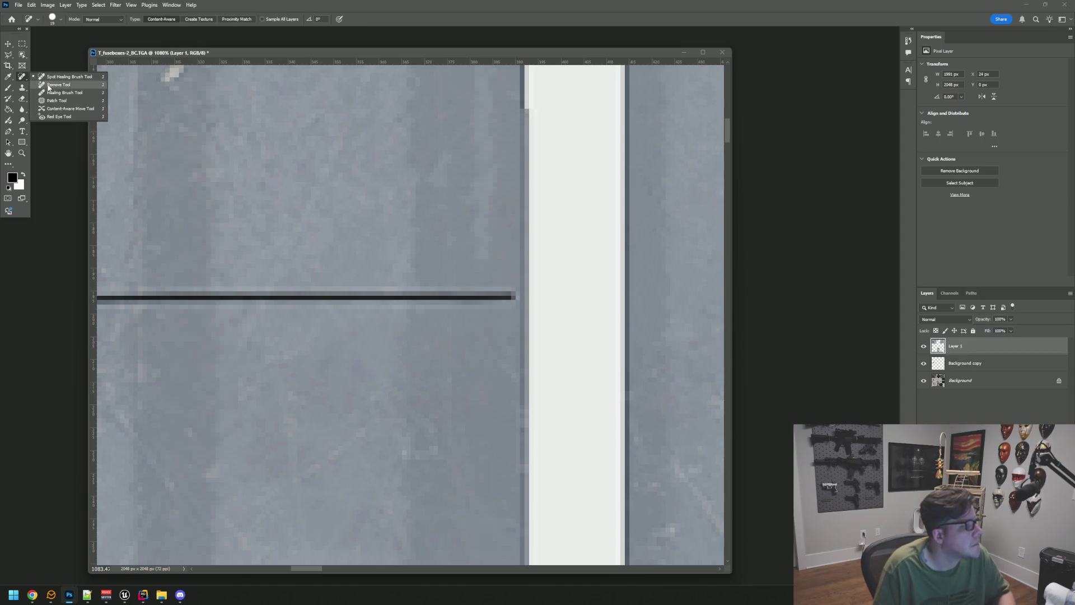
{"action": "left_click", "coordinate": [62, 77]}
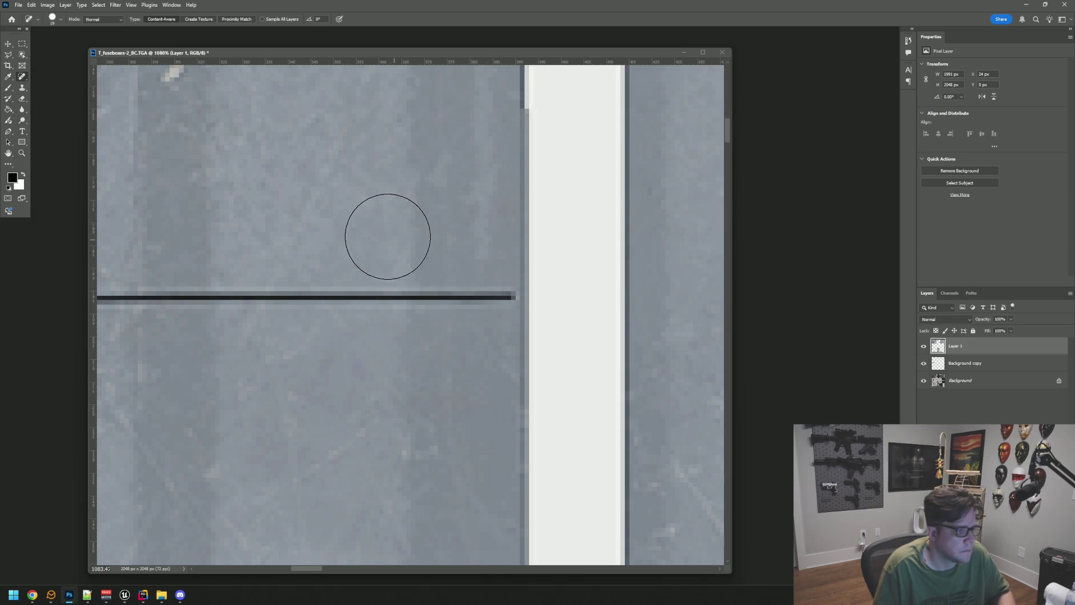
Step: Shrink the brush to size 9 and heal spots along the line's right end
{"action": "scroll", "coordinate": [379, 231], "scroll_direction": "down", "scroll_amount": 1}
{"action": "scroll", "coordinate": [379, 231], "scroll_direction": "down", "scroll_amount": 5}
{"action": "mouse_move", "coordinate": [370, 215]}
{"action": "left_mouse_down"}
{"action": "mouse_move", "coordinate": [427, 235]}
{"action": "mouse_move", "coordinate": [431, 271]}
{"action": "mouse_move", "coordinate": [437, 251]}
{"action": "left_mouse_up"}
{"action": "key", "text": "bracketleft"}
{"action": "left_click", "coordinate": [474, 257]}
{"action": "left_click", "coordinate": [483, 276]}
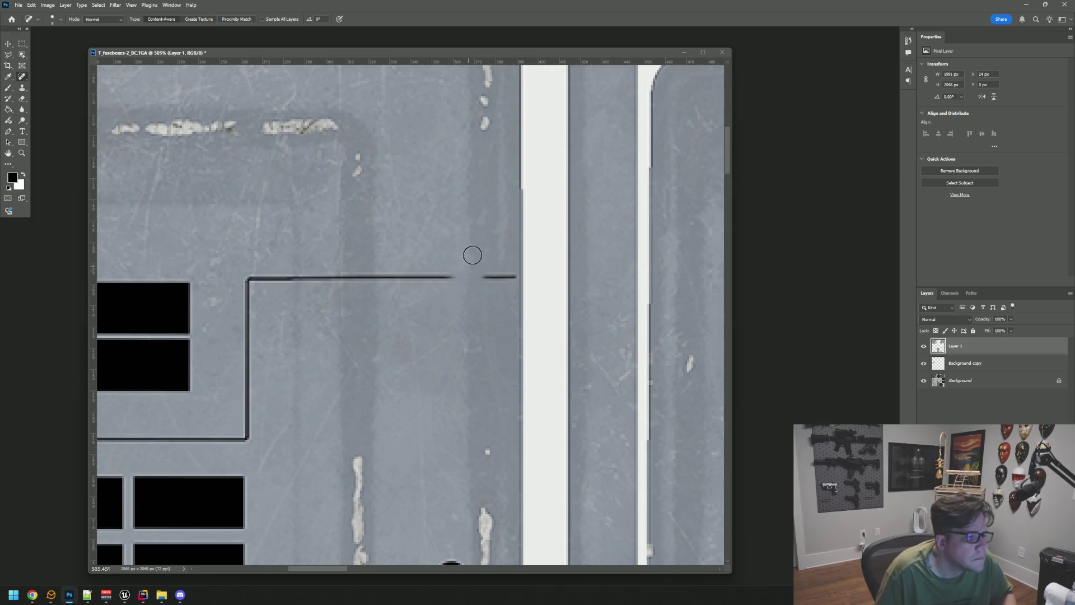
{"action": "left_click_drag", "start_coordinate": [479, 277], "coordinate": [508, 278]}
Step: Heal away more of the line's right end and bring its corner into view
{"action": "scroll", "coordinate": [497, 301], "scroll_direction": "down", "scroll_amount": 1}
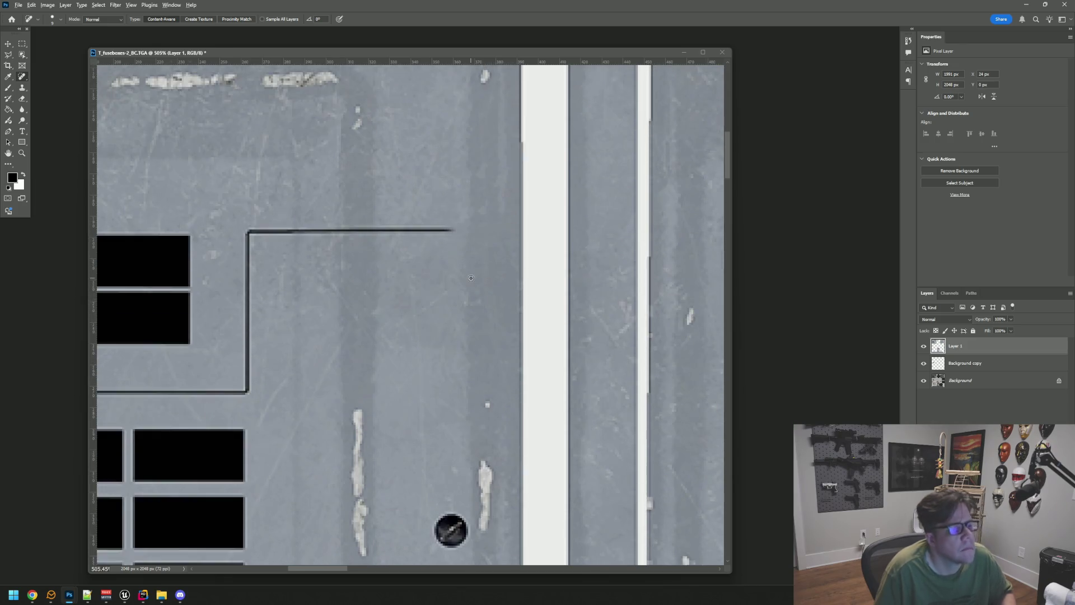
{"action": "scroll", "coordinate": [459, 274], "scroll_direction": "down", "scroll_amount": 6}
{"action": "scroll", "coordinate": [459, 274], "scroll_direction": "up", "scroll_amount": 5}
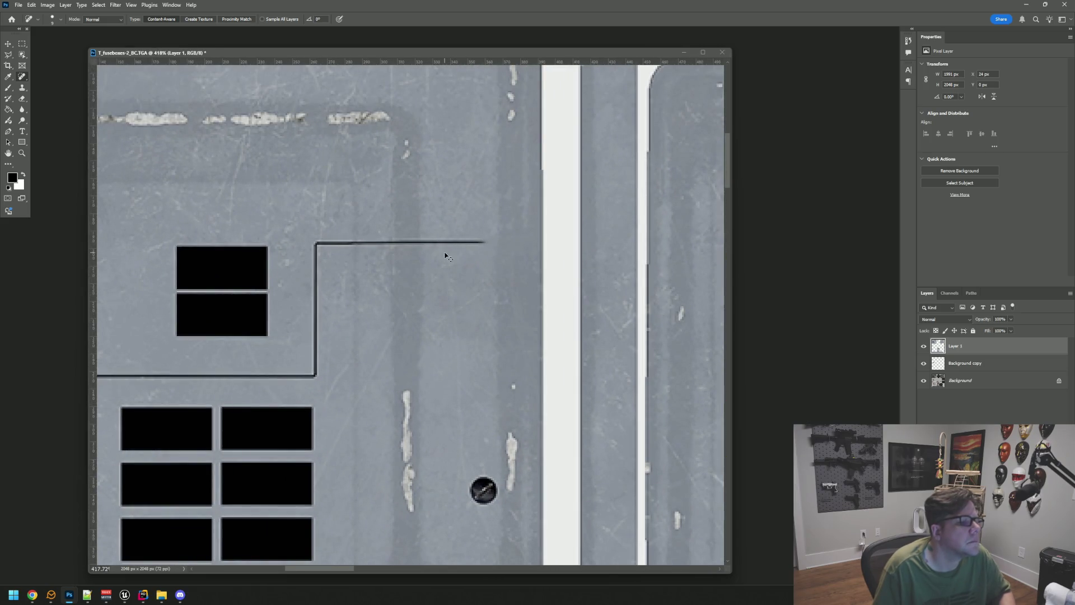
{"action": "left_click_drag", "start_coordinate": [436, 241], "coordinate": [485, 241]}
{"action": "scroll", "coordinate": [457, 284], "scroll_direction": "down", "scroll_amount": 5}
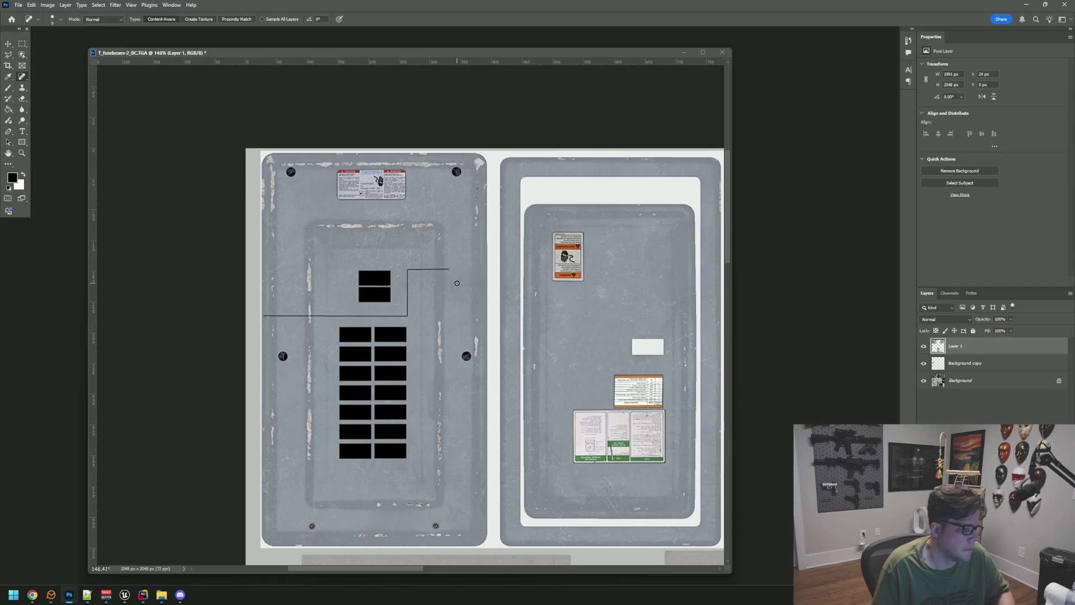
{"action": "scroll", "coordinate": [459, 286], "scroll_direction": "down", "scroll_amount": 3}
{"action": "scroll", "coordinate": [423, 298], "scroll_direction": "down", "scroll_amount": 1}
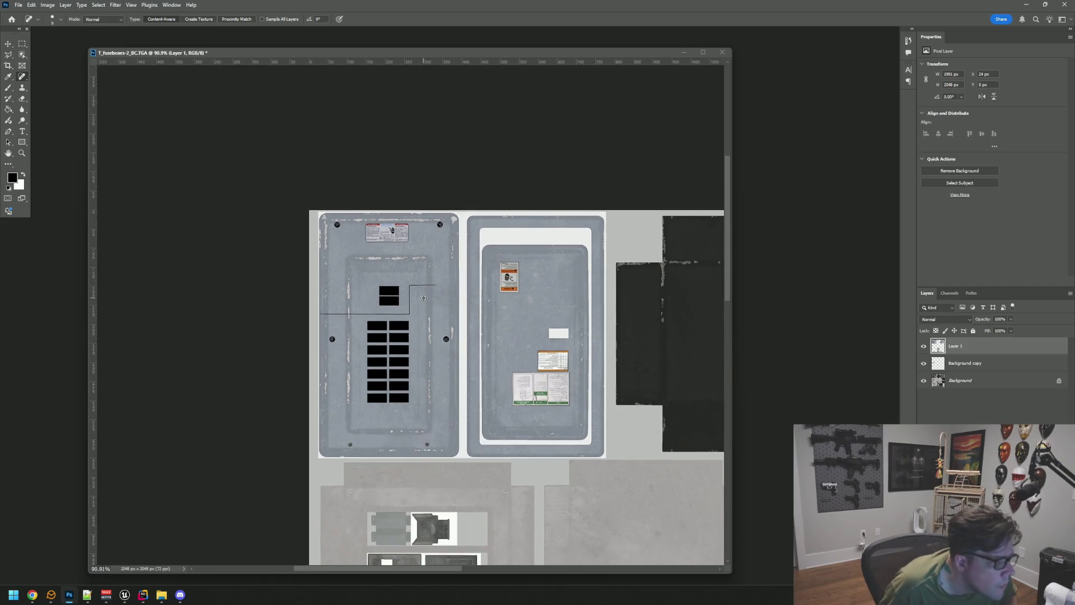
{"action": "scroll", "coordinate": [423, 297], "scroll_direction": "up", "scroll_amount": 9}
{"action": "mouse_move", "coordinate": [532, 268]}
{"action": "left_mouse_down"}
{"action": "mouse_move", "coordinate": [488, 332]}
{"action": "mouse_move", "coordinate": [513, 338]}
{"action": "left_mouse_up"}
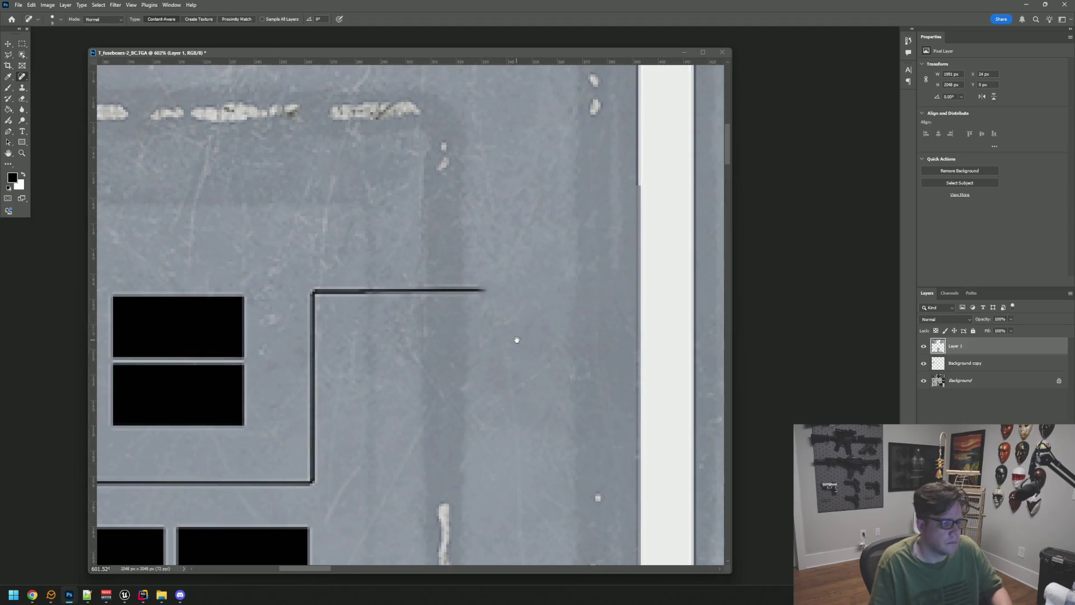
{"action": "right_click", "coordinate": [22, 77]}
{"action": "left_click", "coordinate": [56, 100]}
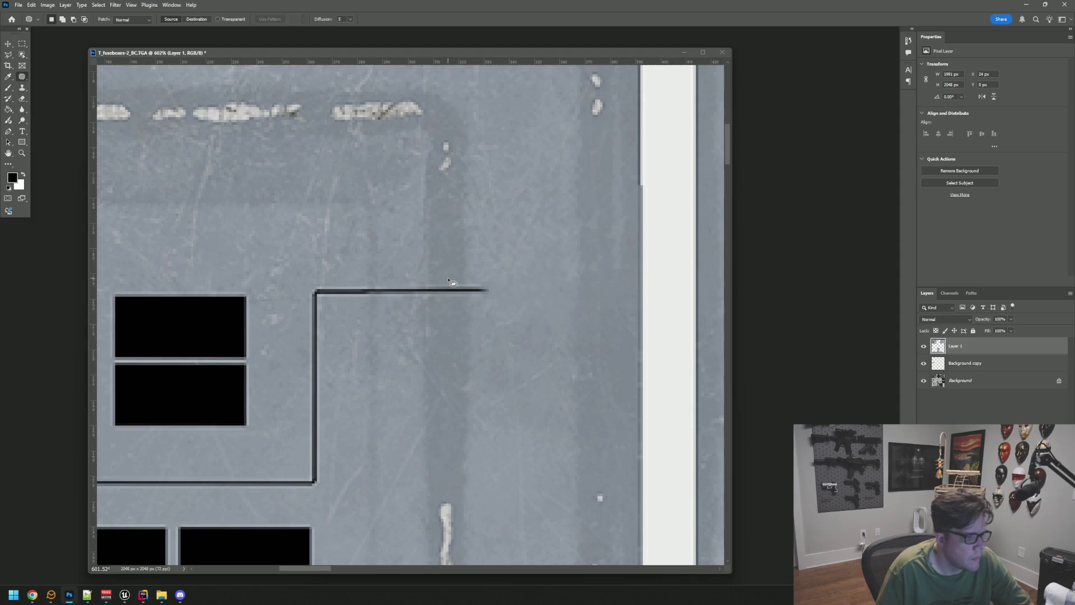
{"action": "mouse_move", "coordinate": [495, 285]}
{"action": "left_mouse_down"}
{"action": "mouse_move", "coordinate": [431, 278]}
{"action": "mouse_move", "coordinate": [462, 250]}
{"action": "left_mouse_up"}
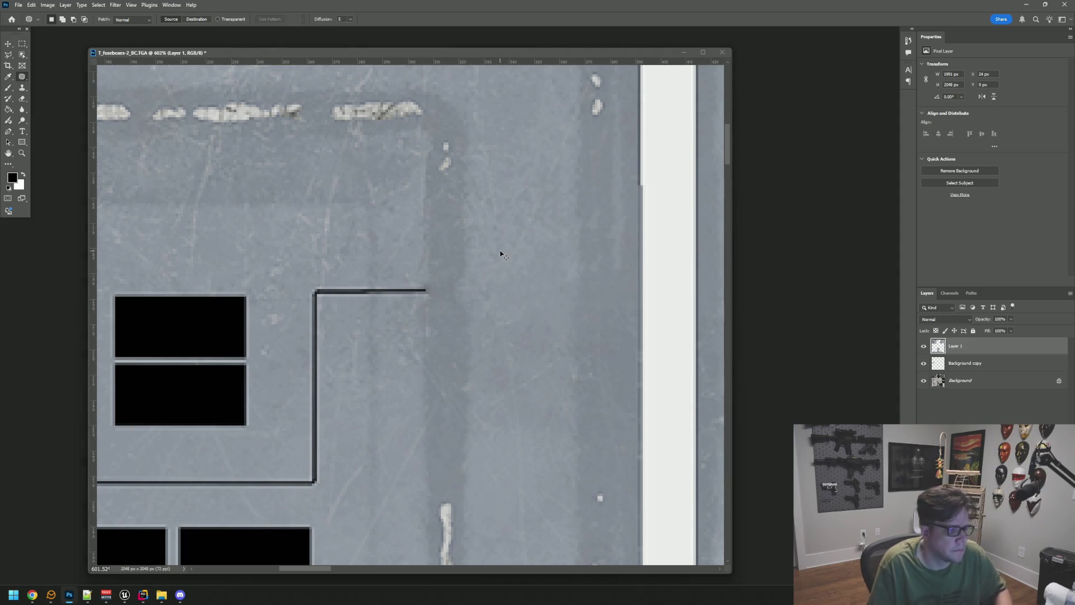
{"action": "key", "text": "ctrl+z"}
{"action": "left_click", "coordinate": [480, 252]}
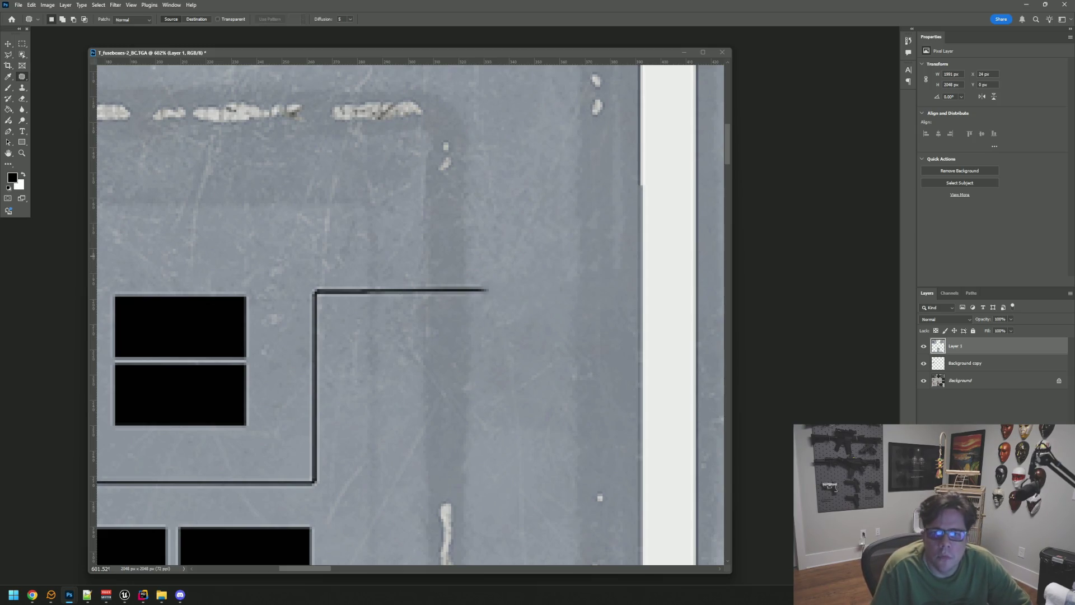
{"action": "key", "text": "alt+Tab"}
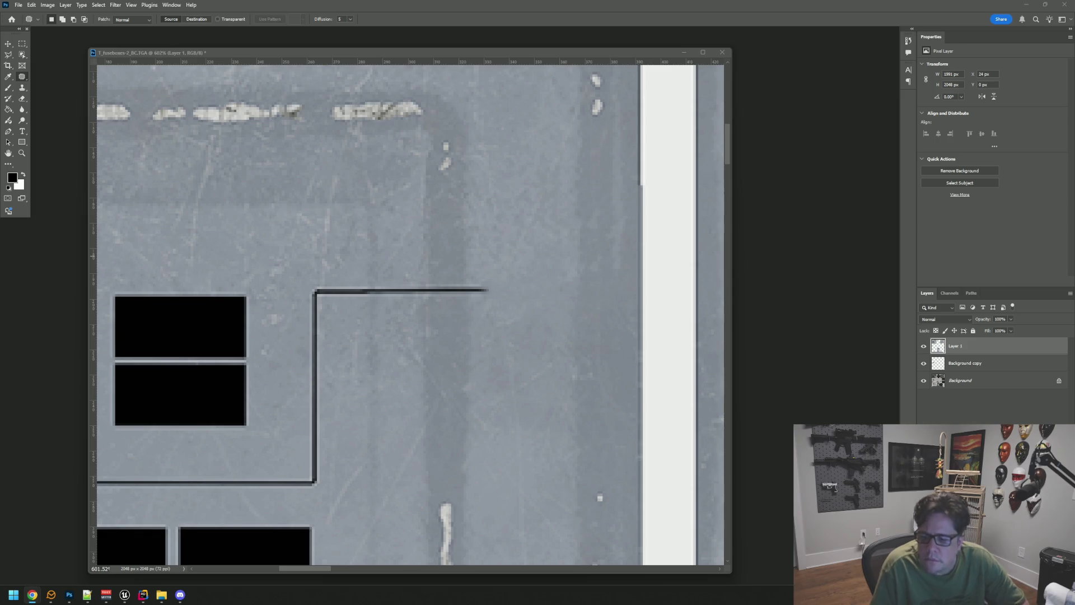
{"action": "left_click", "coordinate": [680, 183]}
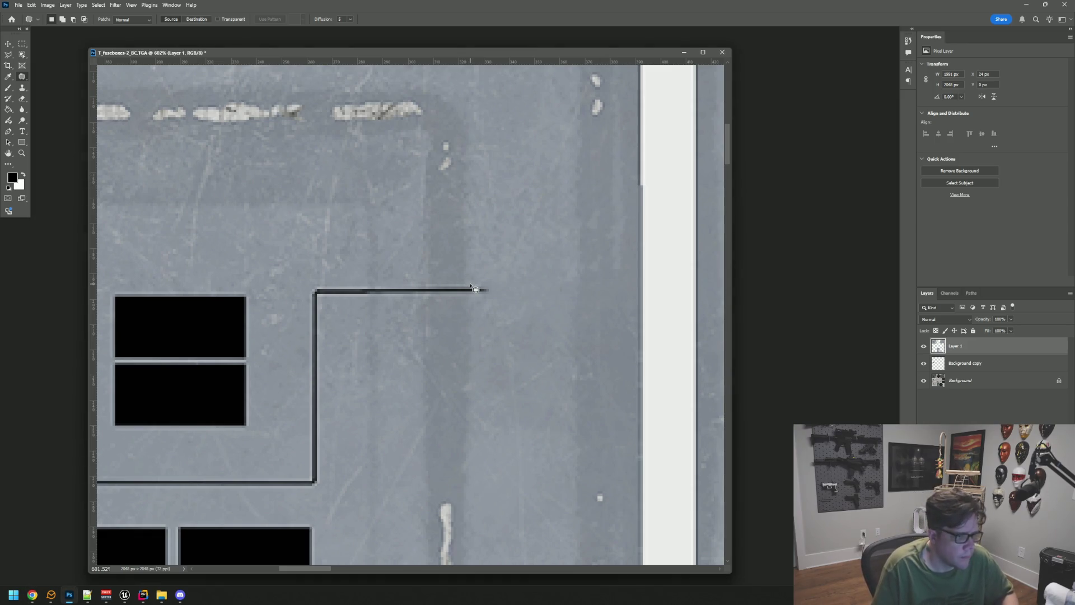
{"action": "left_click_drag", "start_coordinate": [476, 288], "coordinate": [493, 256]}
{"action": "key", "text": "ctrl+d"}
{"action": "key", "text": "ctrl+z"}
{"action": "key", "text": "ctrl+z"}
{"action": "key", "text": "ctrl+d"}
{"action": "scroll", "coordinate": [493, 269], "scroll_direction": "down", "scroll_amount": 1}
{"action": "scroll", "coordinate": [493, 269], "scroll_direction": "left", "scroll_amount": 1}
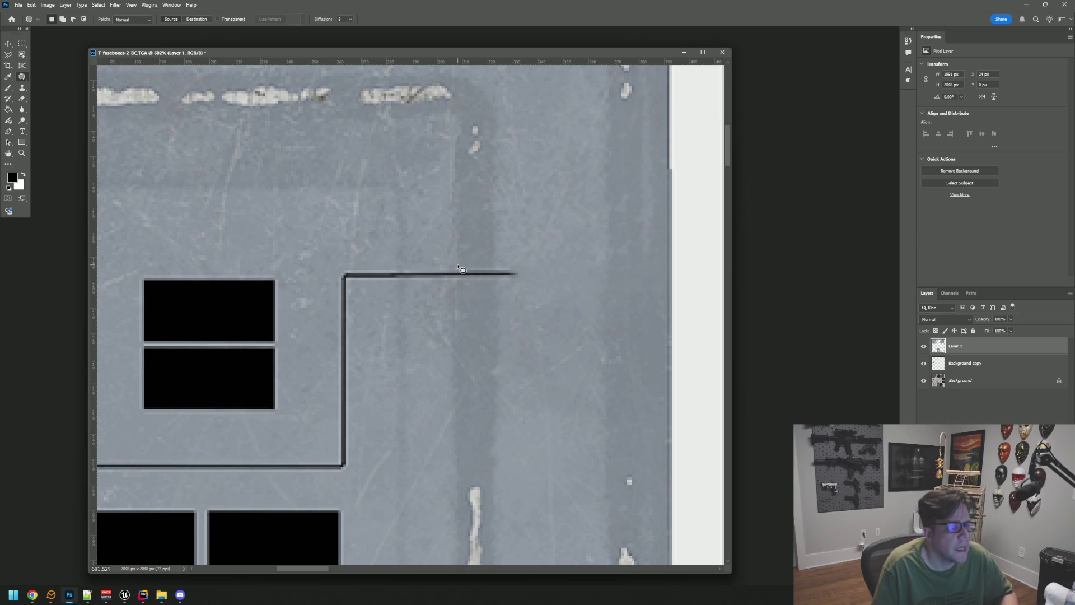
{"action": "right_click", "coordinate": [22, 76]}
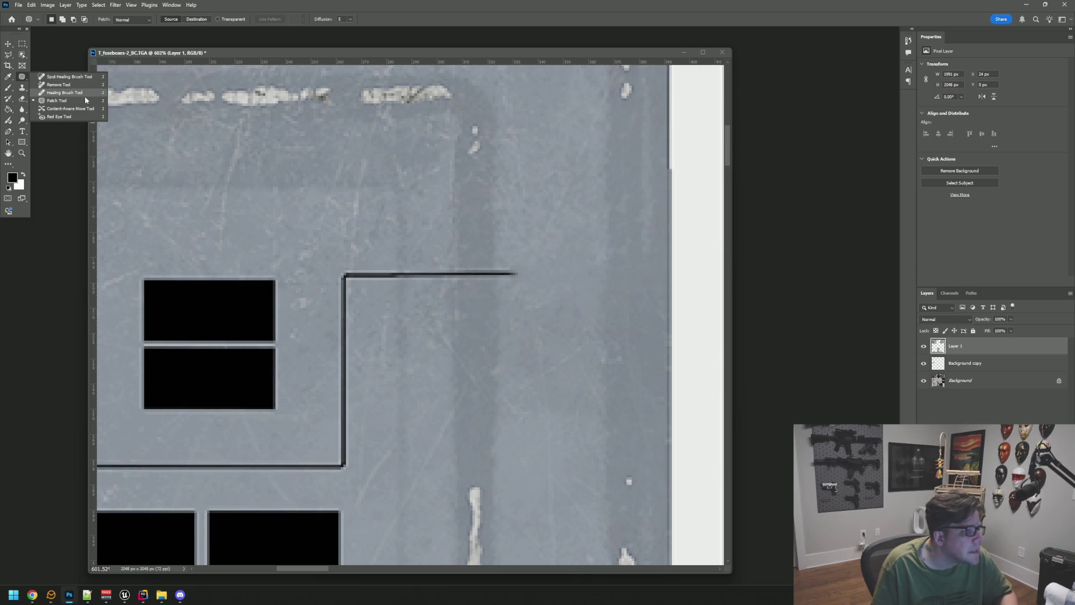
Step: Use the Content-Aware Move Tool to cover the line's end with texture from above
{"action": "left_click", "coordinate": [84, 110]}
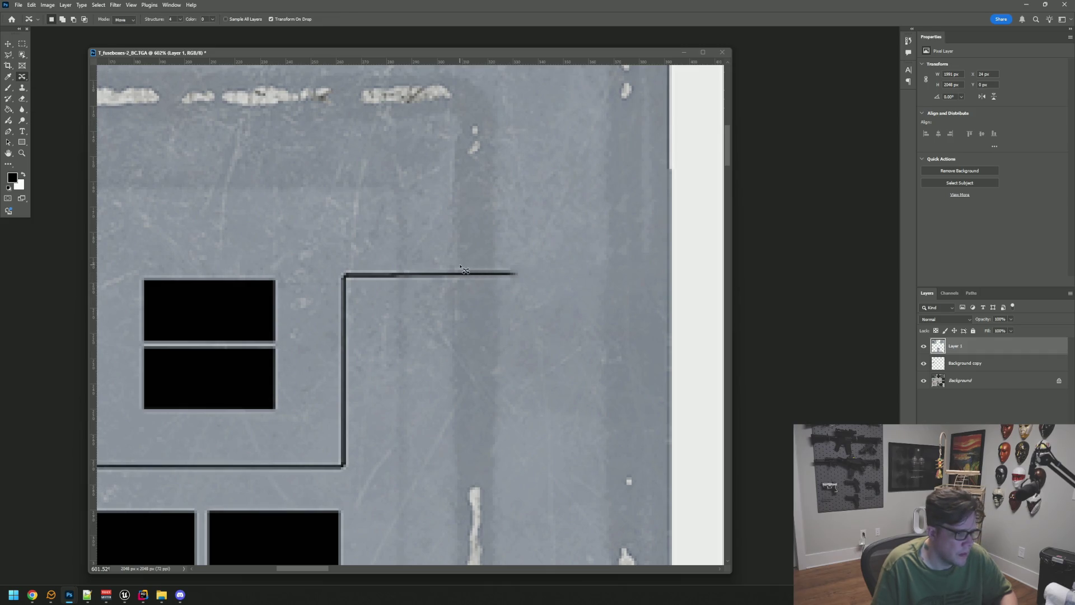
{"action": "mouse_move", "coordinate": [469, 293]}
{"action": "left_mouse_down"}
{"action": "mouse_move", "coordinate": [545, 266]}
{"action": "mouse_move", "coordinate": [469, 282]}
{"action": "mouse_move", "coordinate": [520, 235]}
{"action": "mouse_move", "coordinate": [511, 240]}
{"action": "left_mouse_up"}
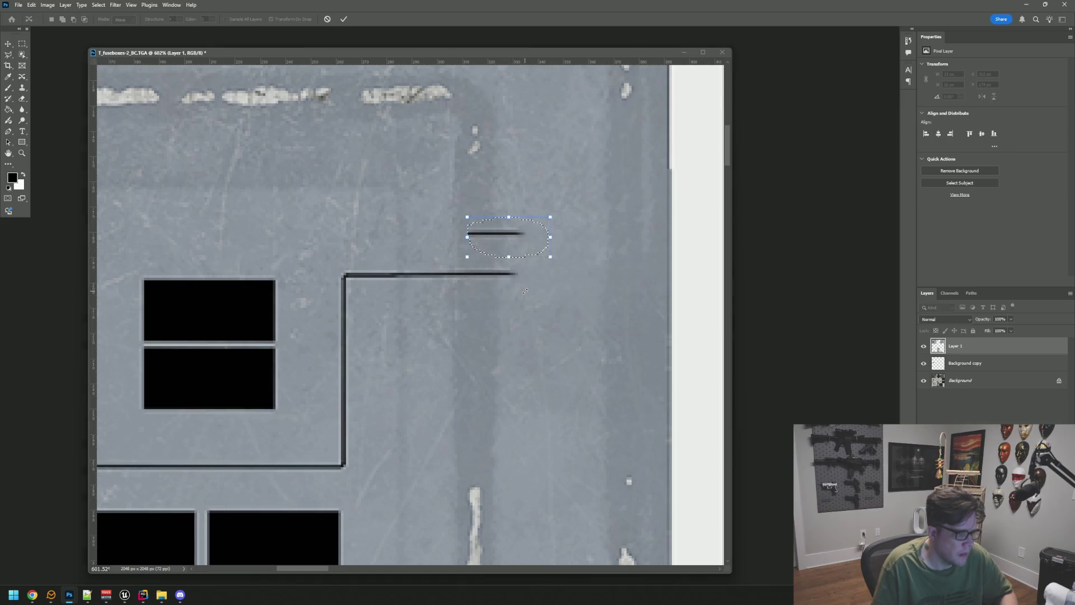
{"action": "key", "text": "Escape"}
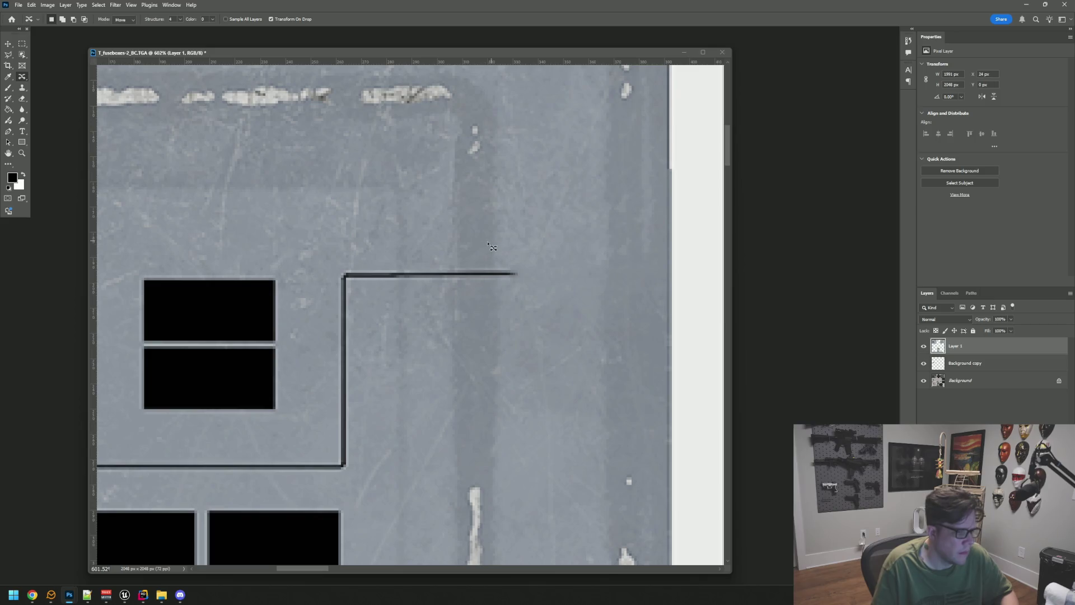
{"action": "mouse_move", "coordinate": [448, 232]}
{"action": "left_mouse_down"}
{"action": "mouse_move", "coordinate": [532, 260]}
{"action": "mouse_move", "coordinate": [448, 229]}
{"action": "mouse_move", "coordinate": [491, 279]}
{"action": "left_mouse_up"}
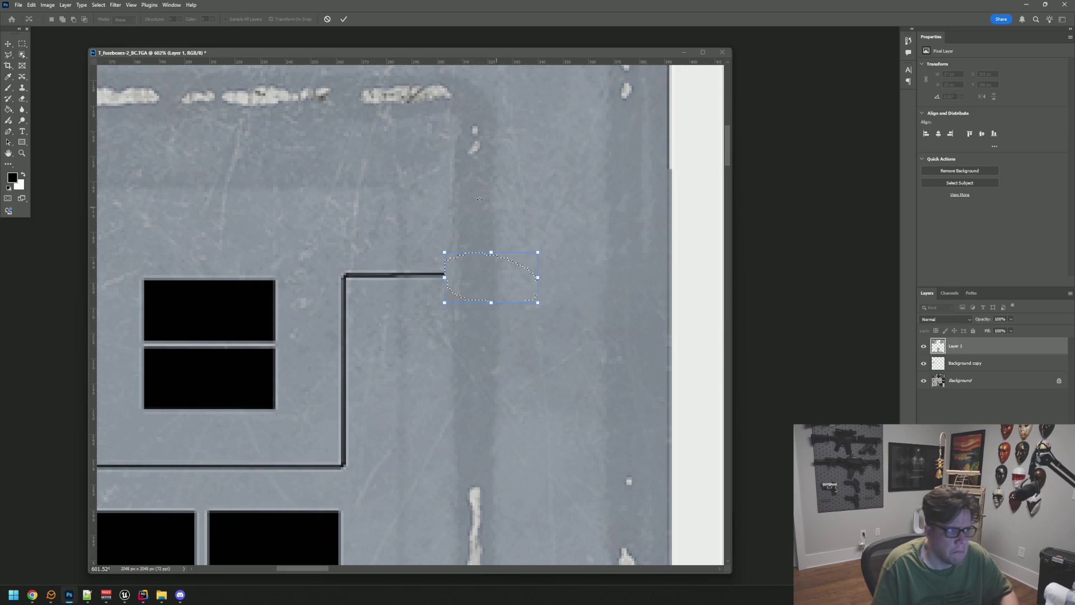
{"action": "left_click", "coordinate": [342, 19]}
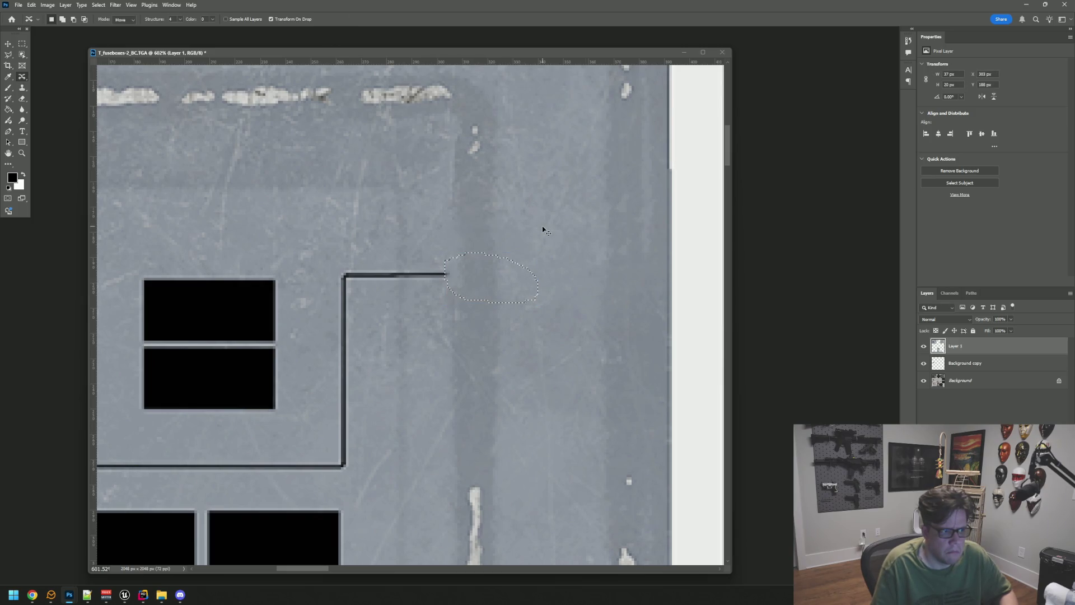
Step: Patch clean surface over the line's right end, commit, and deselect with Ctrl+D
{"action": "scroll", "coordinate": [557, 232], "scroll_direction": "left", "scroll_amount": 2}
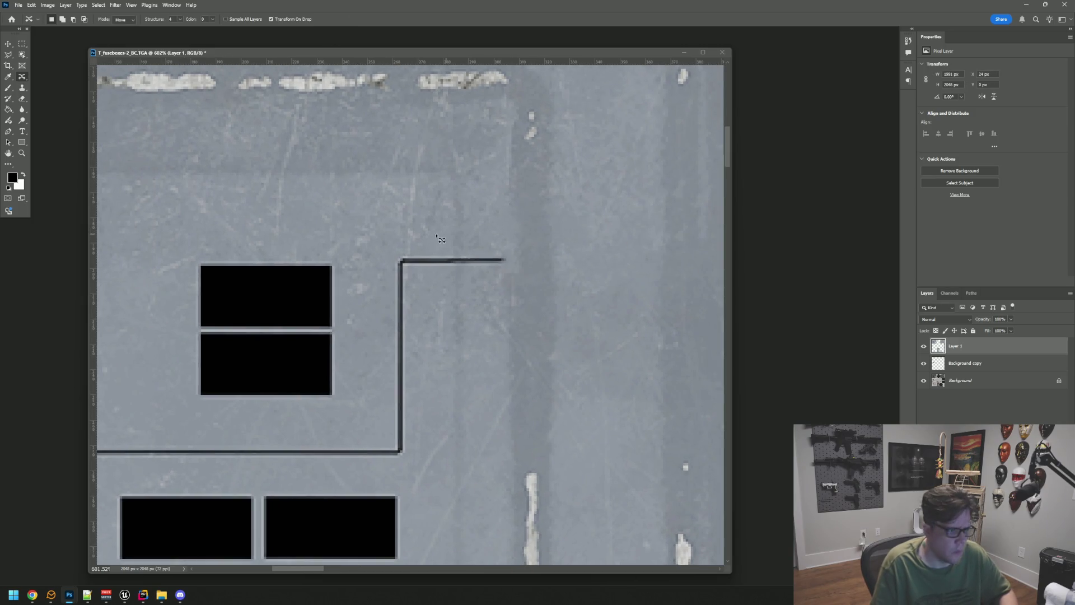
{"action": "mouse_move", "coordinate": [410, 249]}
{"action": "left_mouse_down"}
{"action": "mouse_move", "coordinate": [434, 316]}
{"action": "mouse_move", "coordinate": [513, 241]}
{"action": "mouse_move", "coordinate": [415, 230]}
{"action": "left_mouse_up"}
{"action": "left_click_drag", "start_coordinate": [437, 266], "coordinate": [384, 177]}
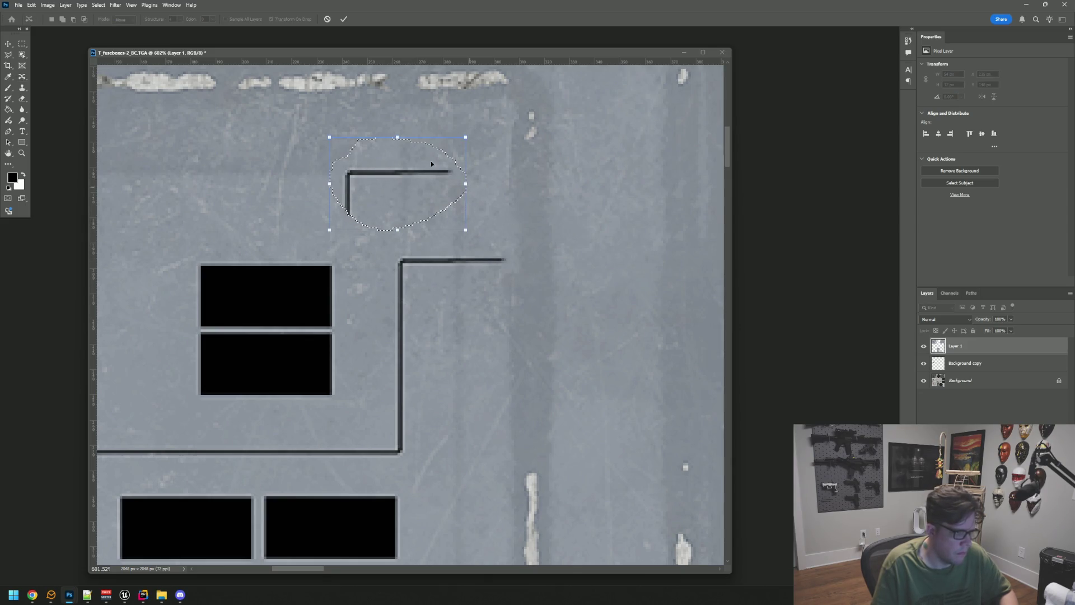
{"action": "key", "text": "Escape"}
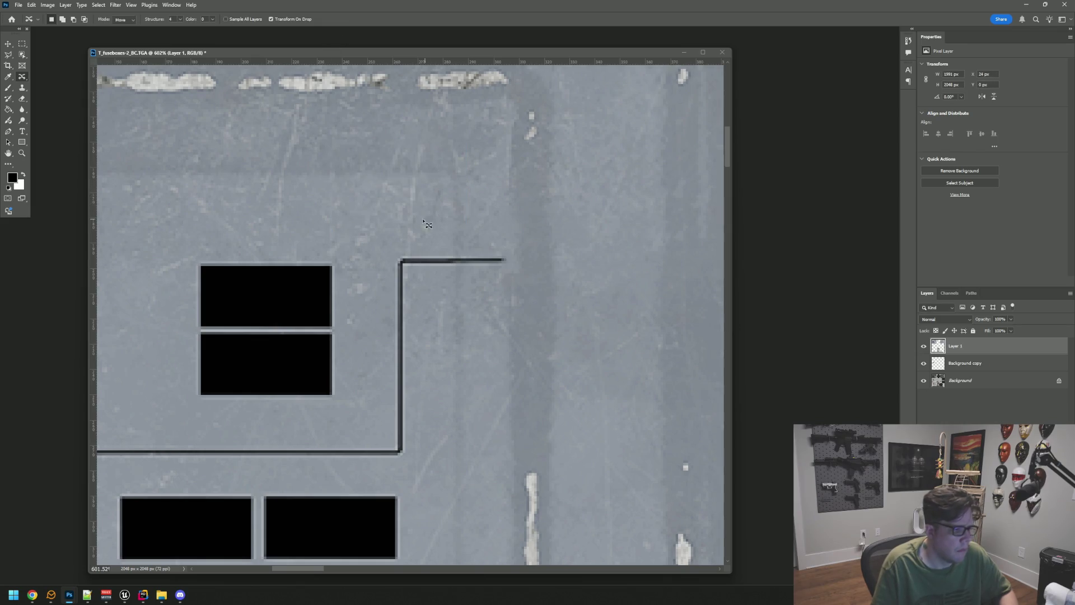
{"action": "left_click_drag", "start_coordinate": [469, 217], "coordinate": [471, 219]}
{"action": "left_click_drag", "start_coordinate": [418, 227], "coordinate": [451, 274]}
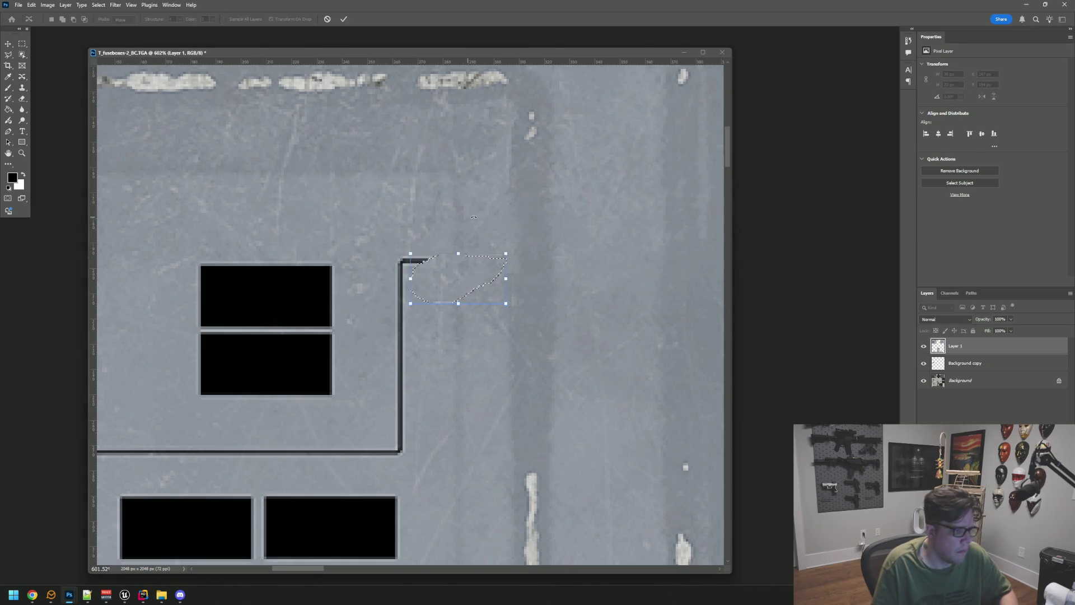
{"action": "key", "text": "Return"}
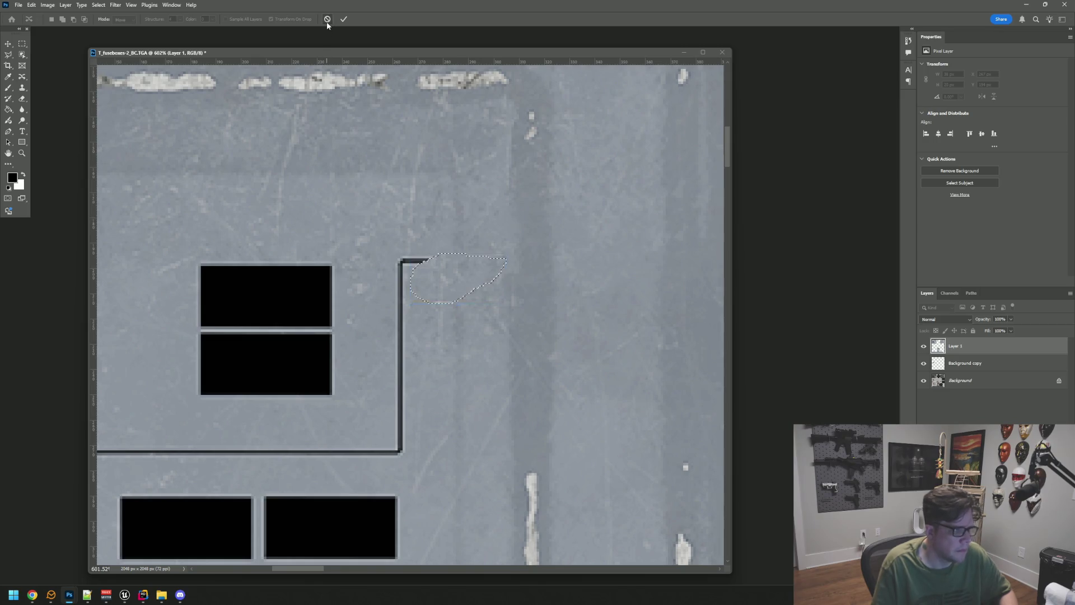
{"action": "key", "text": "ctrl+d"}
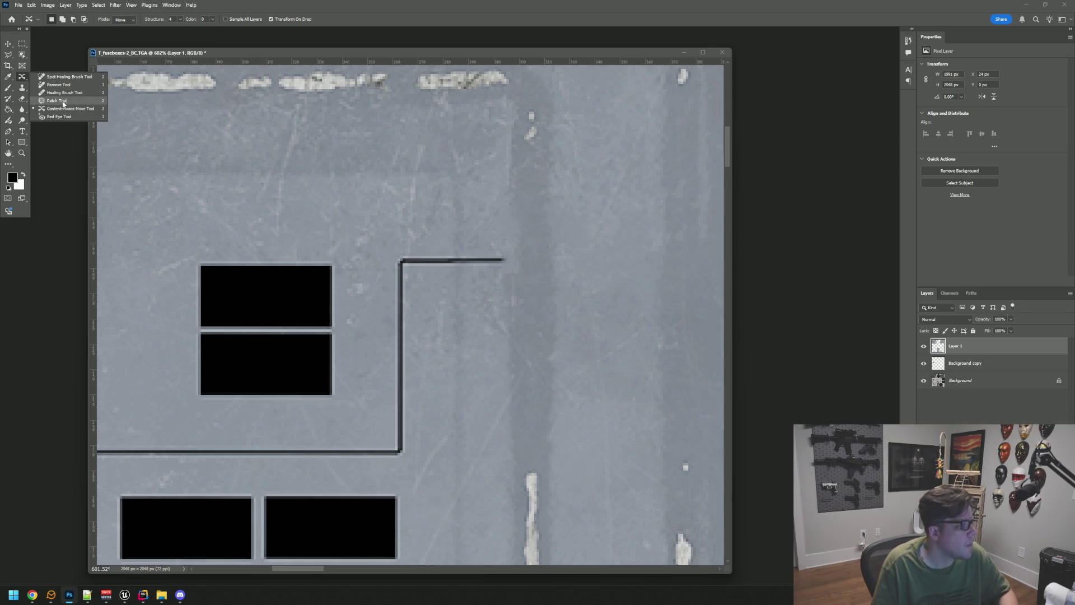
Step: Switch to the Healing Brush, sample clean grey as the source, and undo two bad strokes
{"action": "key", "text": "shift+j"}
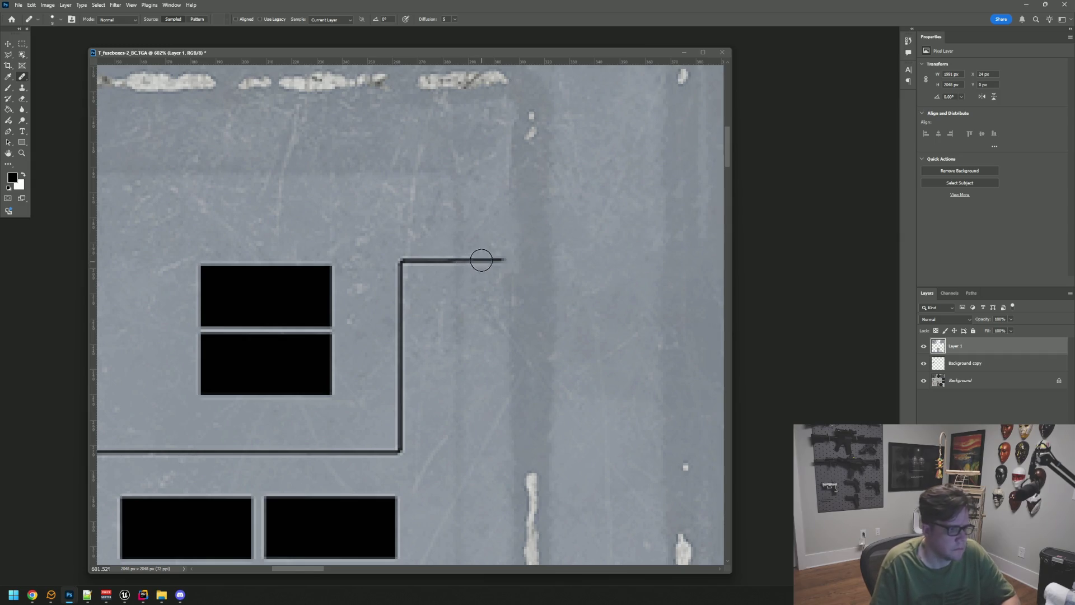
{"action": "left_click", "coordinate": [483, 261]}
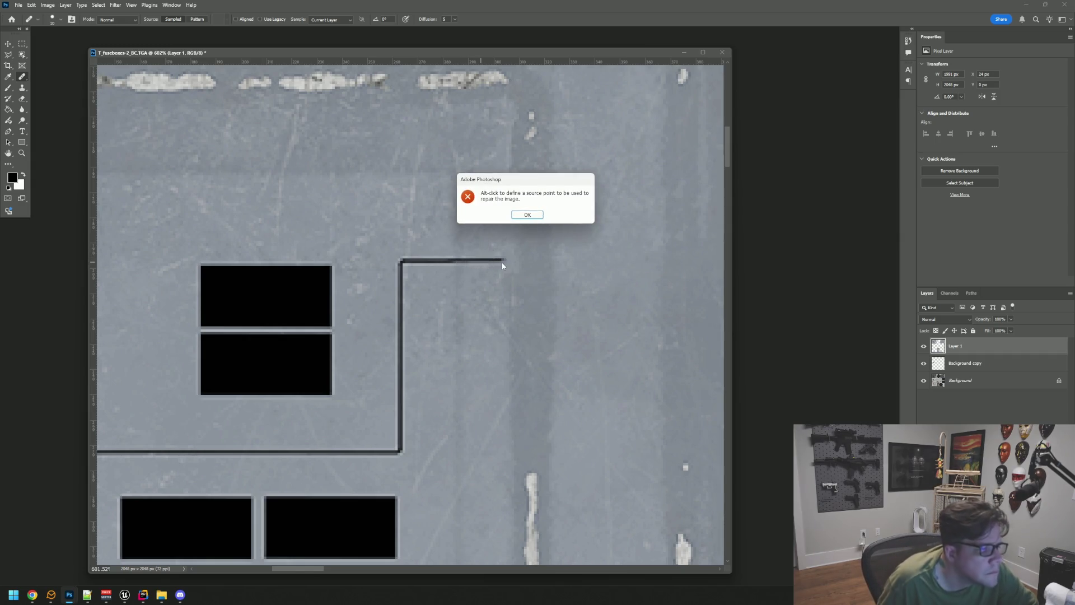
{"action": "left_click", "coordinate": [527, 215]}
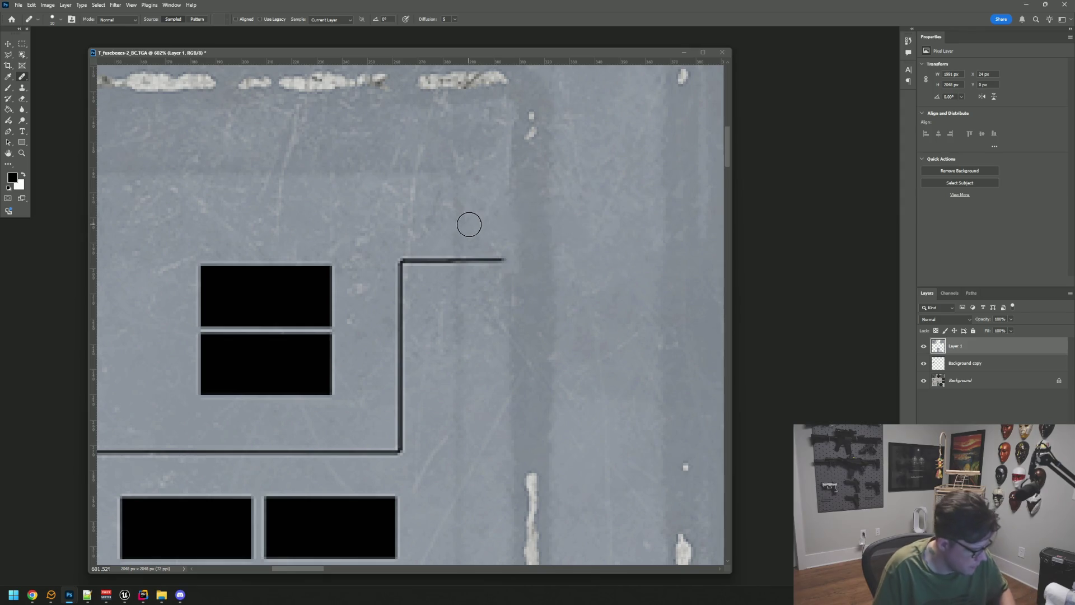
{"action": "key", "text": "super"}
{"action": "left_click", "coordinate": [483, 245], "text": "alt"}
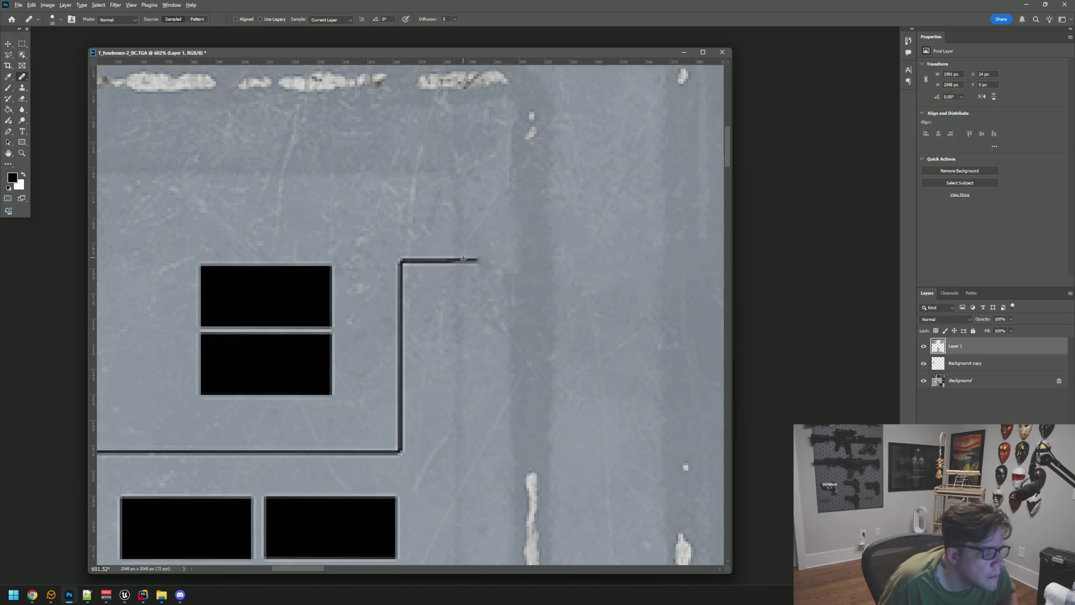
{"action": "left_click", "coordinate": [469, 259]}
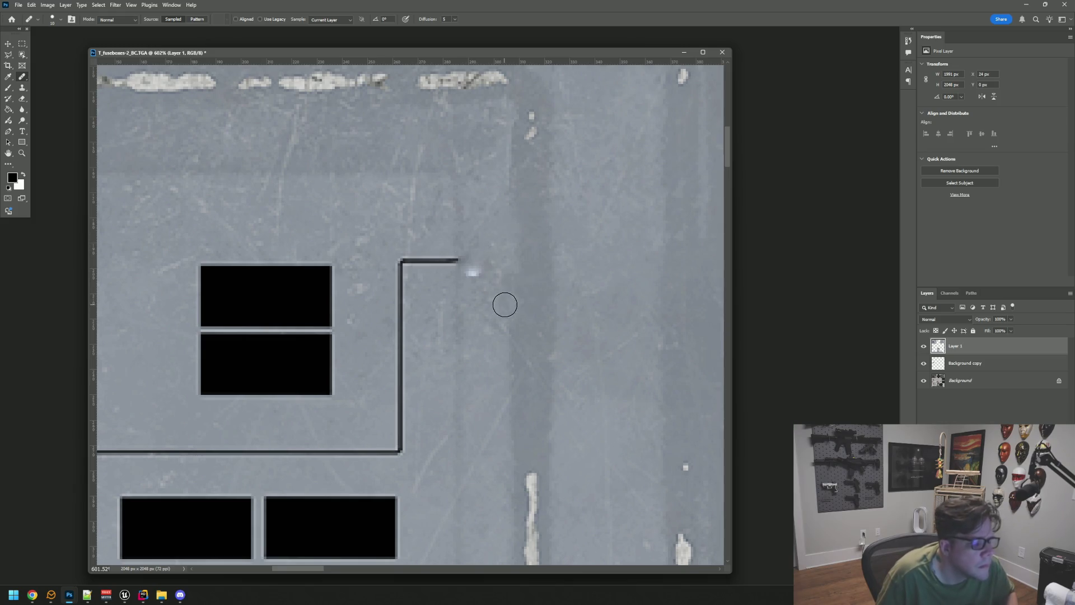
{"action": "key", "text": "ctrl+z"}
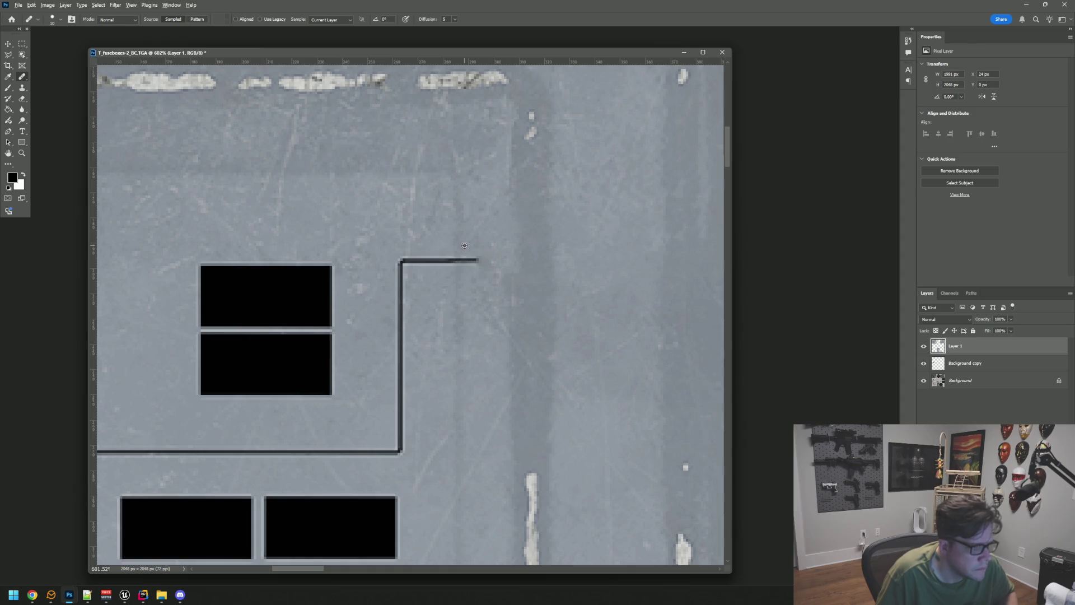
{"action": "key", "text": "ctrl+z"}
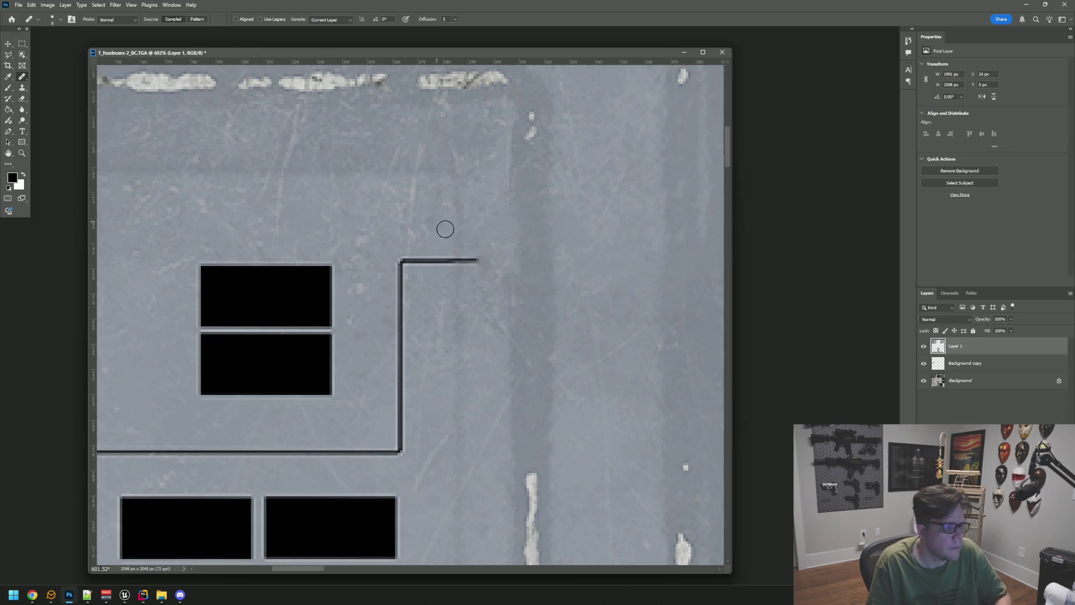
Step: Heal the line's right end, the light spot, and the nearby dark smudge into grey
{"action": "scroll", "coordinate": [463, 243], "scroll_direction": "up", "scroll_amount": 5}
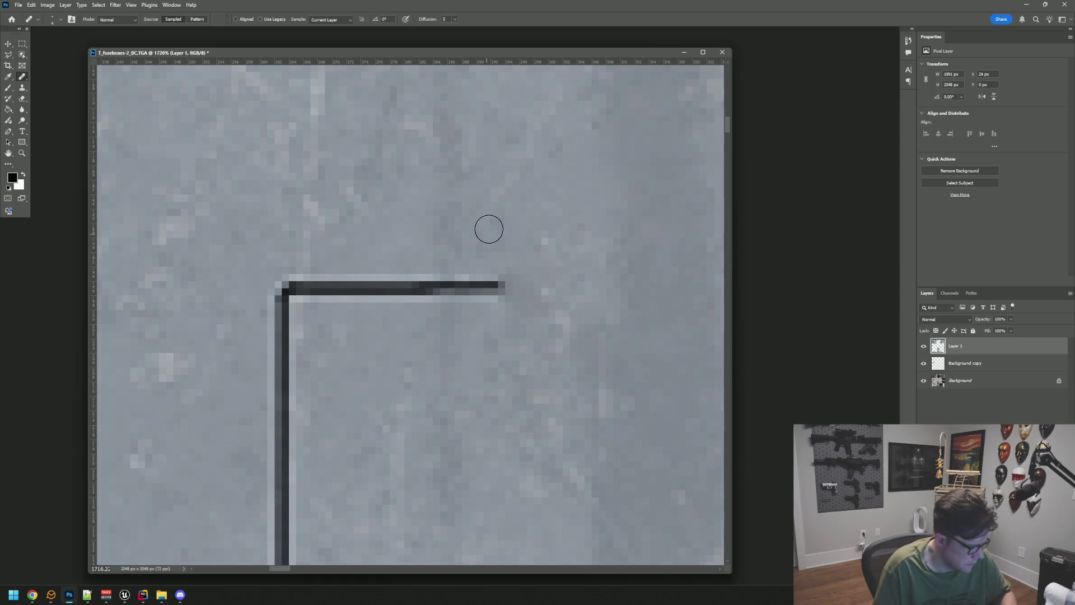
{"action": "left_click_drag", "start_coordinate": [491, 286], "coordinate": [448, 292]}
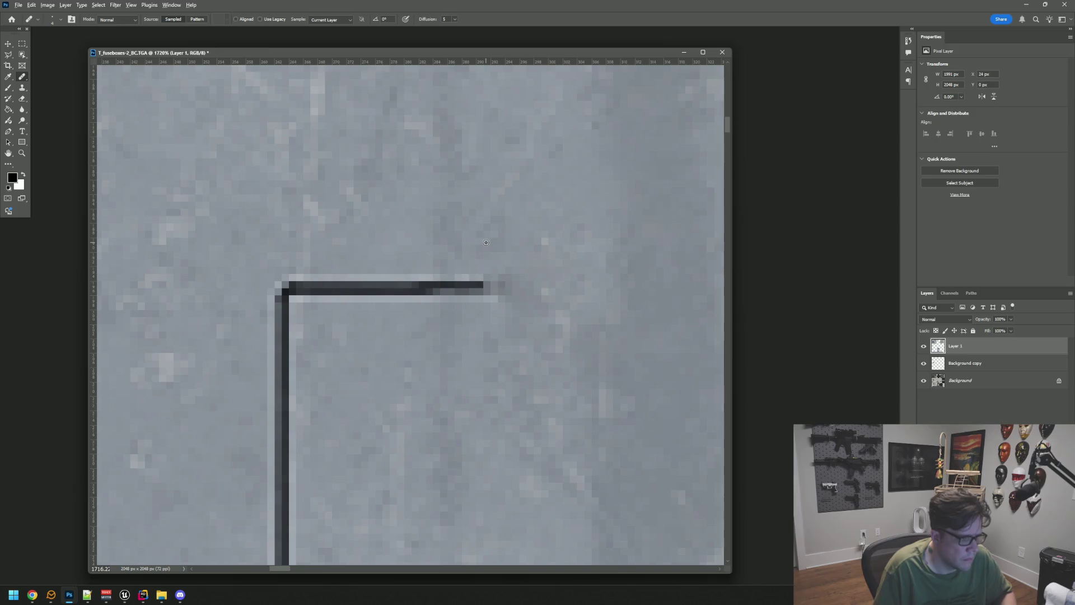
{"action": "mouse_move", "coordinate": [490, 274]}
{"action": "left_mouse_down"}
{"action": "mouse_move", "coordinate": [499, 286]}
{"action": "mouse_move", "coordinate": [487, 293]}
{"action": "mouse_move", "coordinate": [485, 280]}
{"action": "mouse_move", "coordinate": [442, 285]}
{"action": "mouse_move", "coordinate": [439, 271]}
{"action": "left_mouse_up"}
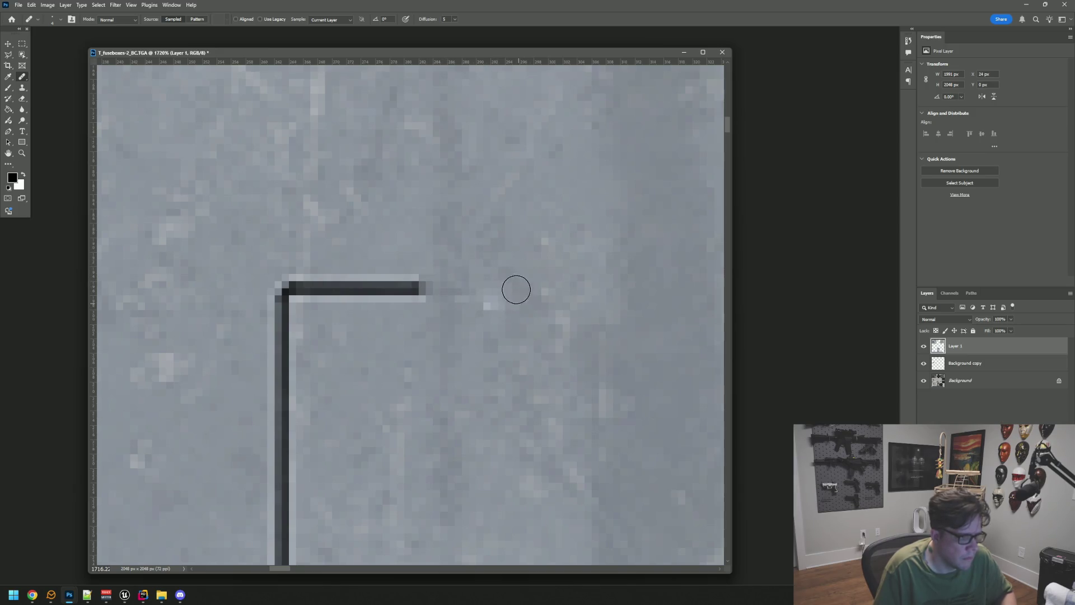
{"action": "left_click_drag", "start_coordinate": [497, 309], "coordinate": [497, 282]}
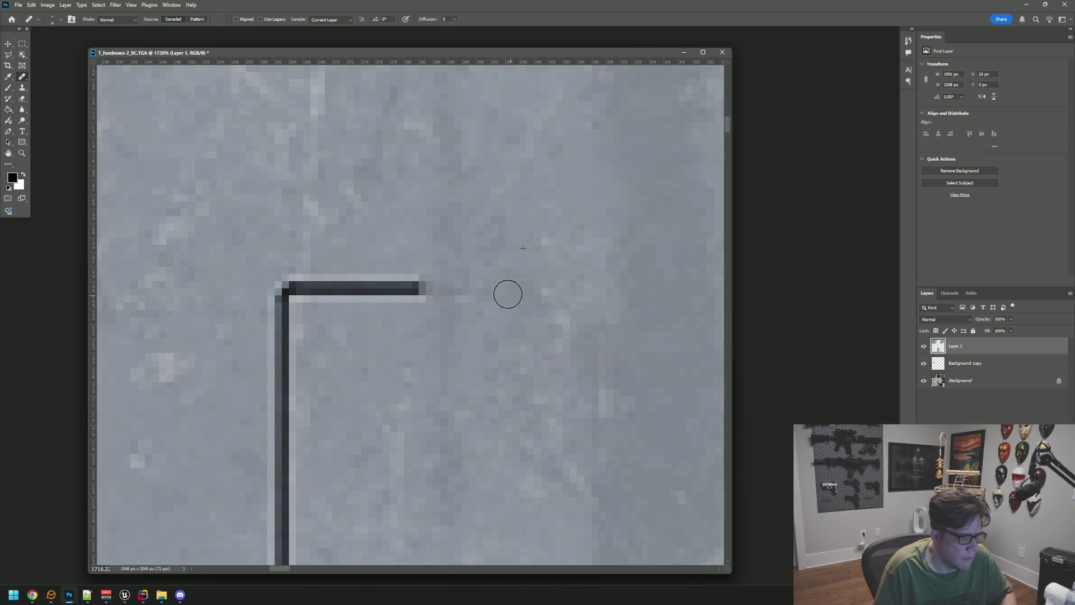
{"action": "mouse_move", "coordinate": [425, 276]}
{"action": "left_mouse_down"}
{"action": "mouse_move", "coordinate": [384, 276]}
{"action": "mouse_move", "coordinate": [395, 274]}
{"action": "left_mouse_up"}
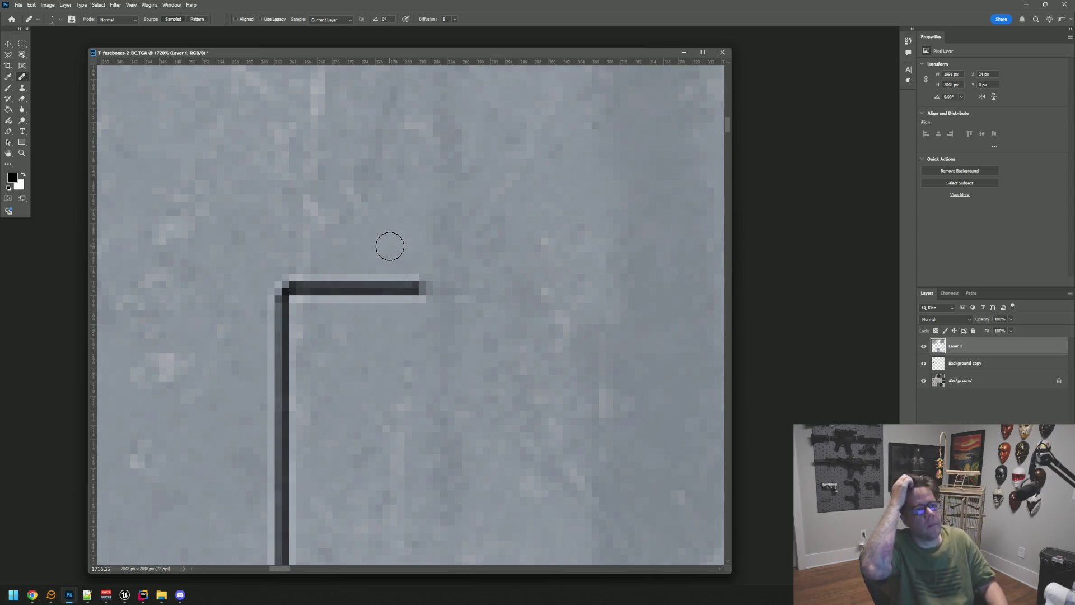
Step: Heal the right end of the dark bar and the stray pixels at its end
{"action": "mouse_move", "coordinate": [398, 247]}
{"action": "left_mouse_down"}
{"action": "mouse_move", "coordinate": [499, 249]}
{"action": "mouse_move", "coordinate": [490, 263]}
{"action": "left_mouse_up"}
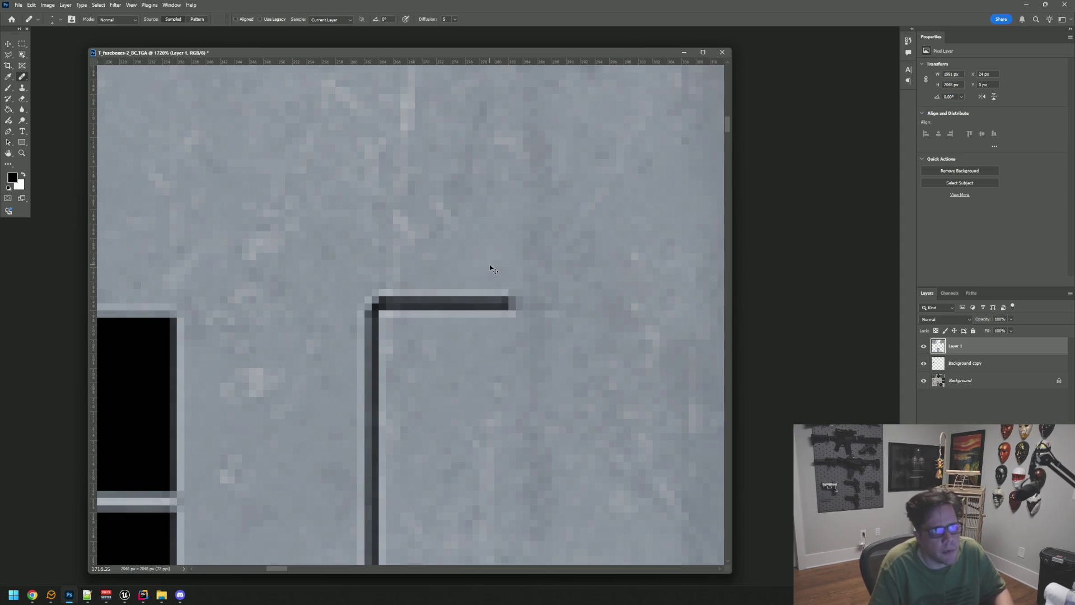
{"action": "key", "text": "ctrl+1"}
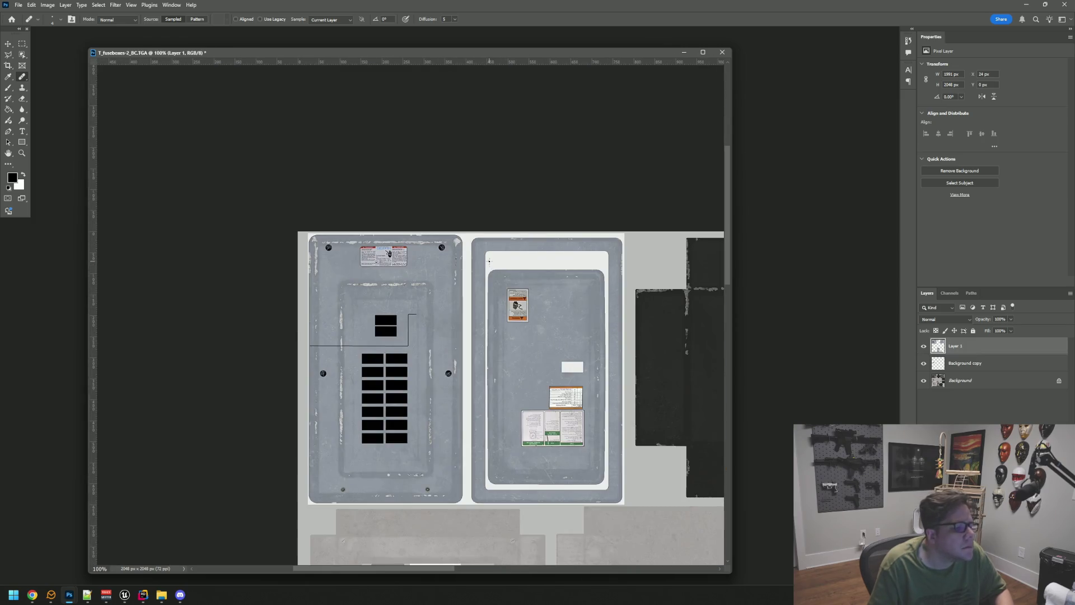
{"action": "scroll", "coordinate": [417, 335], "scroll_direction": "up", "scroll_amount": 10}
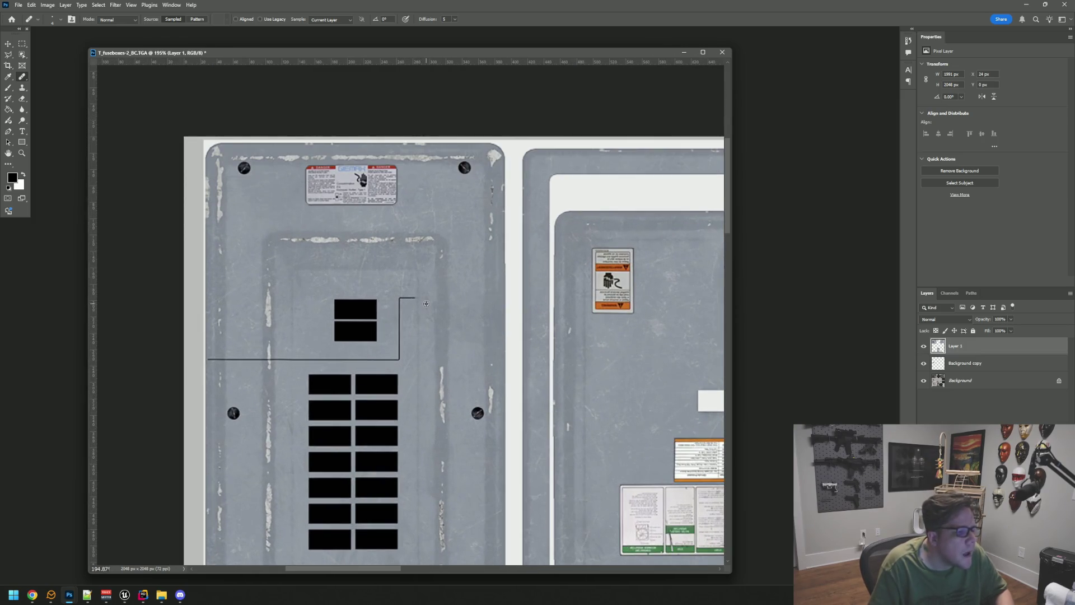
{"action": "scroll", "coordinate": [426, 305], "scroll_direction": "up", "scroll_amount": 8}
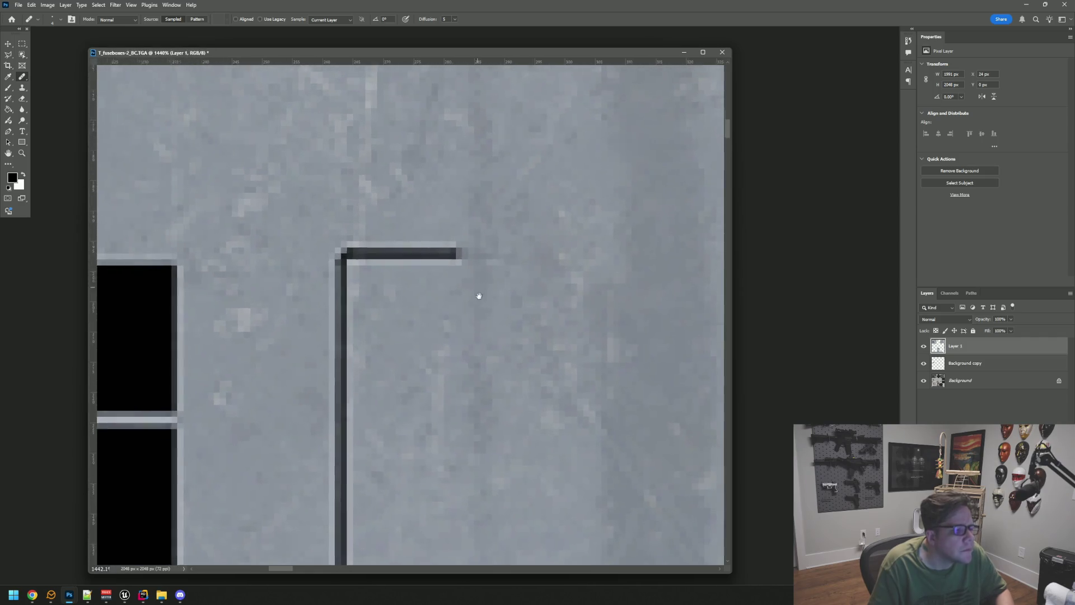
{"action": "scroll", "coordinate": [455, 252], "scroll_direction": "up", "scroll_amount": 1}
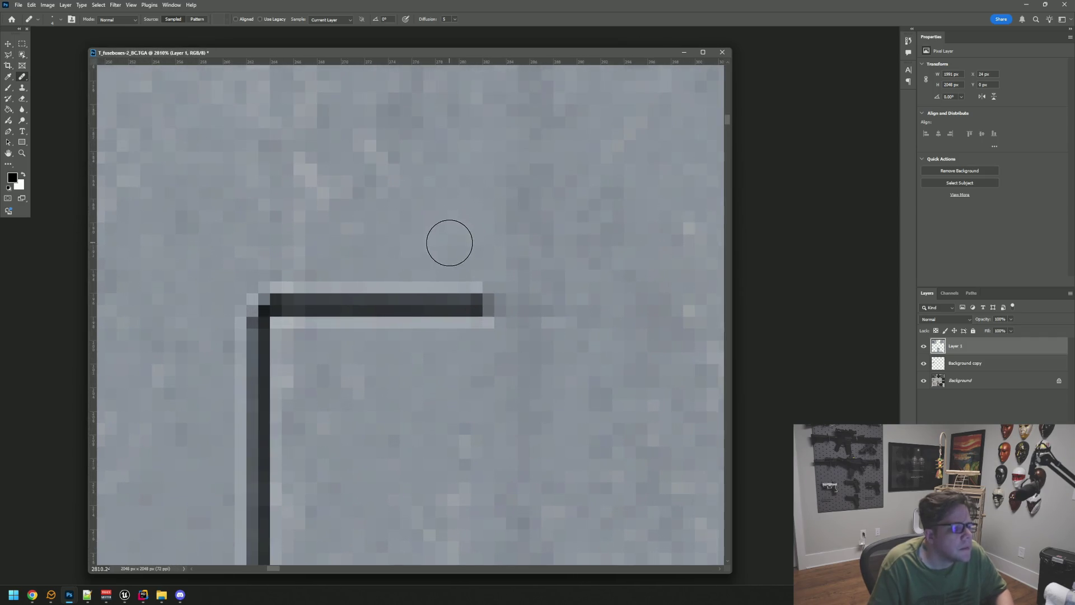
{"action": "mouse_move", "coordinate": [456, 261]}
{"action": "left_mouse_down"}
{"action": "mouse_move", "coordinate": [463, 281]}
{"action": "mouse_move", "coordinate": [470, 268]}
{"action": "mouse_move", "coordinate": [456, 293]}
{"action": "mouse_move", "coordinate": [482, 314]}
{"action": "left_mouse_up"}
{"action": "mouse_move", "coordinate": [441, 257]}
{"action": "left_mouse_down"}
{"action": "mouse_move", "coordinate": [423, 300]}
{"action": "mouse_move", "coordinate": [435, 283]}
{"action": "left_mouse_up"}
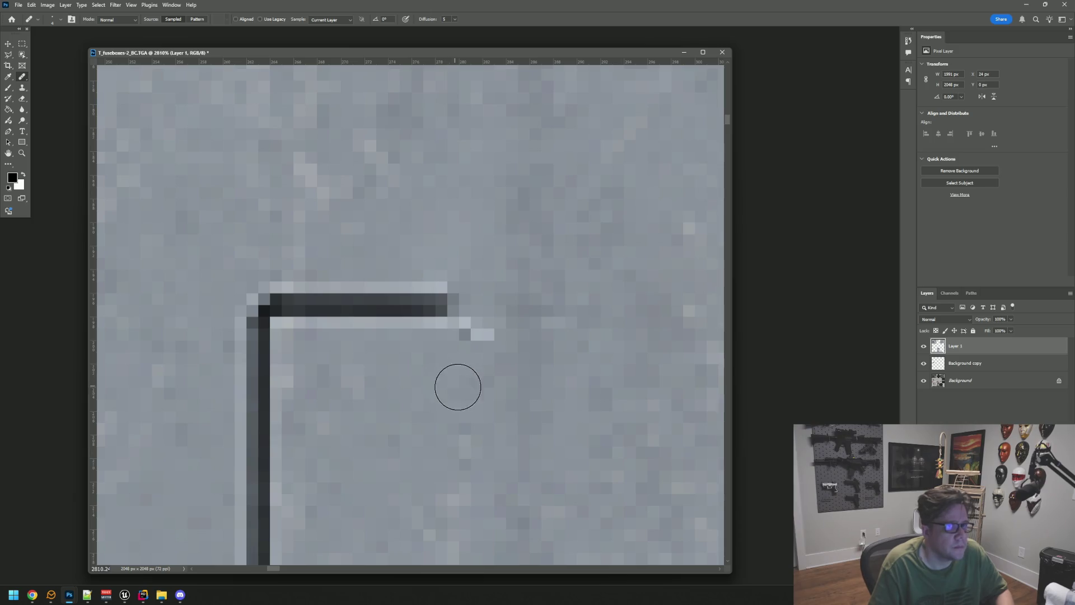
{"action": "mouse_move", "coordinate": [465, 360]}
{"action": "left_mouse_down"}
{"action": "mouse_move", "coordinate": [469, 342]}
{"action": "mouse_move", "coordinate": [429, 295]}
{"action": "mouse_move", "coordinate": [442, 310]}
{"action": "mouse_move", "coordinate": [338, 300]}
{"action": "mouse_move", "coordinate": [339, 321]}
{"action": "left_mouse_up"}
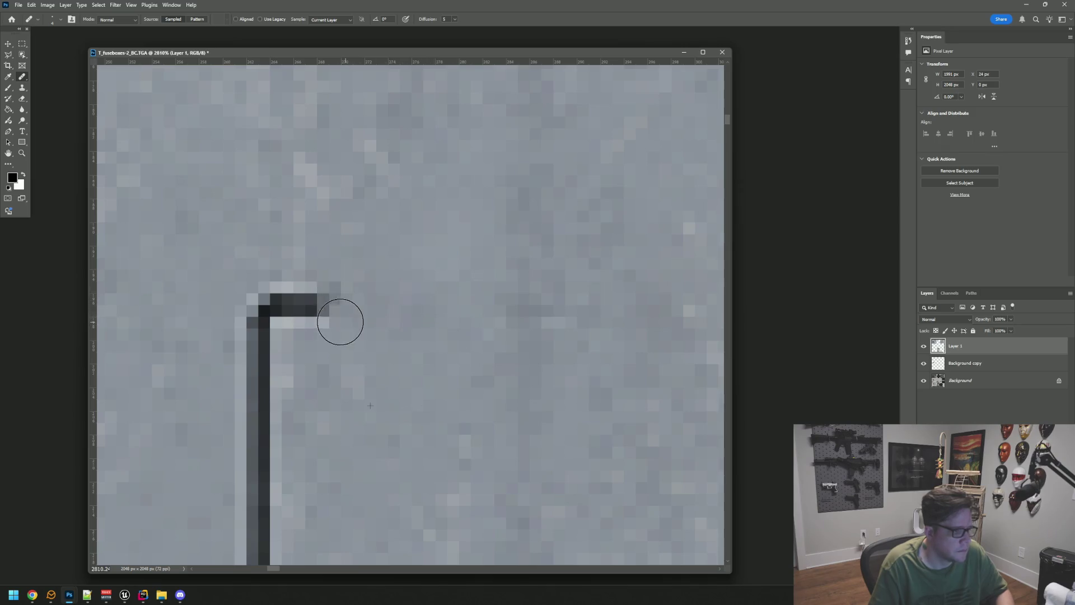
Step: Heal away the top of the vertical bar, smoothing its edges into grey
{"action": "left_click_drag", "start_coordinate": [446, 345], "coordinate": [516, 327]}
{"action": "mouse_move", "coordinate": [418, 227]}
{"action": "left_mouse_down"}
{"action": "mouse_move", "coordinate": [404, 251]}
{"action": "mouse_move", "coordinate": [429, 266]}
{"action": "mouse_move", "coordinate": [442, 242]}
{"action": "left_mouse_up"}
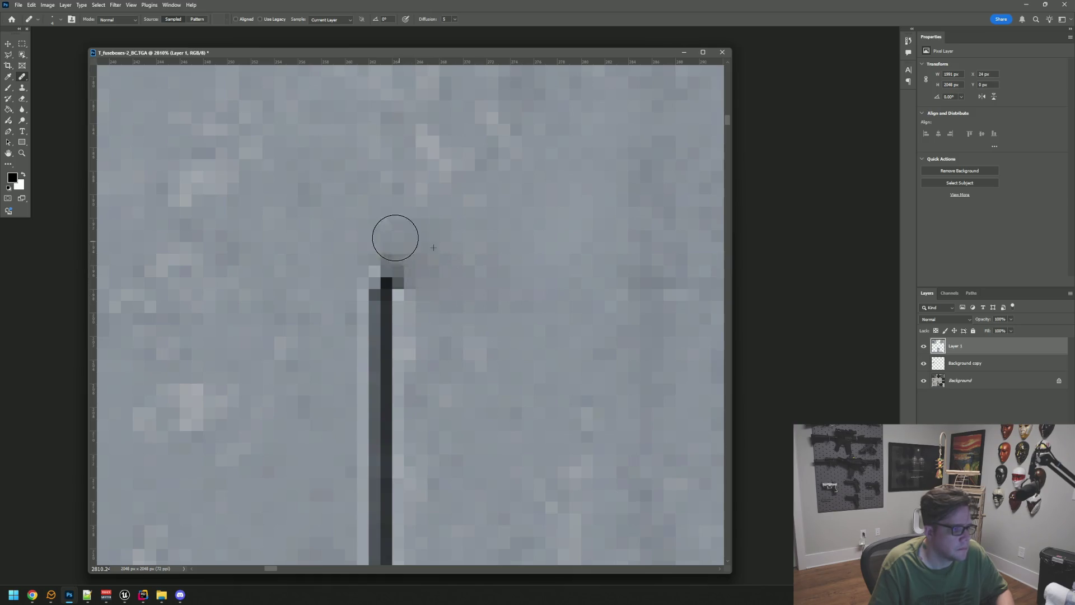
{"action": "mouse_move", "coordinate": [377, 240]}
{"action": "left_mouse_down"}
{"action": "mouse_move", "coordinate": [386, 272]}
{"action": "mouse_move", "coordinate": [412, 283]}
{"action": "left_mouse_up"}
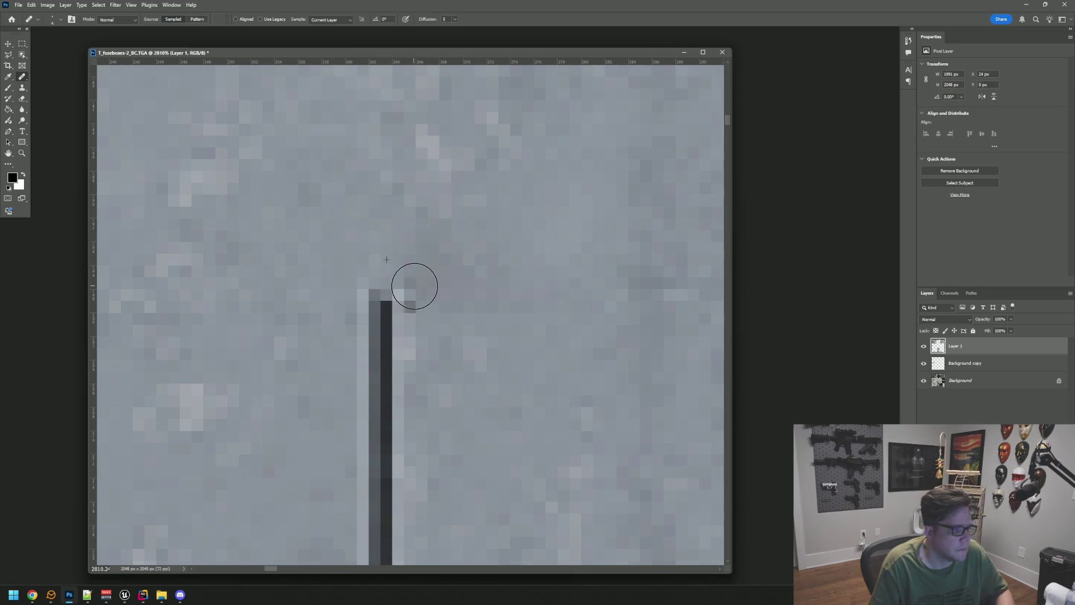
{"action": "mouse_move", "coordinate": [328, 293]}
{"action": "left_mouse_down"}
{"action": "mouse_move", "coordinate": [384, 311]}
{"action": "mouse_move", "coordinate": [326, 297]}
{"action": "mouse_move", "coordinate": [352, 314]}
{"action": "left_mouse_up"}
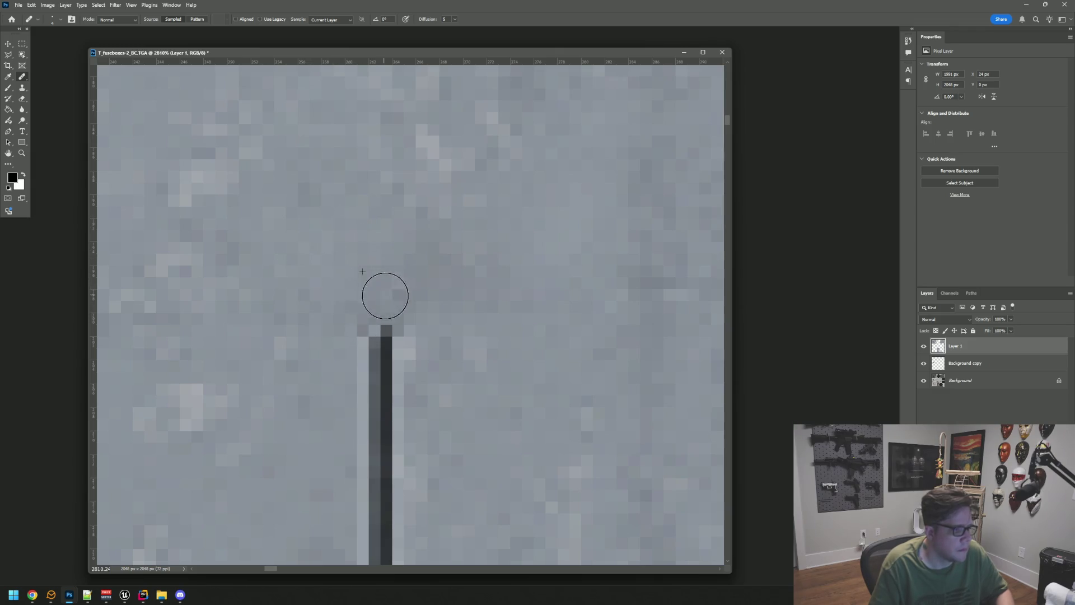
{"action": "left_click_drag", "start_coordinate": [384, 319], "coordinate": [388, 416]}
{"action": "left_click_drag", "start_coordinate": [413, 303], "coordinate": [408, 389]}
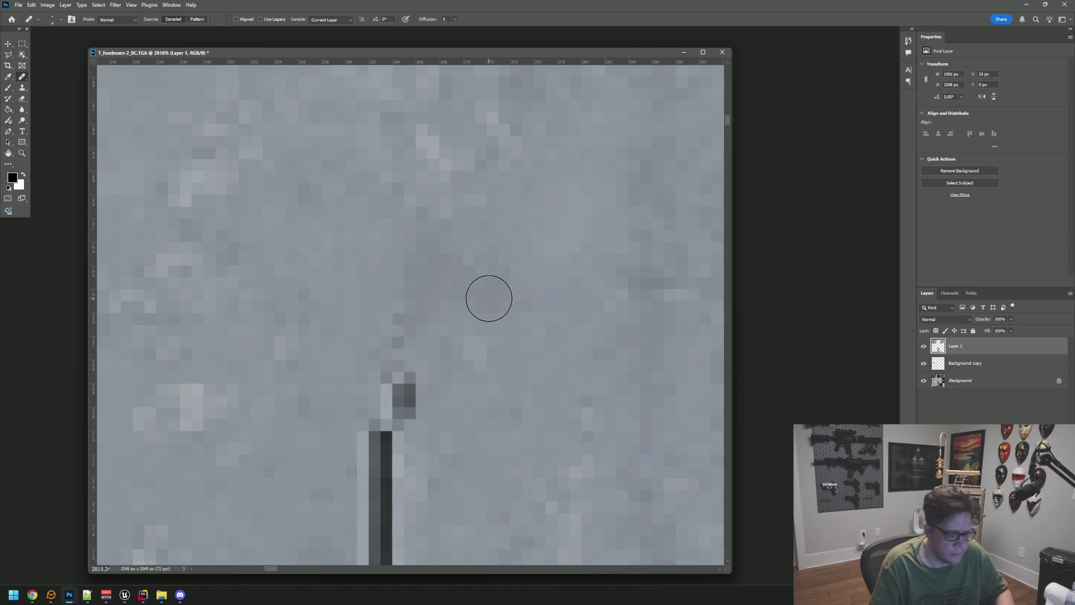
Step: Fit the whole texture in view, then open Save As and cancel it
{"action": "key", "text": "ctrl+1"}
{"action": "key", "text": "ctrl+shift+s"}
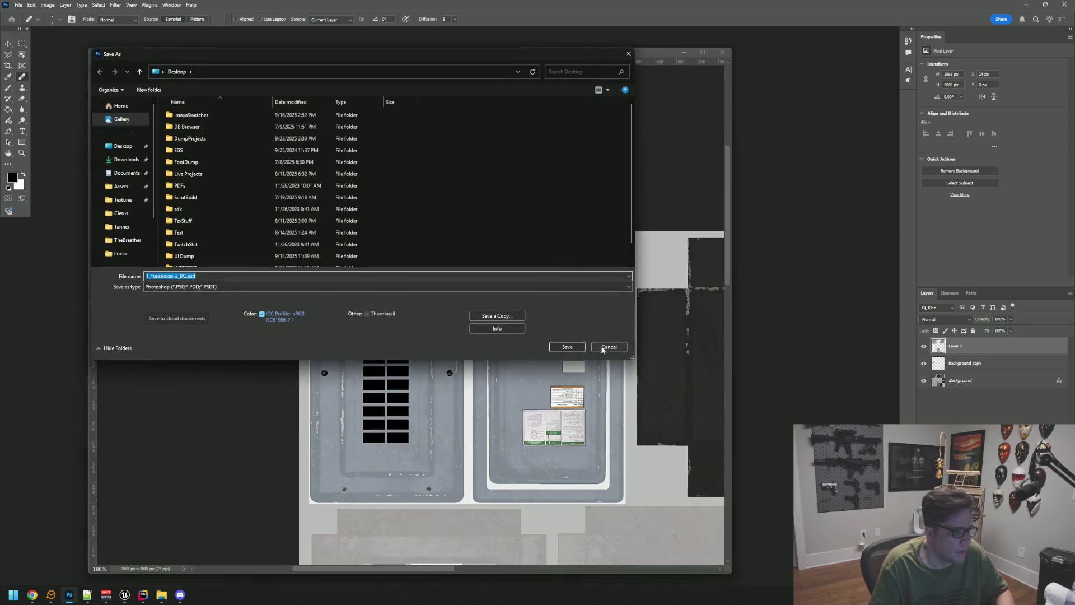
{"action": "left_click", "coordinate": [603, 347]}
{"action": "scroll", "coordinate": [409, 321], "scroll_direction": "up", "scroll_amount": 6}
{"action": "scroll", "coordinate": [408, 321], "scroll_direction": "down", "scroll_amount": 6}
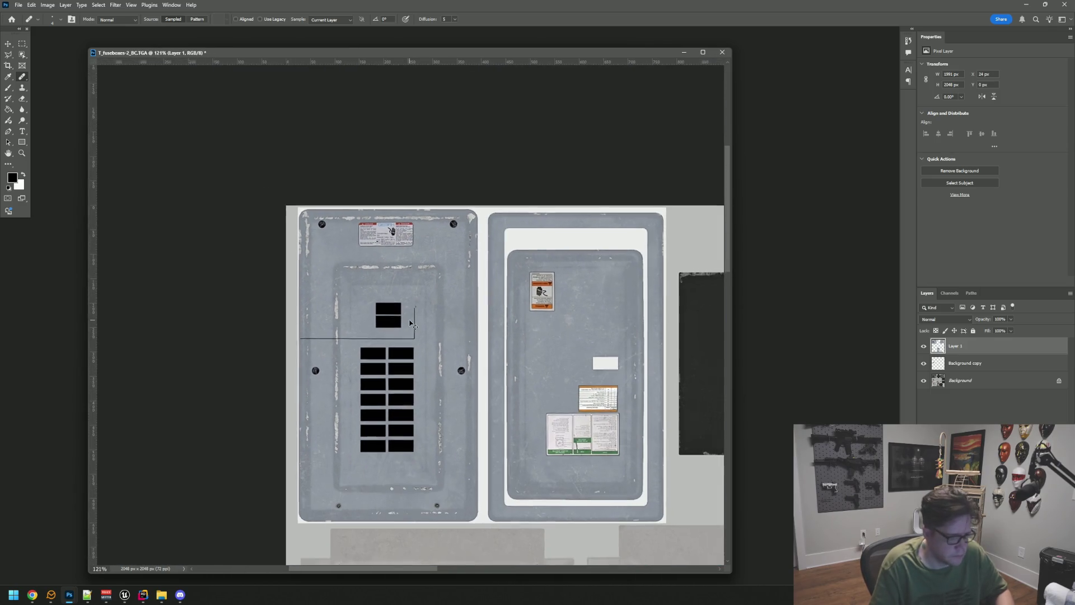
Step: Heal the dark top of the vertical wire line and re-blend the grey above it
{"action": "scroll", "coordinate": [420, 321], "scroll_direction": "down", "scroll_amount": 1}
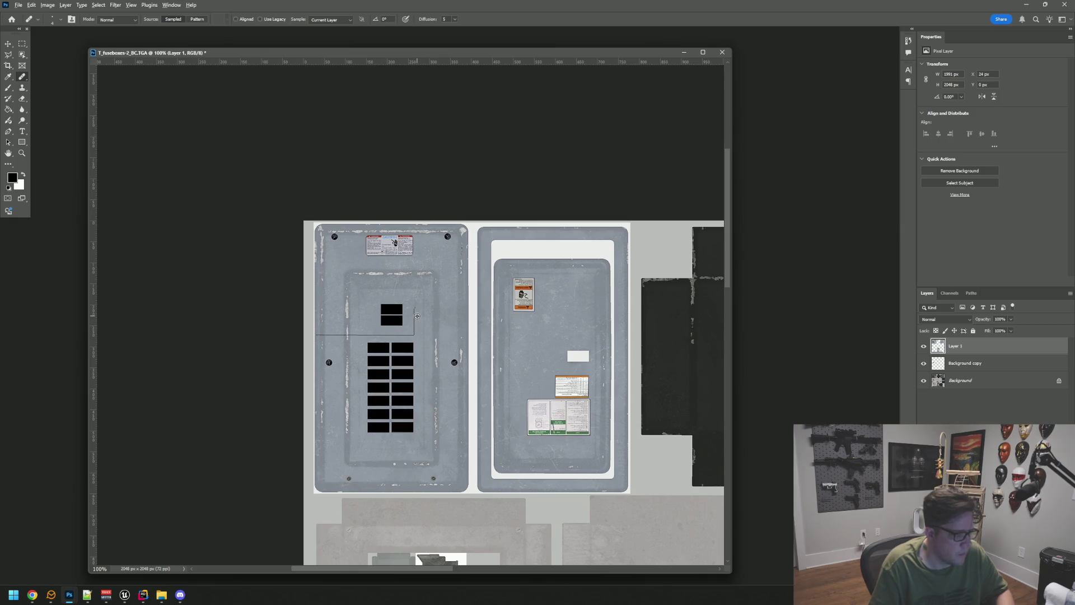
{"action": "scroll", "coordinate": [417, 315], "scroll_direction": "up", "scroll_amount": 12}
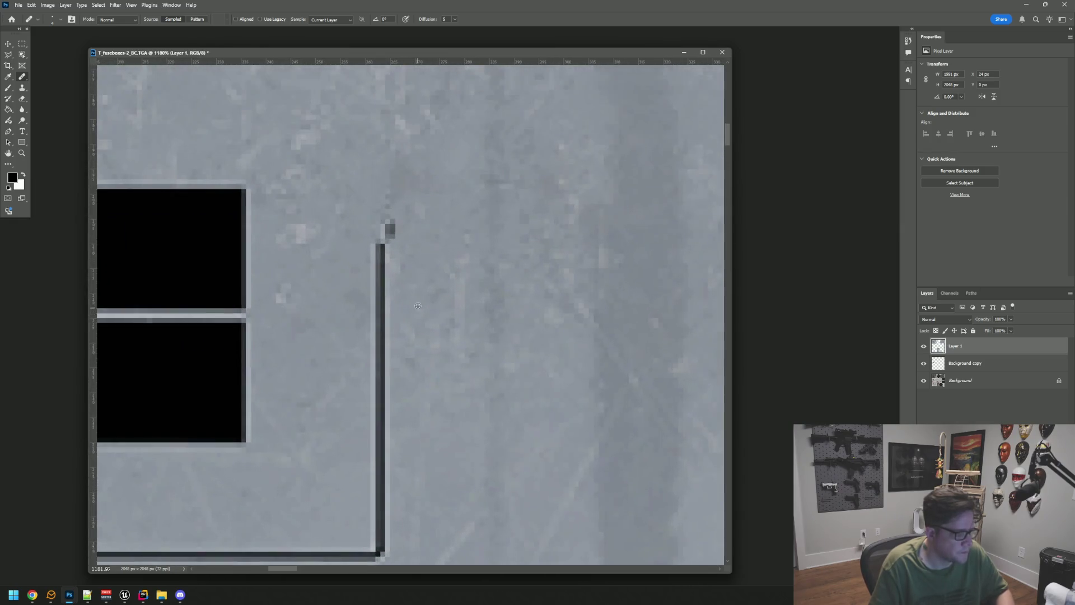
{"action": "scroll", "coordinate": [439, 261], "scroll_direction": "up", "scroll_amount": 2}
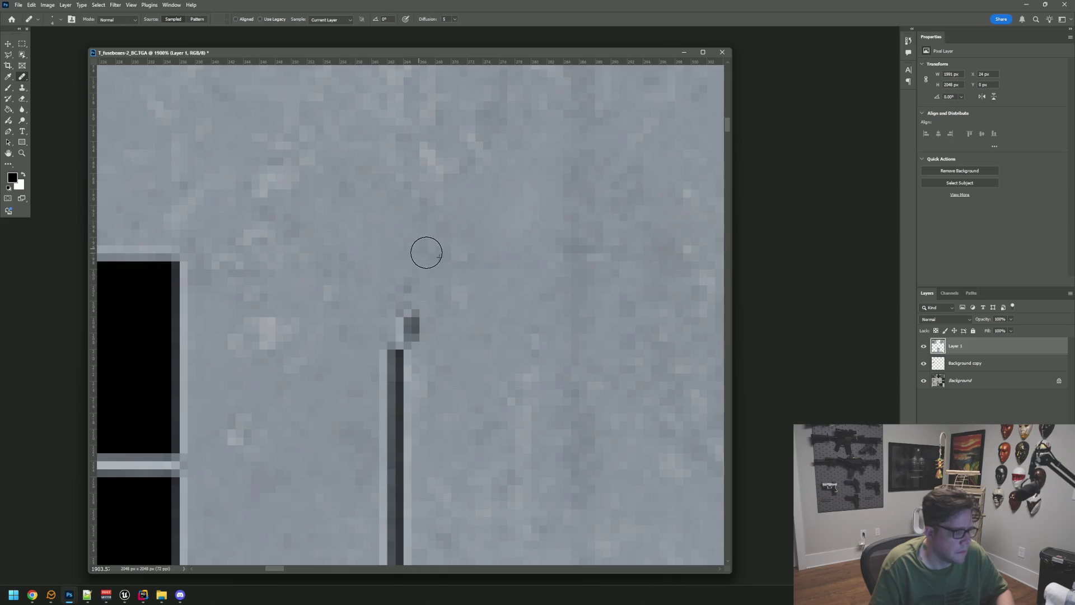
{"action": "left_click_drag", "start_coordinate": [473, 336], "coordinate": [496, 234]}
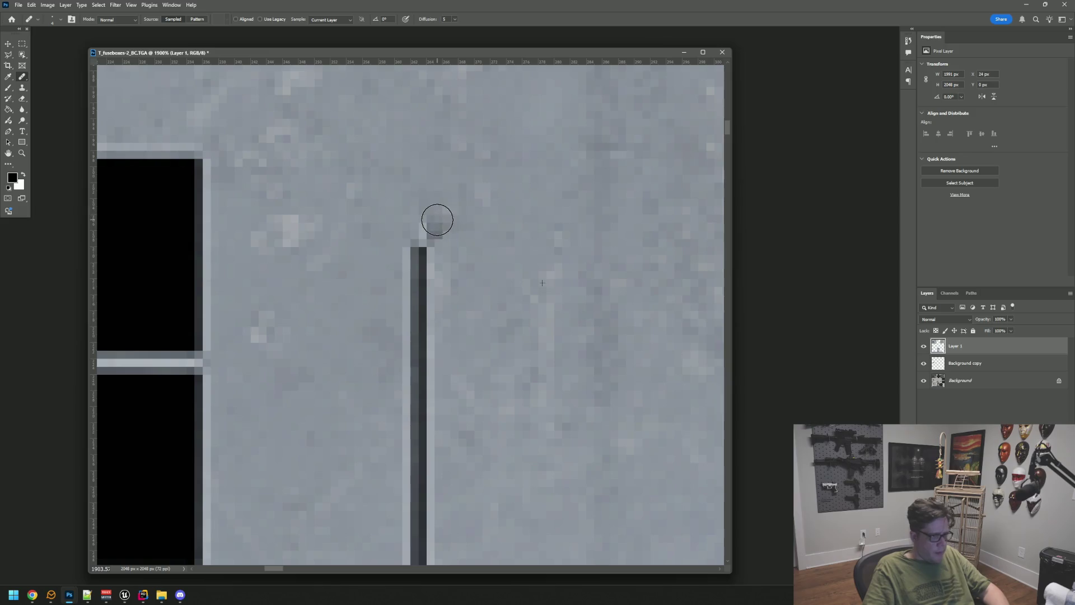
{"action": "mouse_move", "coordinate": [448, 219]}
{"action": "left_mouse_down"}
{"action": "mouse_move", "coordinate": [420, 223]}
{"action": "mouse_move", "coordinate": [444, 223]}
{"action": "mouse_move", "coordinate": [441, 239]}
{"action": "left_mouse_up"}
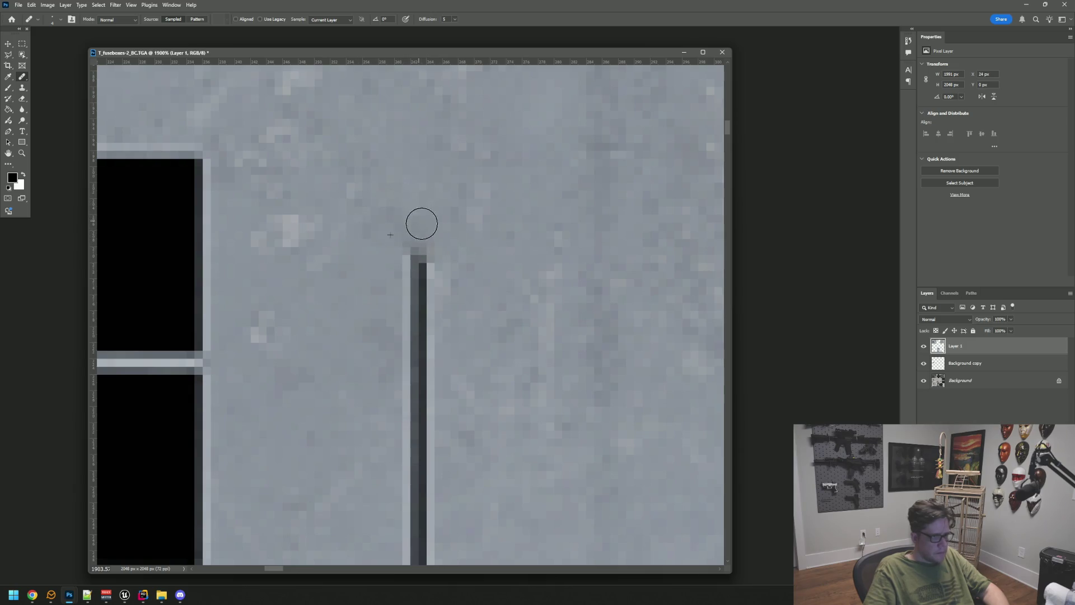
{"action": "mouse_move", "coordinate": [460, 265]}
{"action": "left_mouse_down"}
{"action": "mouse_move", "coordinate": [410, 248]}
{"action": "mouse_move", "coordinate": [406, 264]}
{"action": "left_mouse_up"}
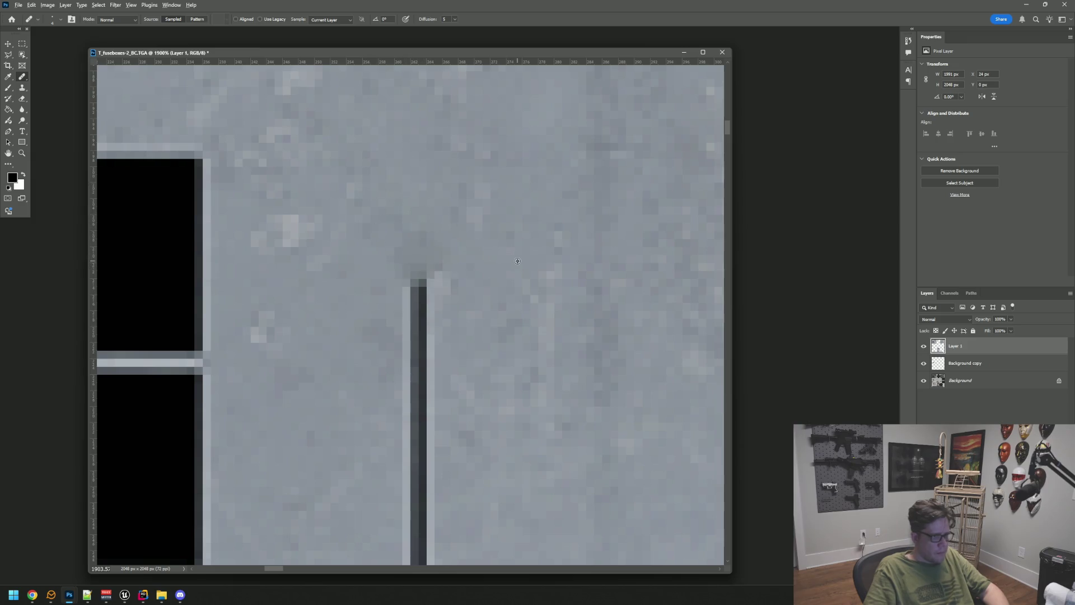
{"action": "left_click_drag", "start_coordinate": [467, 277], "coordinate": [406, 238]}
Step: Shorten the vertical line further from the top, then zoom out to the whole texture
{"action": "mouse_move", "coordinate": [448, 296]}
{"action": "left_mouse_down"}
{"action": "mouse_move", "coordinate": [399, 261]}
{"action": "mouse_move", "coordinate": [434, 247]}
{"action": "left_mouse_up"}
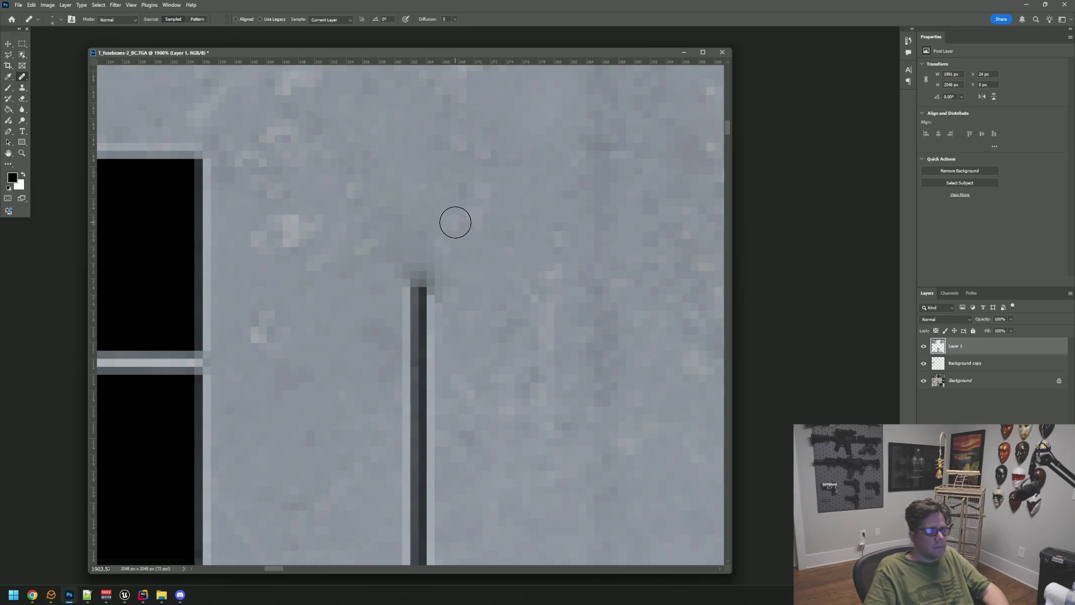
{"action": "left_click_drag", "start_coordinate": [432, 271], "coordinate": [432, 283]}
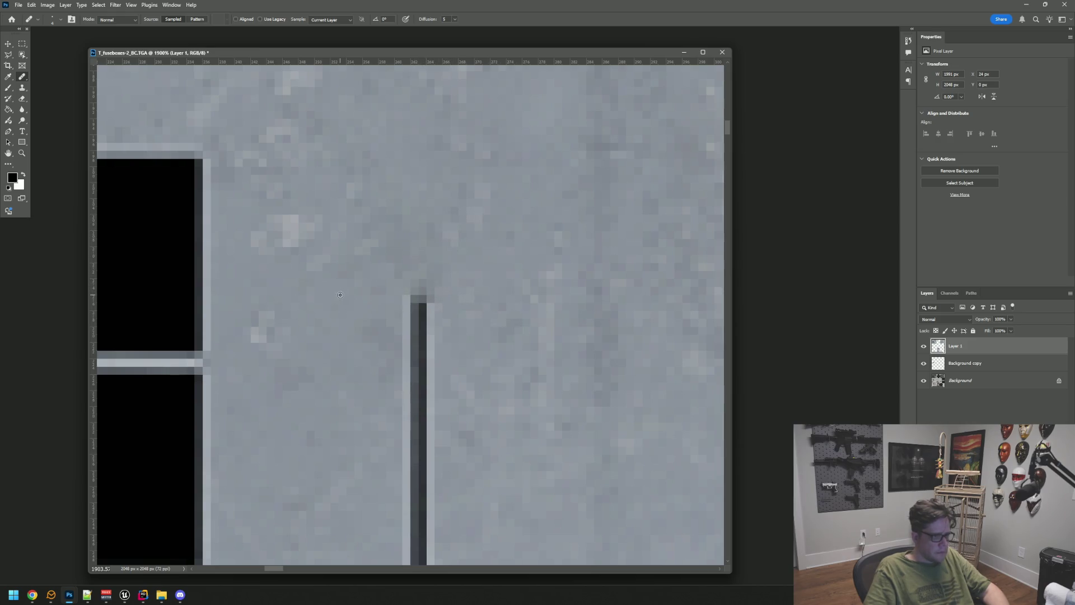
{"action": "mouse_move", "coordinate": [396, 305]}
{"action": "left_mouse_down"}
{"action": "mouse_move", "coordinate": [419, 300]}
{"action": "mouse_move", "coordinate": [370, 312]}
{"action": "mouse_move", "coordinate": [429, 312]}
{"action": "mouse_move", "coordinate": [417, 322]}
{"action": "mouse_move", "coordinate": [446, 355]}
{"action": "mouse_move", "coordinate": [416, 331]}
{"action": "left_mouse_up"}
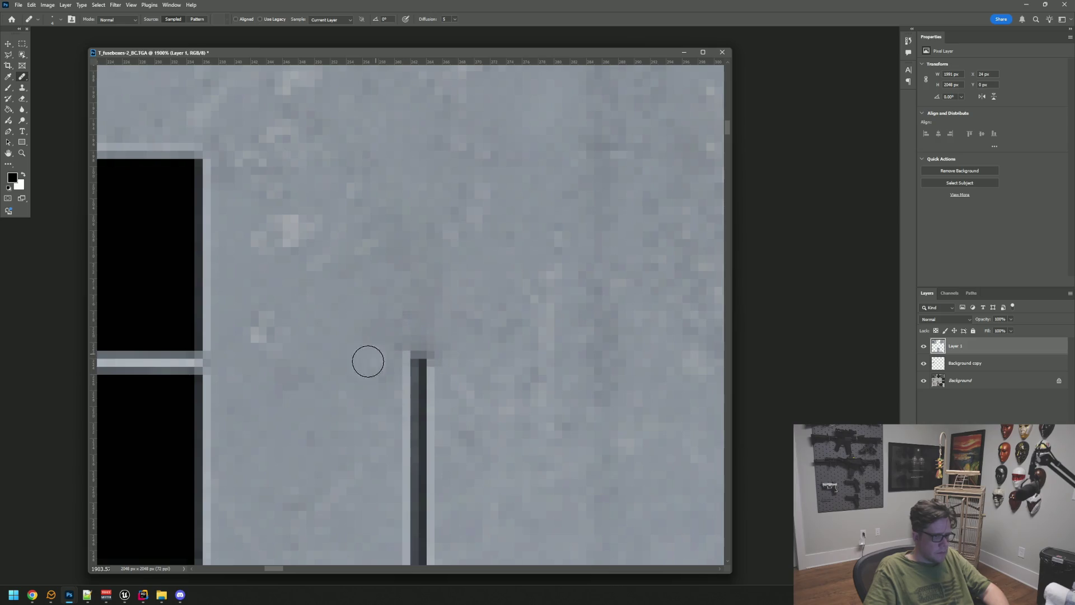
{"action": "left_click_drag", "start_coordinate": [478, 371], "coordinate": [493, 299]}
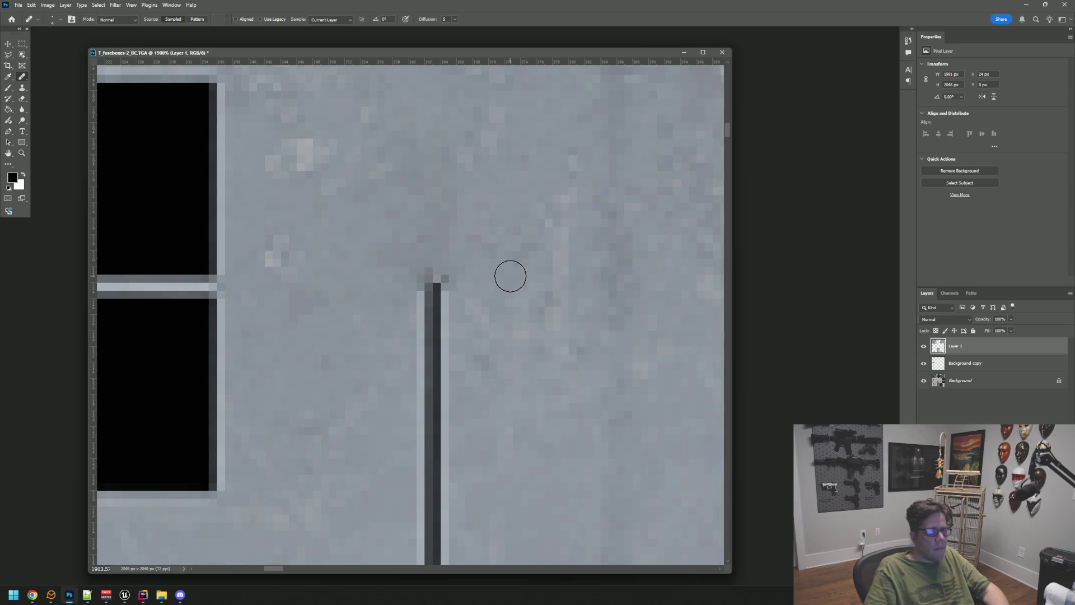
{"action": "left_click_drag", "start_coordinate": [435, 275], "coordinate": [432, 288]}
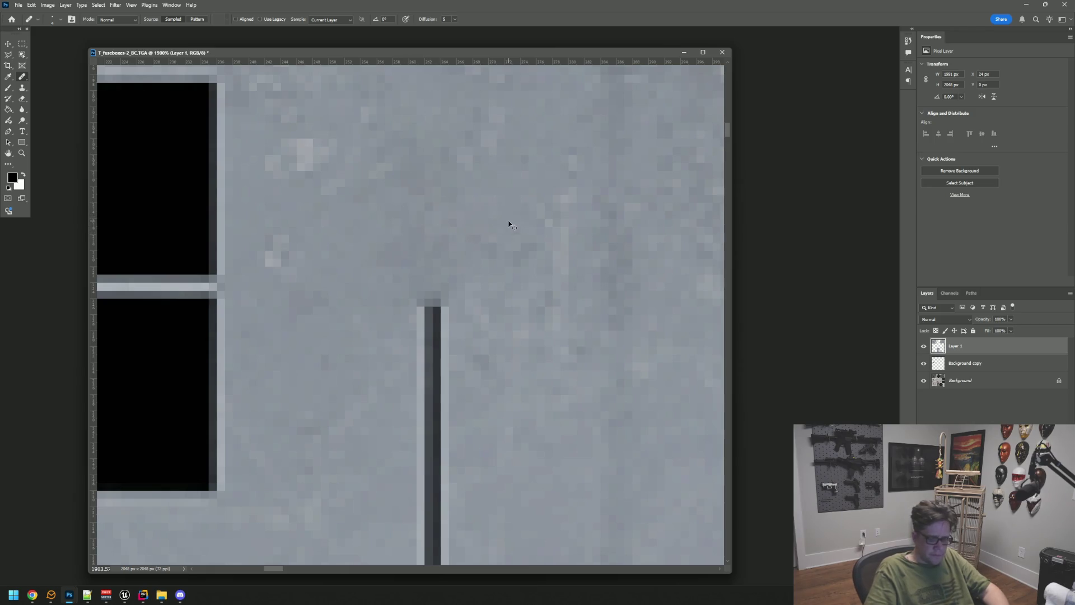
{"action": "key", "text": "ctrl+1"}
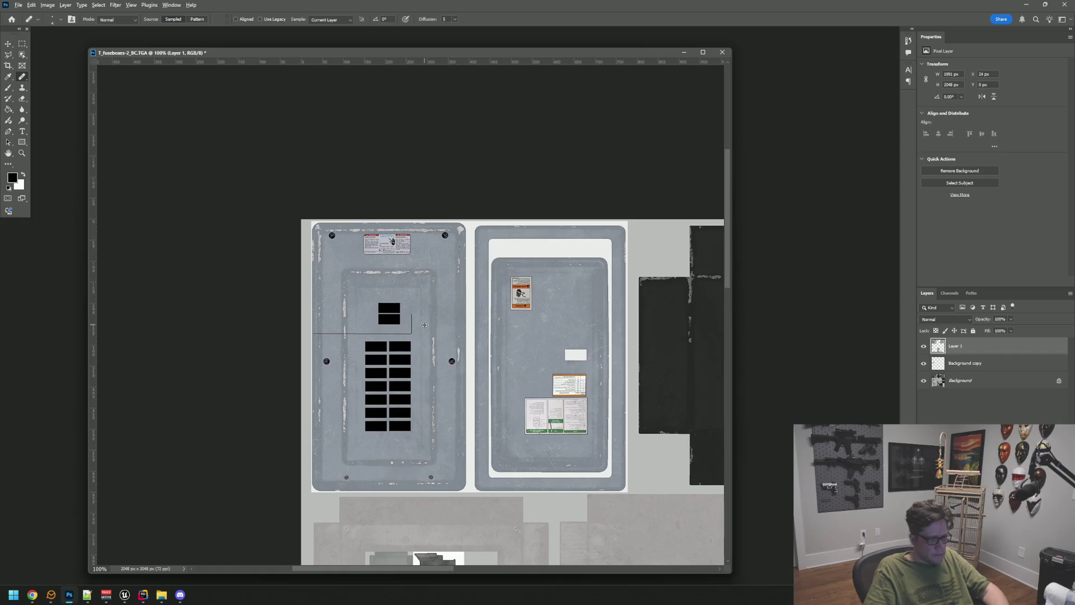
Step: Heal another dab off the vertical line's top, then bring the Unreal Editor level forward
{"action": "scroll", "coordinate": [416, 331], "scroll_direction": "up", "scroll_amount": 10}
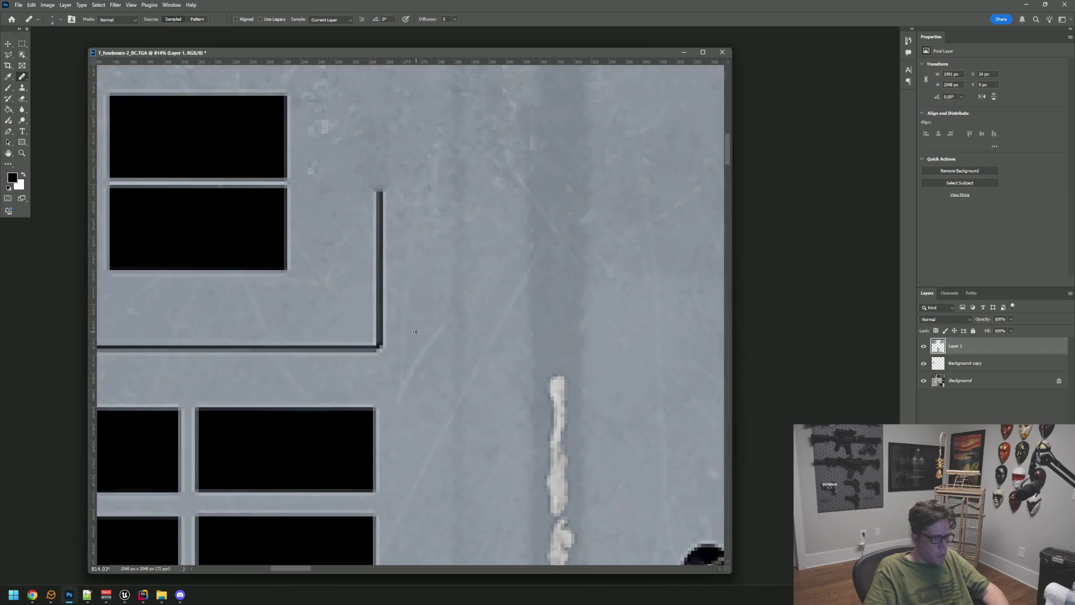
{"action": "left_click_drag", "start_coordinate": [421, 265], "coordinate": [482, 343]}
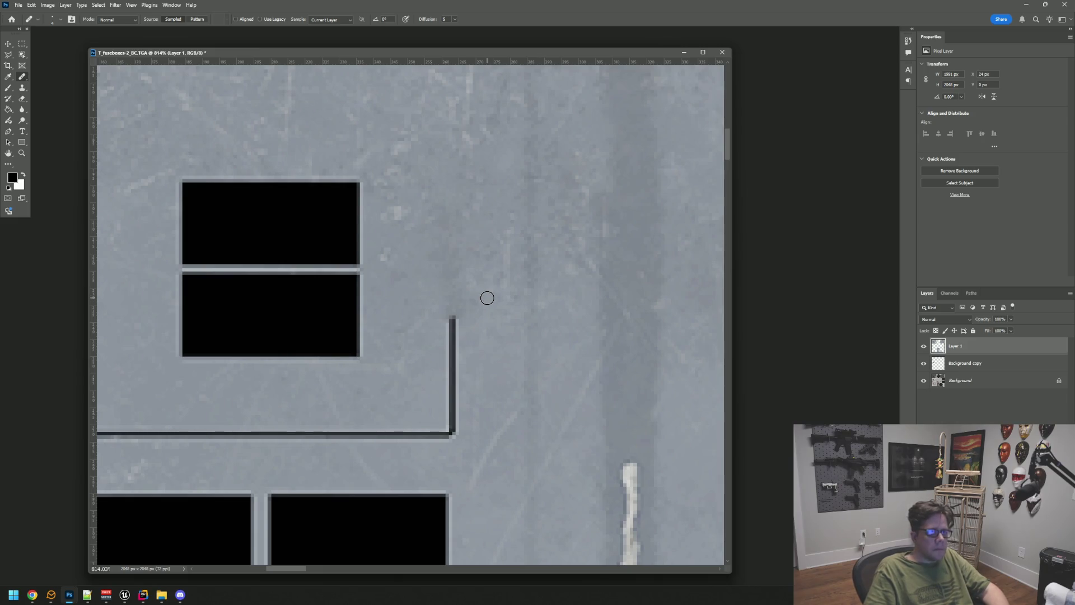
{"action": "left_click", "coordinate": [450, 319]}
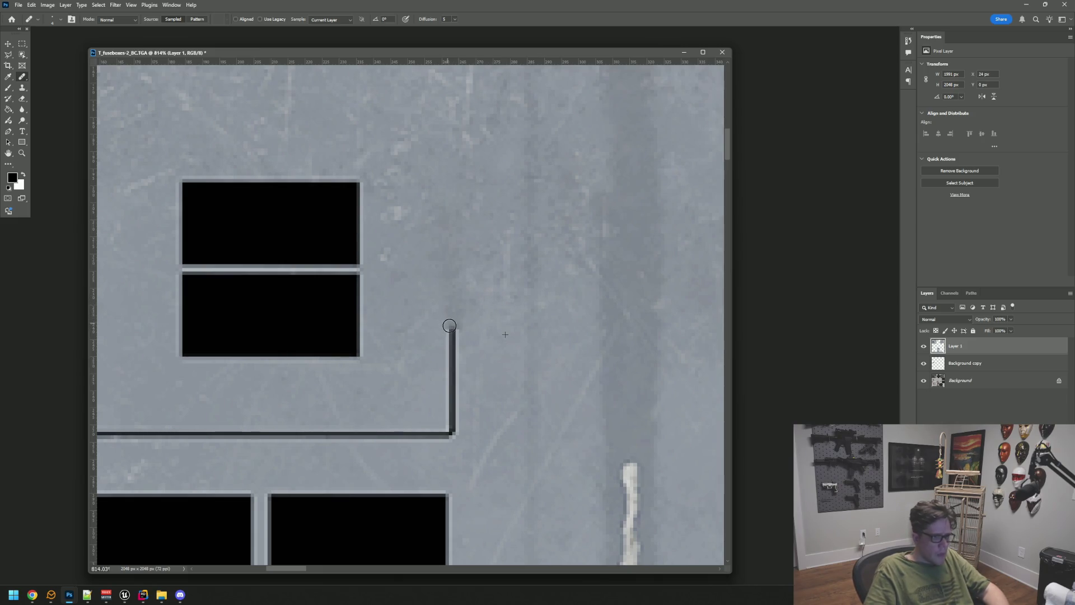
{"action": "left_click", "coordinate": [124, 595]}
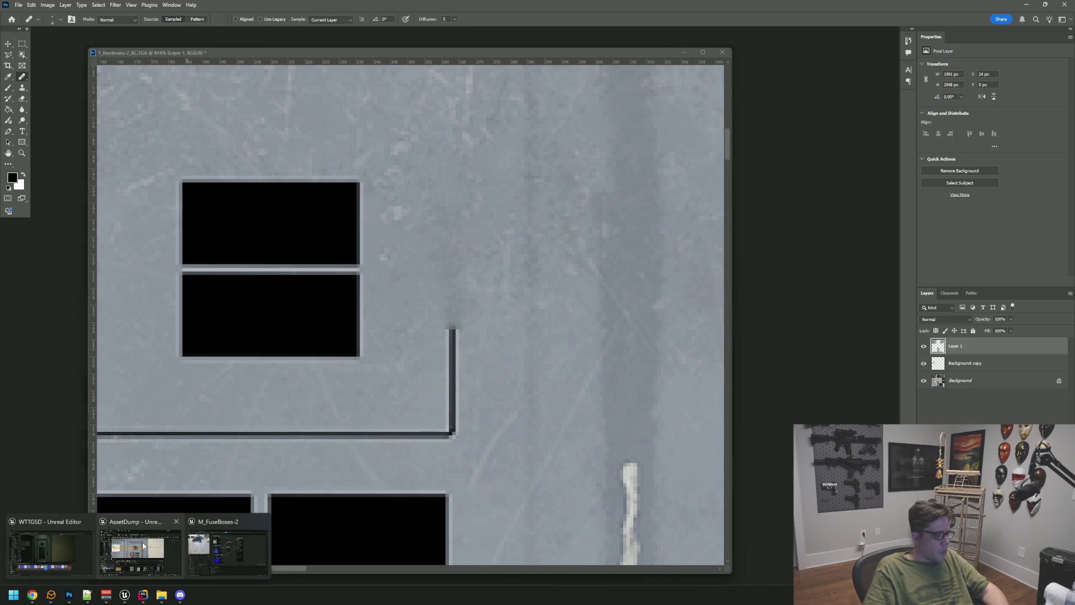
{"action": "left_click", "coordinate": [51, 551]}
Step: Dolly the Unreal viewport in on the breaker panel to check the wire line
{"action": "scroll", "coordinate": [408, 332], "scroll_direction": "down", "scroll_amount": 4}
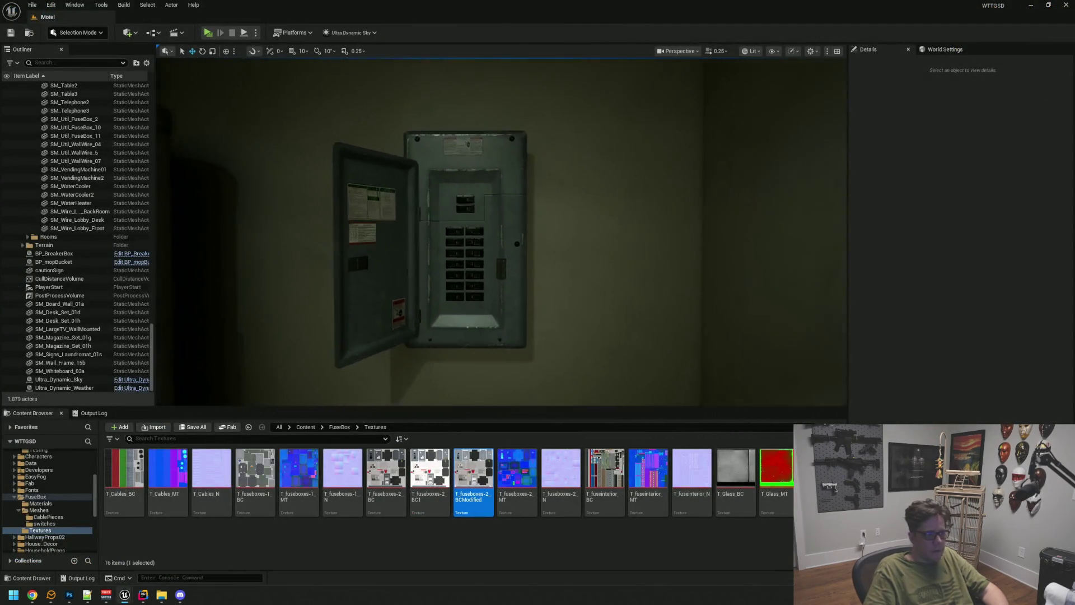
{"action": "scroll", "coordinate": [464, 240], "scroll_direction": "up", "scroll_amount": 4}
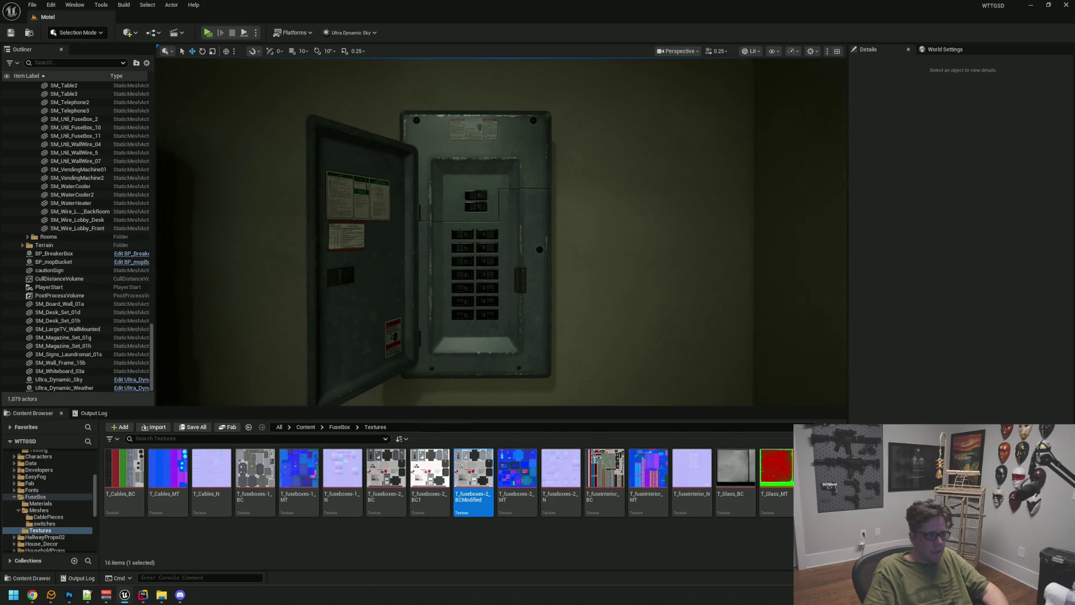
{"action": "scroll", "coordinate": [501, 232], "scroll_direction": "down", "scroll_amount": 5}
{"action": "scroll", "coordinate": [501, 233], "scroll_direction": "up", "scroll_amount": 6}
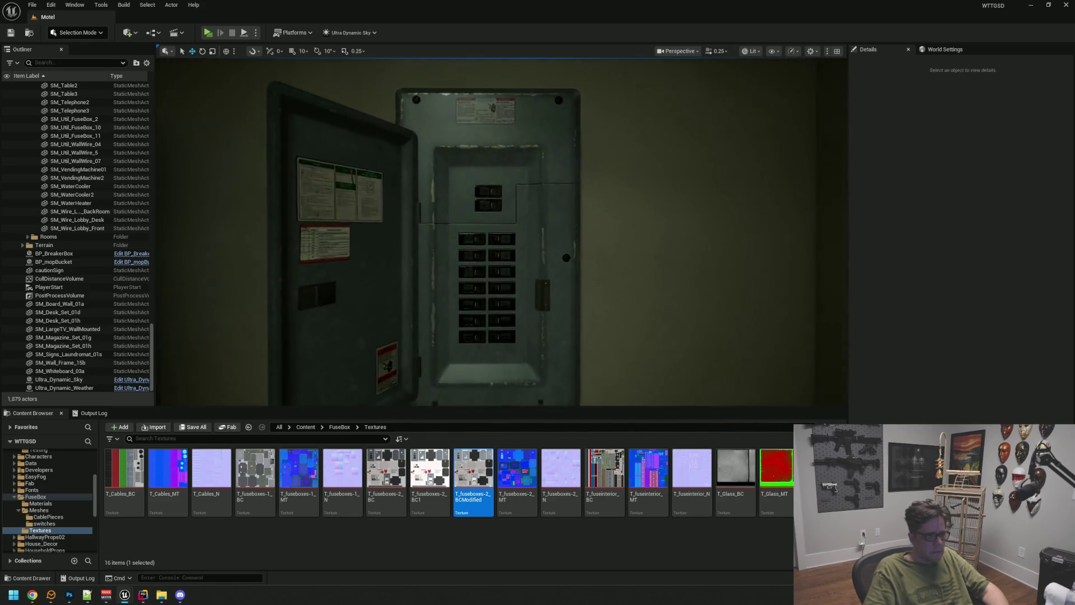
{"action": "scroll", "coordinate": [501, 232], "scroll_direction": "down", "scroll_amount": 5}
{"action": "scroll", "coordinate": [432, 285], "scroll_direction": "up", "scroll_amount": 10}
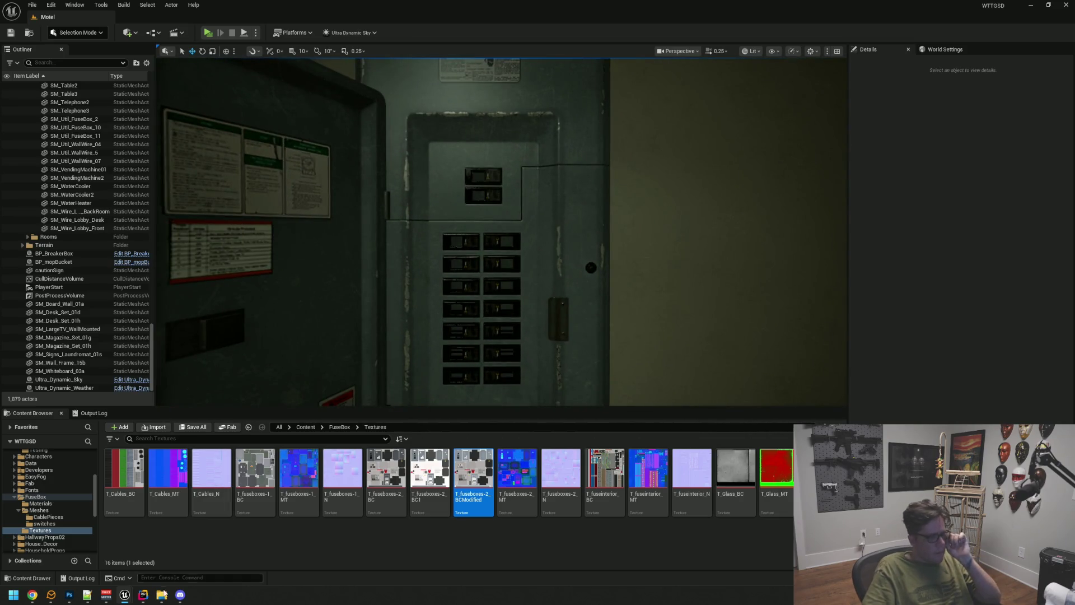
Step: Return to the fuse box texture in Photoshop via the taskbar
{"action": "left_click", "coordinate": [144, 596]}
{"action": "left_click", "coordinate": [143, 596]}
{"action": "mouse_move", "coordinate": [180, 595]}
{"action": "mouse_move", "coordinate": [194, 573]}
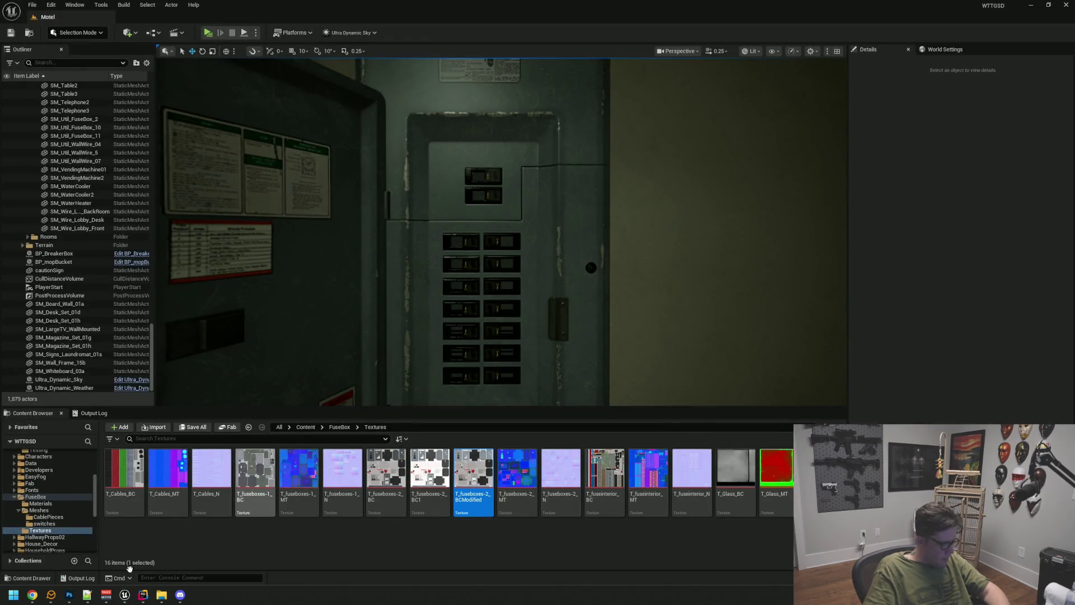
{"action": "mouse_move", "coordinate": [134, 598]}
{"action": "mouse_move", "coordinate": [69, 594]}
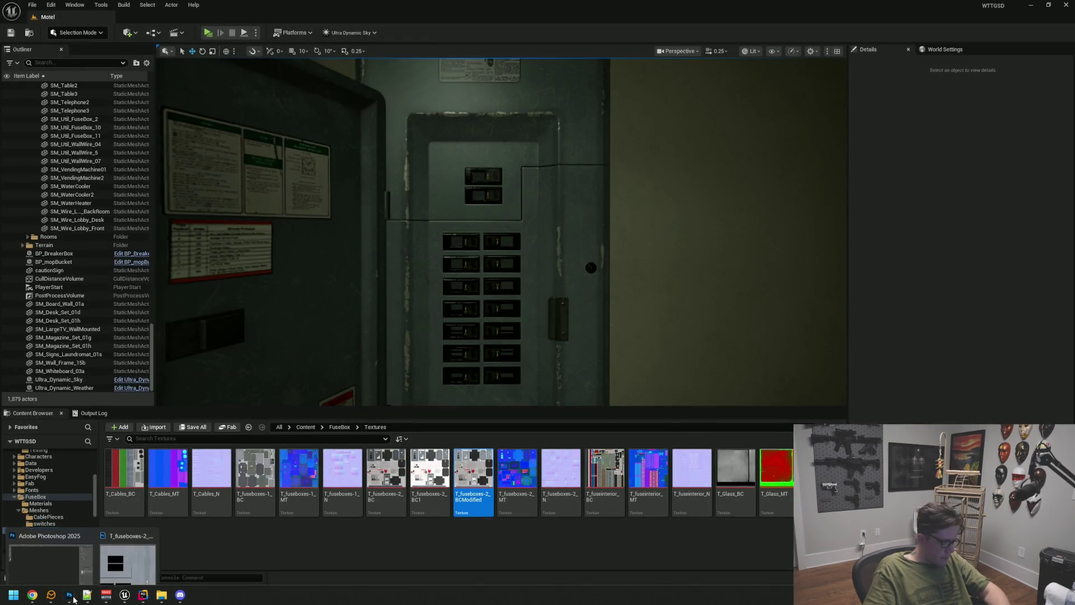
{"action": "left_click", "coordinate": [139, 550]}
Step: Erase the top of the vertical line and the dark smudge left behind
{"action": "scroll", "coordinate": [485, 303], "scroll_direction": "down", "scroll_amount": 3}
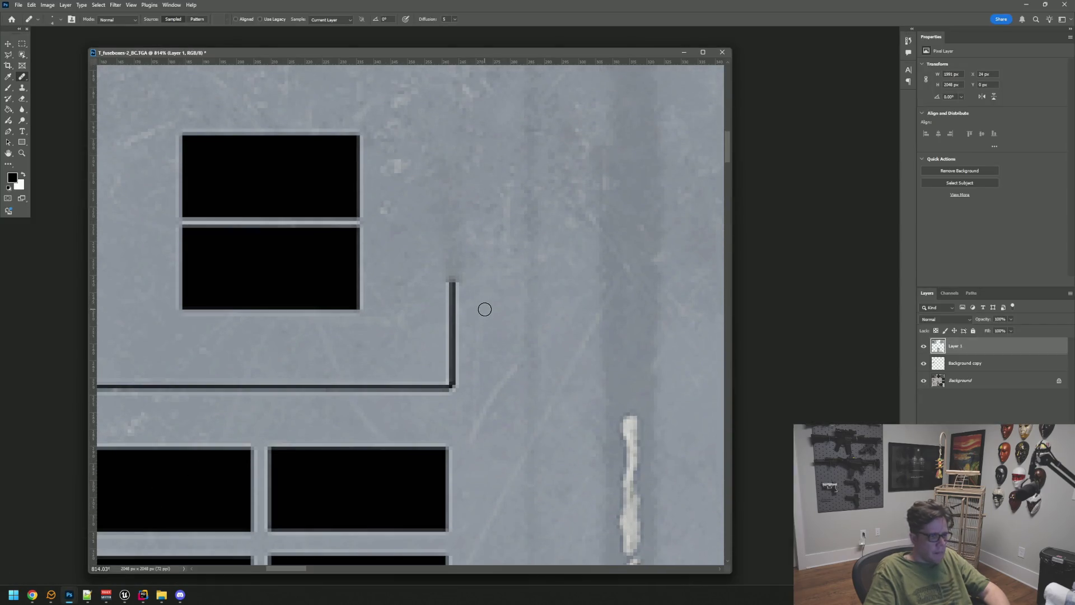
{"action": "scroll", "coordinate": [464, 262], "scroll_direction": "up", "scroll_amount": 1, "text": "alt"}
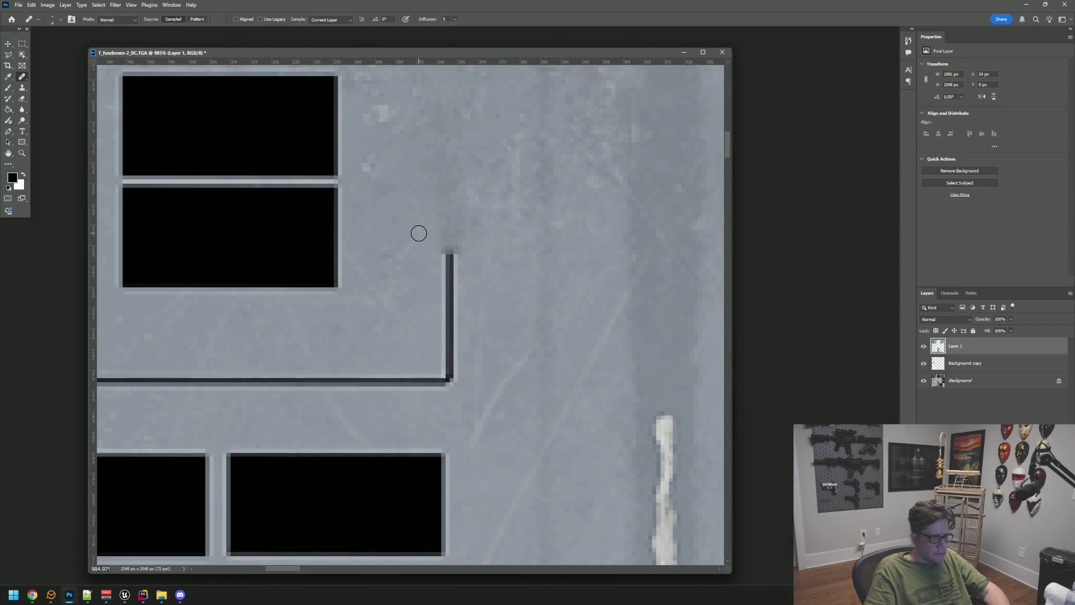
{"action": "left_click", "coordinate": [439, 249]}
{"action": "mouse_move", "coordinate": [434, 234]}
{"action": "left_mouse_down"}
{"action": "mouse_move", "coordinate": [445, 253]}
{"action": "mouse_move", "coordinate": [444, 326]}
{"action": "left_mouse_up"}
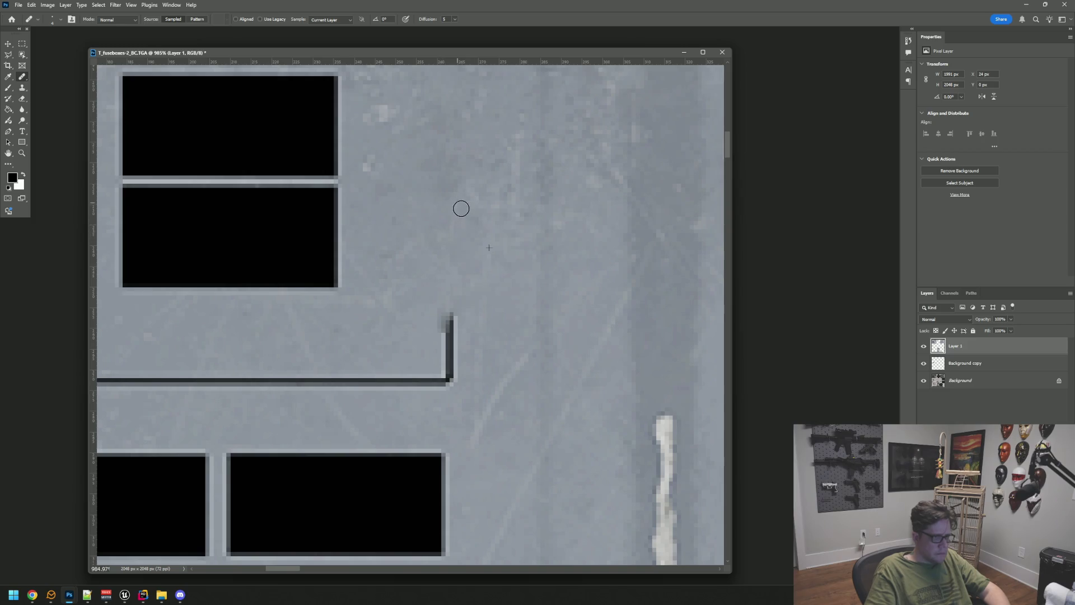
{"action": "scroll", "coordinate": [460, 277], "scroll_direction": "down", "scroll_amount": 1}
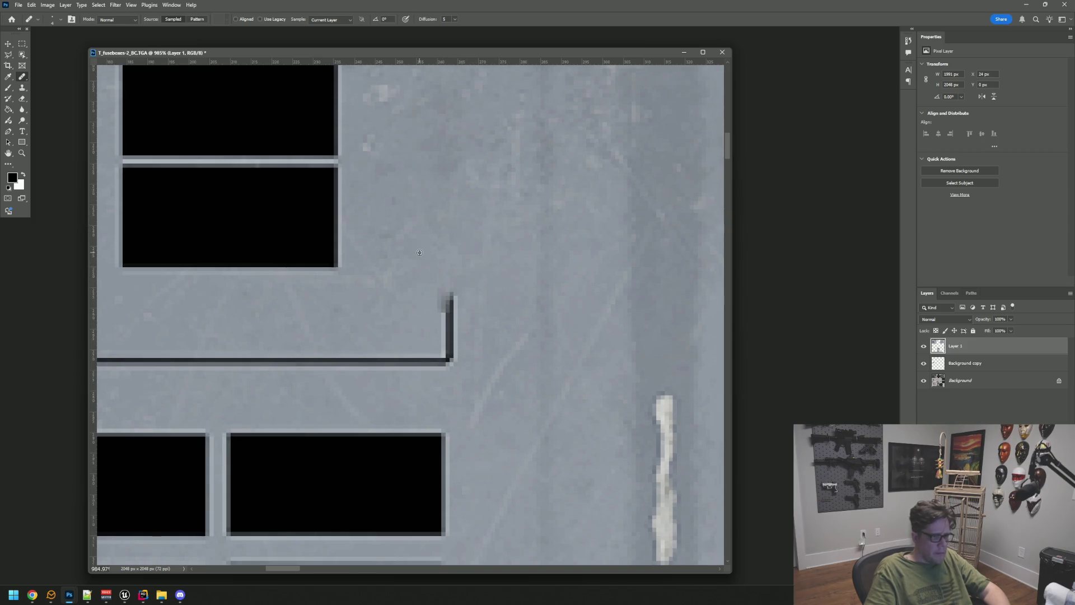
{"action": "left_click", "coordinate": [454, 298]}
{"action": "left_click", "coordinate": [453, 310]}
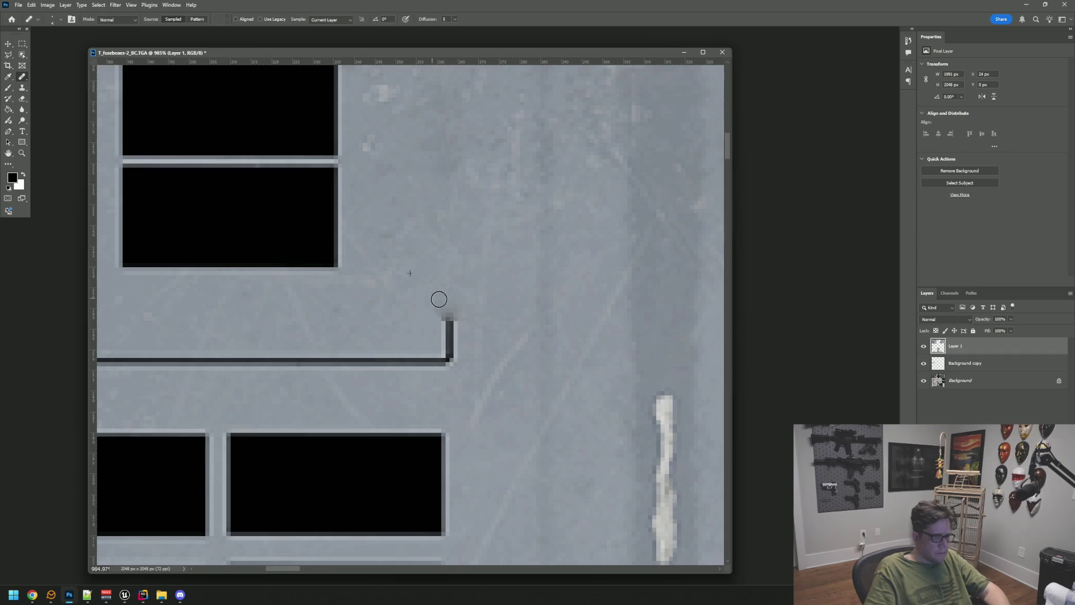
Step: Heal the rest of the vertical line down to the blob at the corner
{"action": "left_click", "coordinate": [452, 324]}
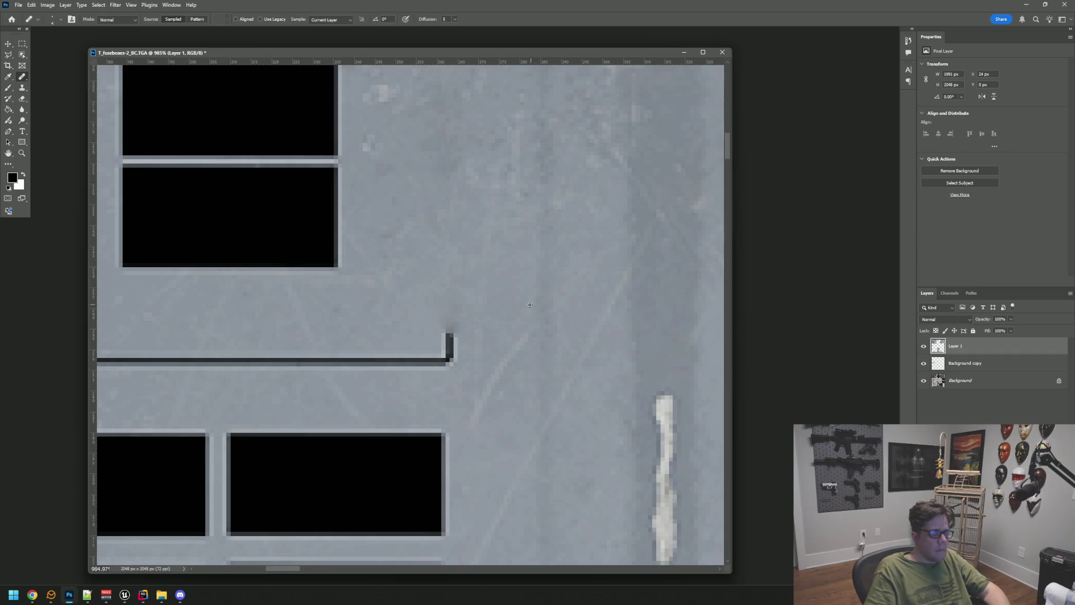
{"action": "left_click", "coordinate": [444, 337]}
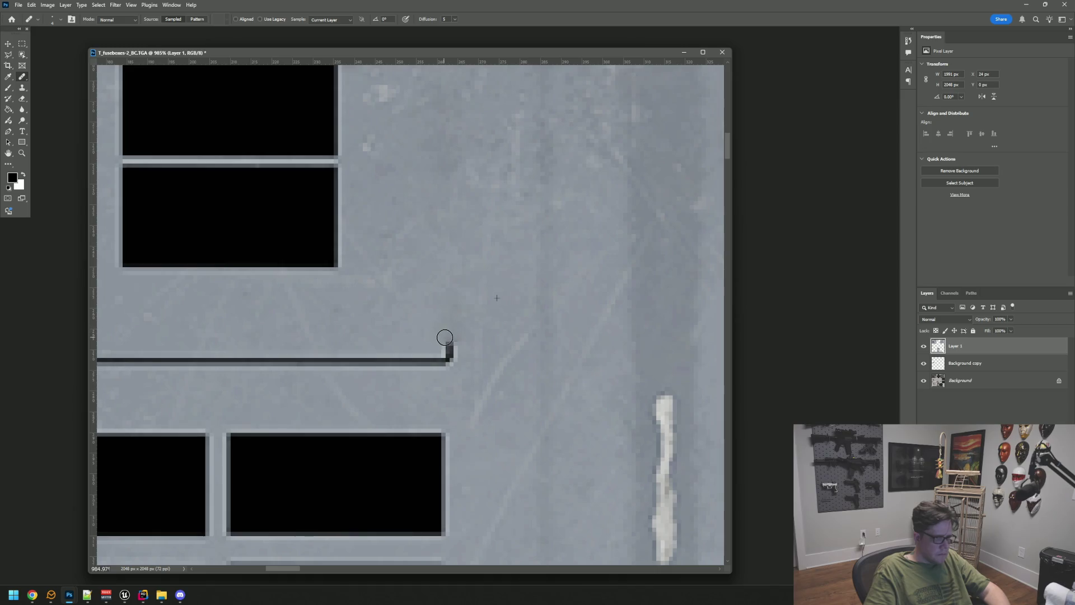
{"action": "left_click", "coordinate": [444, 351]}
{"action": "left_click", "coordinate": [445, 356]}
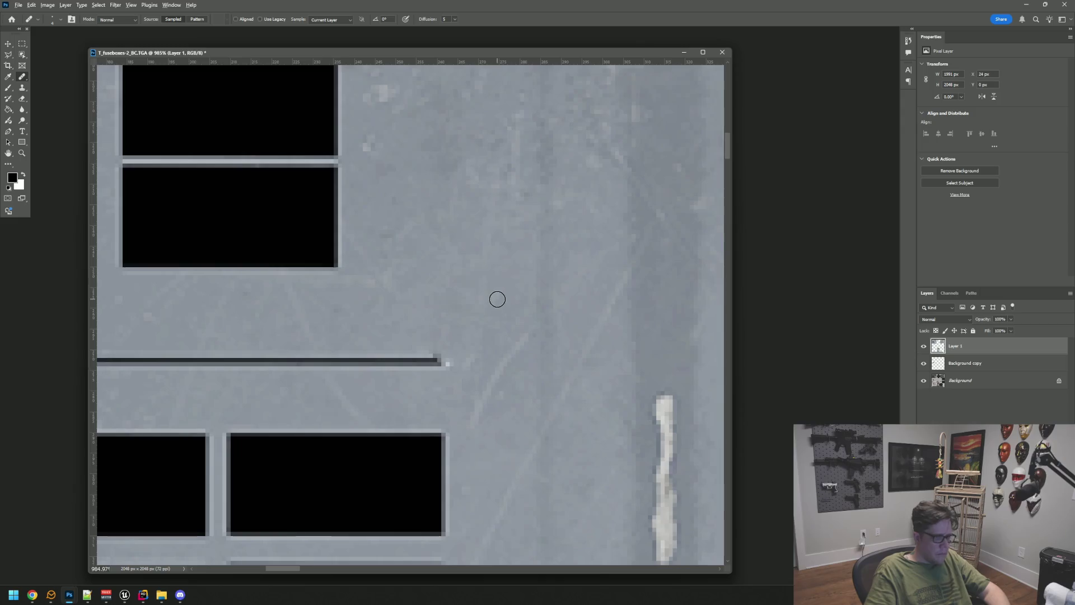
{"action": "scroll", "coordinate": [495, 305], "scroll_direction": "down", "scroll_amount": 10}
{"action": "scroll", "coordinate": [493, 308], "scroll_direction": "down", "scroll_amount": 3}
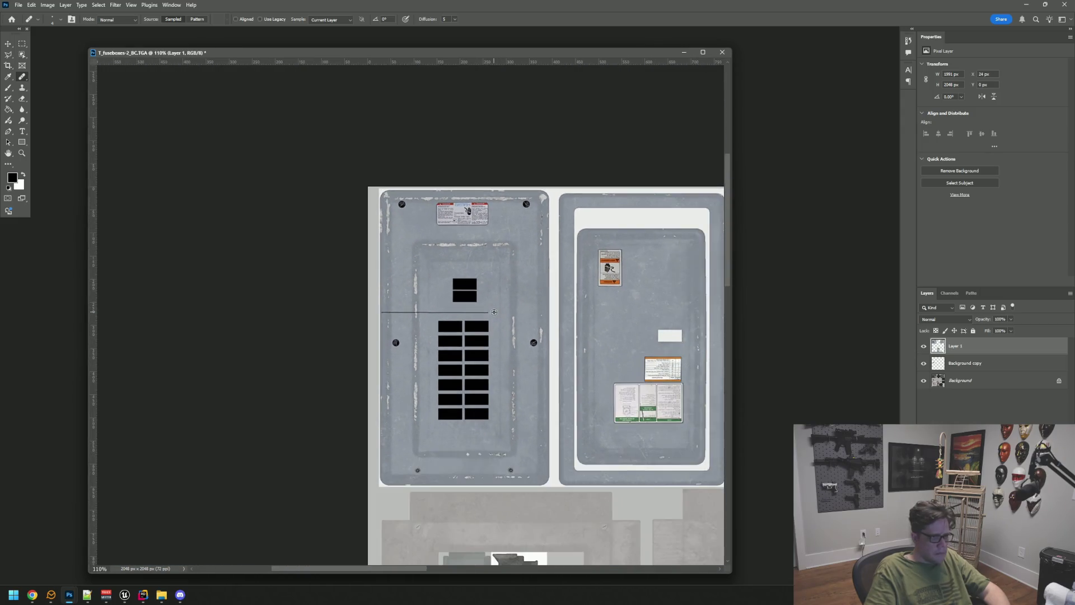
Step: Trim the horizontal line's right end back with repeated healing dabs
{"action": "scroll", "coordinate": [493, 312], "scroll_direction": "up", "scroll_amount": 10}
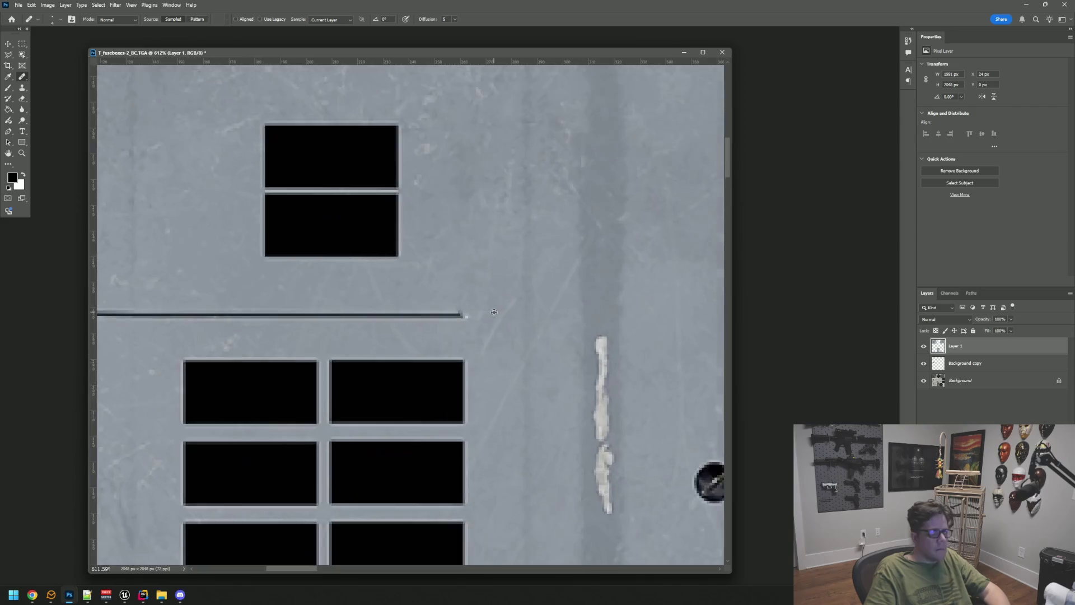
{"action": "scroll", "coordinate": [493, 313], "scroll_direction": "up", "scroll_amount": 3}
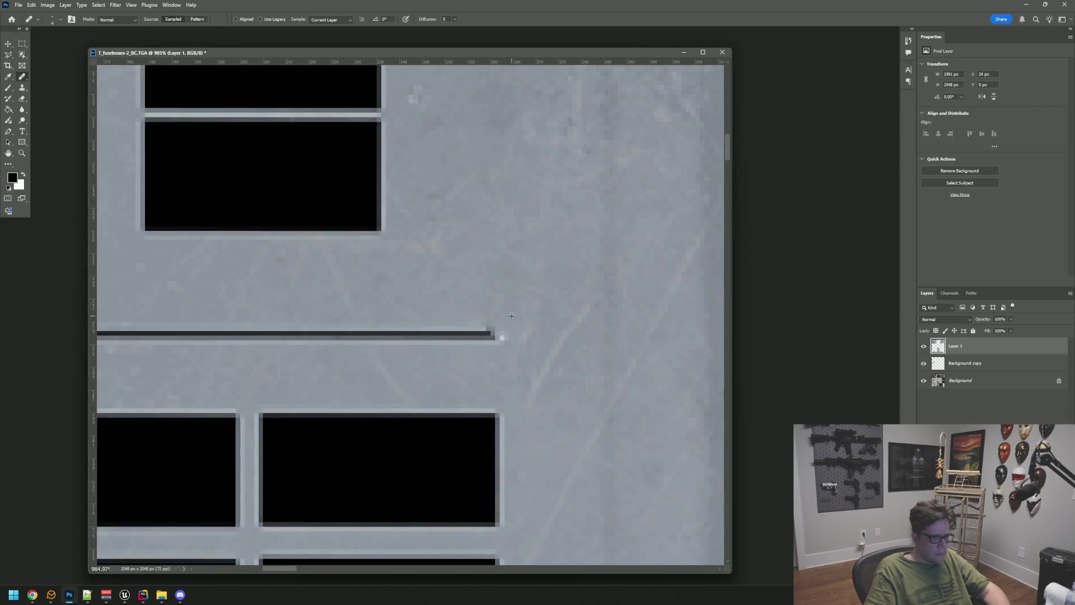
{"action": "mouse_move", "coordinate": [504, 336]}
{"action": "left_mouse_down"}
{"action": "mouse_move", "coordinate": [469, 332]}
{"action": "mouse_move", "coordinate": [480, 334]}
{"action": "left_mouse_up"}
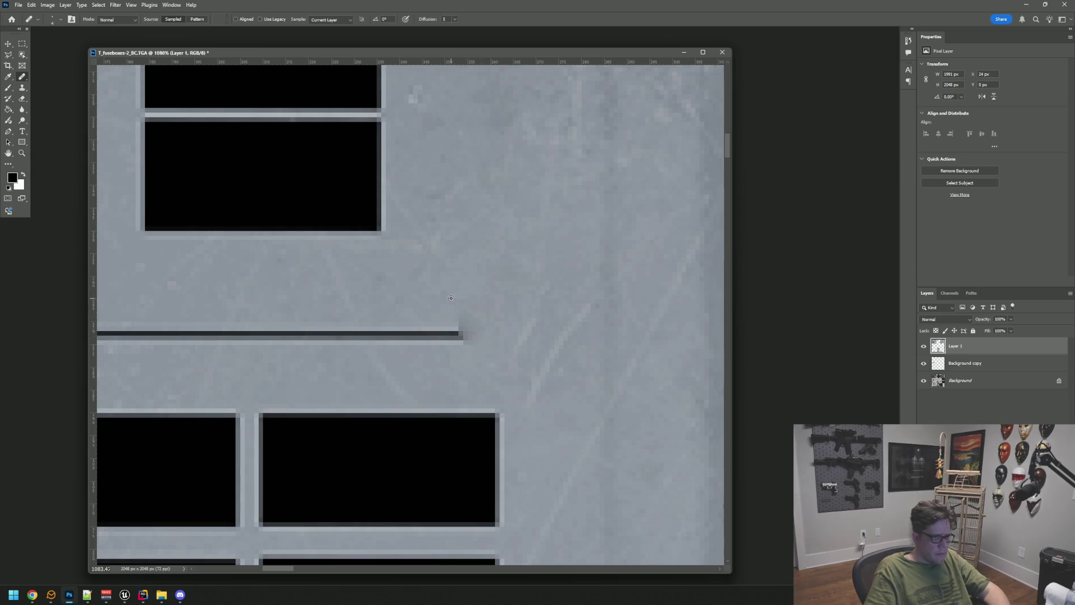
{"action": "left_click", "coordinate": [462, 325]}
{"action": "left_click", "coordinate": [451, 332]}
{"action": "left_click", "coordinate": [443, 325]}
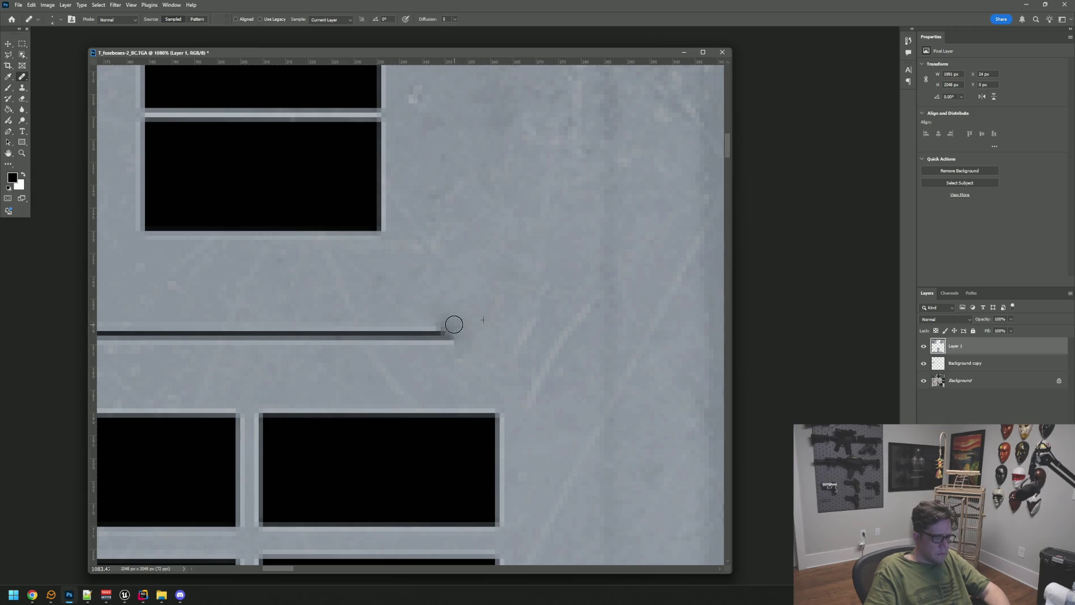
{"action": "left_click", "coordinate": [435, 327]}
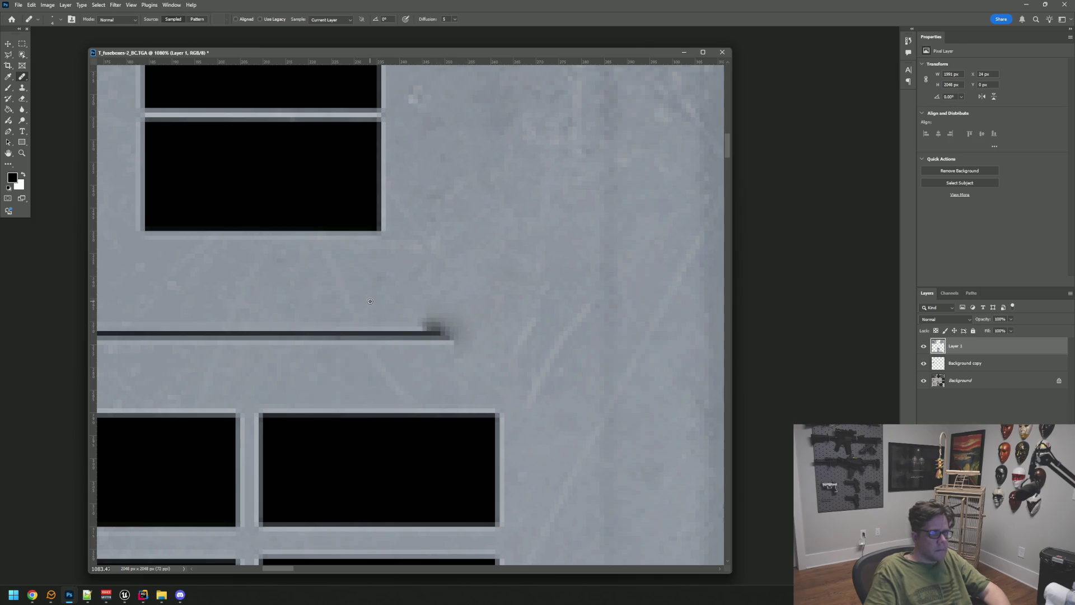
Step: Cover the dark smudge at the line's end with clean grey
{"action": "left_click_drag", "start_coordinate": [406, 295], "coordinate": [451, 293]}
{"action": "left_click", "coordinate": [461, 318]}
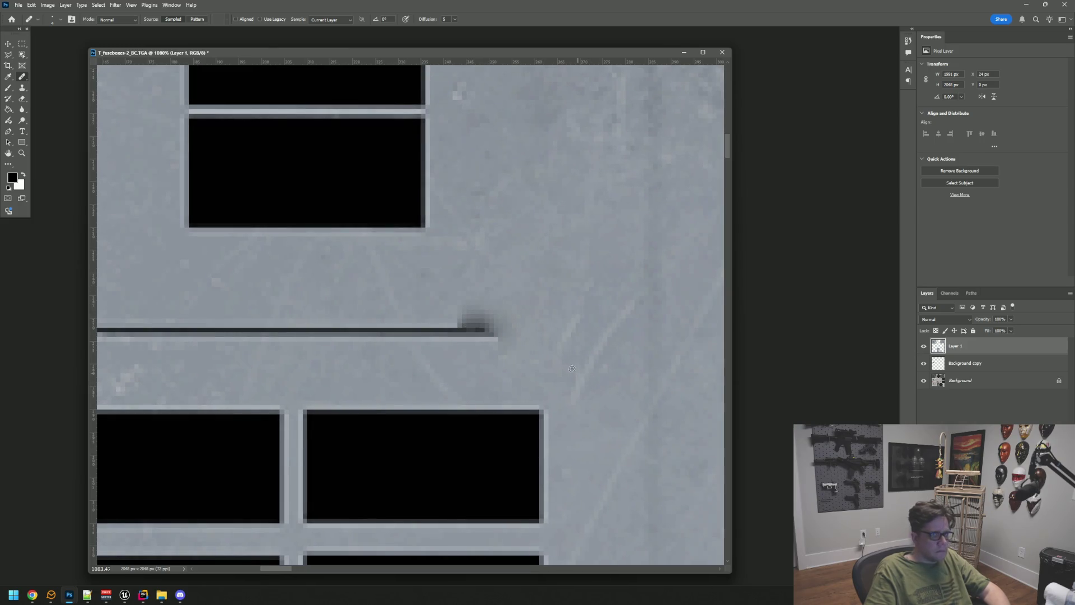
{"action": "left_click", "coordinate": [488, 328]}
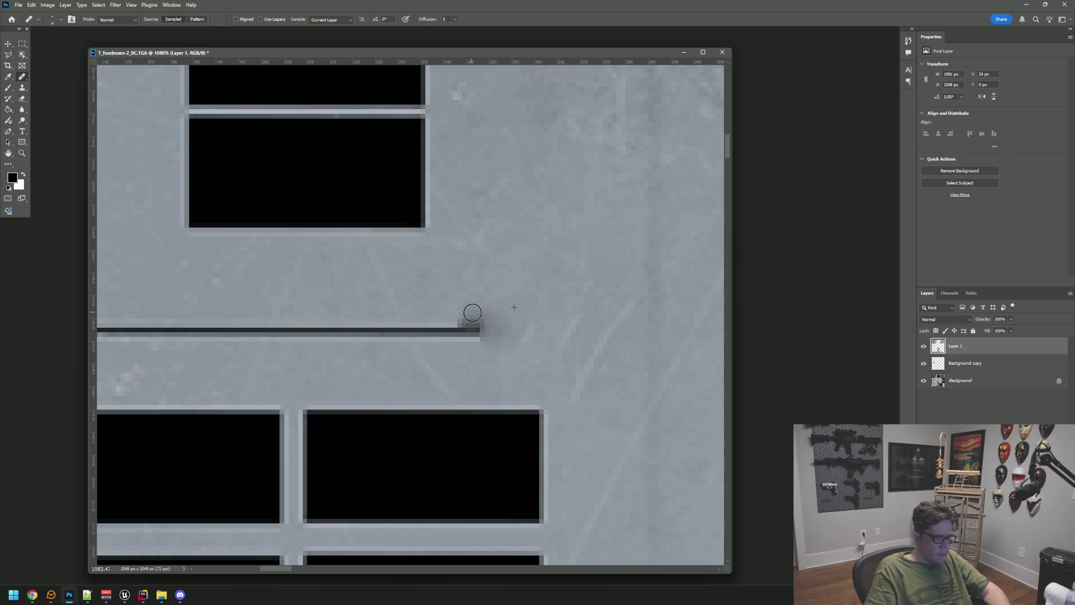
{"action": "left_click", "coordinate": [470, 318]}
{"action": "mouse_move", "coordinate": [470, 314]}
{"action": "left_mouse_down"}
{"action": "mouse_move", "coordinate": [491, 333]}
{"action": "mouse_move", "coordinate": [435, 320]}
{"action": "left_mouse_up"}
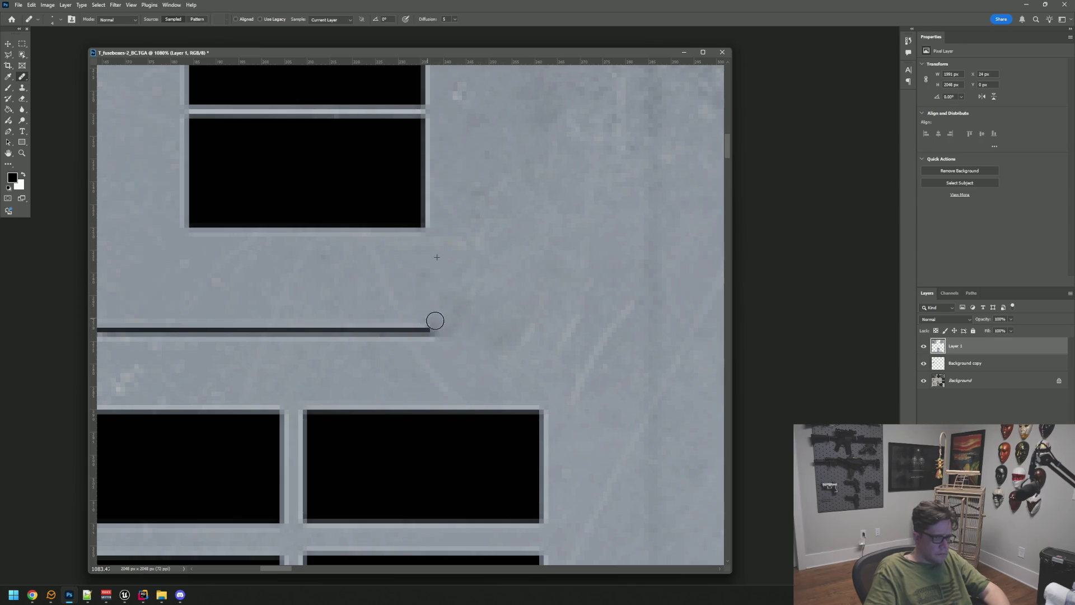
{"action": "left_click", "coordinate": [412, 325]}
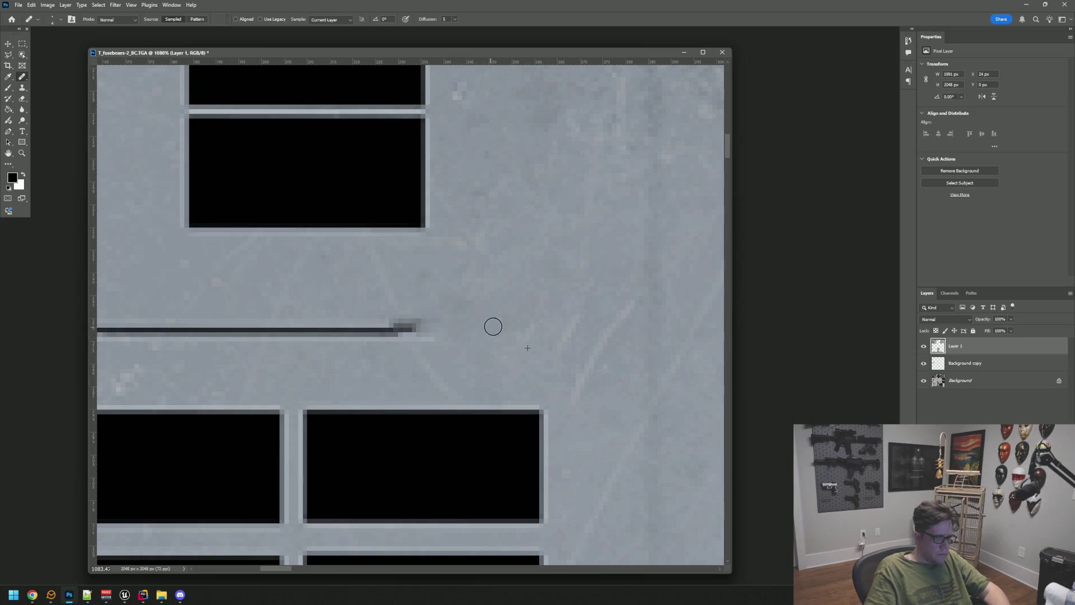
Step: Enlarge the healing brush and clean the dark blob along the line's right end
{"action": "mouse_move", "coordinate": [463, 302]}
{"action": "left_mouse_down"}
{"action": "mouse_move", "coordinate": [532, 281]}
{"action": "mouse_move", "coordinate": [535, 297]}
{"action": "mouse_move", "coordinate": [547, 284]}
{"action": "left_mouse_up"}
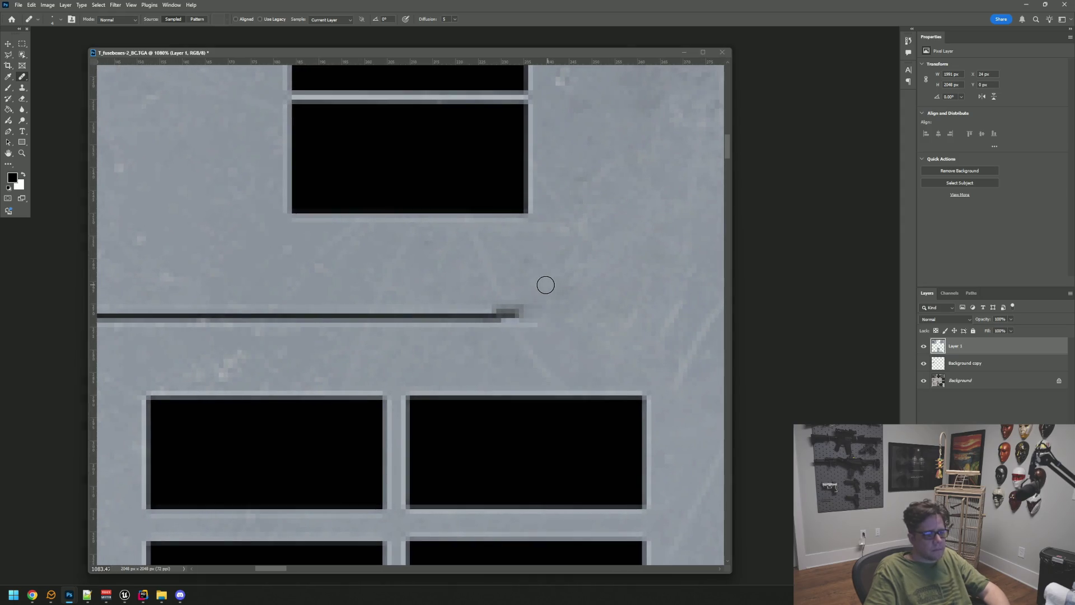
{"action": "left_click", "coordinate": [511, 302]}
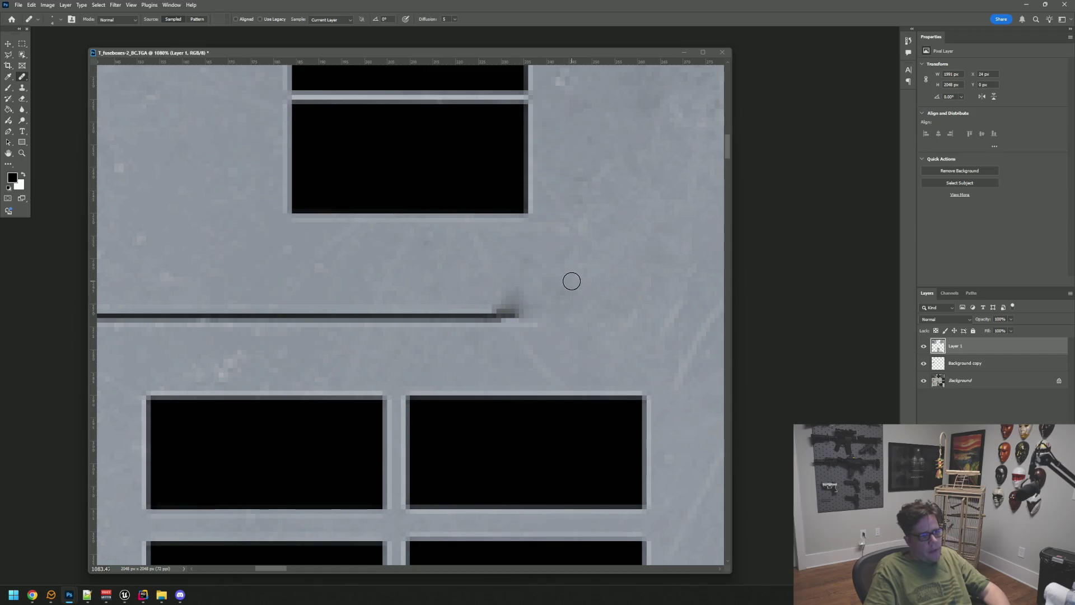
{"action": "key", "text": "bracketright"}
{"action": "key", "text": "bracketright"}
{"action": "key", "text": "bracketright"}
{"action": "mouse_move", "coordinate": [511, 290]}
{"action": "left_mouse_down"}
{"action": "mouse_move", "coordinate": [514, 316]}
{"action": "mouse_move", "coordinate": [434, 314]}
{"action": "left_mouse_up"}
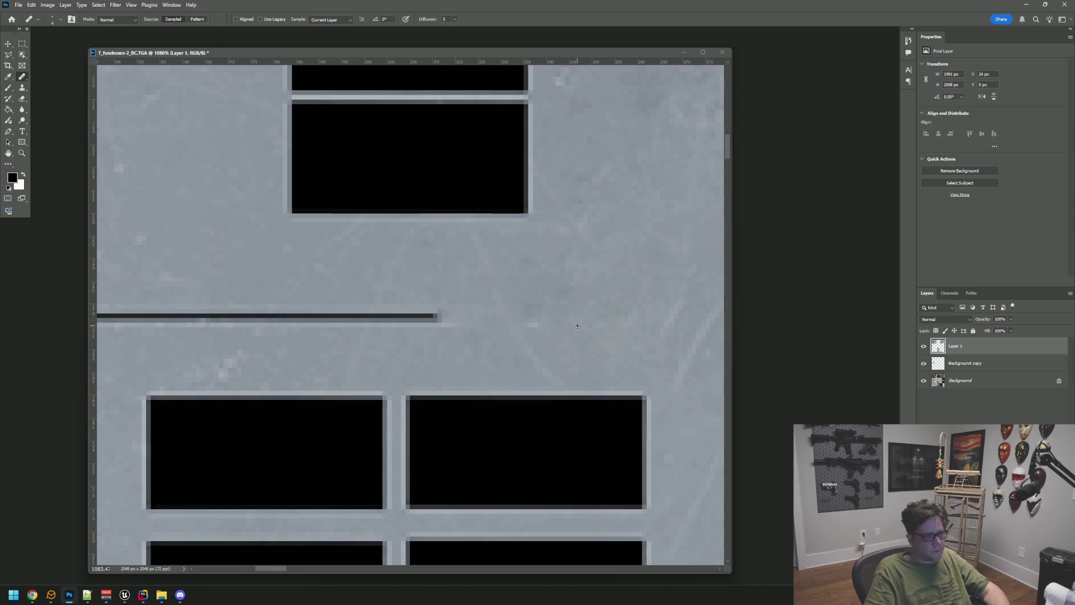
{"action": "mouse_move", "coordinate": [538, 325]}
{"action": "left_mouse_down"}
{"action": "mouse_move", "coordinate": [420, 307]}
{"action": "mouse_move", "coordinate": [406, 313]}
{"action": "mouse_move", "coordinate": [419, 326]}
{"action": "mouse_move", "coordinate": [382, 310]}
{"action": "mouse_move", "coordinate": [319, 317]}
{"action": "mouse_move", "coordinate": [598, 271]}
{"action": "left_mouse_up"}
{"action": "scroll", "coordinate": [482, 271], "scroll_direction": "up", "scroll_amount": 1}
Step: Heal back the wire line's right end and the stray mark beside it
{"action": "left_click", "coordinate": [541, 326]}
{"action": "left_click_drag", "start_coordinate": [555, 330], "coordinate": [483, 316]}
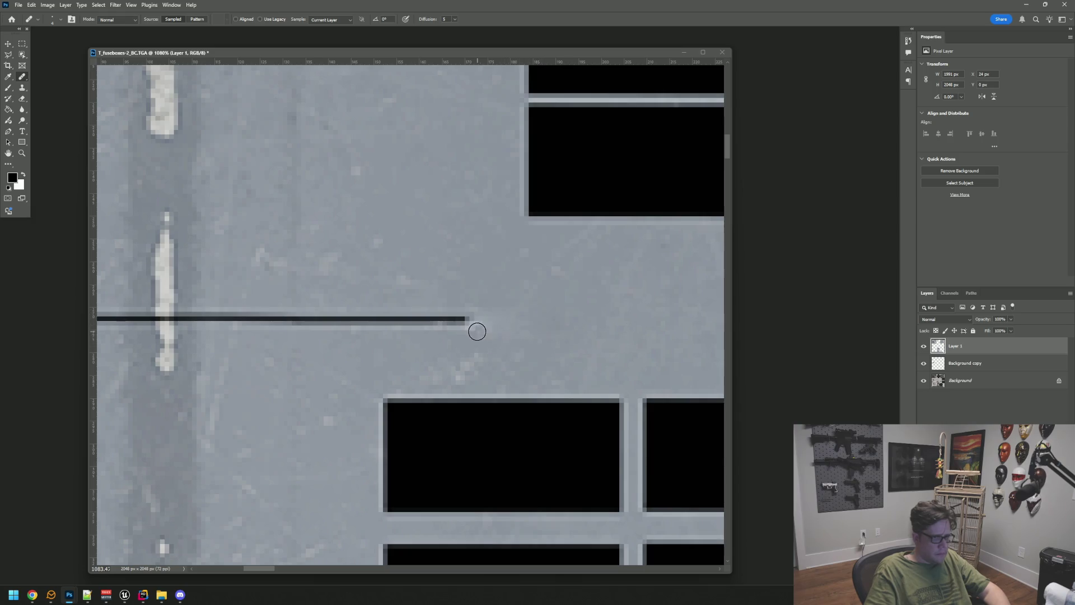
{"action": "scroll", "coordinate": [464, 295], "scroll_direction": "left", "scroll_amount": 3}
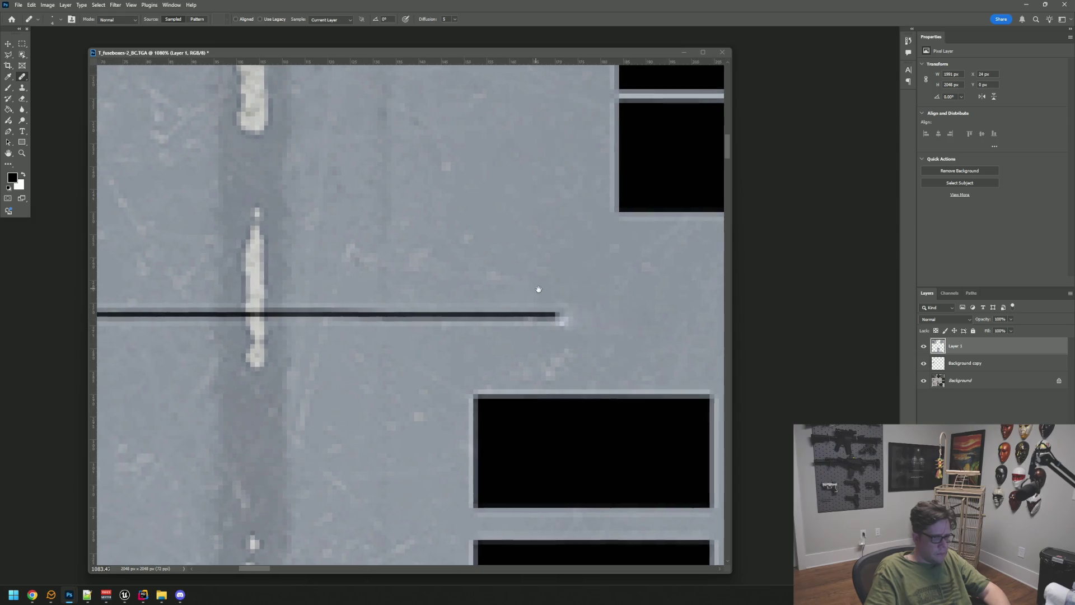
{"action": "left_click_drag", "start_coordinate": [566, 309], "coordinate": [581, 312]}
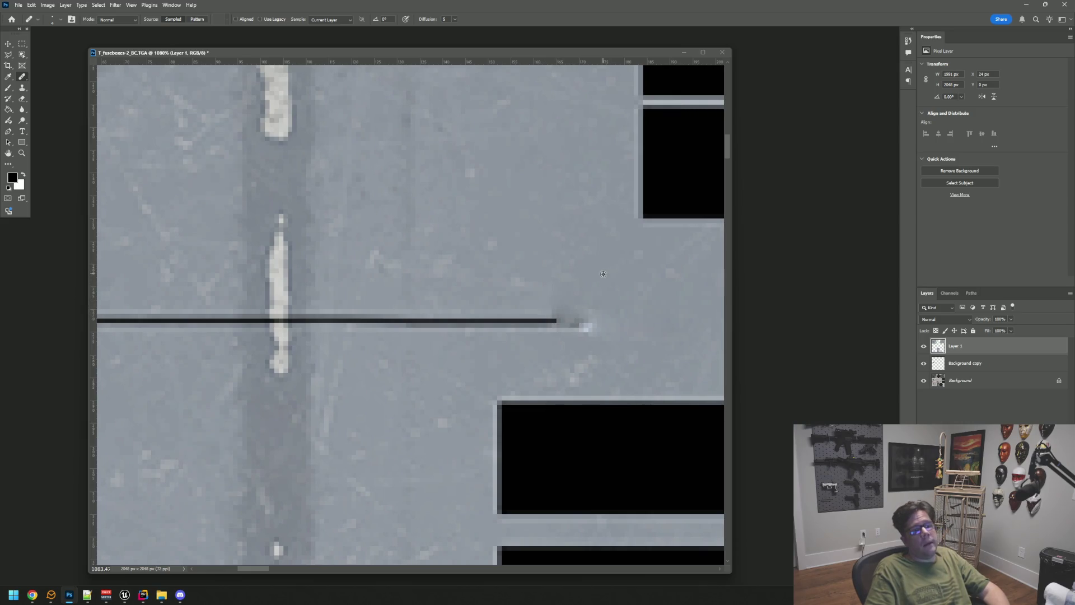
{"action": "mouse_move", "coordinate": [581, 302]}
{"action": "left_mouse_down"}
{"action": "mouse_move", "coordinate": [563, 319]}
{"action": "mouse_move", "coordinate": [553, 303]}
{"action": "mouse_move", "coordinate": [533, 338]}
{"action": "mouse_move", "coordinate": [547, 324]}
{"action": "mouse_move", "coordinate": [451, 327]}
{"action": "left_mouse_up"}
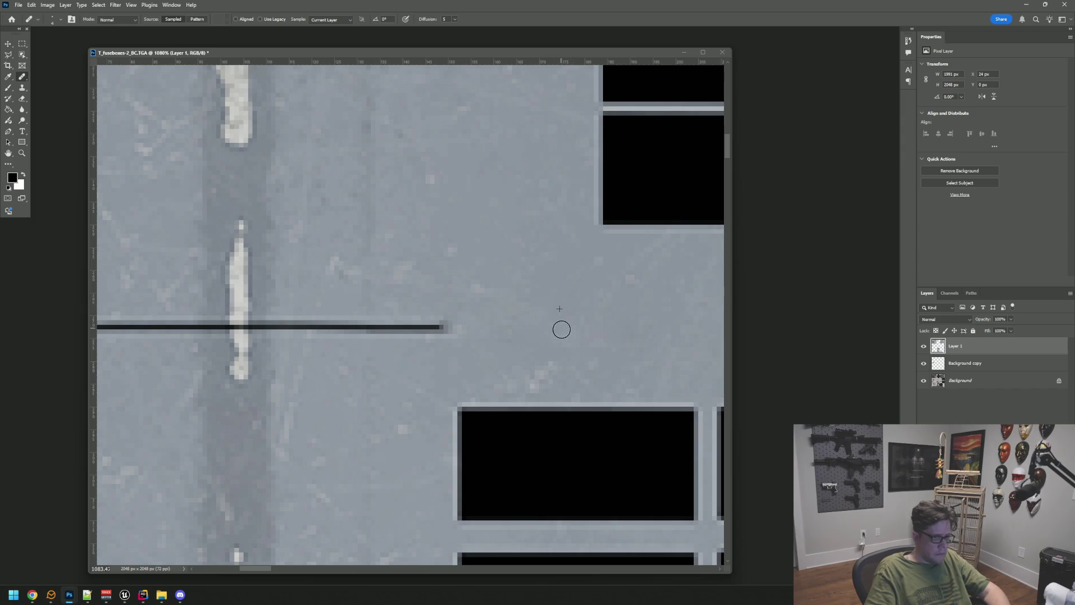
{"action": "left_click_drag", "start_coordinate": [491, 335], "coordinate": [618, 324]}
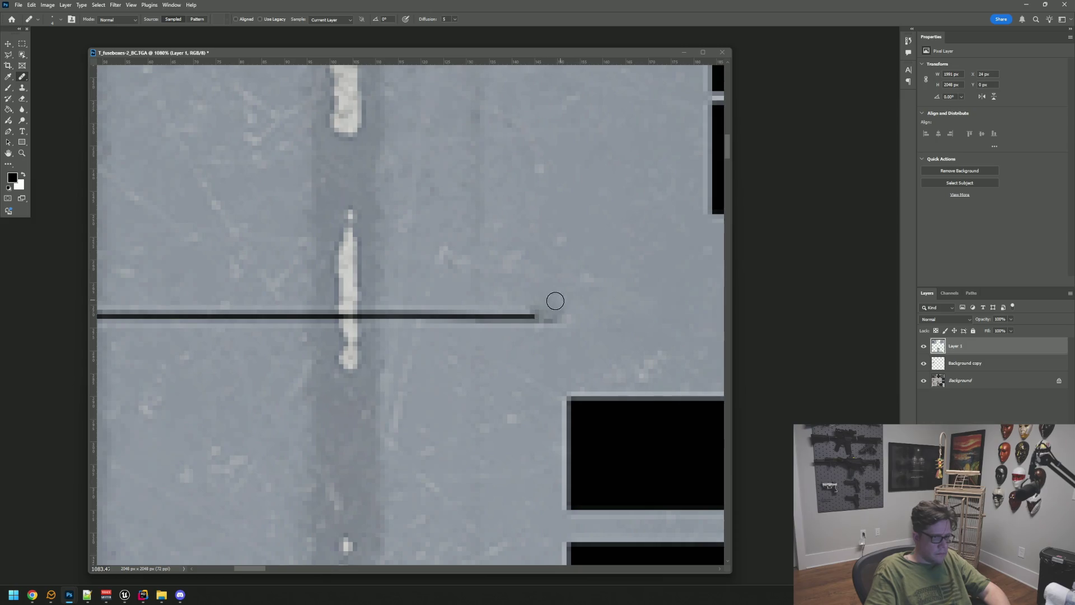
{"action": "mouse_move", "coordinate": [572, 321]}
{"action": "left_mouse_down"}
{"action": "mouse_move", "coordinate": [511, 309]}
{"action": "mouse_move", "coordinate": [599, 324]}
{"action": "mouse_move", "coordinate": [573, 314]}
{"action": "mouse_move", "coordinate": [632, 308]}
{"action": "mouse_move", "coordinate": [624, 320]}
{"action": "mouse_move", "coordinate": [550, 317]}
{"action": "left_mouse_up"}
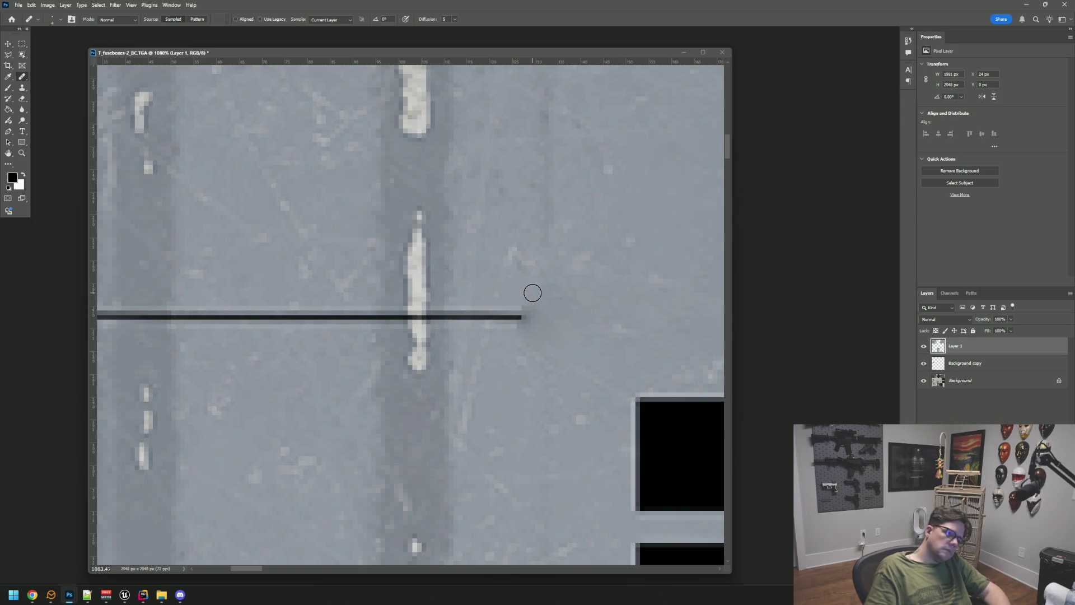
Step: Heal the stray dash, smudge and dark stub at the line's end, then view the whole texture
{"action": "left_click", "coordinate": [506, 314]}
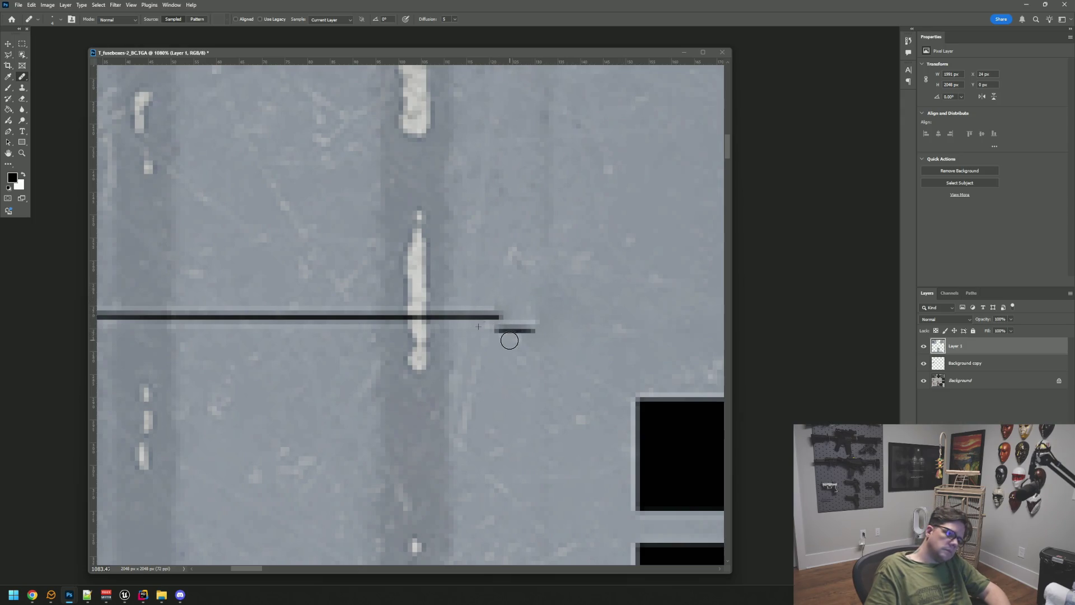
{"action": "mouse_move", "coordinate": [504, 329]}
{"action": "left_mouse_down"}
{"action": "mouse_move", "coordinate": [521, 327]}
{"action": "mouse_move", "coordinate": [470, 317]}
{"action": "mouse_move", "coordinate": [478, 309]}
{"action": "mouse_move", "coordinate": [583, 341]}
{"action": "left_mouse_up"}
{"action": "left_click_drag", "start_coordinate": [538, 281], "coordinate": [529, 304]}
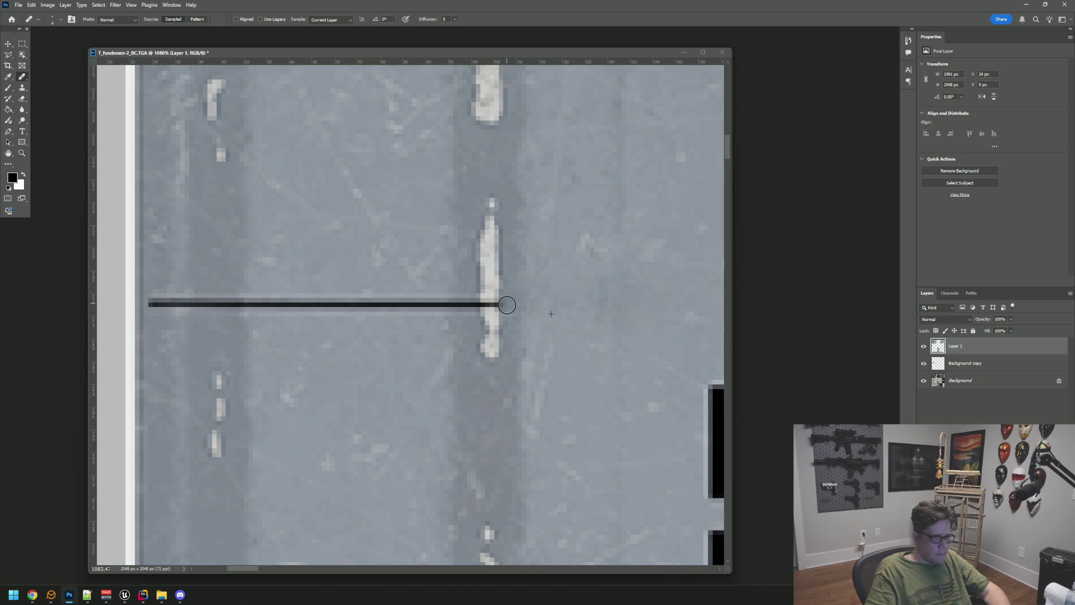
{"action": "left_click", "coordinate": [483, 312]}
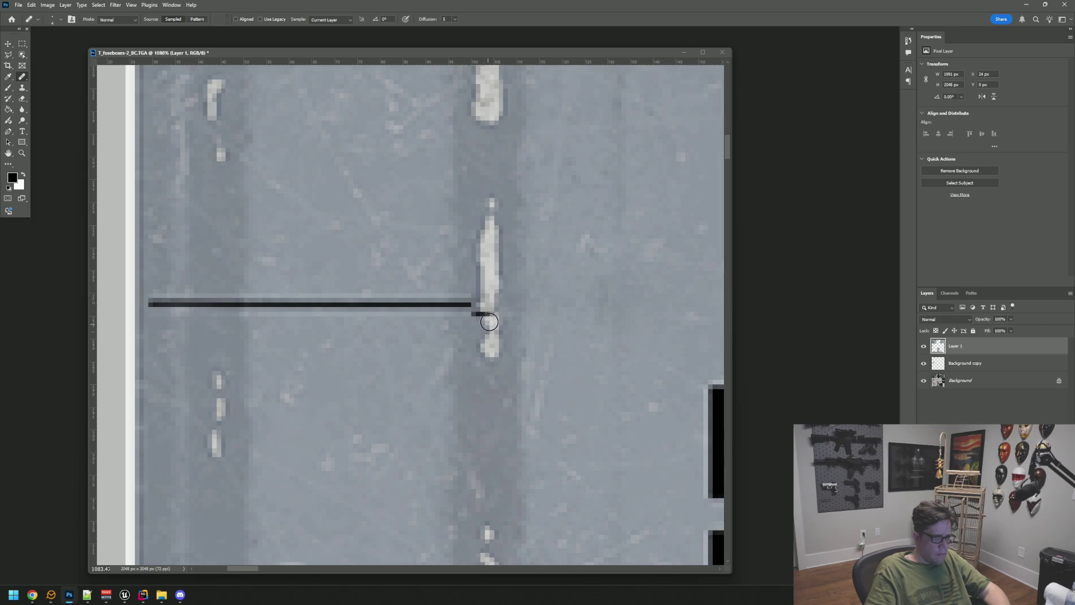
{"action": "left_click", "coordinate": [480, 314]}
{"action": "left_click_drag", "start_coordinate": [451, 276], "coordinate": [502, 276]}
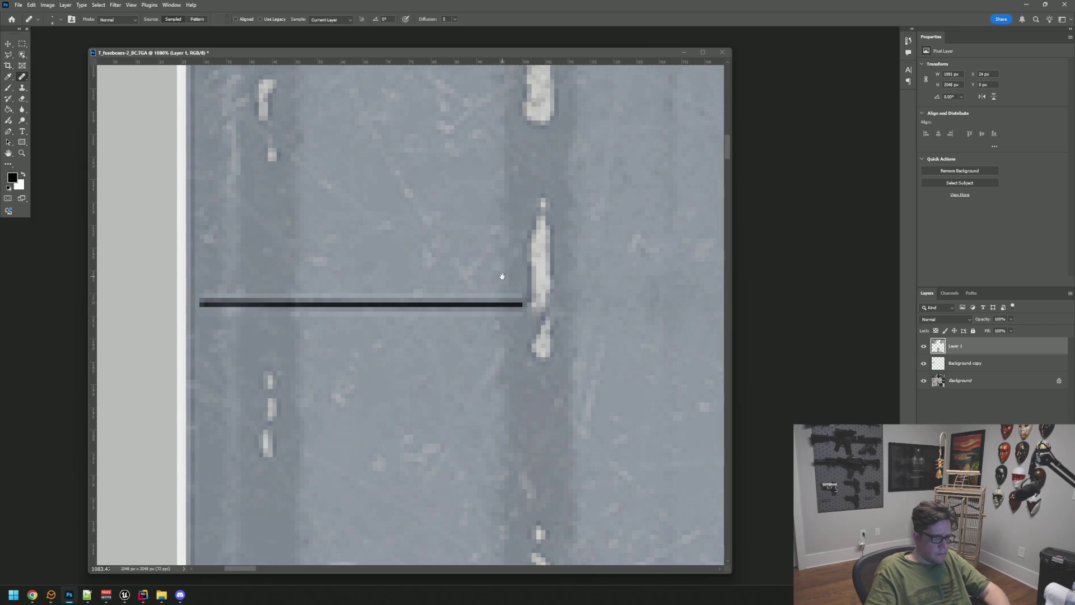
{"action": "left_click", "coordinate": [510, 301]}
{"action": "left_click", "coordinate": [511, 307]}
{"action": "left_click", "coordinate": [520, 309]}
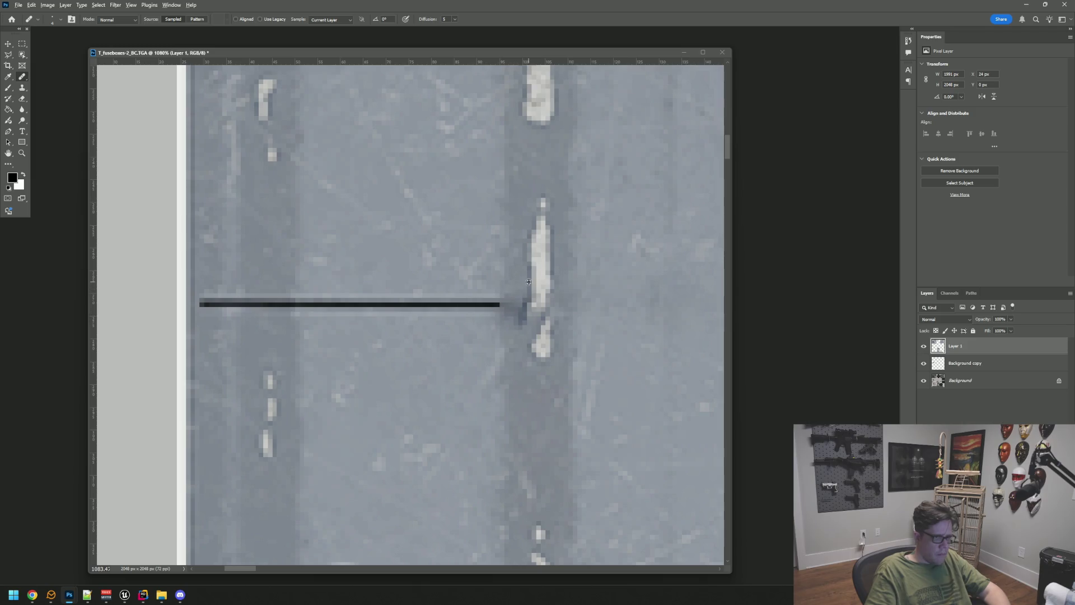
{"action": "mouse_move", "coordinate": [519, 287]}
{"action": "left_mouse_down"}
{"action": "mouse_move", "coordinate": [522, 357]}
{"action": "mouse_move", "coordinate": [517, 320]}
{"action": "mouse_move", "coordinate": [513, 334]}
{"action": "mouse_move", "coordinate": [523, 330]}
{"action": "left_mouse_up"}
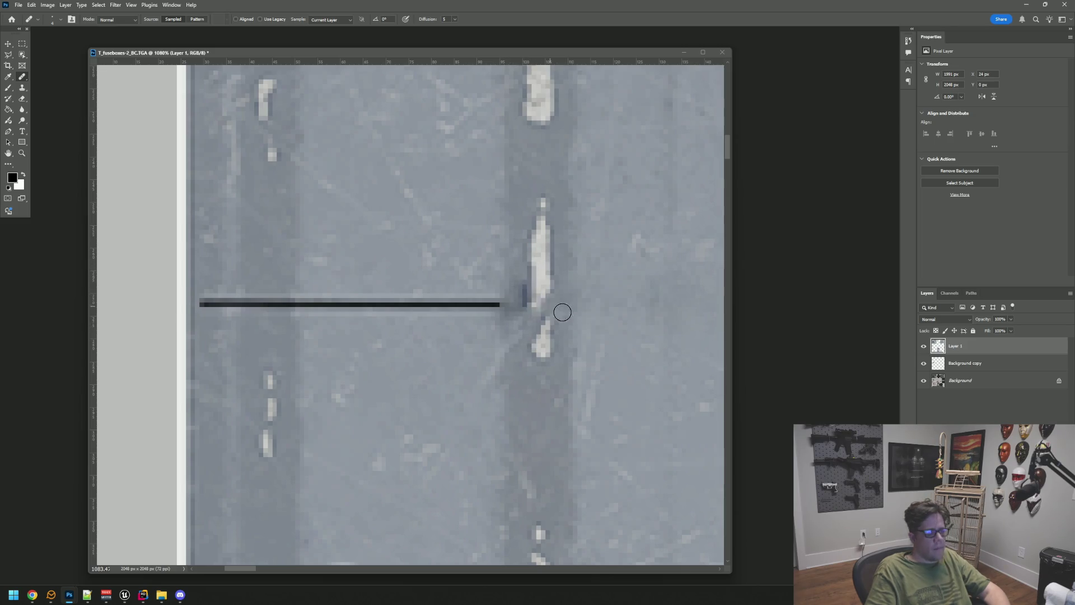
{"action": "key", "text": "ctrl+1"}
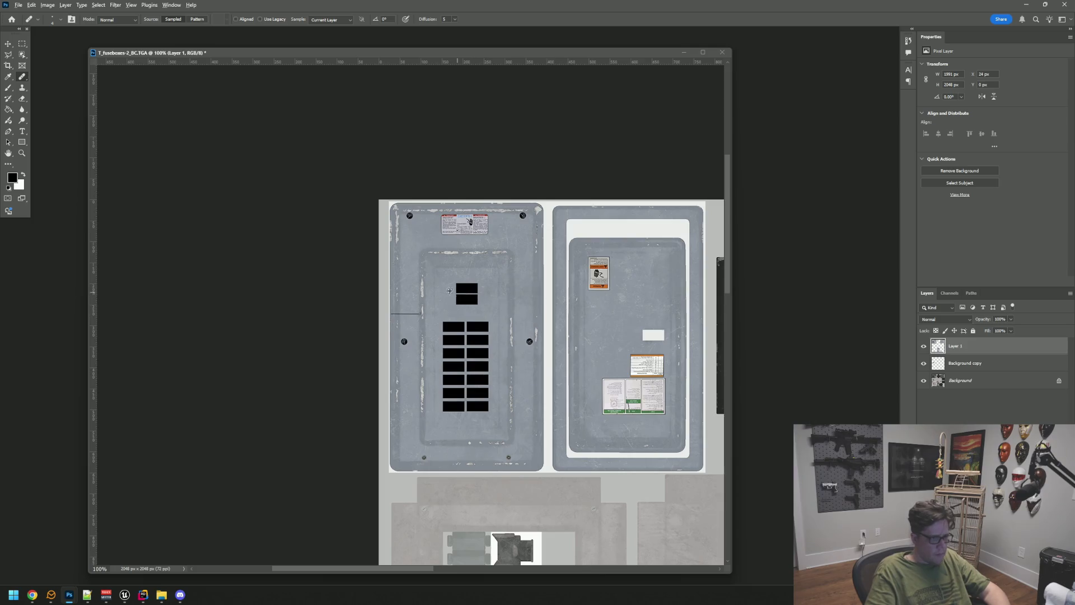
Step: Heal the dark blue patch by the white bar and the line's right-end stub
{"action": "mouse_move", "coordinate": [415, 324]}
{"action": "left_mouse_down"}
{"action": "mouse_move", "coordinate": [455, 328]}
{"action": "mouse_move", "coordinate": [492, 302]}
{"action": "mouse_move", "coordinate": [503, 276]}
{"action": "left_mouse_up"}
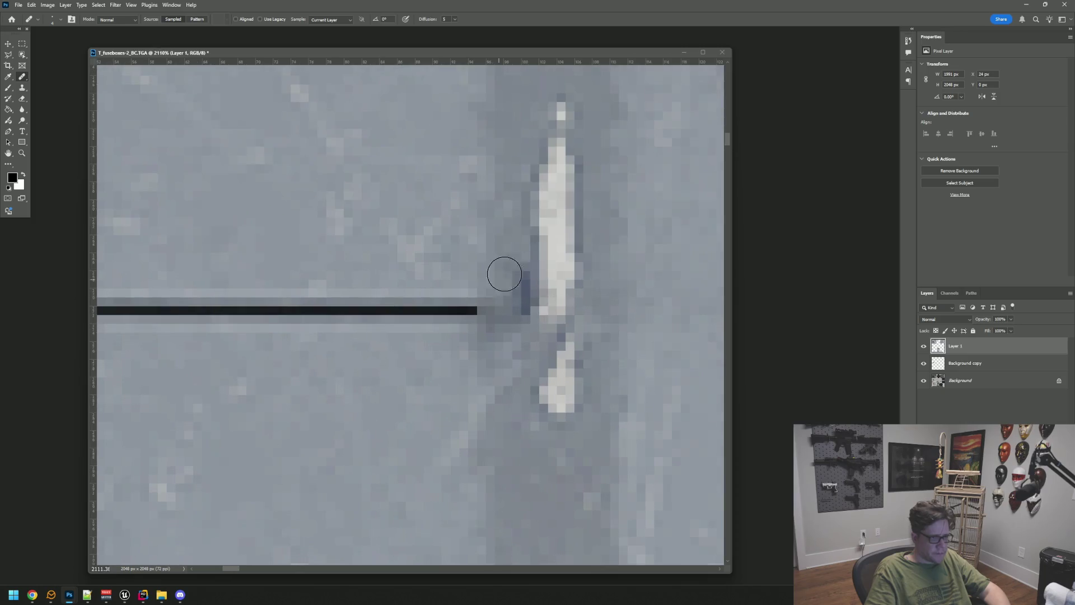
{"action": "mouse_move", "coordinate": [504, 231]}
{"action": "left_mouse_down"}
{"action": "mouse_move", "coordinate": [511, 333]}
{"action": "mouse_move", "coordinate": [501, 246]}
{"action": "mouse_move", "coordinate": [504, 325]}
{"action": "left_mouse_up"}
{"action": "scroll", "coordinate": [525, 364], "scroll_direction": "down", "scroll_amount": 5}
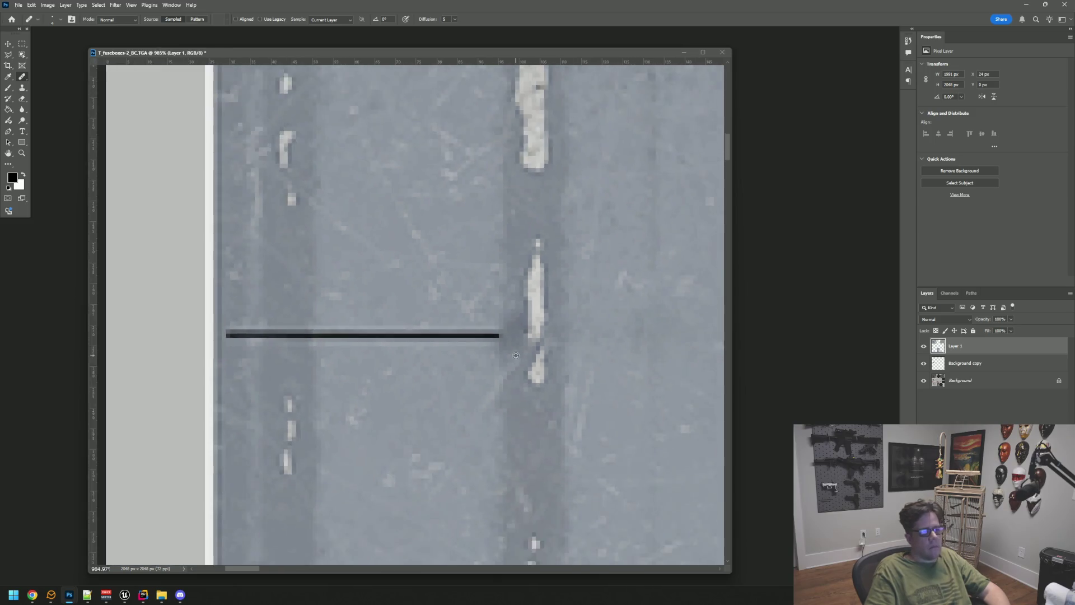
{"action": "scroll", "coordinate": [468, 442], "scroll_direction": "up", "scroll_amount": 3}
{"action": "scroll", "coordinate": [496, 325], "scroll_direction": "down", "scroll_amount": 1}
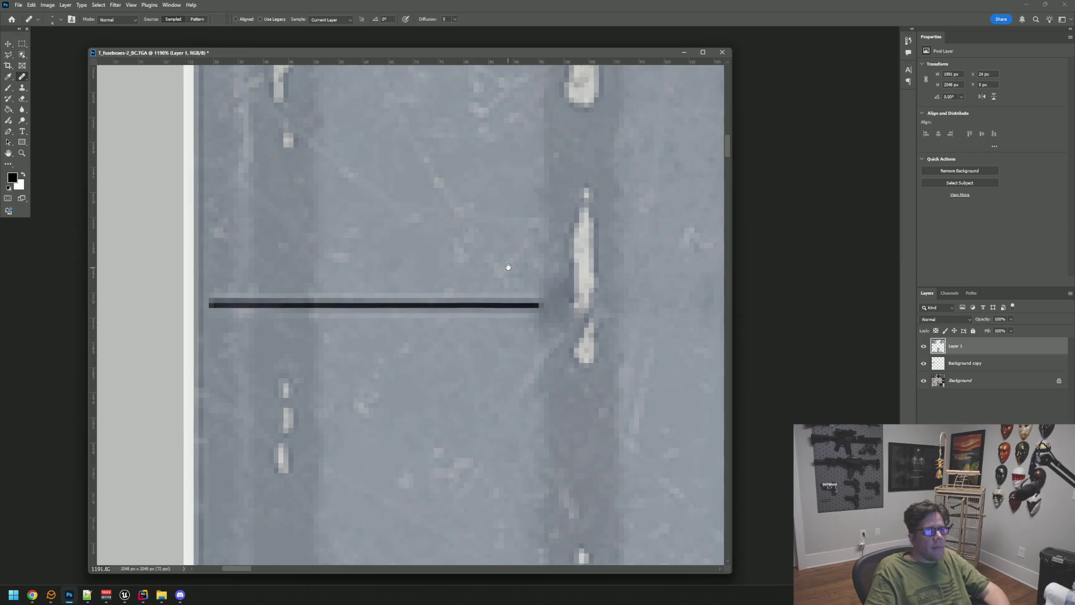
{"action": "left_click", "coordinate": [541, 300]}
{"action": "left_click", "coordinate": [541, 313]}
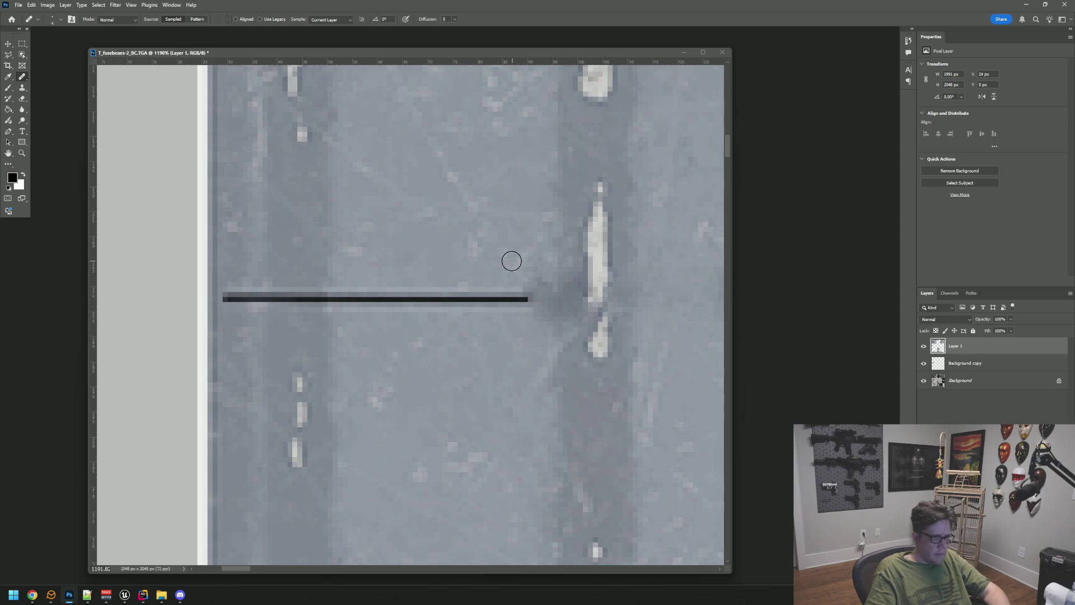
{"action": "left_click", "coordinate": [523, 294]}
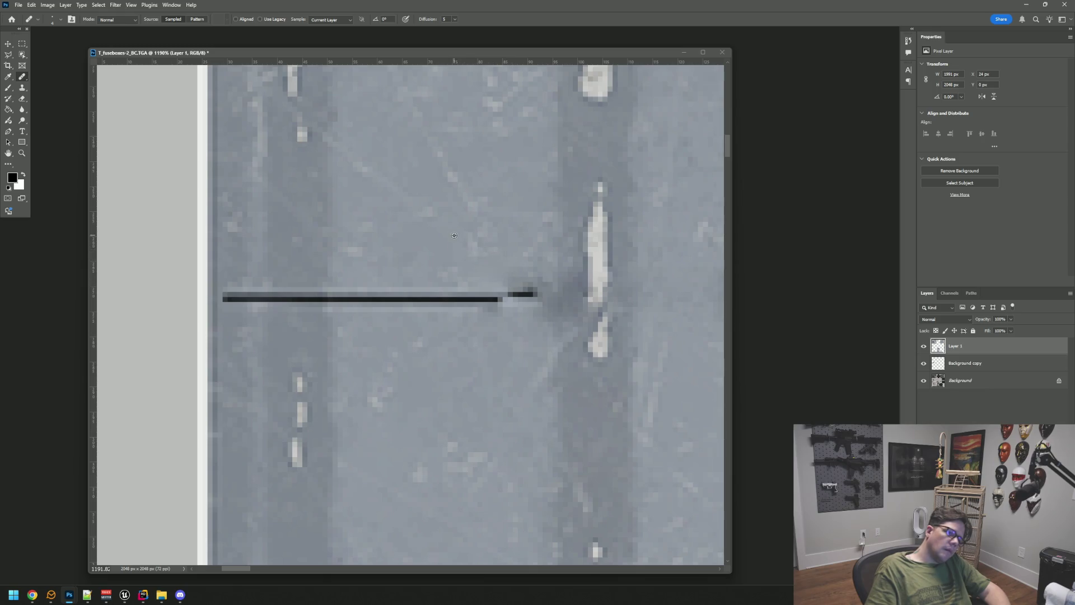
{"action": "left_click_drag", "start_coordinate": [511, 284], "coordinate": [529, 293]}
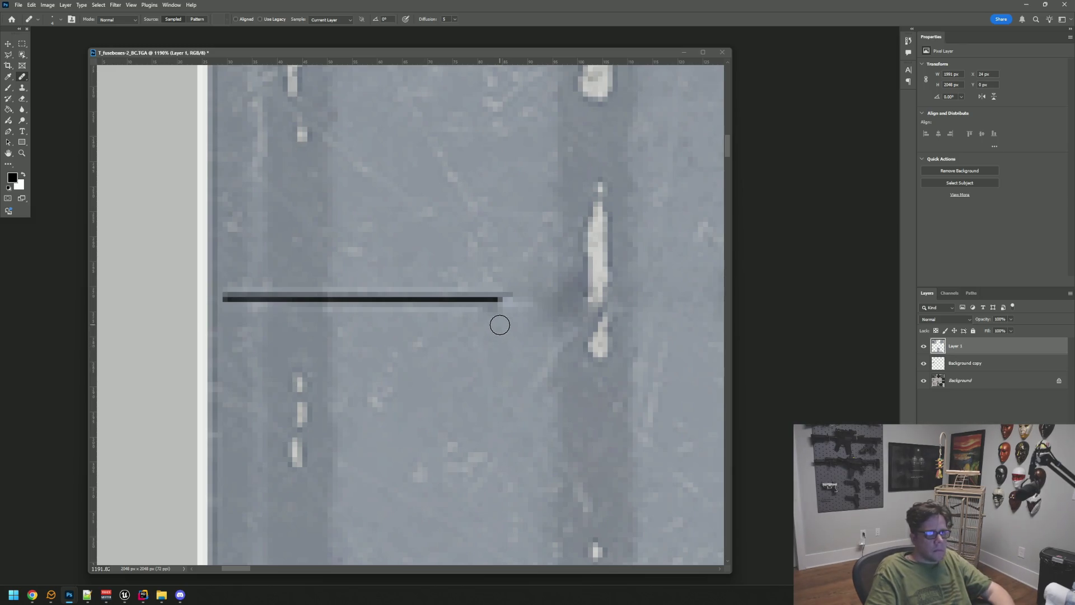
{"action": "mouse_move", "coordinate": [511, 314]}
{"action": "left_mouse_down"}
{"action": "mouse_move", "coordinate": [479, 297]}
{"action": "mouse_move", "coordinate": [411, 300]}
{"action": "mouse_move", "coordinate": [503, 297]}
{"action": "left_mouse_up"}
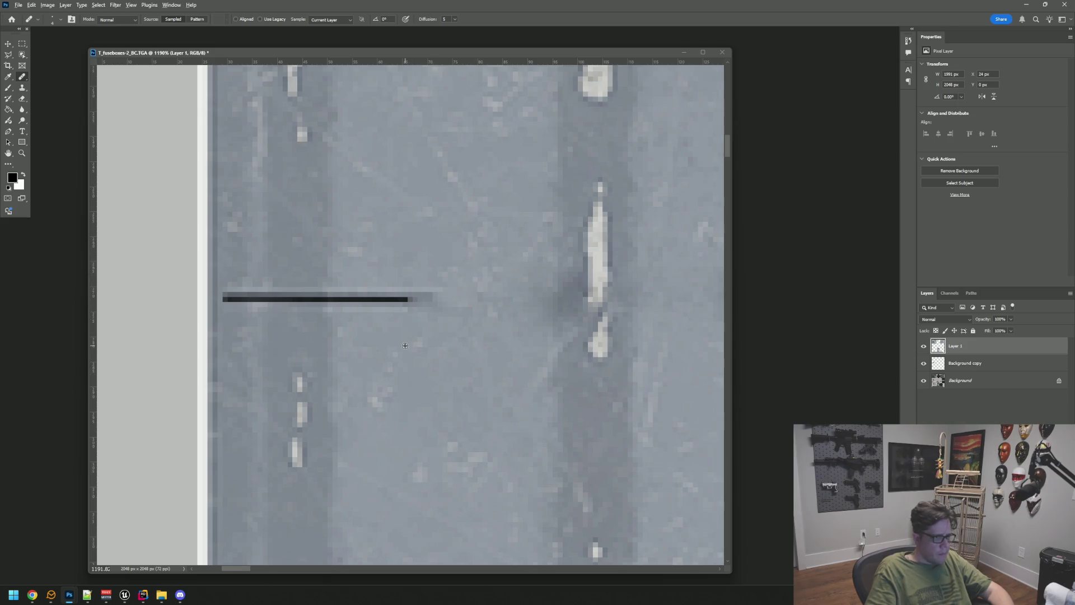
Step: Keep shortening the line's end and heal the dark patches below it
{"action": "left_click", "coordinate": [419, 299]}
{"action": "left_click", "coordinate": [406, 333]}
{"action": "left_click", "coordinate": [389, 301]}
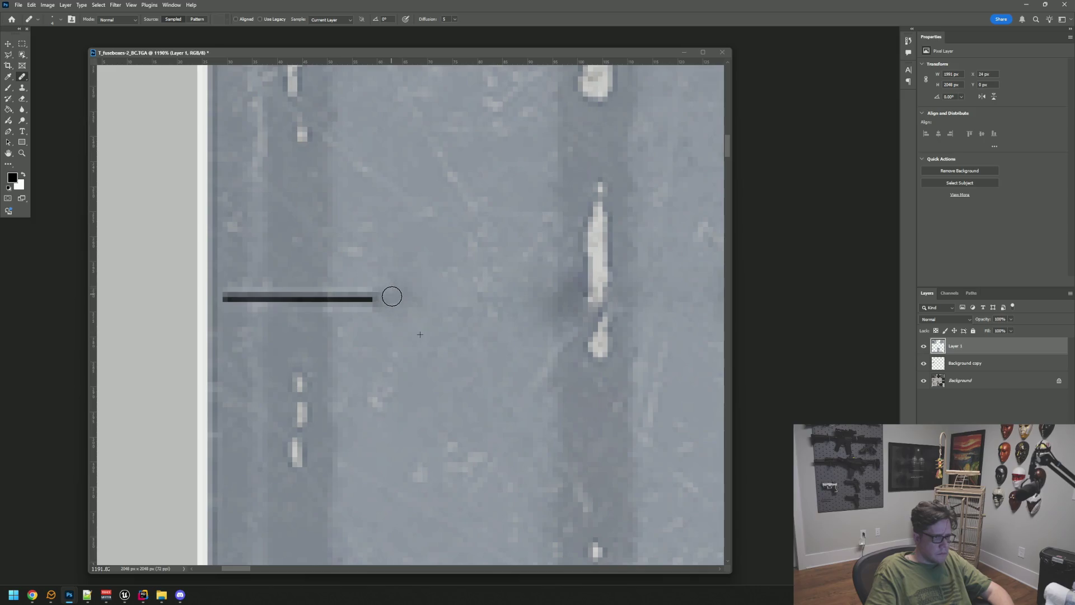
{"action": "left_click", "coordinate": [368, 298]}
{"action": "left_click_drag", "start_coordinate": [384, 311], "coordinate": [473, 309]}
{"action": "left_click", "coordinate": [439, 297]}
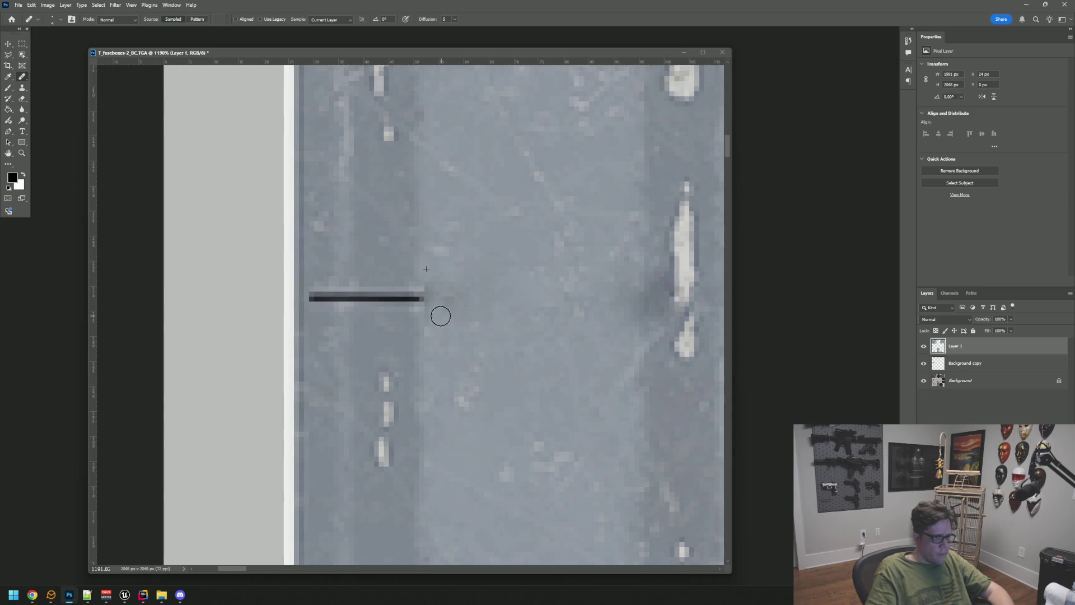
{"action": "left_click_drag", "start_coordinate": [415, 284], "coordinate": [413, 323]}
{"action": "left_click", "coordinate": [422, 305]}
{"action": "left_click", "coordinate": [396, 296]}
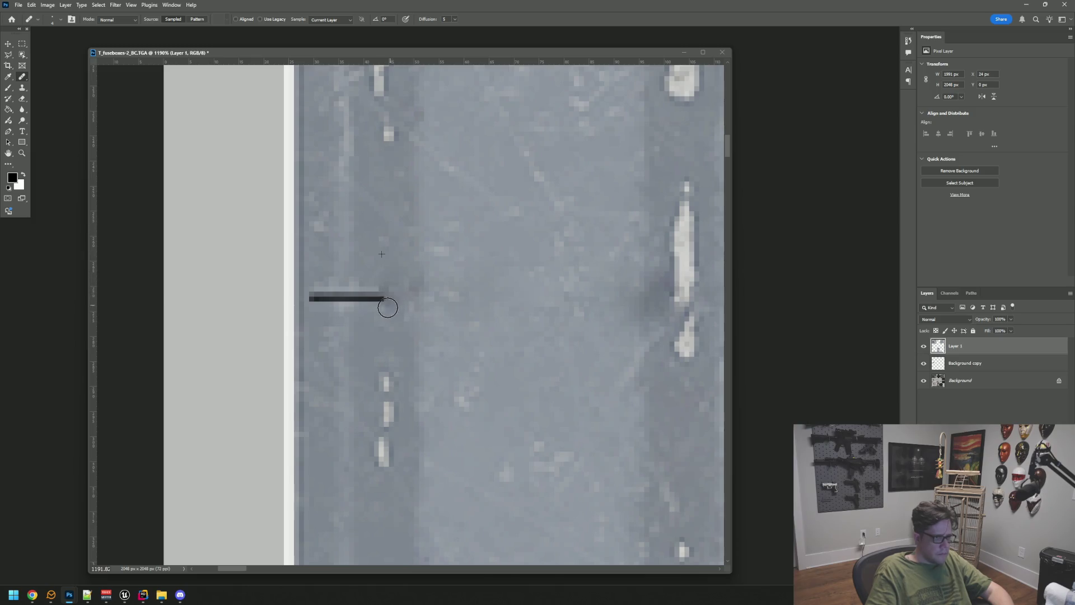
Step: Heal away the middle of the line and its last stubs, then view at 100%
{"action": "left_click_drag", "start_coordinate": [326, 297], "coordinate": [351, 296]}
{"action": "left_click", "coordinate": [369, 294]}
{"action": "left_click", "coordinate": [358, 298]}
{"action": "left_click_drag", "start_coordinate": [313, 299], "coordinate": [338, 302]}
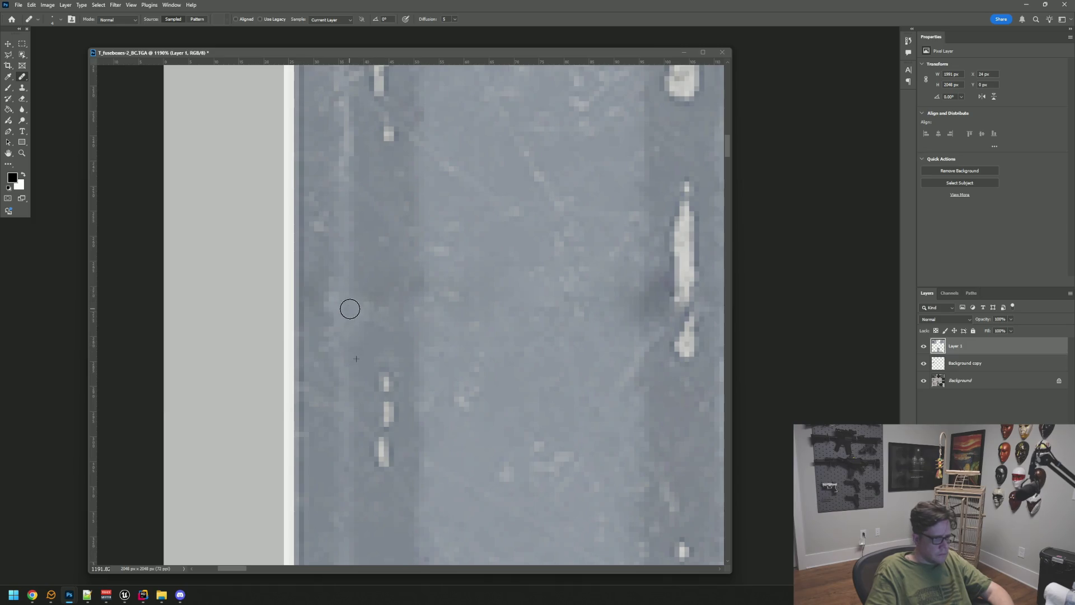
{"action": "key", "text": "ctrl+1"}
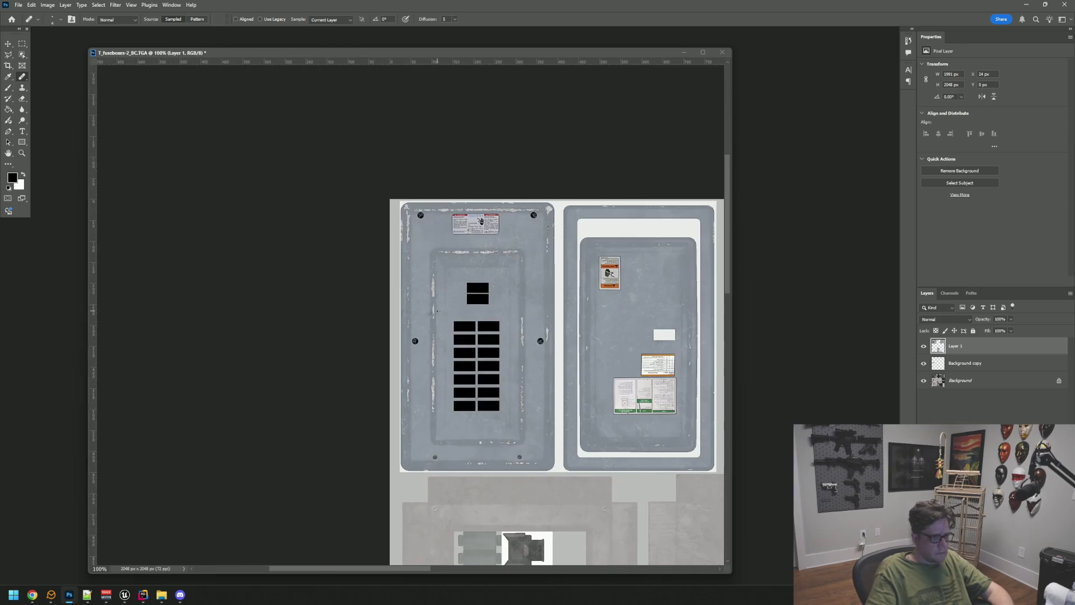
Step: Pan across the retouched texture, back out of saving as PSD, and open File Explorer
{"action": "left_click_drag", "start_coordinate": [482, 327], "coordinate": [434, 322]}
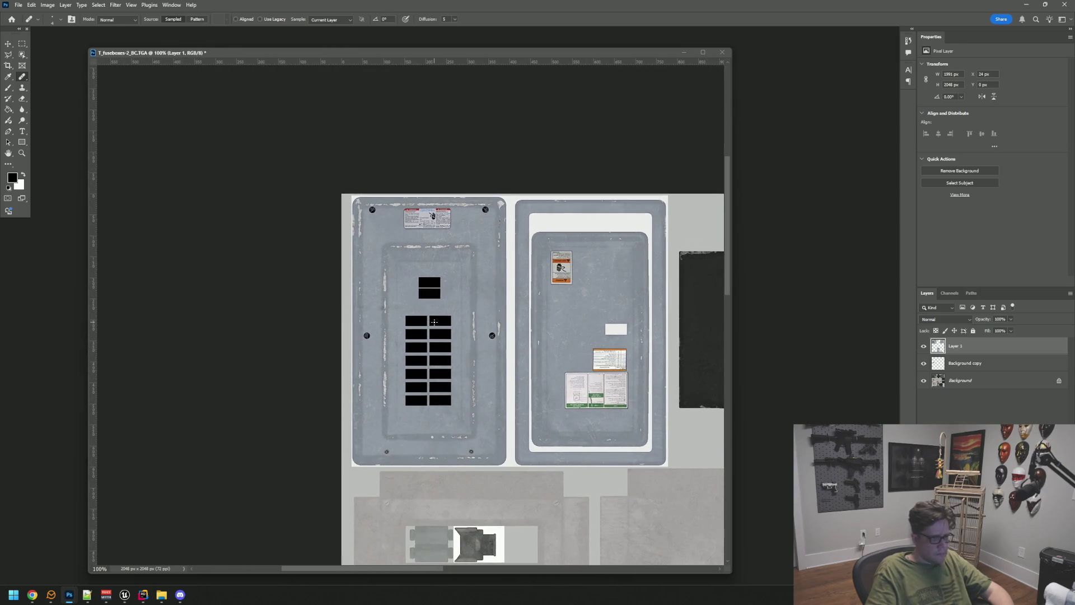
{"action": "mouse_move", "coordinate": [503, 338]}
{"action": "left_mouse_down"}
{"action": "mouse_move", "coordinate": [409, 309]}
{"action": "mouse_move", "coordinate": [385, 254]}
{"action": "mouse_move", "coordinate": [430, 290]}
{"action": "left_mouse_up"}
{"action": "key", "text": "ctrl+shift+s"}
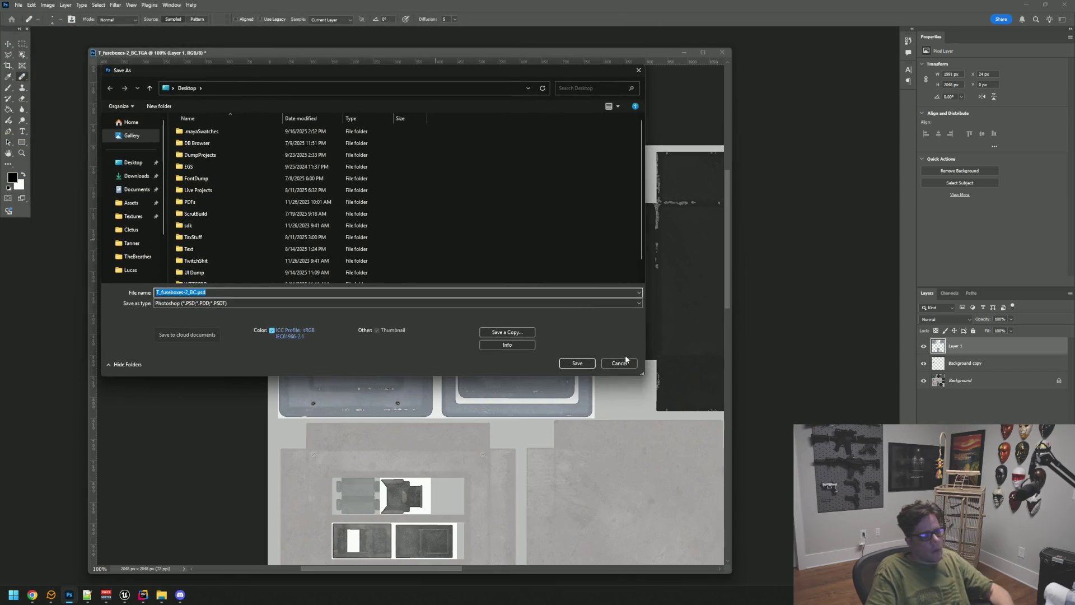
{"action": "left_click", "coordinate": [618, 360]}
{"action": "key", "text": "super+e"}
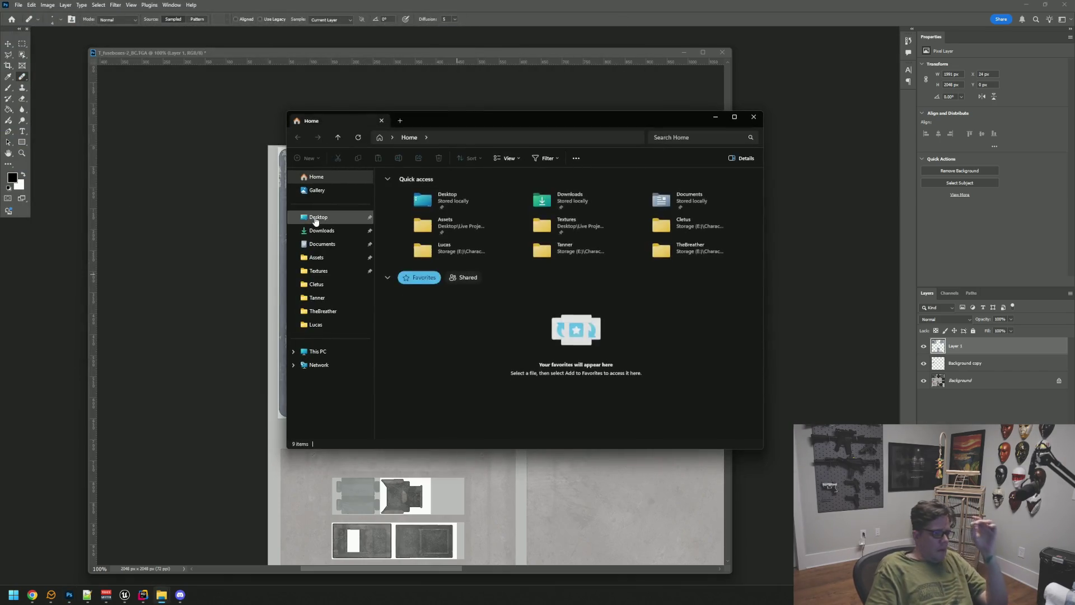
Step: Browse Desktop > Live Projects > WTTGSD and pin the inner WTTGSD folder to quick access
{"action": "left_click", "coordinate": [318, 216]}
{"action": "double_click", "coordinate": [414, 244]}
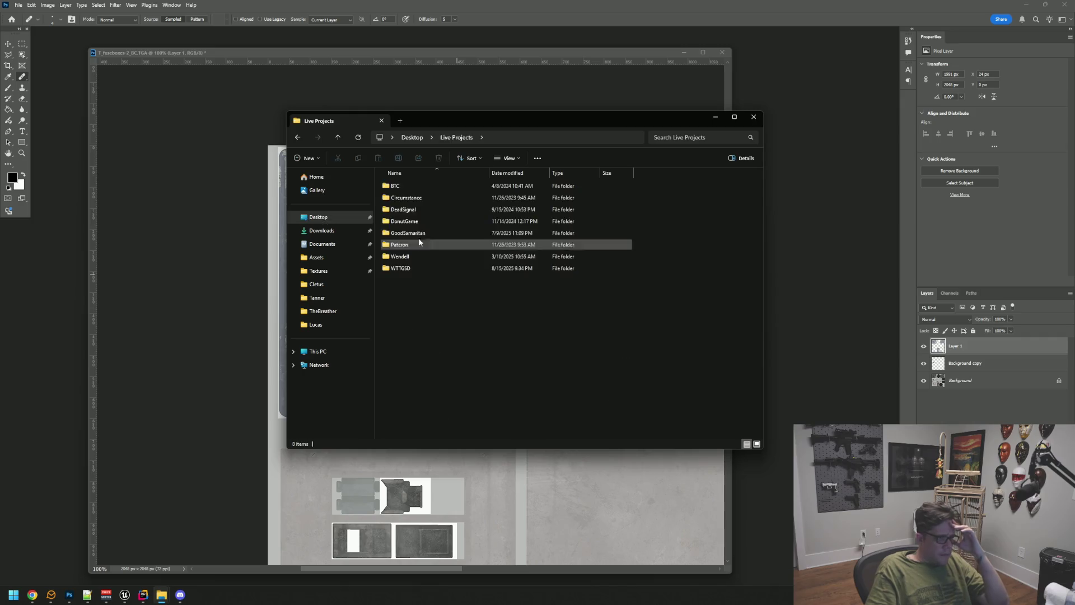
{"action": "double_click", "coordinate": [422, 209]}
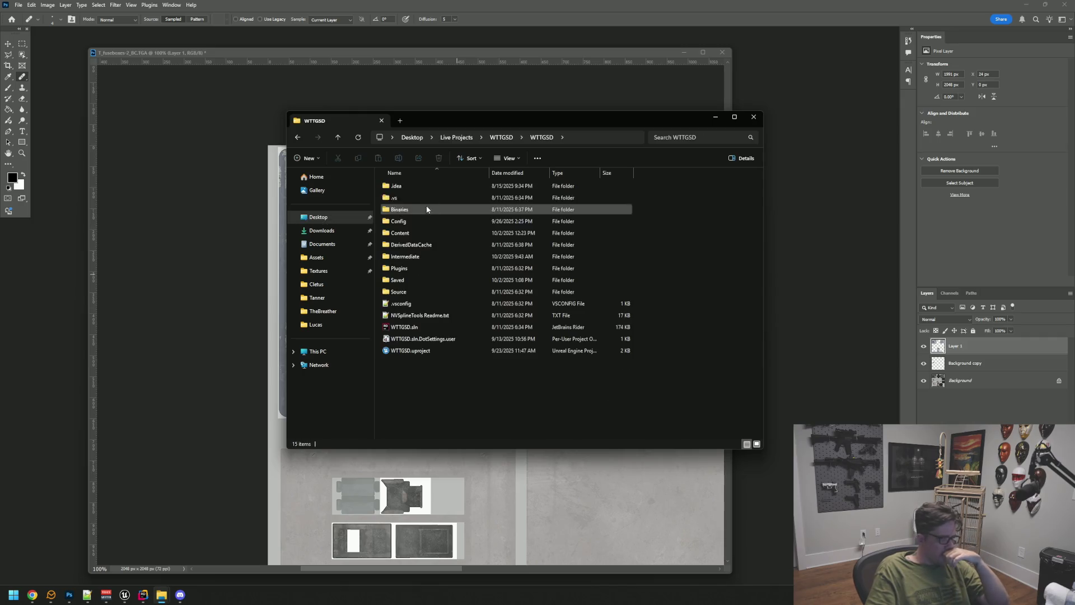
{"action": "double_click", "coordinate": [409, 232]}
{"action": "double_click", "coordinate": [449, 231]}
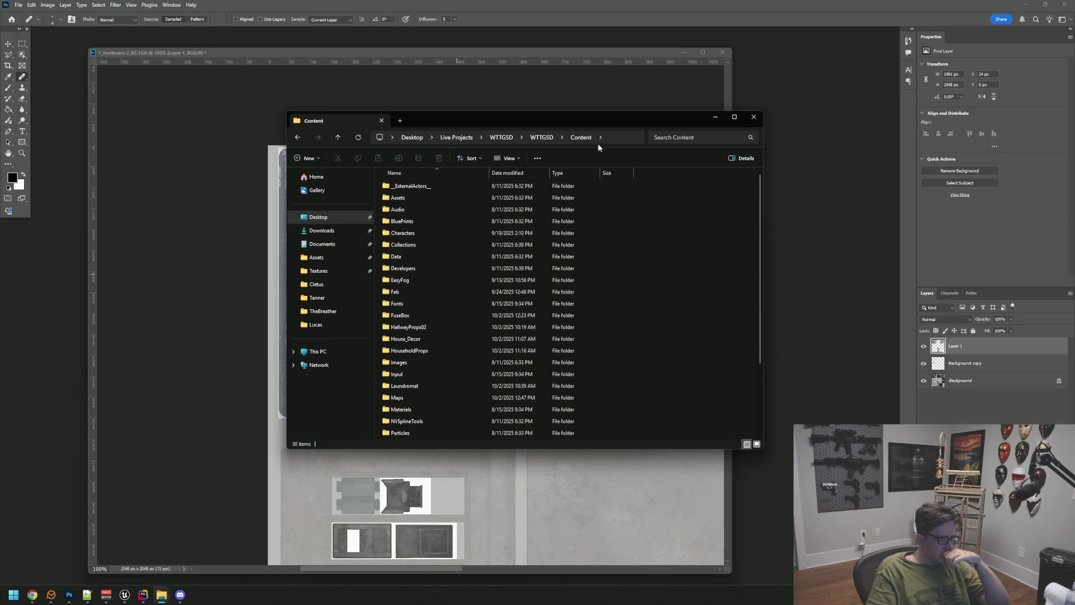
{"action": "right_click", "coordinate": [576, 139]}
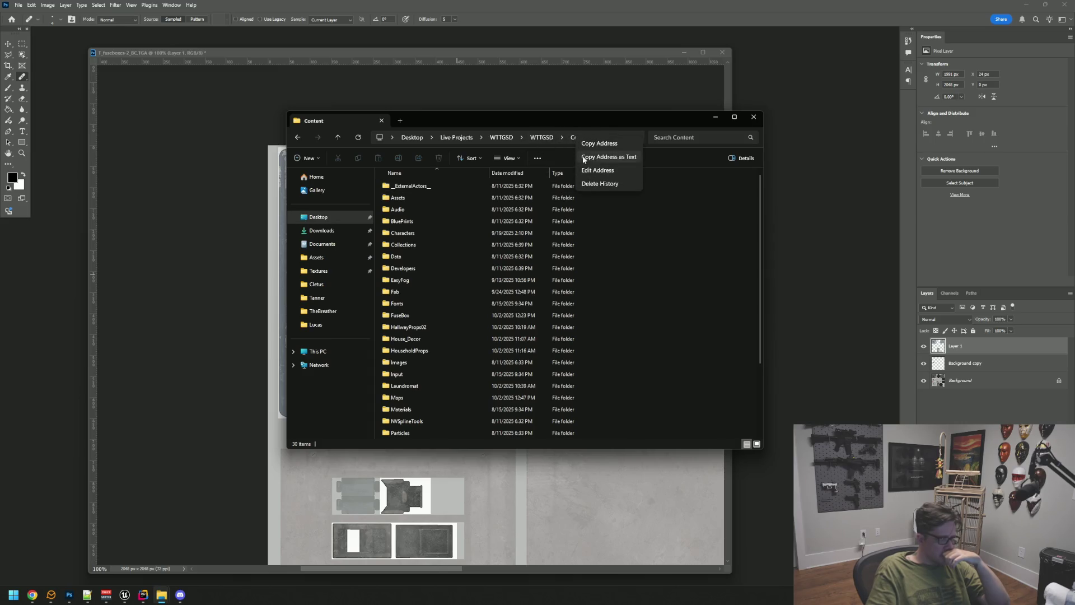
{"action": "key", "text": "Escape"}
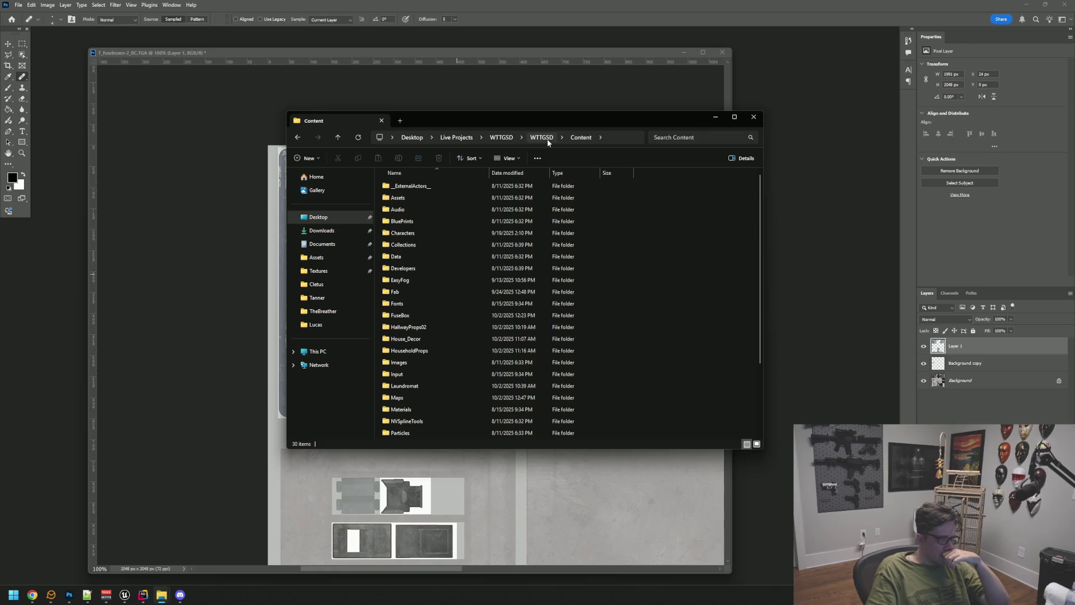
{"action": "left_click", "coordinate": [541, 137]}
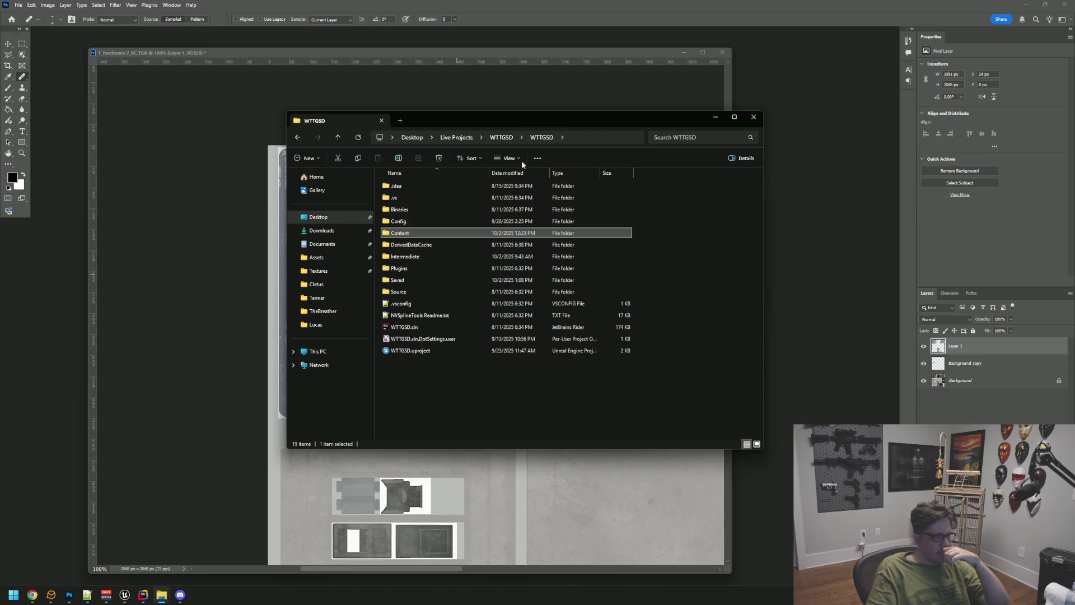
{"action": "left_click", "coordinate": [501, 138]}
{"action": "right_click", "coordinate": [404, 209]}
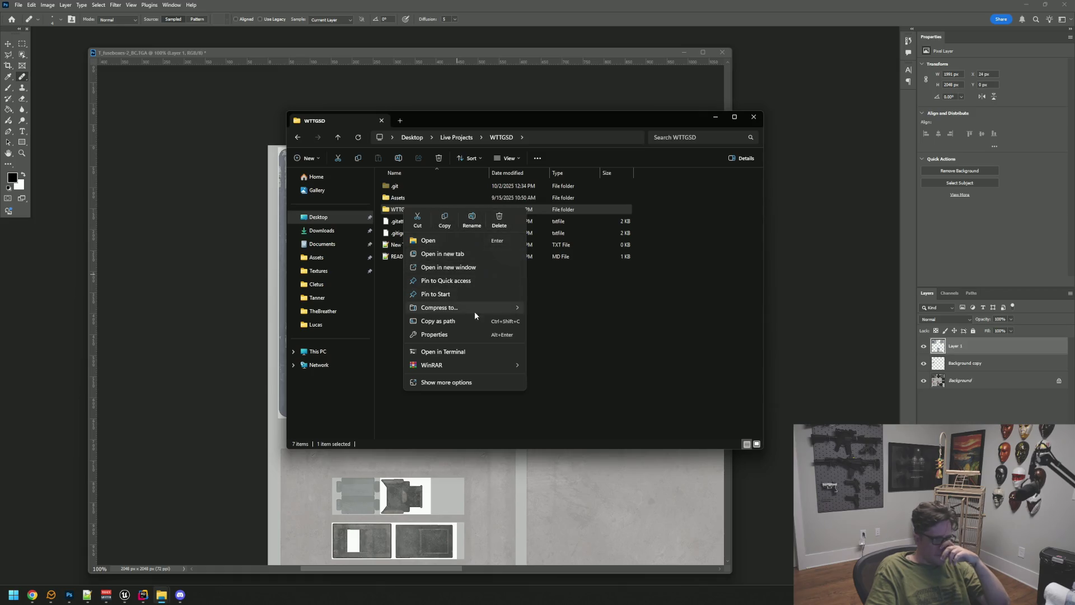
{"action": "left_click", "coordinate": [546, 301]}
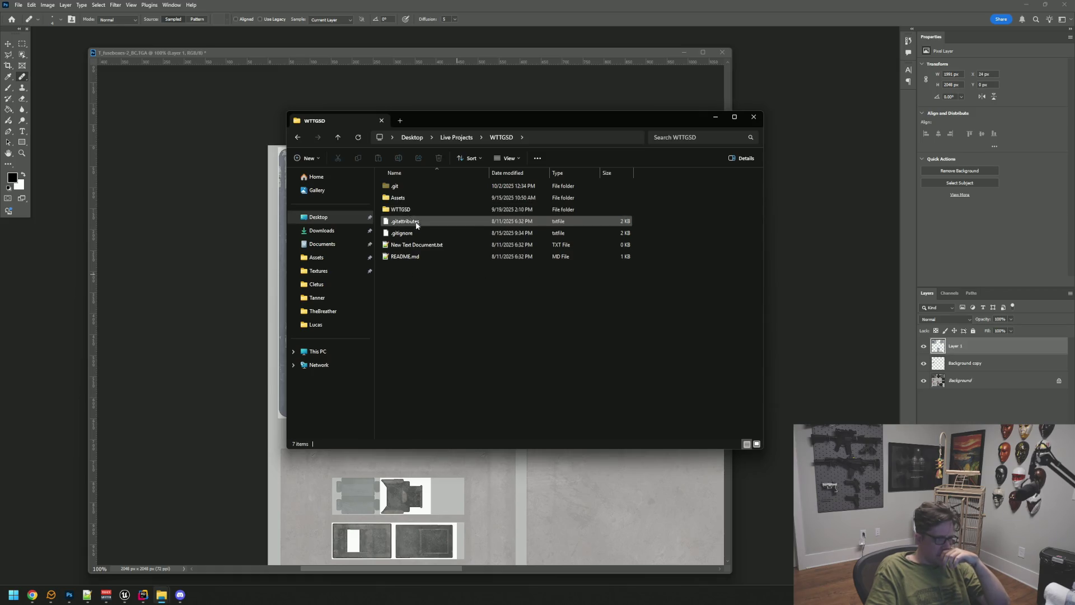
{"action": "mouse_move", "coordinate": [405, 212]}
{"action": "left_mouse_down"}
{"action": "mouse_move", "coordinate": [336, 252]}
{"action": "mouse_move", "coordinate": [337, 281]}
{"action": "left_mouse_up"}
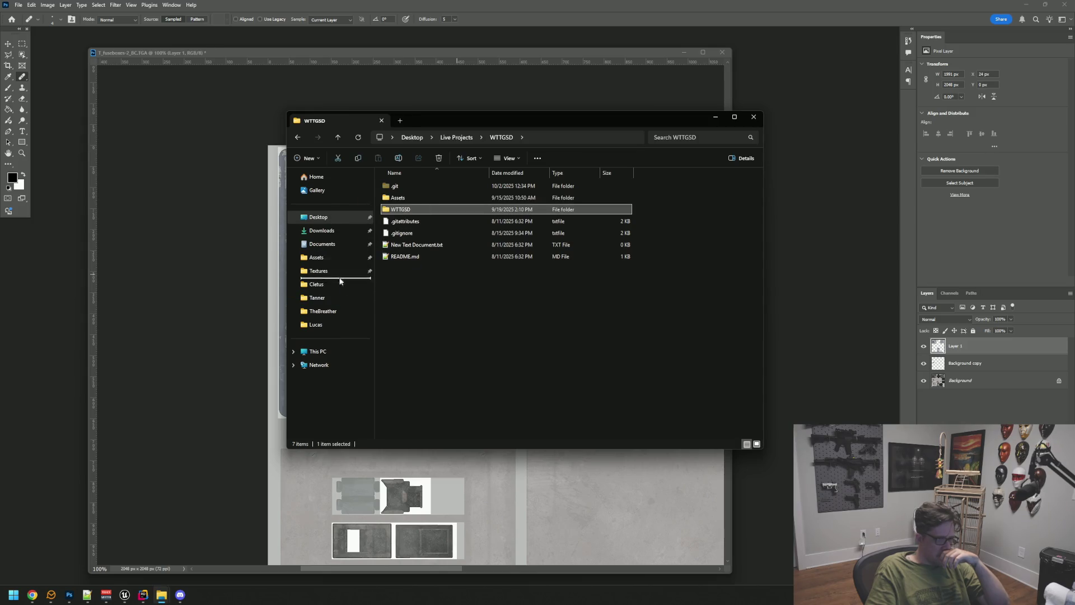
Step: Close Explorer, merge Layer 1 into Background copy, and open Save As at WTTGSD
{"action": "left_click", "coordinate": [390, 51]}
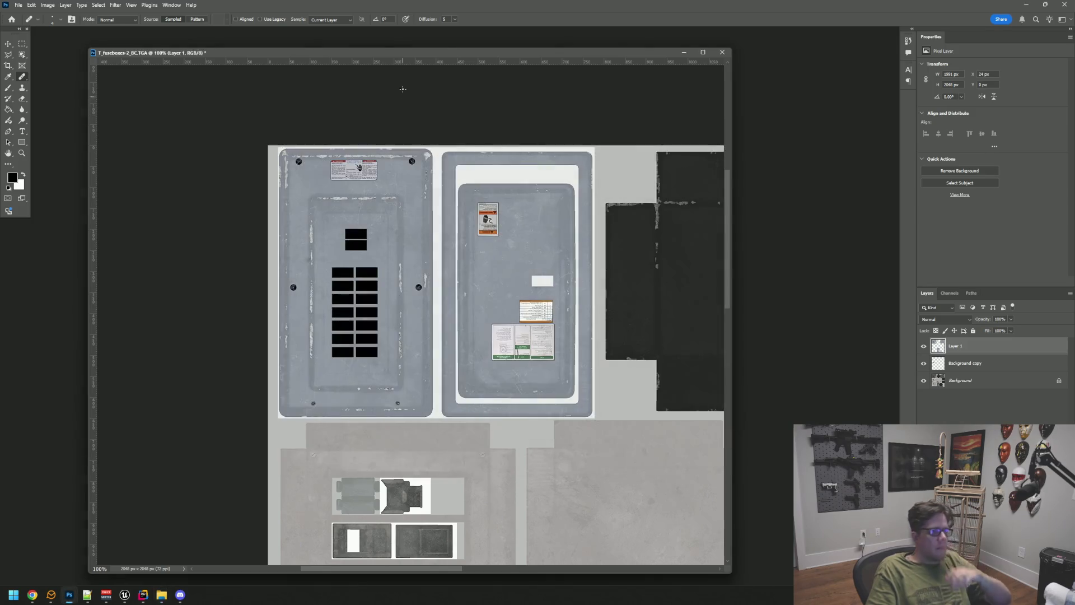
{"action": "left_click_drag", "start_coordinate": [391, 51], "coordinate": [396, 52]}
{"action": "key", "text": "ctrl+z"}
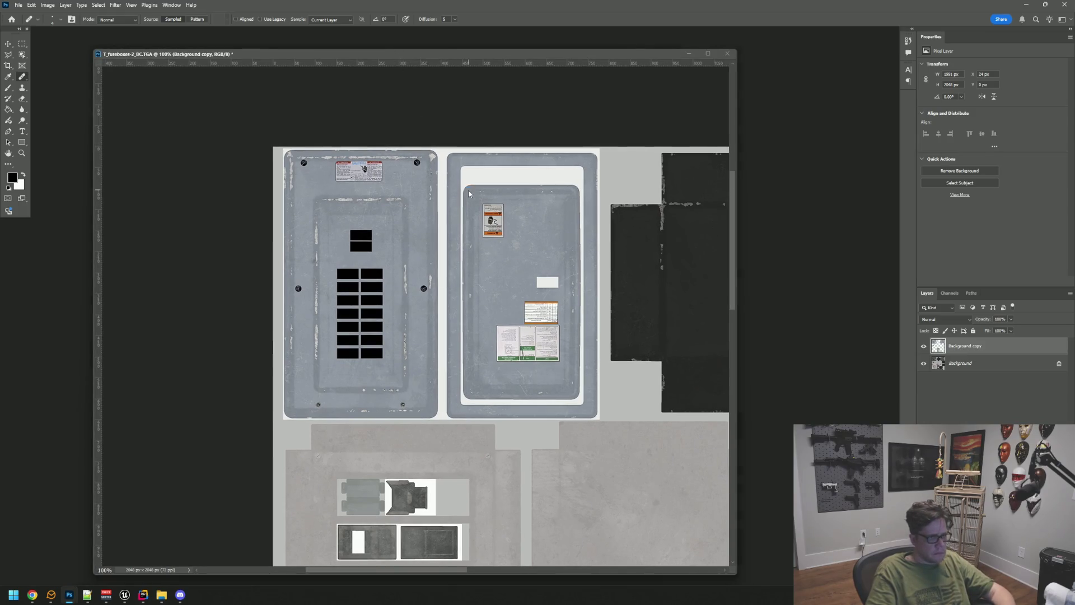
{"action": "key", "text": "ctrl+shift+s"}
{"action": "left_click", "coordinate": [129, 214]}
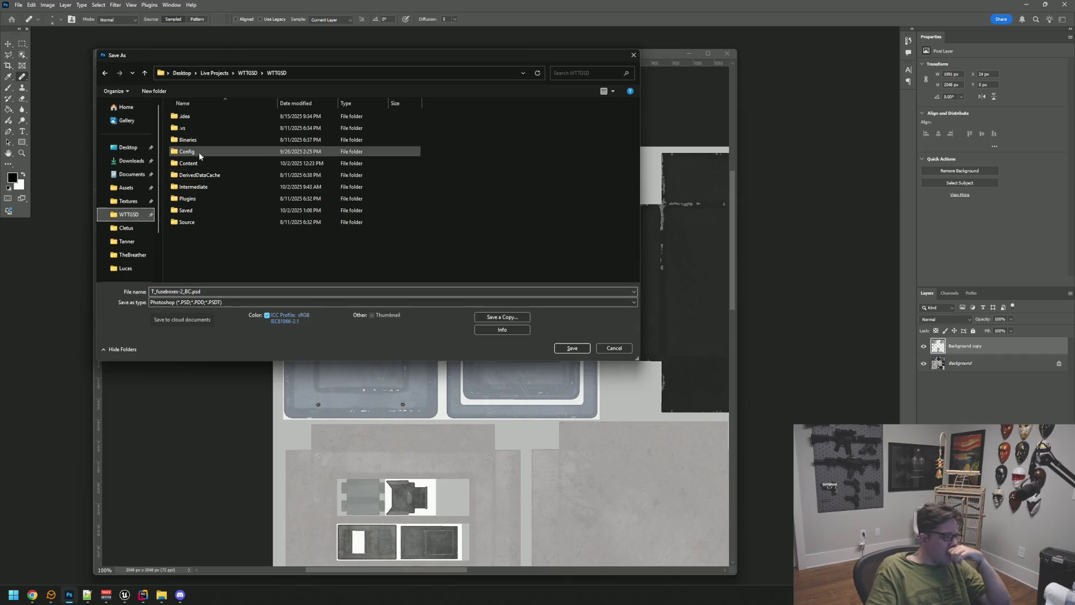
Step: Browse to Content > FuseBox > Textures and pick a save-as-copy file format
{"action": "double_click", "coordinate": [202, 163]}
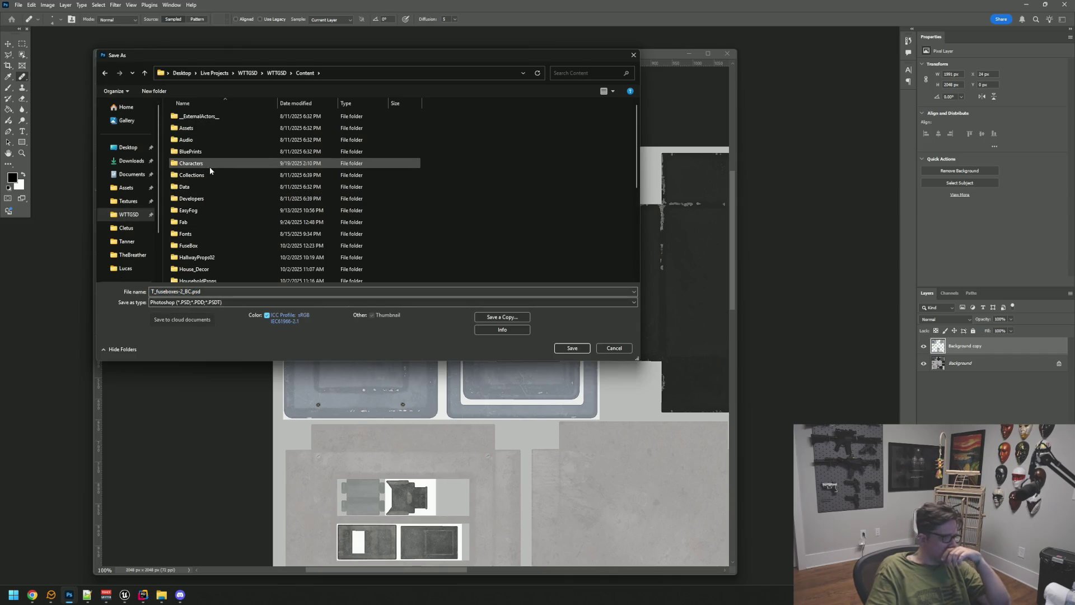
{"action": "left_click", "coordinate": [217, 245]}
{"action": "double_click", "coordinate": [217, 245]}
{"action": "double_click", "coordinate": [214, 140]}
{"action": "left_click", "coordinate": [217, 303]}
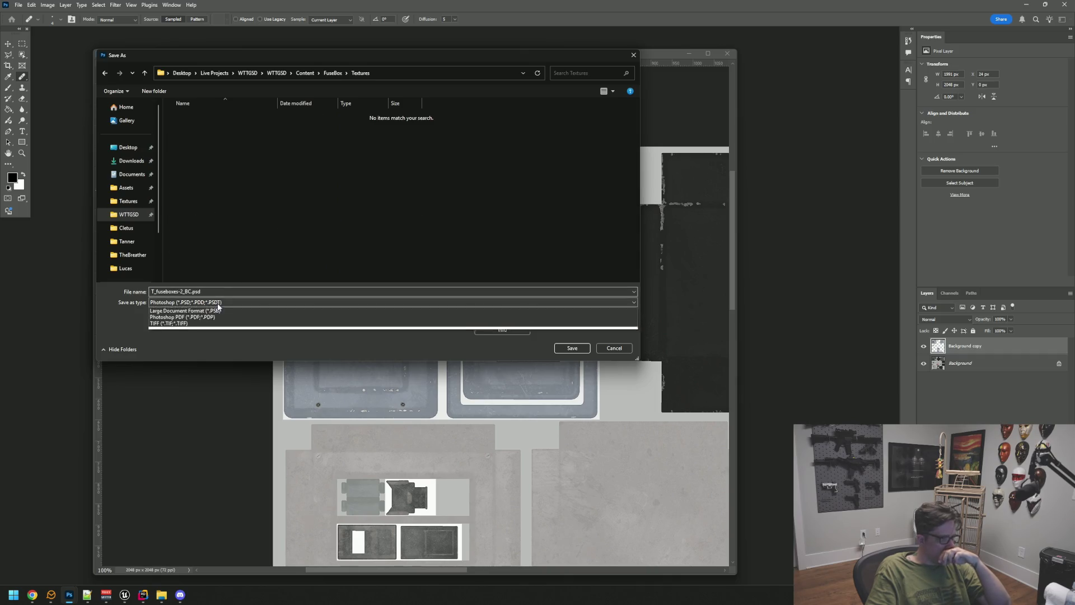
{"action": "left_click", "coordinate": [218, 311]}
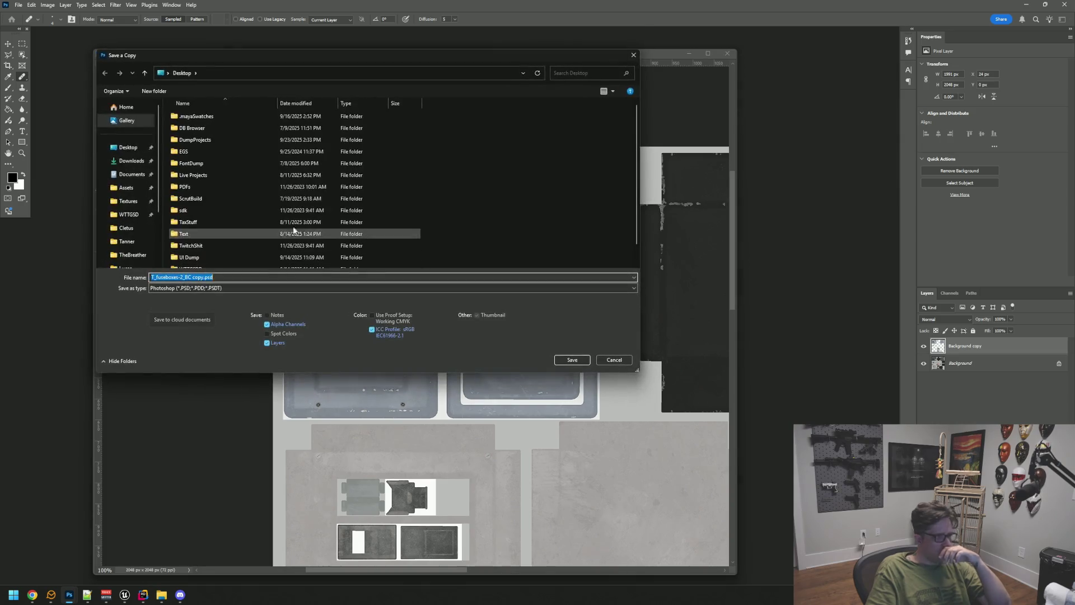
Step: Navigate again from WTTGSD to Content > FuseBox > Textures and set the format to Targa
{"action": "left_click", "coordinate": [129, 214]}
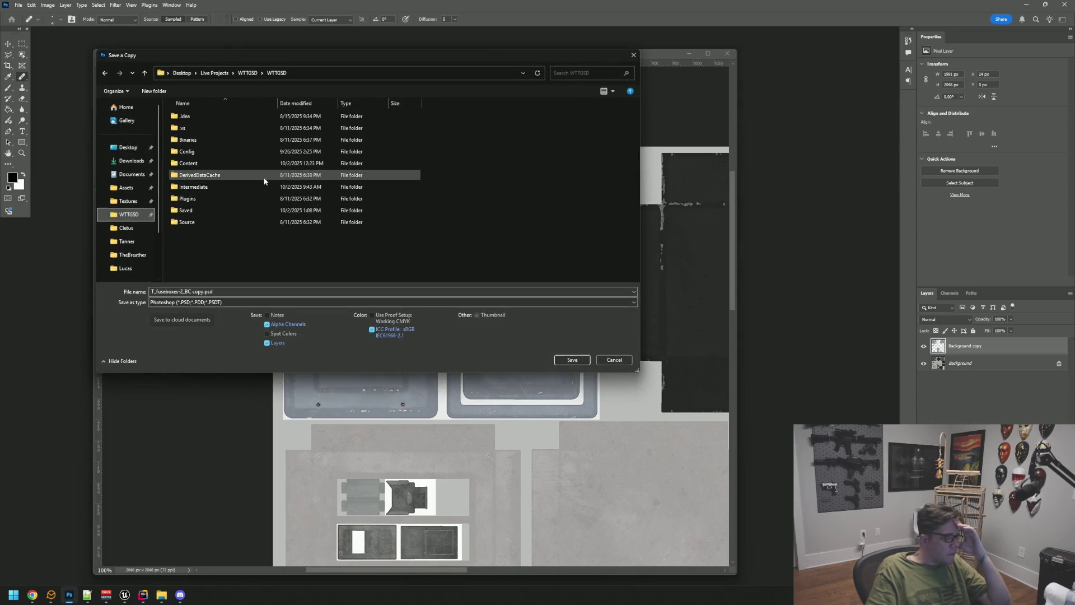
{"action": "left_click", "coordinate": [212, 163]}
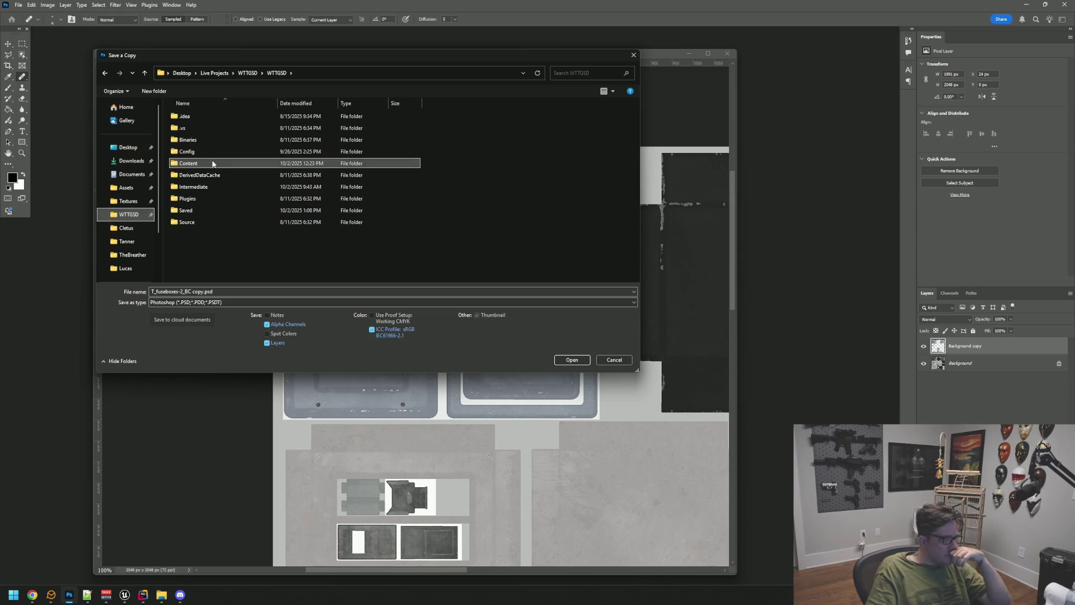
{"action": "double_click", "coordinate": [212, 162]}
{"action": "left_click", "coordinate": [209, 247]}
{"action": "double_click", "coordinate": [208, 248]}
{"action": "double_click", "coordinate": [216, 141]}
{"action": "left_click", "coordinate": [241, 303]}
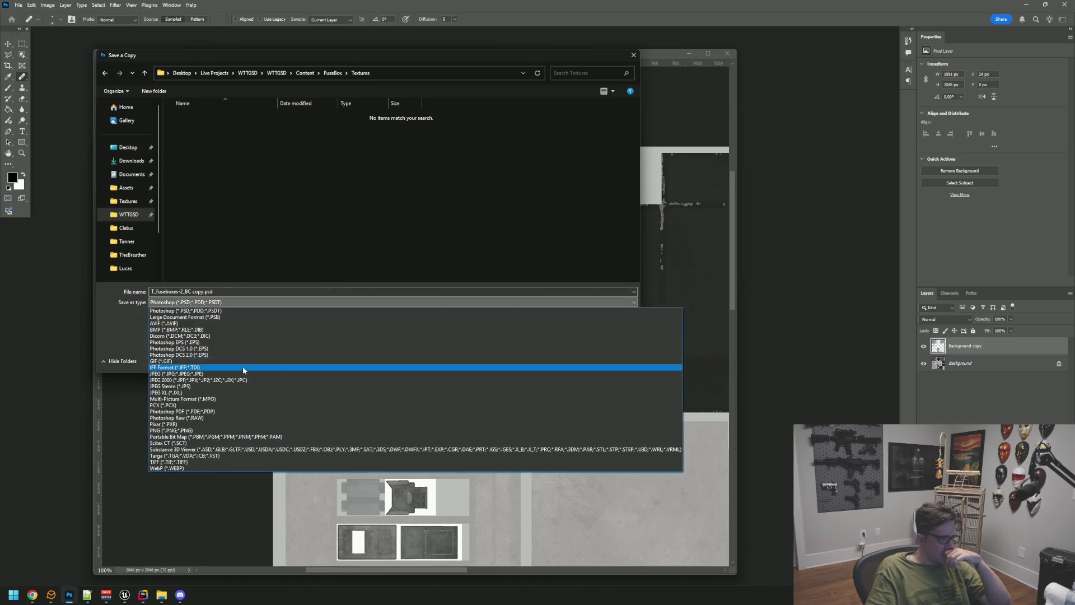
{"action": "left_click", "coordinate": [233, 455]}
Step: Overwrite T_fuseboxes-2_BCModified.tga as a 32 bits/pixel Targa copy
{"action": "left_click", "coordinate": [280, 116]}
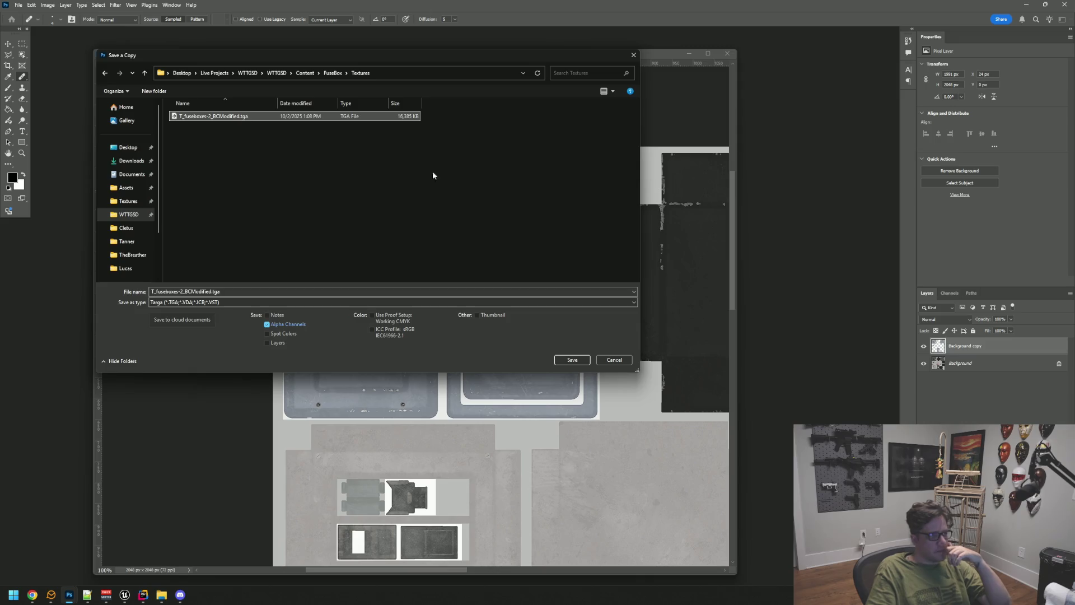
{"action": "left_click", "coordinate": [564, 358]}
{"action": "left_click", "coordinate": [553, 298]}
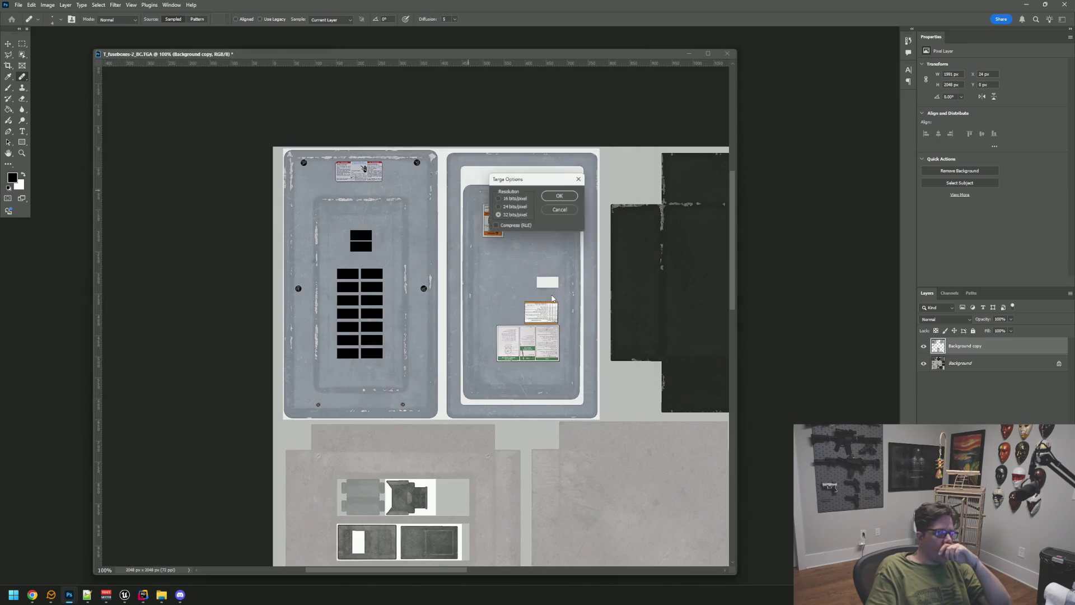
{"action": "left_click", "coordinate": [568, 195]}
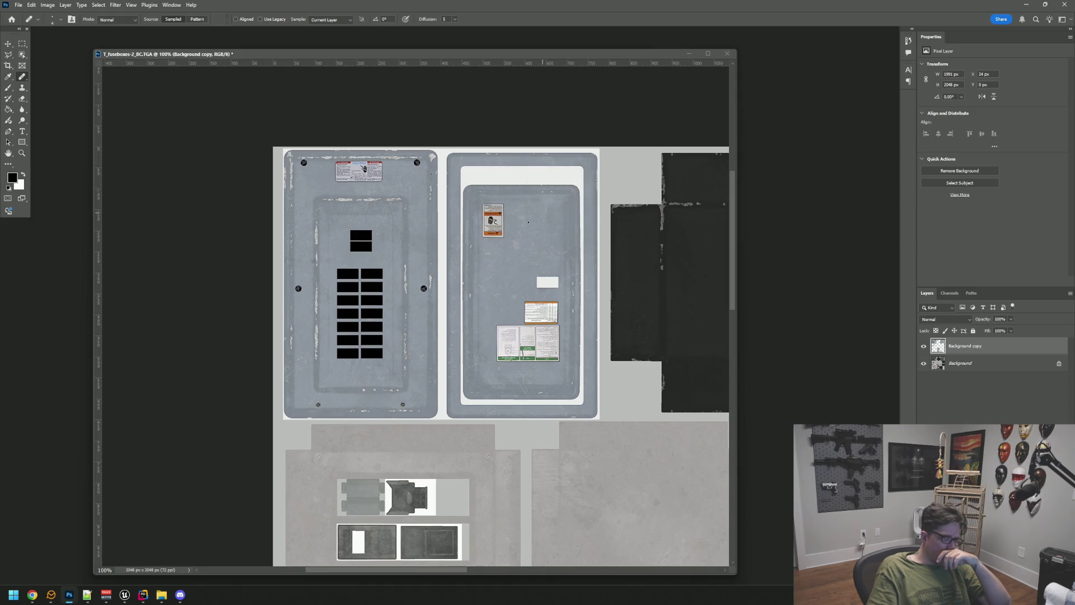
{"action": "left_click", "coordinate": [125, 597]}
{"action": "left_click", "coordinate": [316, 546]}
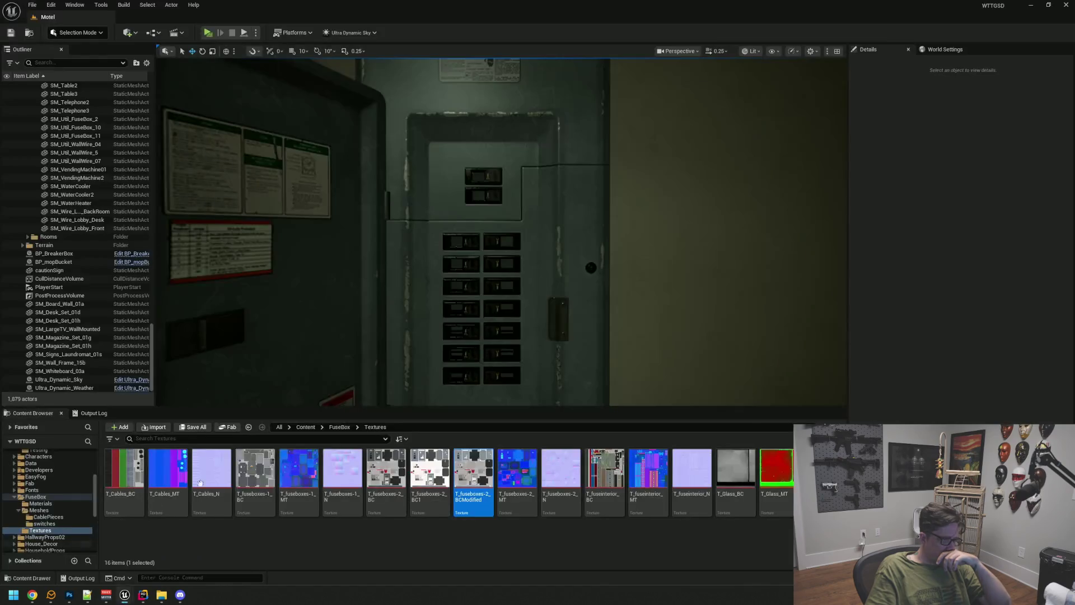
Step: Orbit and zoom the viewport to inspect the fuse box with the updated texture
{"action": "left_click_drag", "start_coordinate": [451, 347], "coordinate": [501, 271]}
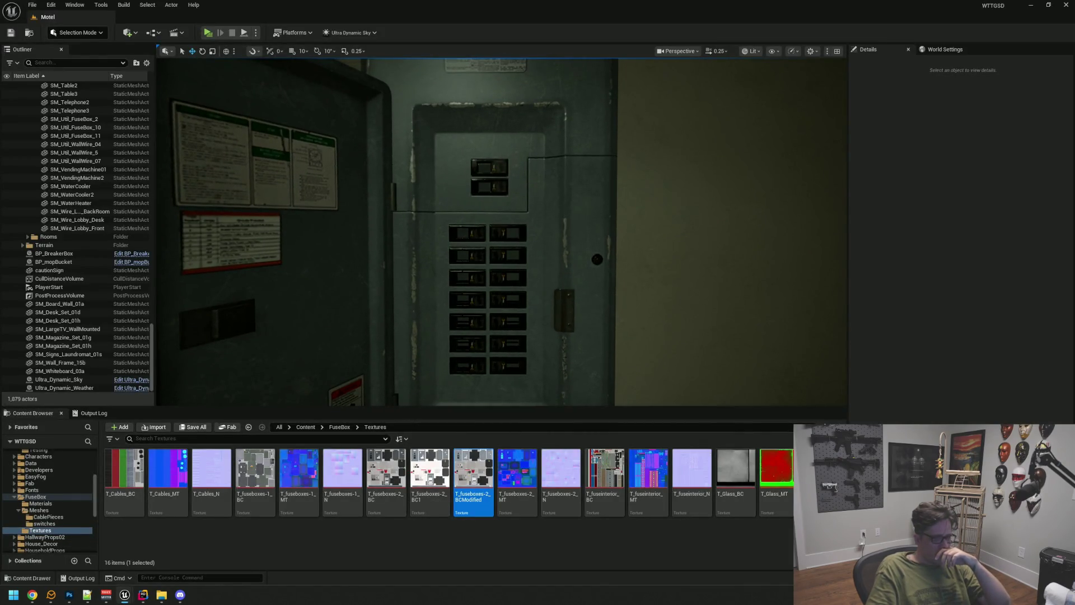
{"action": "mouse_move", "coordinate": [624, 311]}
{"action": "left_mouse_down"}
{"action": "mouse_move", "coordinate": [516, 244]}
{"action": "mouse_move", "coordinate": [437, 241]}
{"action": "mouse_move", "coordinate": [517, 242]}
{"action": "left_mouse_up"}
{"action": "scroll", "coordinate": [516, 245], "scroll_direction": "up", "scroll_amount": 2}
{"action": "scroll", "coordinate": [507, 242], "scroll_direction": "up", "scroll_amount": 5}
{"action": "scroll", "coordinate": [515, 225], "scroll_direction": "down", "scroll_amount": 3}
{"action": "scroll", "coordinate": [515, 224], "scroll_direction": "up", "scroll_amount": 3}
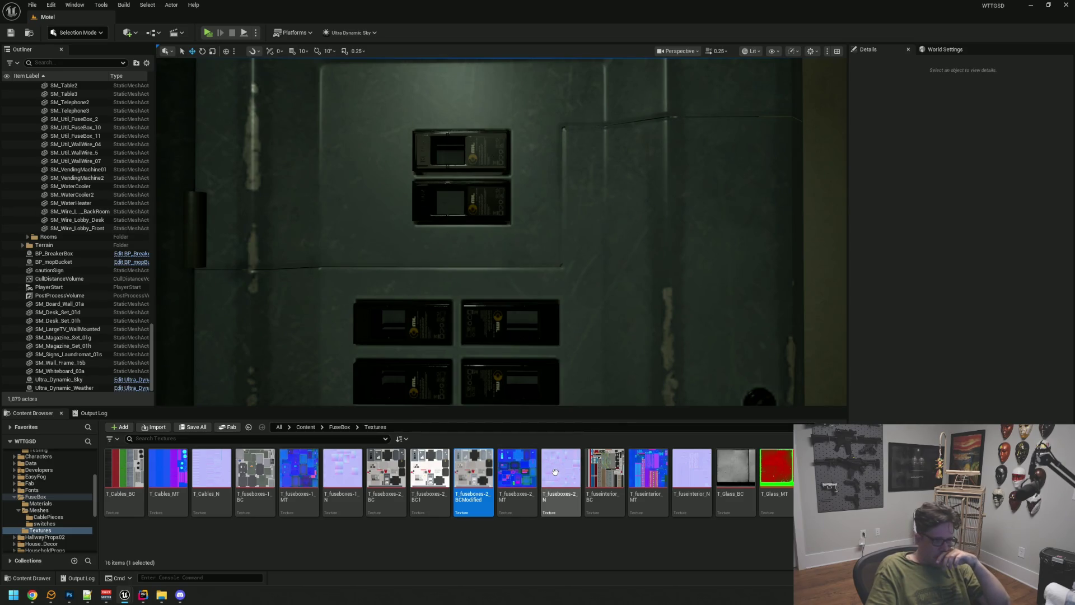
Step: Bring up the T_fuseboxes-2_N normal map's asset options, then dismiss them
{"action": "right_click", "coordinate": [557, 473]}
{"action": "mouse_move", "coordinate": [592, 324]}
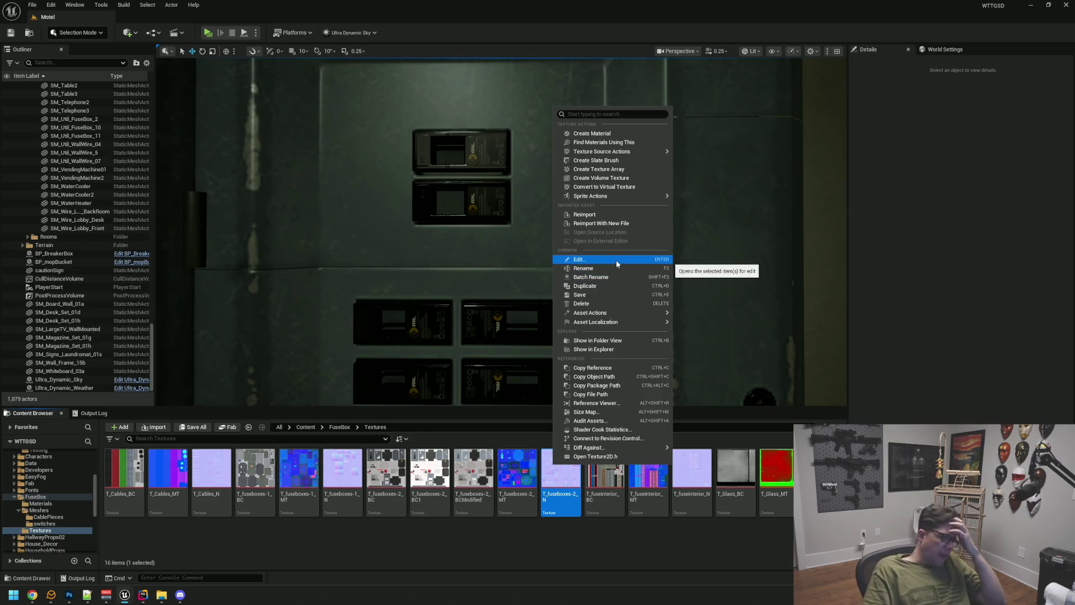
{"action": "mouse_move", "coordinate": [627, 321]}
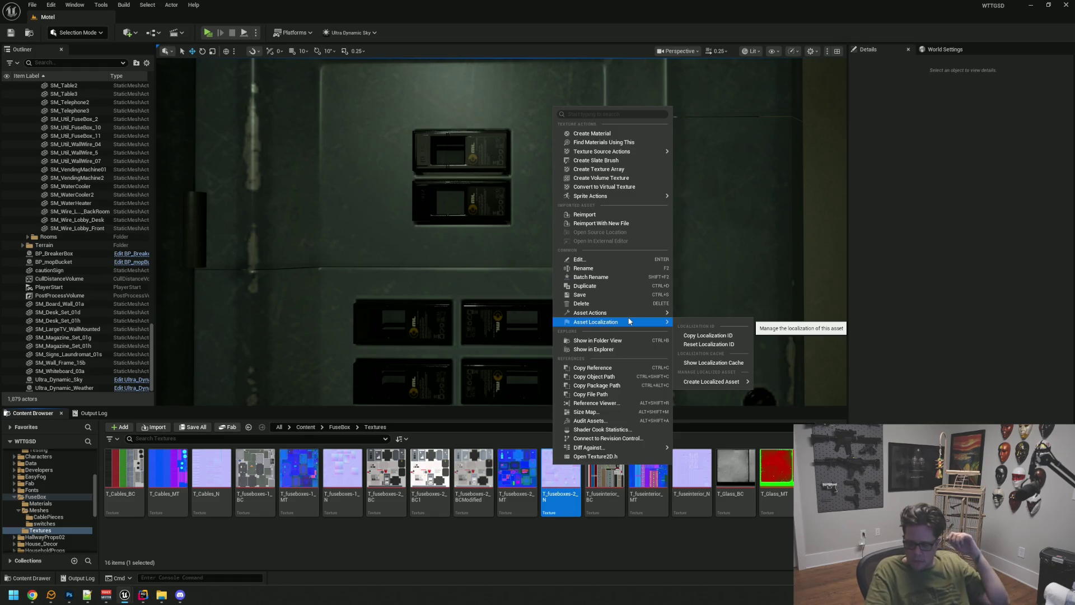
{"action": "left_click", "coordinate": [681, 276]}
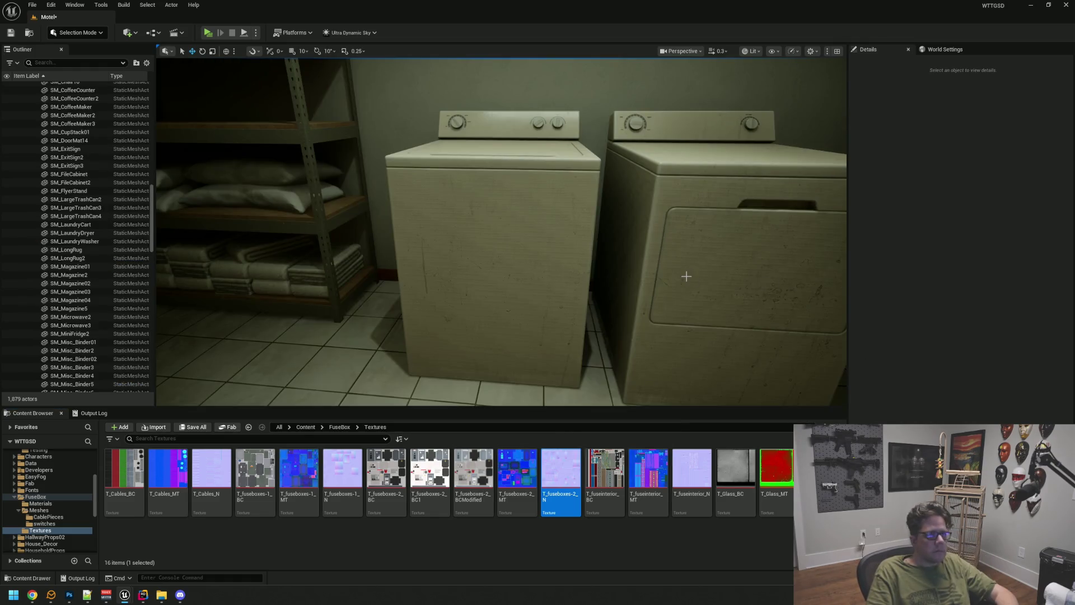
Step: Slide the laundry dryer slightly left, deselect it, and save the Motel map
{"action": "mouse_move", "coordinate": [681, 277]}
{"action": "left_mouse_down"}
{"action": "mouse_move", "coordinate": [647, 240]}
{"action": "mouse_move", "coordinate": [621, 174]}
{"action": "left_mouse_up"}
{"action": "mouse_move", "coordinate": [549, 273]}
{"action": "left_mouse_down"}
{"action": "mouse_move", "coordinate": [496, 174]}
{"action": "mouse_move", "coordinate": [500, 189]}
{"action": "left_mouse_up"}
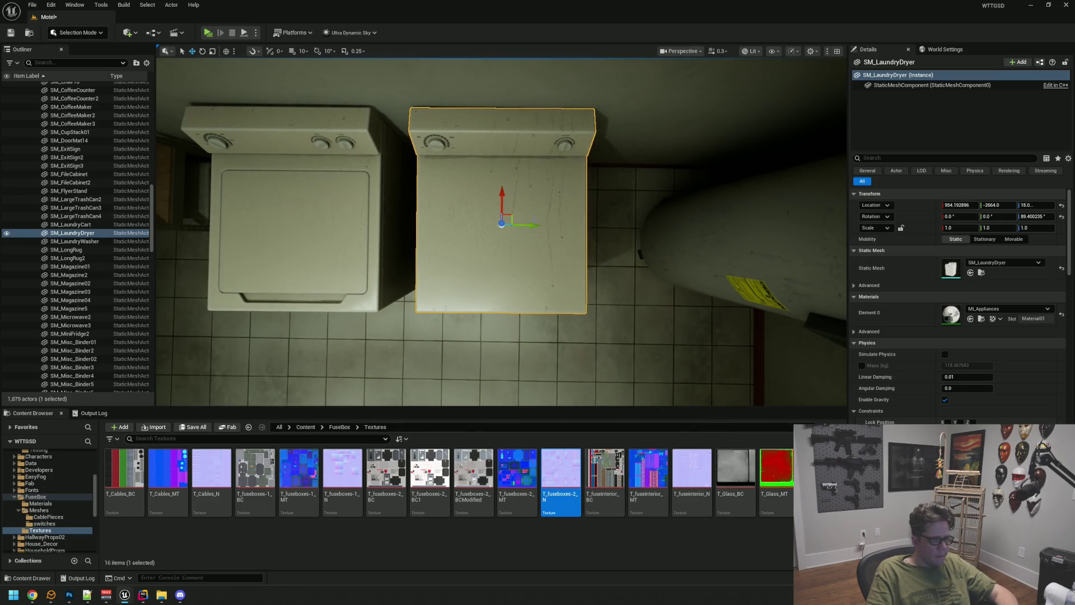
{"action": "mouse_move", "coordinate": [537, 225]}
{"action": "left_mouse_down"}
{"action": "mouse_move", "coordinate": [520, 225]}
{"action": "mouse_move", "coordinate": [520, 175]}
{"action": "mouse_move", "coordinate": [502, 254]}
{"action": "mouse_move", "coordinate": [464, 254]}
{"action": "mouse_move", "coordinate": [532, 254]}
{"action": "mouse_move", "coordinate": [453, 260]}
{"action": "left_mouse_up"}
{"action": "key", "text": "Escape"}
{"action": "mouse_move", "coordinate": [506, 214]}
{"action": "left_mouse_down"}
{"action": "mouse_move", "coordinate": [549, 209]}
{"action": "mouse_move", "coordinate": [509, 222]}
{"action": "mouse_move", "coordinate": [425, 207]}
{"action": "left_mouse_up"}
{"action": "key", "text": "ctrl+s"}
Step: Orbit around the utility closet to view the washer, dryer, shelves and lit door
{"action": "left_click", "coordinate": [498, 185]}
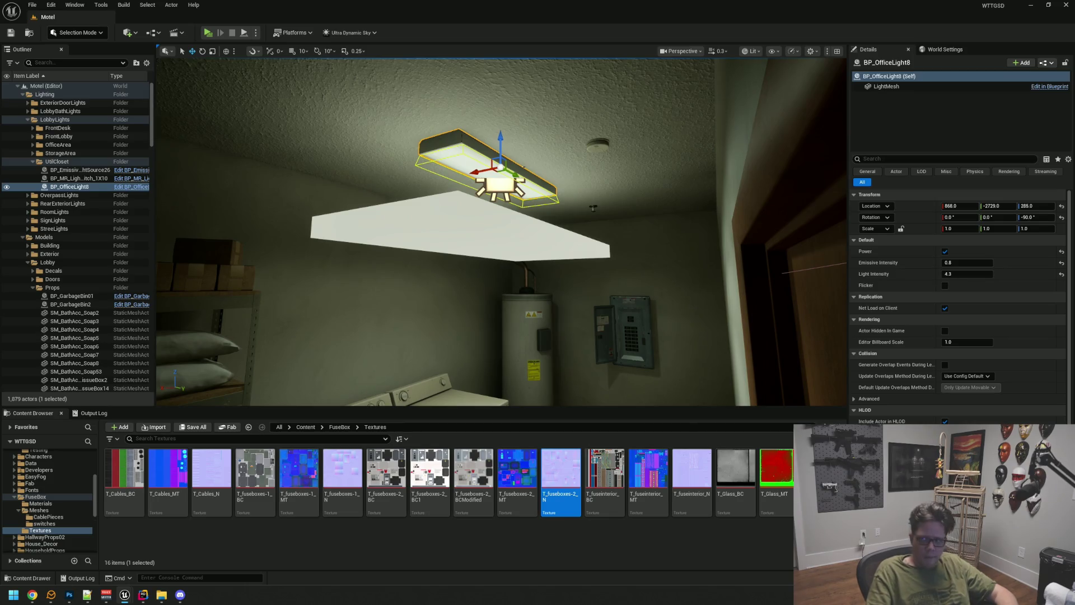
{"action": "left_click_drag", "start_coordinate": [501, 232], "coordinate": [501, 291]}
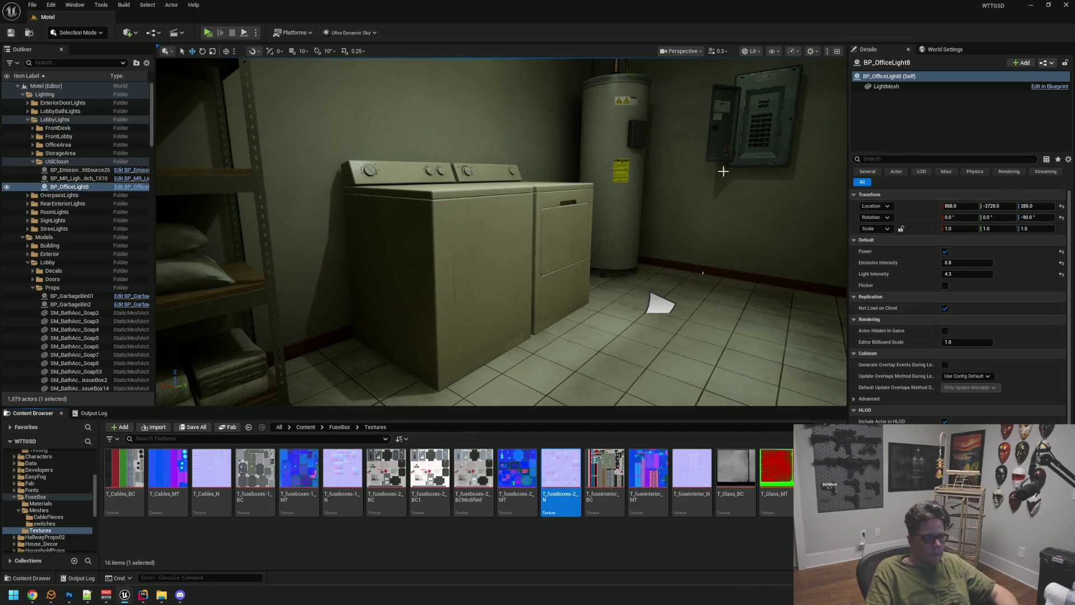
{"action": "key", "text": "Escape"}
{"action": "scroll", "coordinate": [723, 171], "scroll_direction": "up", "scroll_amount": 5}
{"action": "mouse_move", "coordinate": [508, 207]}
{"action": "left_mouse_down"}
{"action": "mouse_move", "coordinate": [508, 235]}
{"action": "mouse_move", "coordinate": [454, 251]}
{"action": "mouse_move", "coordinate": [493, 201]}
{"action": "mouse_move", "coordinate": [465, 184]}
{"action": "mouse_move", "coordinate": [464, 171]}
{"action": "mouse_move", "coordinate": [465, 185]}
{"action": "mouse_move", "coordinate": [879, 246]}
{"action": "mouse_move", "coordinate": [784, 252]}
{"action": "mouse_move", "coordinate": [801, 263]}
{"action": "mouse_move", "coordinate": [533, 201]}
{"action": "mouse_move", "coordinate": [565, 215]}
{"action": "mouse_move", "coordinate": [442, 219]}
{"action": "mouse_move", "coordinate": [615, 216]}
{"action": "mouse_move", "coordinate": [608, 207]}
{"action": "mouse_move", "coordinate": [607, 252]}
{"action": "left_mouse_up"}
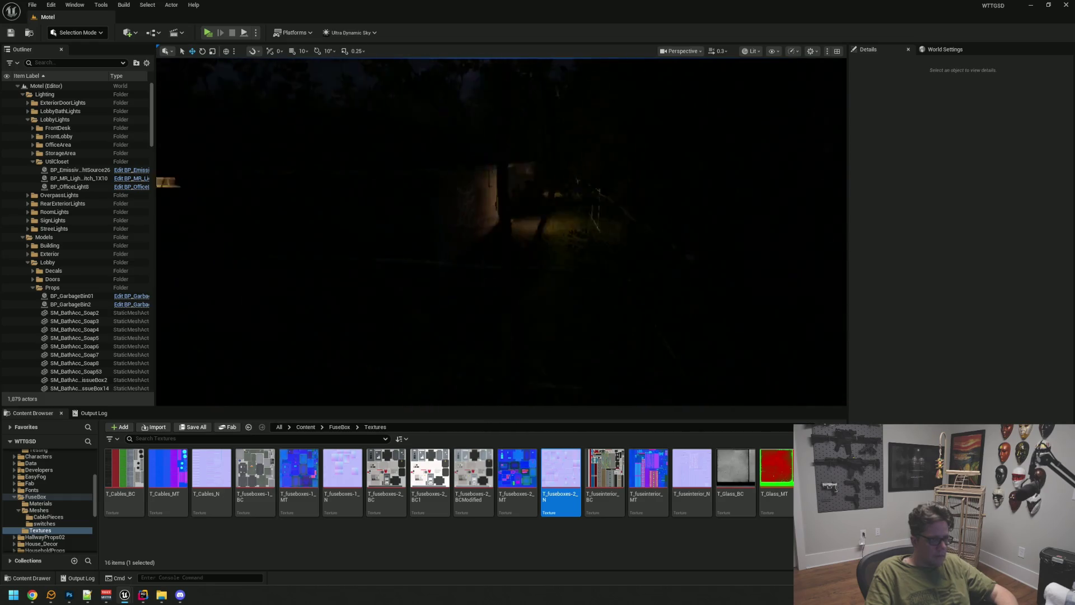
{"action": "mouse_move", "coordinate": [607, 252]}
{"action": "left_mouse_down"}
{"action": "mouse_move", "coordinate": [599, 238]}
{"action": "mouse_move", "coordinate": [594, 249]}
{"action": "left_mouse_up"}
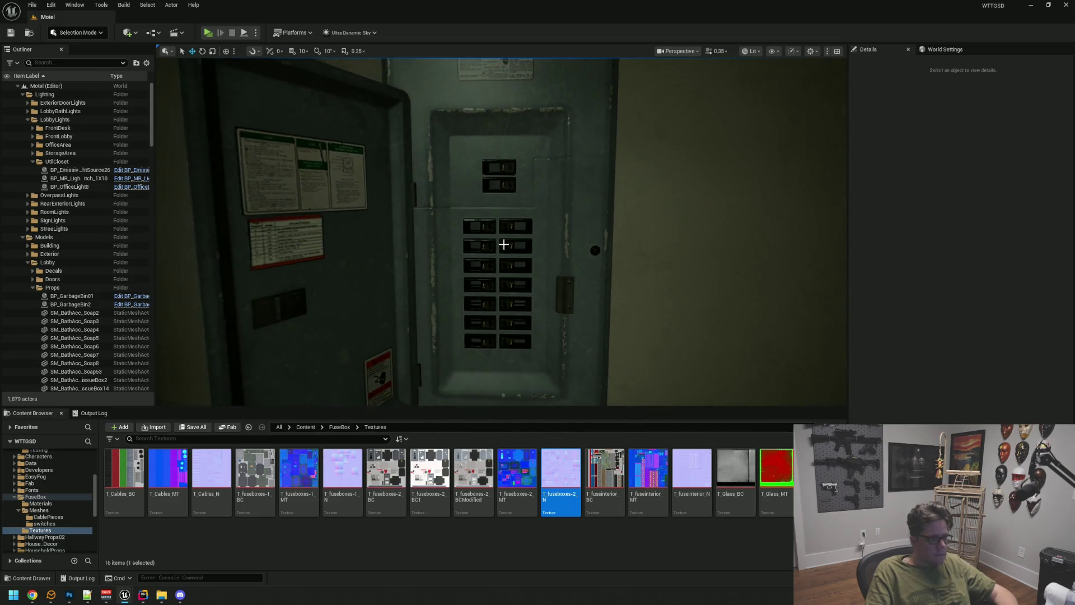
Step: Return to Photoshop showing the T_fuseboxes-2_BC.TGA base-color texture
{"action": "left_click", "coordinate": [69, 595]}
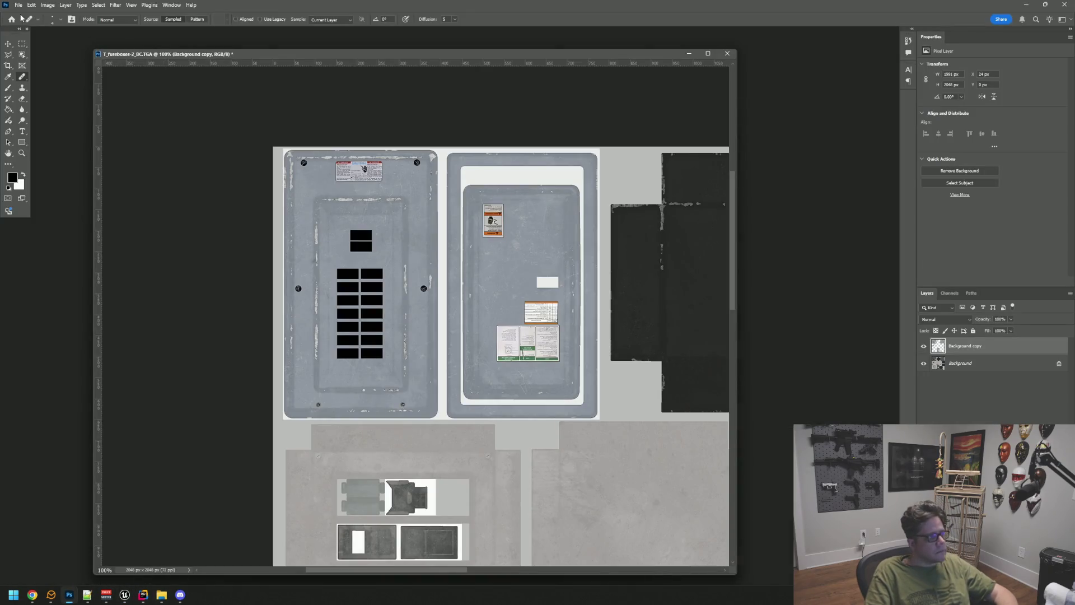
Step: Cancel Save As and open T_fuseboxes-2_N.TGA from the Desktop
{"action": "key", "text": "ctrl+shift+s"}
{"action": "left_click", "coordinate": [614, 348]}
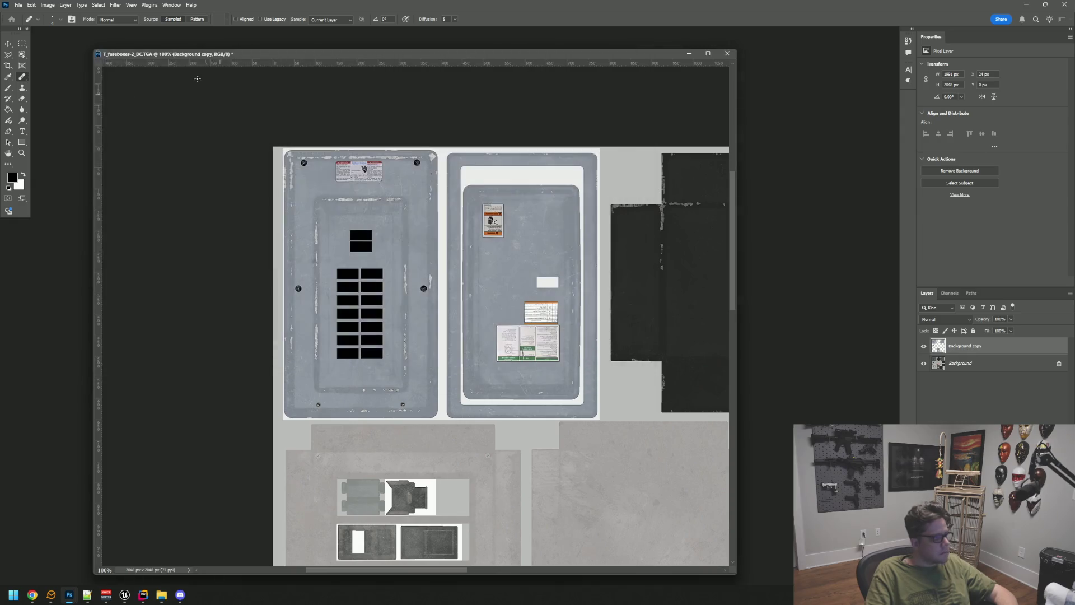
{"action": "left_click", "coordinate": [34, 4]}
{"action": "left_click", "coordinate": [25, 24]}
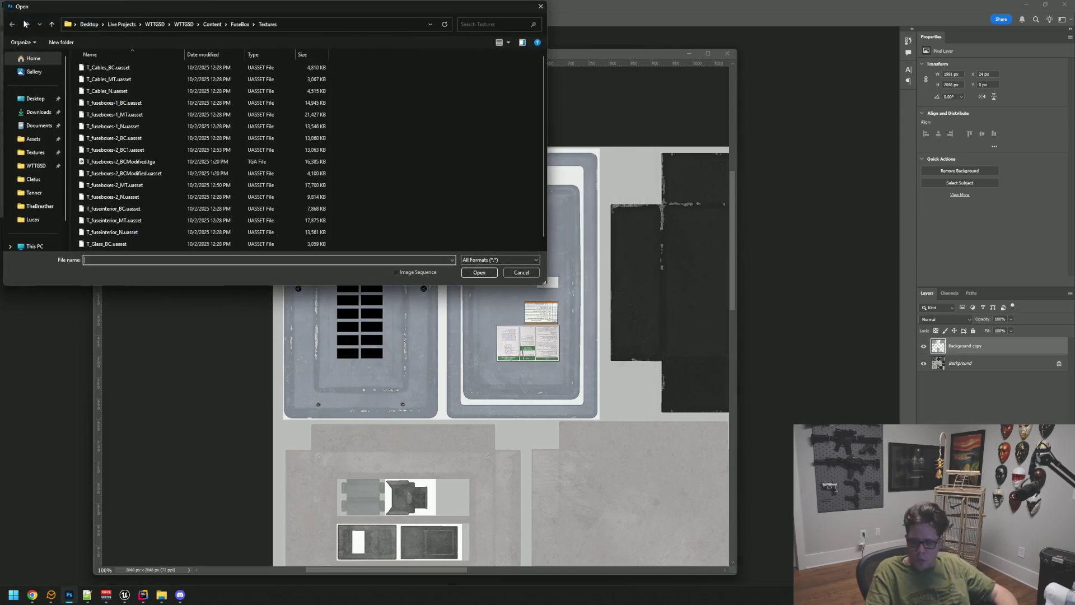
{"action": "left_click", "coordinate": [35, 99]}
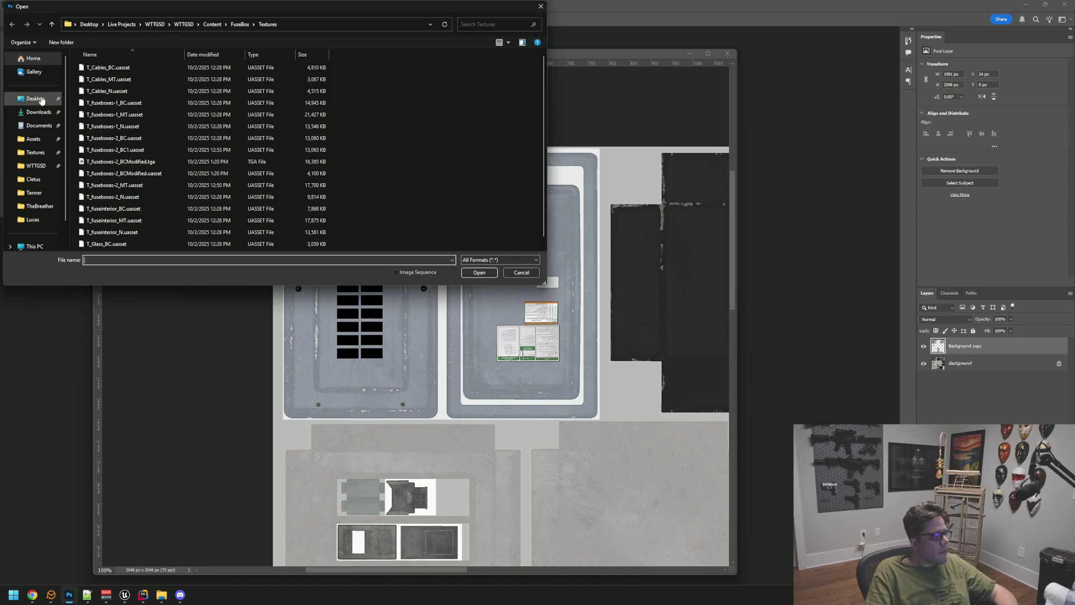
{"action": "scroll", "coordinate": [101, 103], "scroll_direction": "down", "scroll_amount": 10}
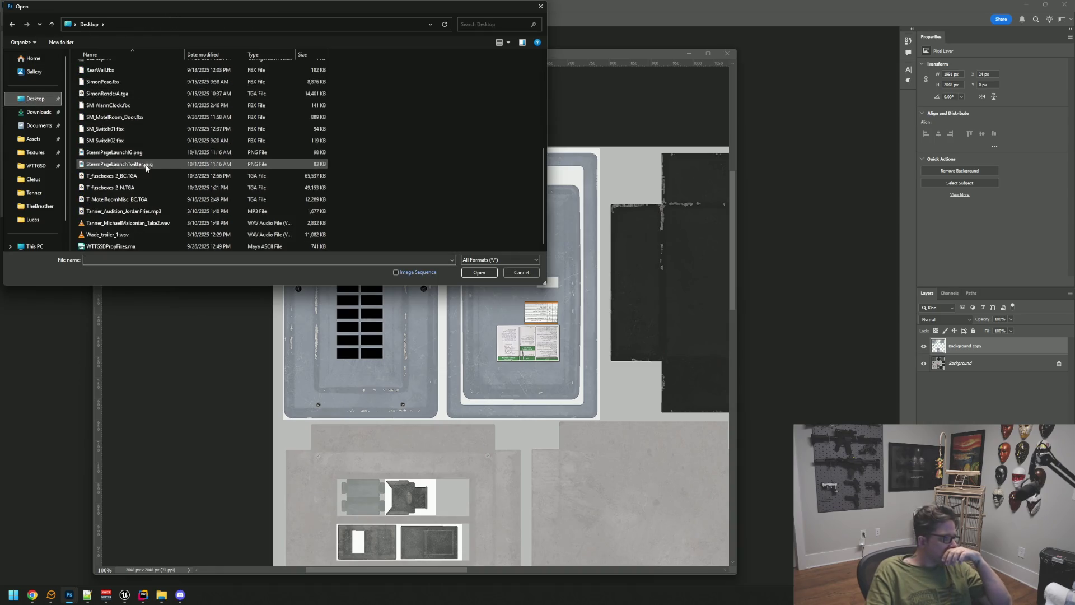
{"action": "double_click", "coordinate": [158, 190]}
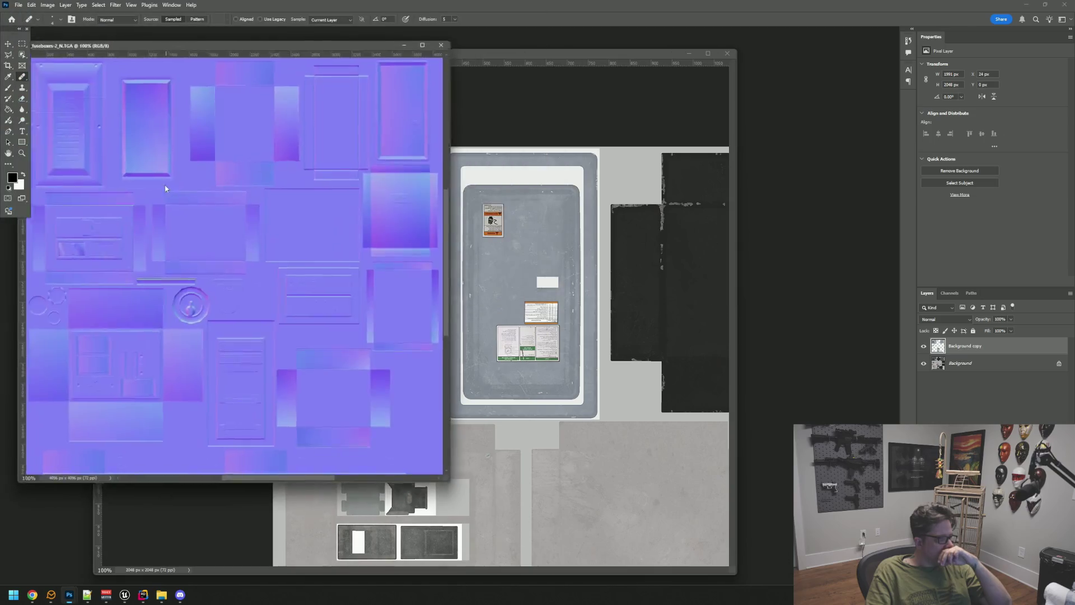
Step: Enlarge the normal-map window, zoom along the groove line, and add Layer 1 with Ctrl+J
{"action": "left_click_drag", "start_coordinate": [447, 481], "coordinate": [654, 531]}
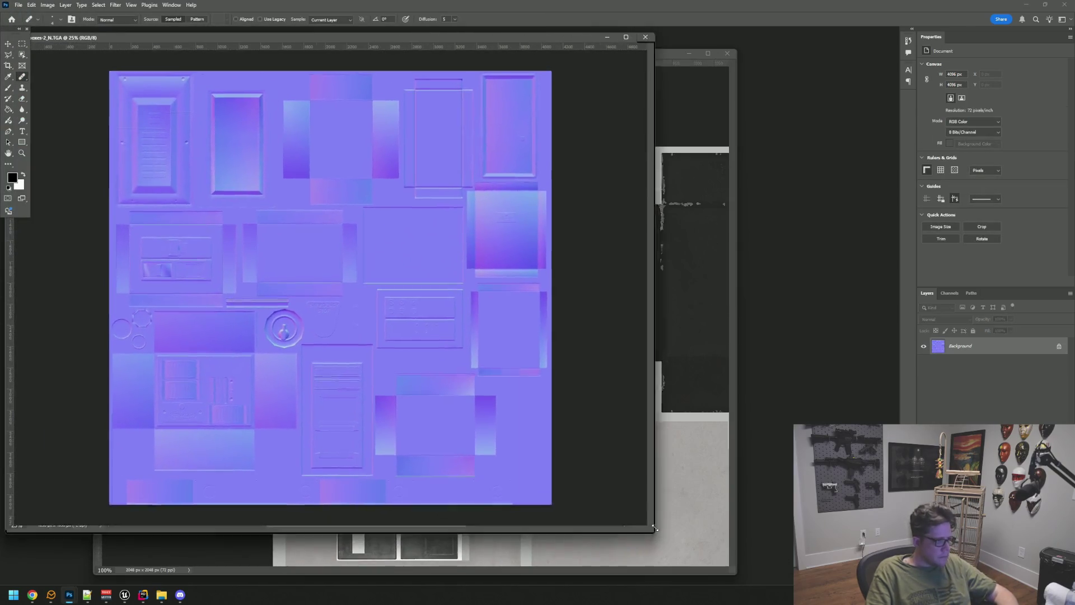
{"action": "left_click_drag", "start_coordinate": [257, 42], "coordinate": [474, 112]}
{"action": "scroll", "coordinate": [401, 192], "scroll_direction": "up", "scroll_amount": 10}
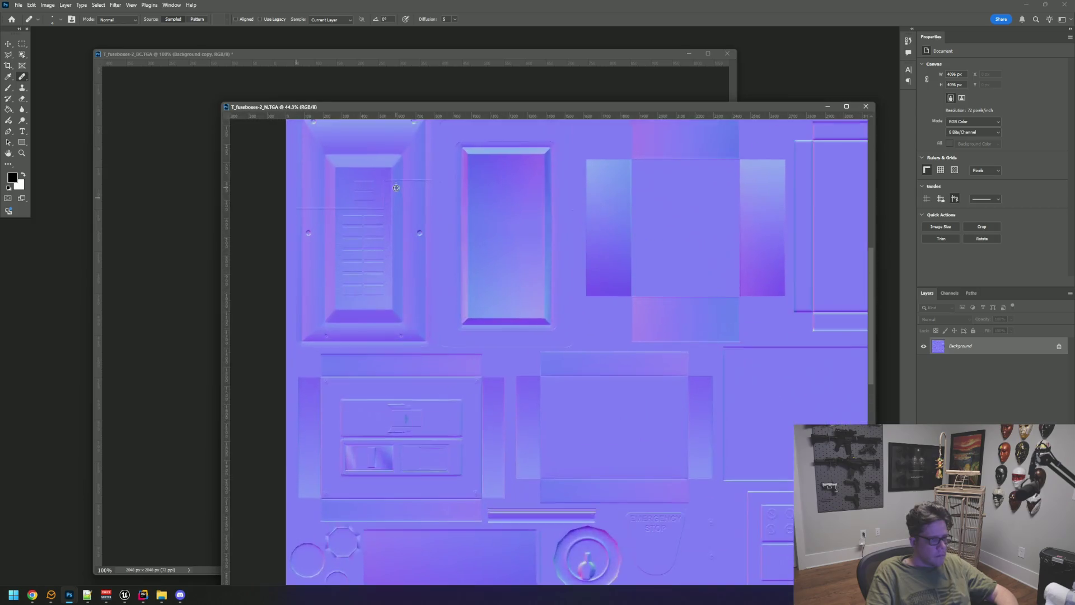
{"action": "scroll", "coordinate": [401, 192], "scroll_direction": "up", "scroll_amount": 5}
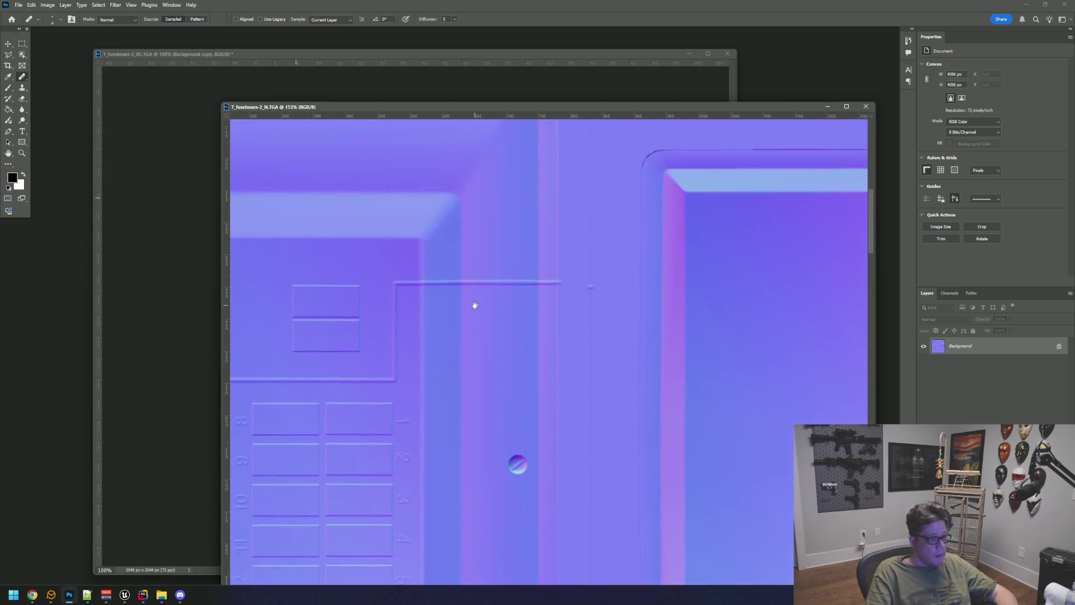
{"action": "mouse_move", "coordinate": [495, 310]}
{"action": "left_mouse_down"}
{"action": "mouse_move", "coordinate": [509, 331]}
{"action": "mouse_move", "coordinate": [549, 321]}
{"action": "left_mouse_up"}
{"action": "scroll", "coordinate": [550, 321], "scroll_direction": "down", "scroll_amount": 8}
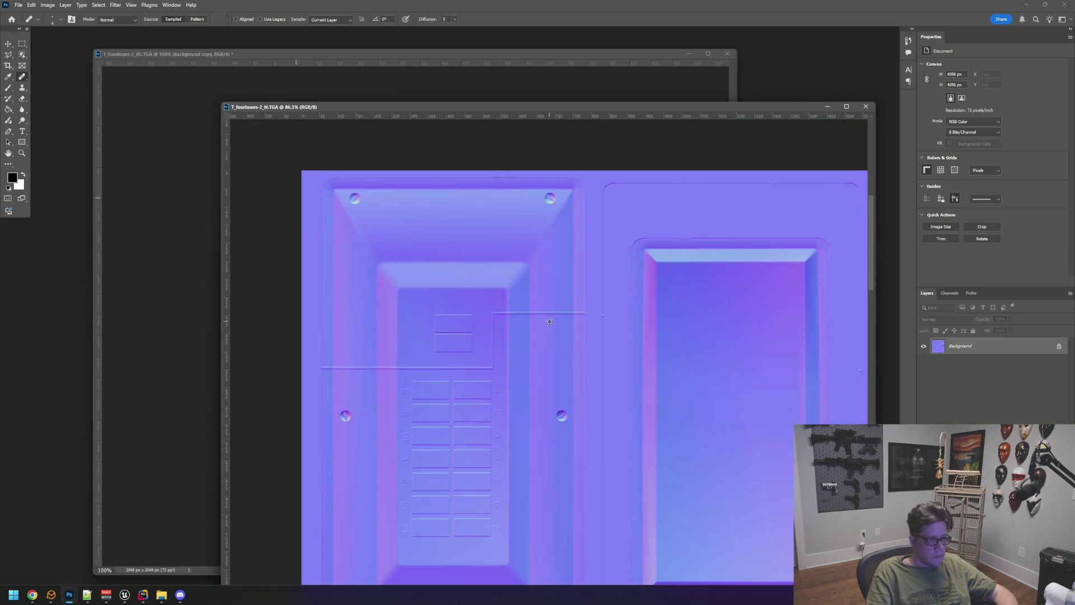
{"action": "scroll", "coordinate": [549, 321], "scroll_direction": "up", "scroll_amount": 6}
{"action": "scroll", "coordinate": [549, 321], "scroll_direction": "down", "scroll_amount": 5}
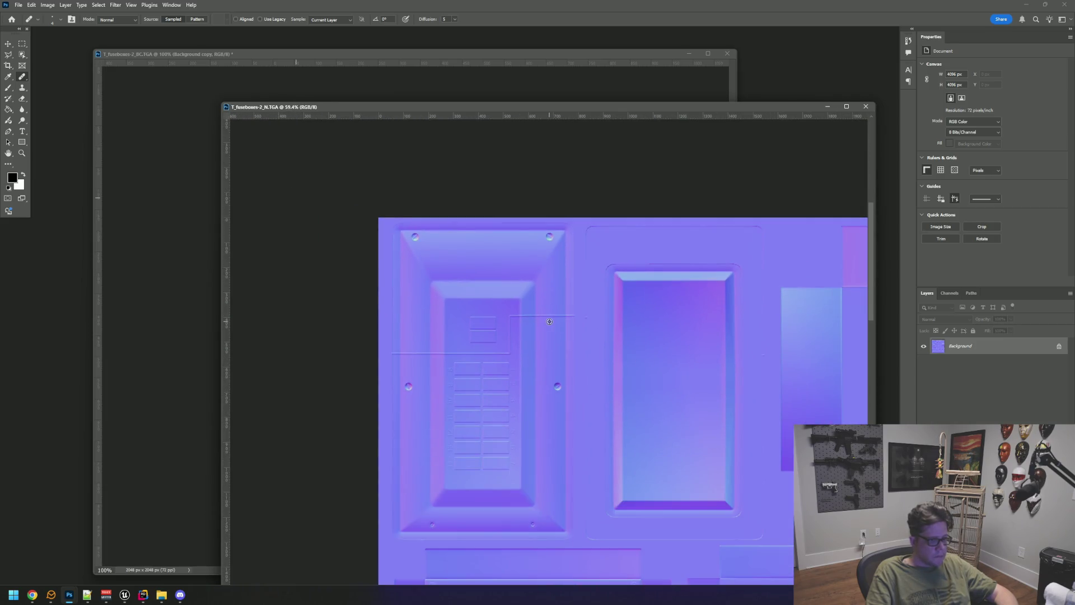
{"action": "scroll", "coordinate": [549, 321], "scroll_direction": "up", "scroll_amount": 9}
{"action": "mouse_move", "coordinate": [551, 321]}
{"action": "left_mouse_down"}
{"action": "mouse_move", "coordinate": [496, 331]}
{"action": "mouse_move", "coordinate": [467, 353]}
{"action": "left_mouse_up"}
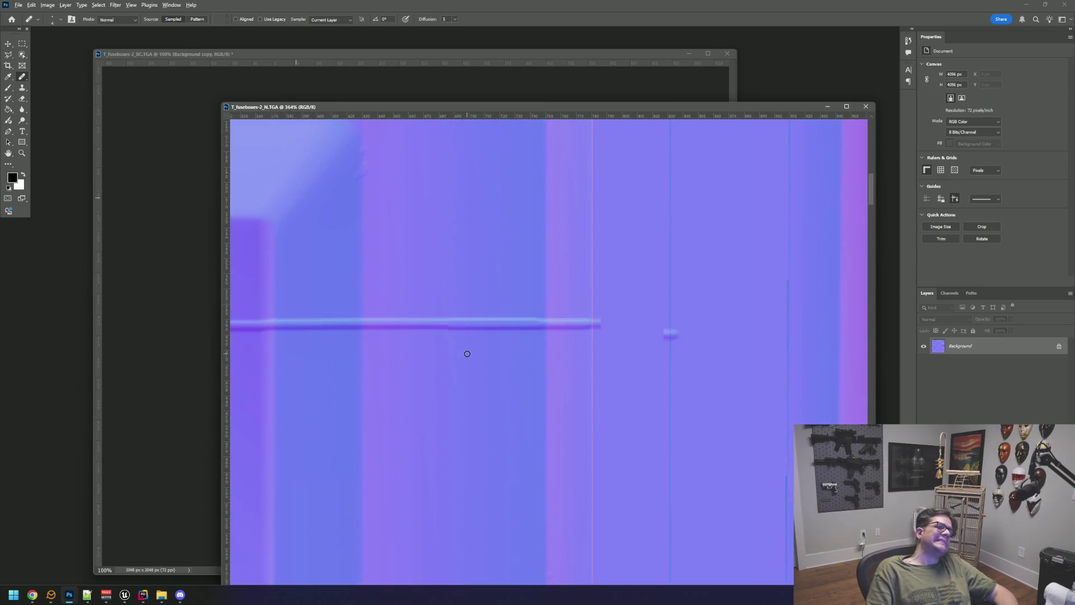
{"action": "scroll", "coordinate": [466, 353], "scroll_direction": "down", "scroll_amount": 7}
{"action": "scroll", "coordinate": [593, 319], "scroll_direction": "up", "scroll_amount": 2}
{"action": "scroll", "coordinate": [566, 288], "scroll_direction": "down", "scroll_amount": 2}
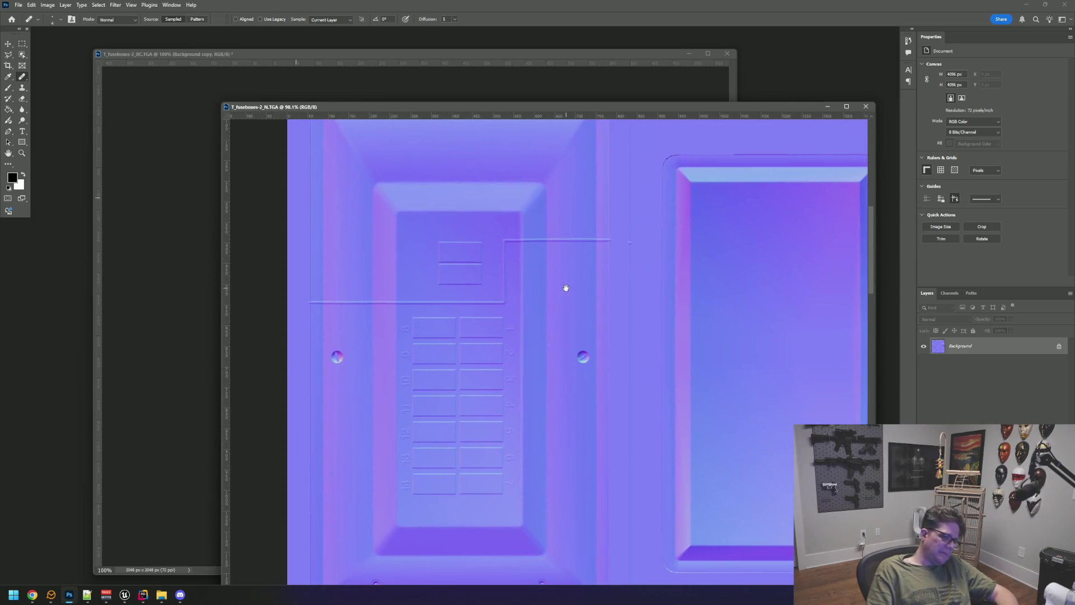
{"action": "scroll", "coordinate": [563, 296], "scroll_direction": "down", "scroll_amount": 2}
{"action": "scroll", "coordinate": [558, 307], "scroll_direction": "up", "scroll_amount": 1}
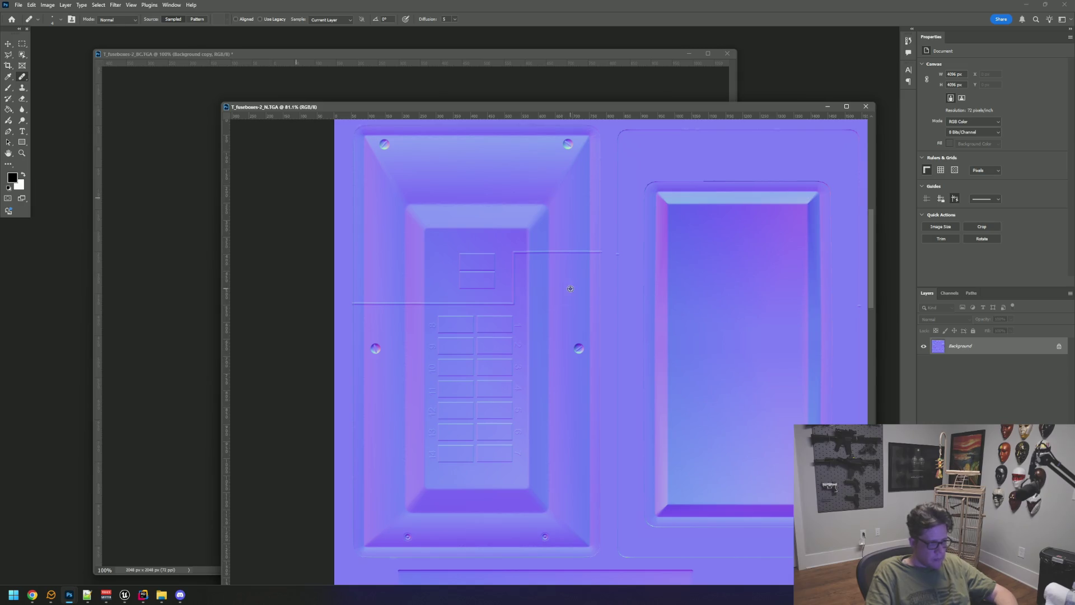
{"action": "scroll", "coordinate": [571, 271], "scroll_direction": "up", "scroll_amount": 4}
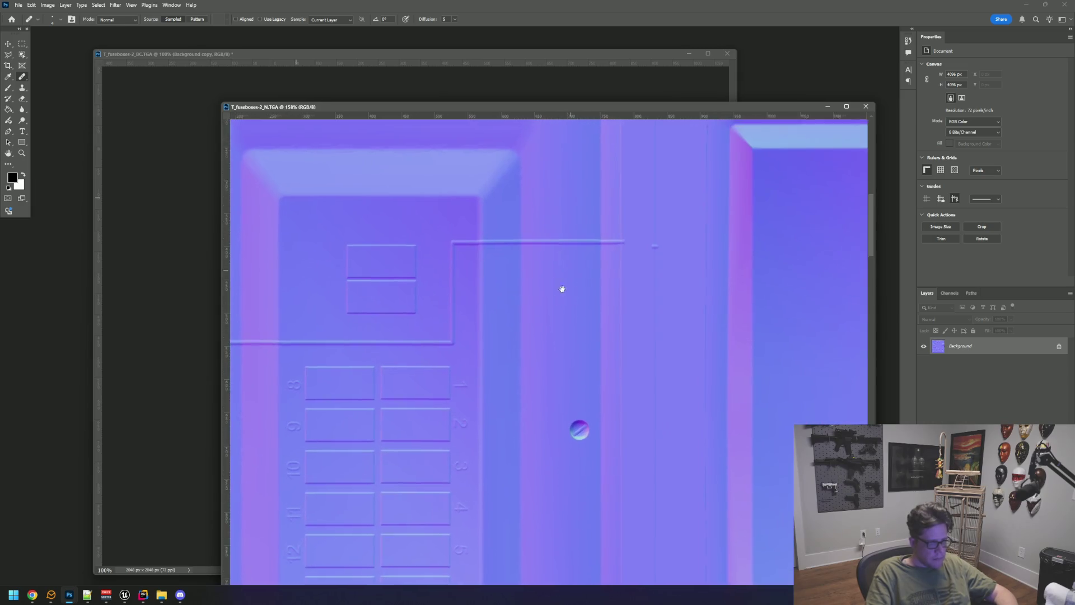
{"action": "key", "text": "ctrl+j"}
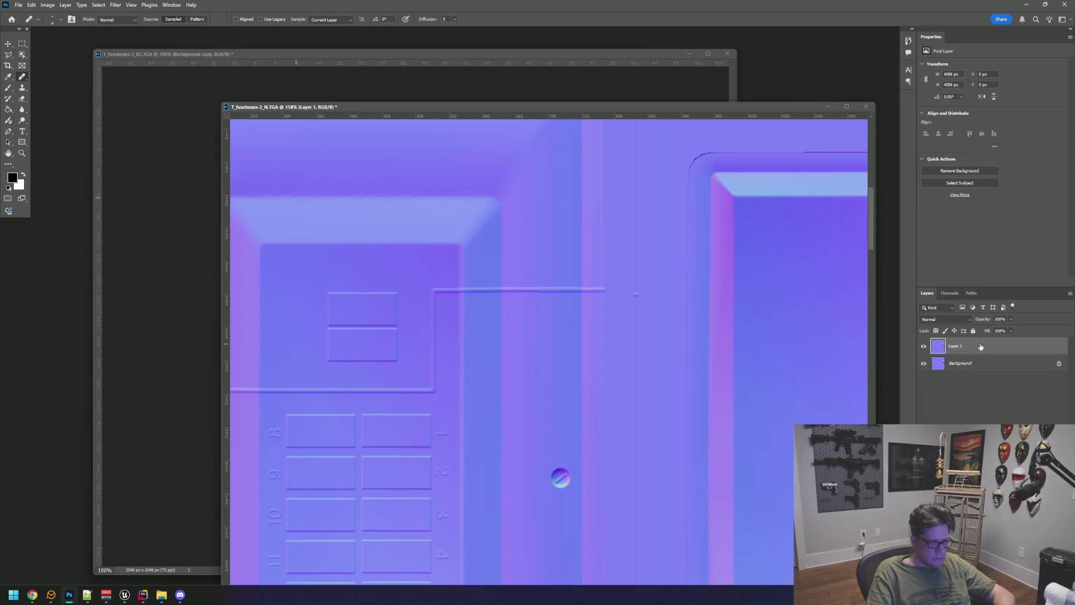
Step: Heal away the horizontal and vertical wire groove lines with a size-20 Spot Healing Brush
{"action": "mouse_move", "coordinate": [504, 332]}
{"action": "left_mouse_down"}
{"action": "mouse_move", "coordinate": [534, 318]}
{"action": "mouse_move", "coordinate": [471, 330]}
{"action": "left_mouse_up"}
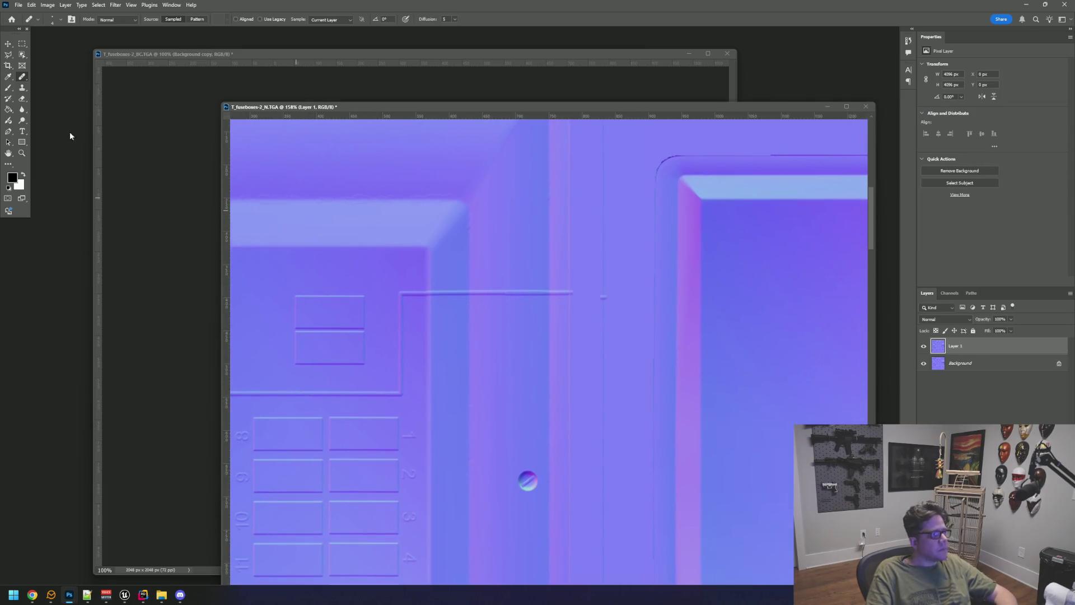
{"action": "right_click", "coordinate": [23, 80]}
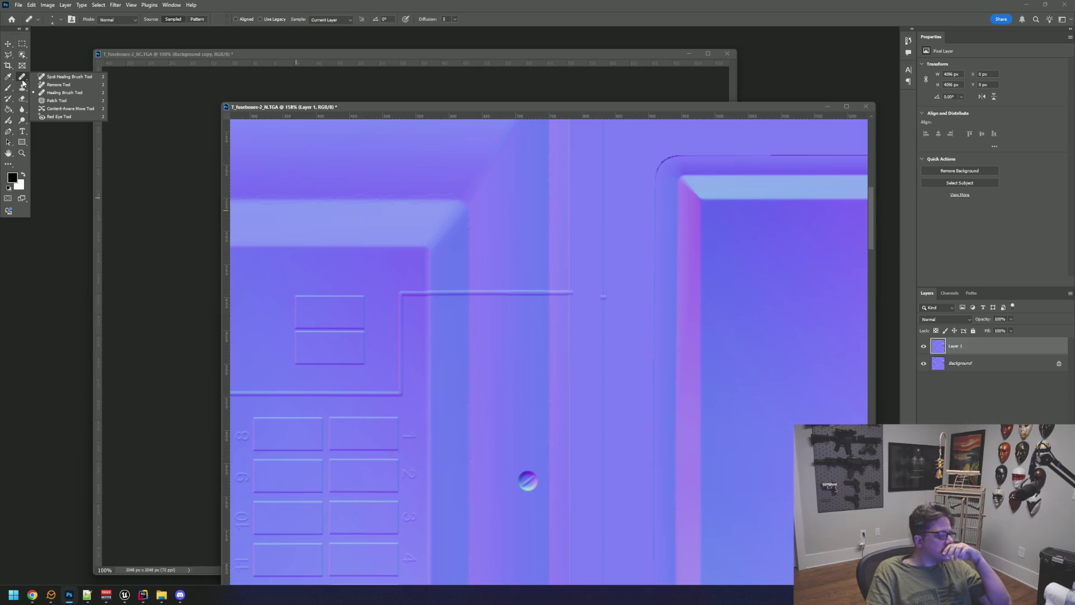
{"action": "left_click", "coordinate": [83, 80]}
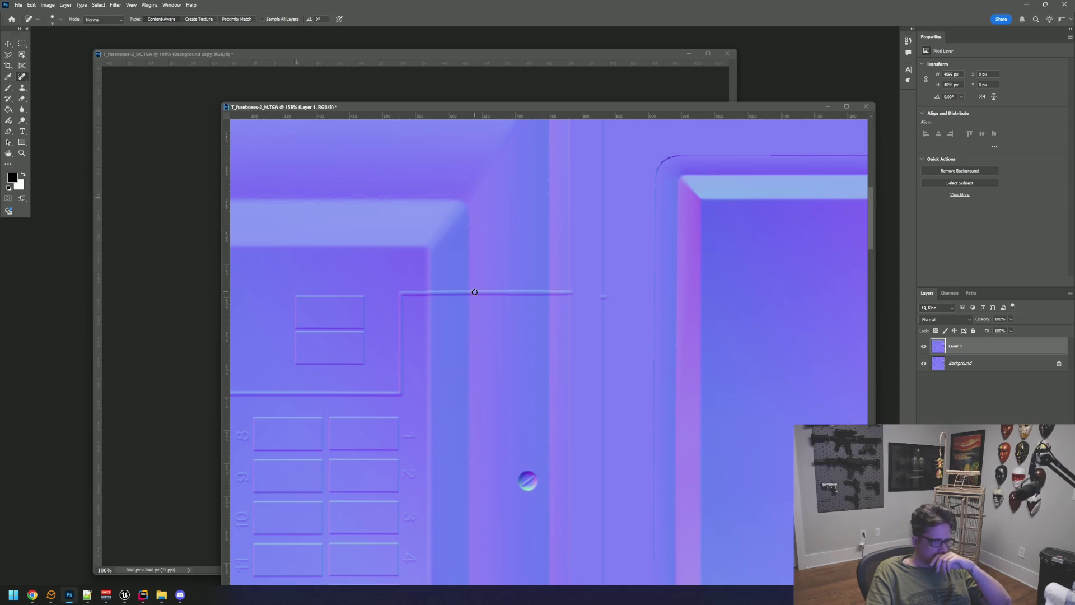
{"action": "key", "text": "bracketright"}
{"action": "key", "text": "bracketright"}
{"action": "mouse_move", "coordinate": [474, 292]}
{"action": "left_mouse_down"}
{"action": "mouse_move", "coordinate": [571, 306]}
{"action": "mouse_move", "coordinate": [494, 293]}
{"action": "mouse_move", "coordinate": [494, 337]}
{"action": "mouse_move", "coordinate": [647, 276]}
{"action": "left_mouse_up"}
{"action": "mouse_move", "coordinate": [609, 240]}
{"action": "left_mouse_down"}
{"action": "mouse_move", "coordinate": [610, 314]}
{"action": "mouse_move", "coordinate": [438, 314]}
{"action": "left_mouse_up"}
{"action": "mouse_move", "coordinate": [508, 321]}
{"action": "left_mouse_down"}
{"action": "mouse_move", "coordinate": [628, 312]}
{"action": "mouse_move", "coordinate": [602, 296]}
{"action": "mouse_move", "coordinate": [635, 296]}
{"action": "mouse_move", "coordinate": [449, 290]}
{"action": "left_mouse_up"}
{"action": "left_click_drag", "start_coordinate": [571, 317], "coordinate": [451, 285]}
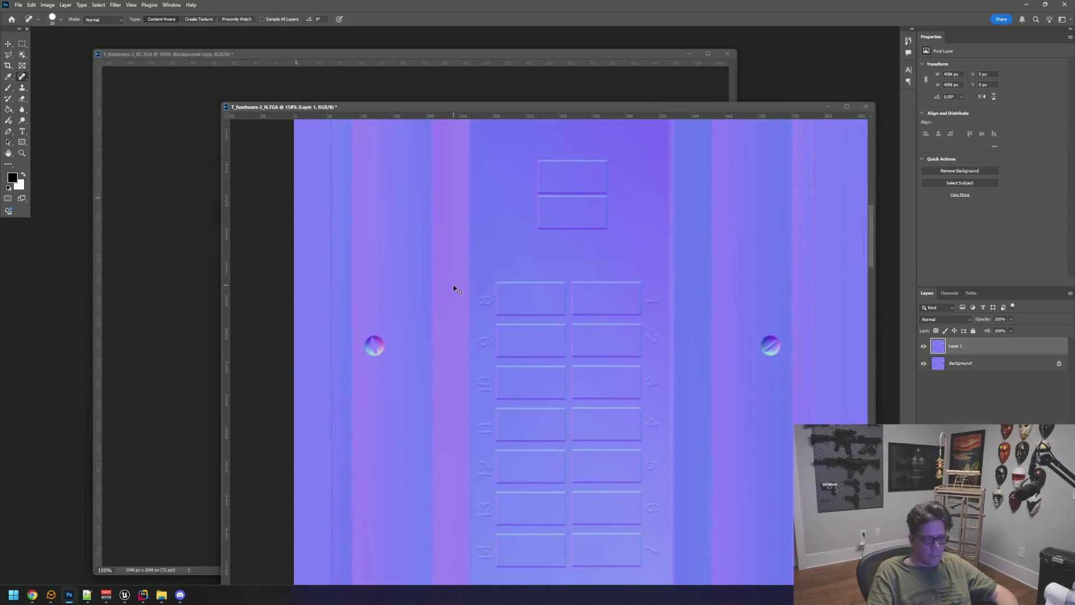
Step: Zoom out and reposition the normal-map window to check the cleaned panel
{"action": "key", "text": "ctrl+minus"}
{"action": "left_click_drag", "start_coordinate": [401, 108], "coordinate": [288, 38]}
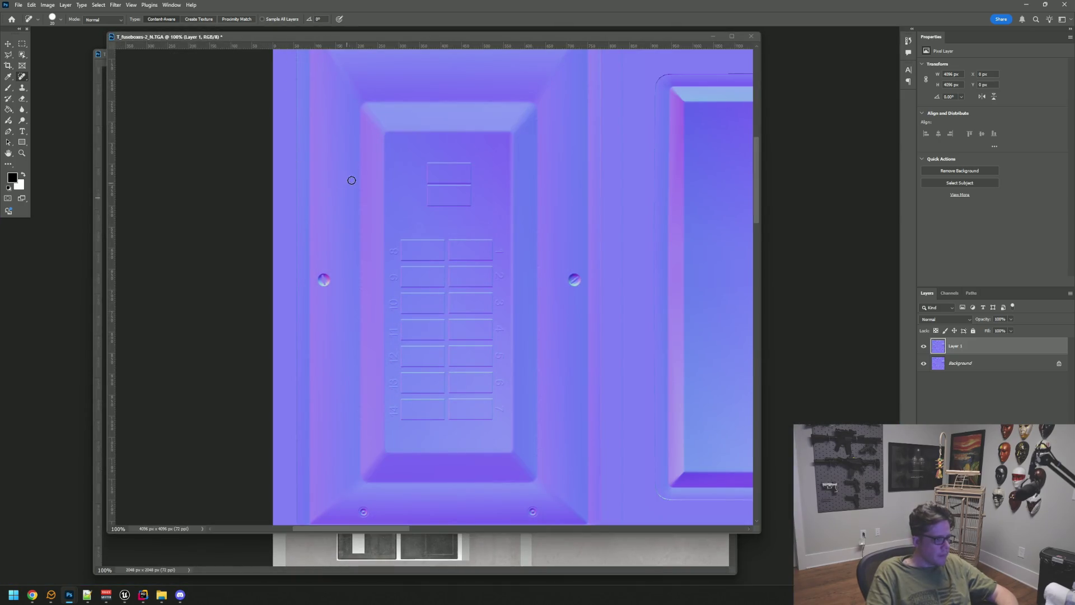
{"action": "left_click_drag", "start_coordinate": [369, 39], "coordinate": [357, 99]}
{"action": "scroll", "coordinate": [491, 281], "scroll_direction": "down", "scroll_amount": 5}
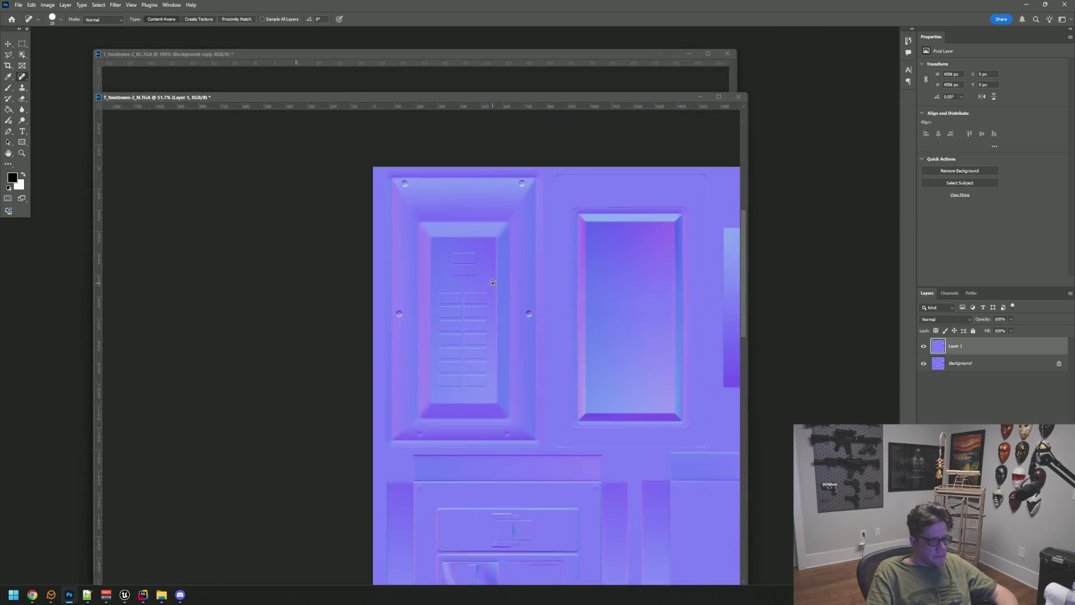
Step: Resize the normal map to 2048 in Image Size
{"action": "left_click", "coordinate": [47, 5]}
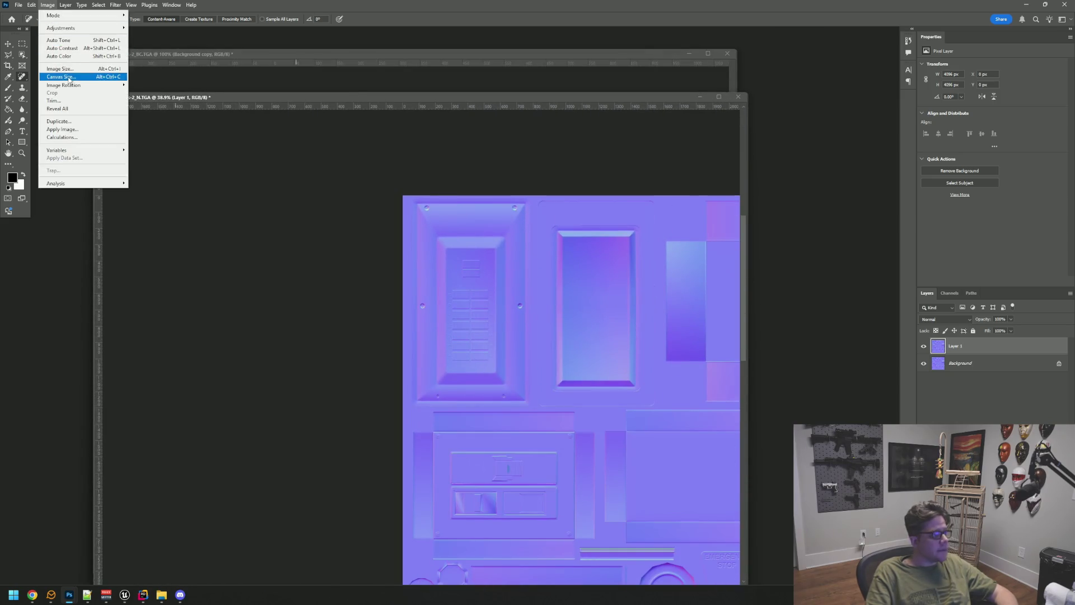
{"action": "left_click", "coordinate": [59, 71]}
{"action": "type", "text": "2048"}
{"action": "key", "text": "Return"}
{"action": "key", "text": "j"}
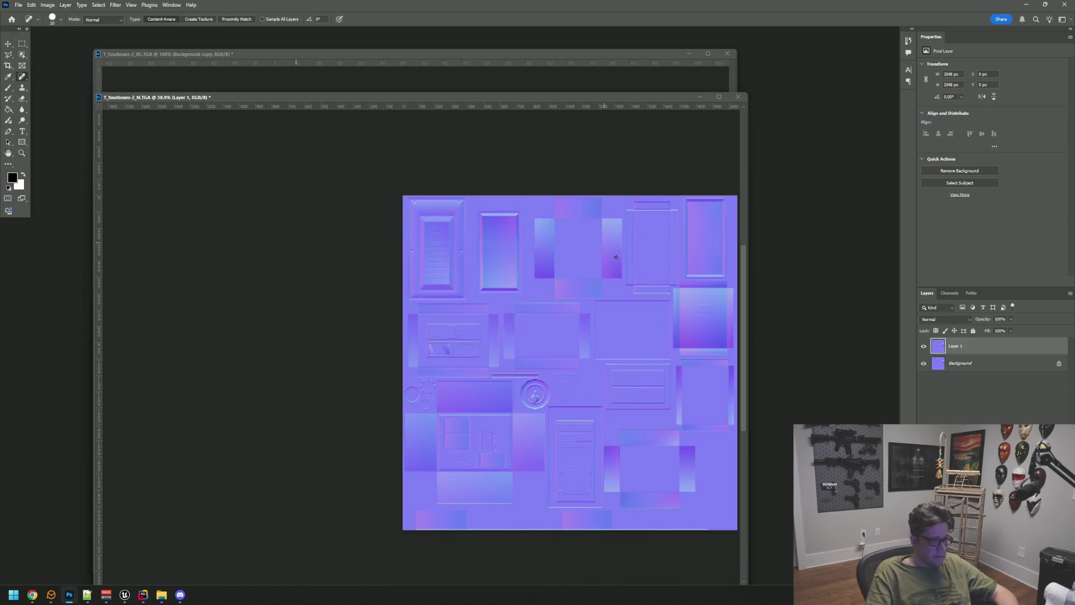
{"action": "scroll", "coordinate": [456, 268], "scroll_direction": "up", "scroll_amount": 5}
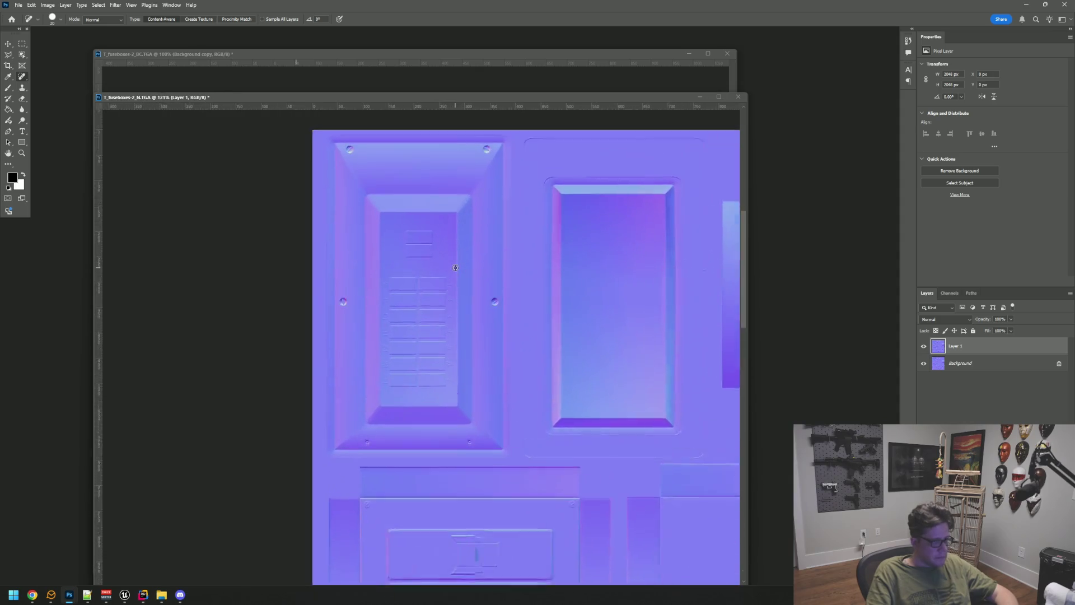
{"action": "left_click_drag", "start_coordinate": [455, 267], "coordinate": [461, 287]}
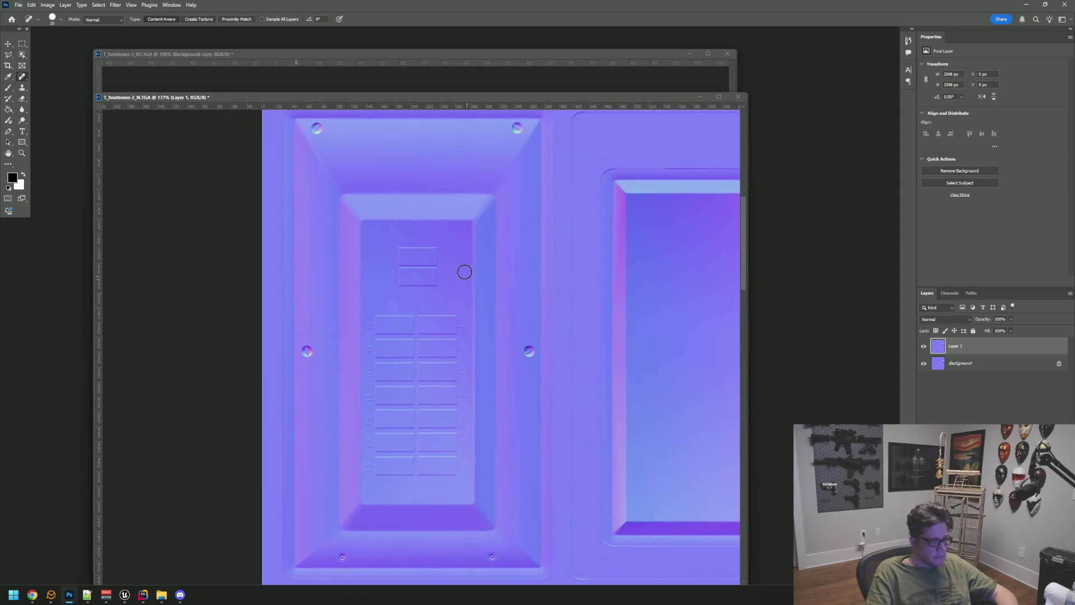
Step: Save a copy as Targa in the WTTGSD > Content > FuseBox > Textures folder
{"action": "key", "text": "ctrl+alt+s"}
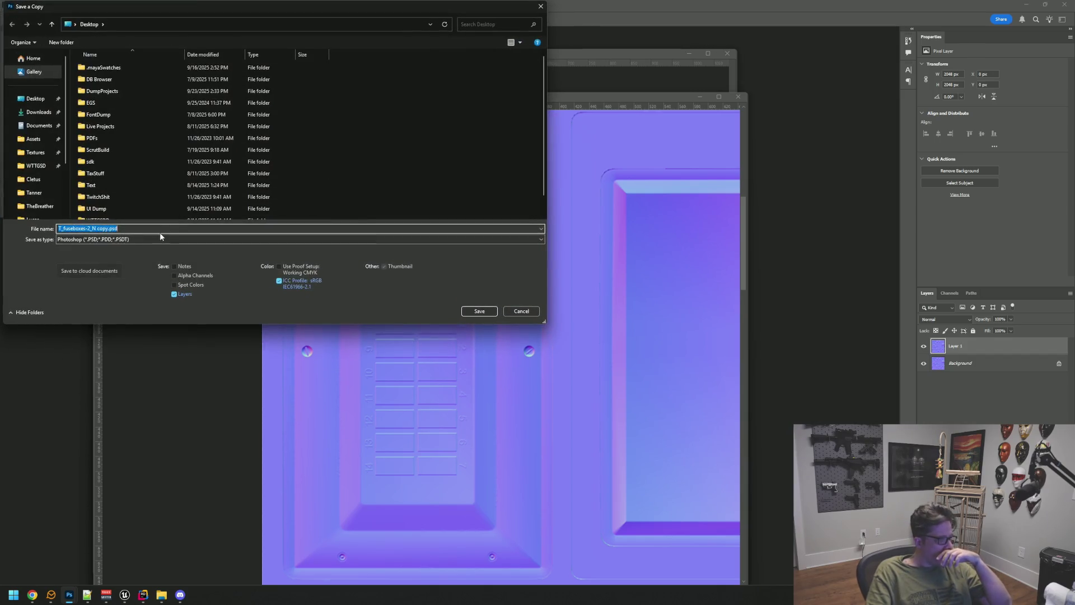
{"action": "left_click", "coordinate": [145, 240]}
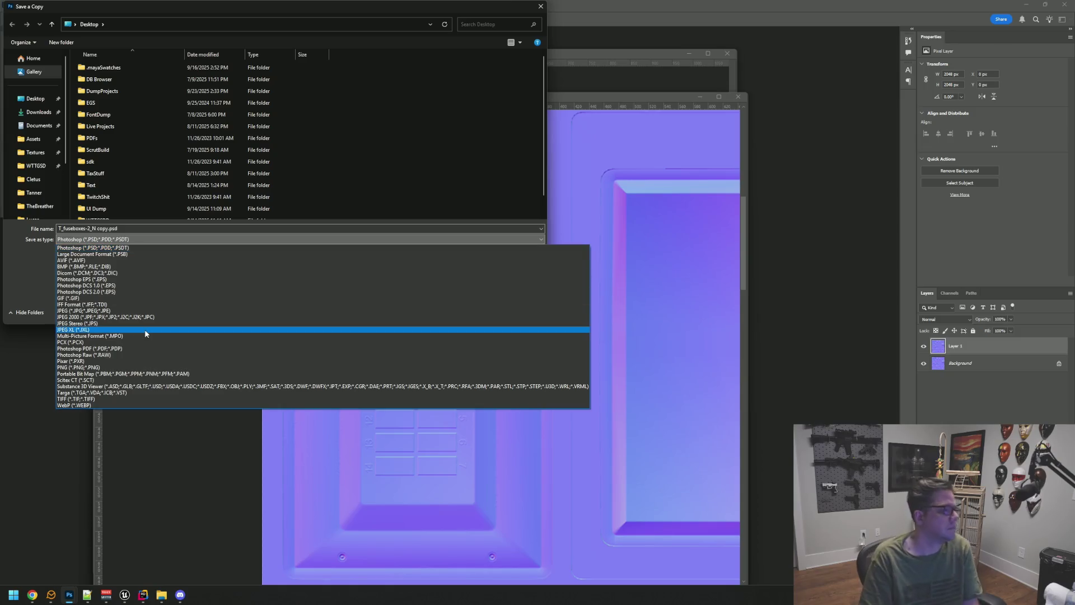
{"action": "left_click", "coordinate": [77, 234]}
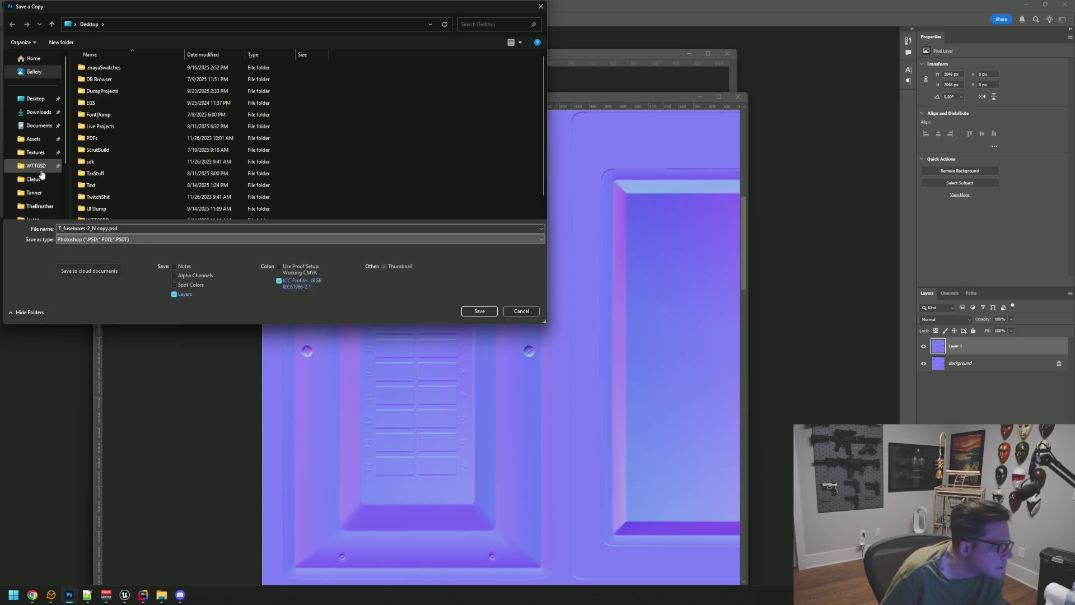
{"action": "left_click", "coordinate": [35, 153]}
{"action": "left_click", "coordinate": [33, 179]}
{"action": "left_click", "coordinate": [45, 168]}
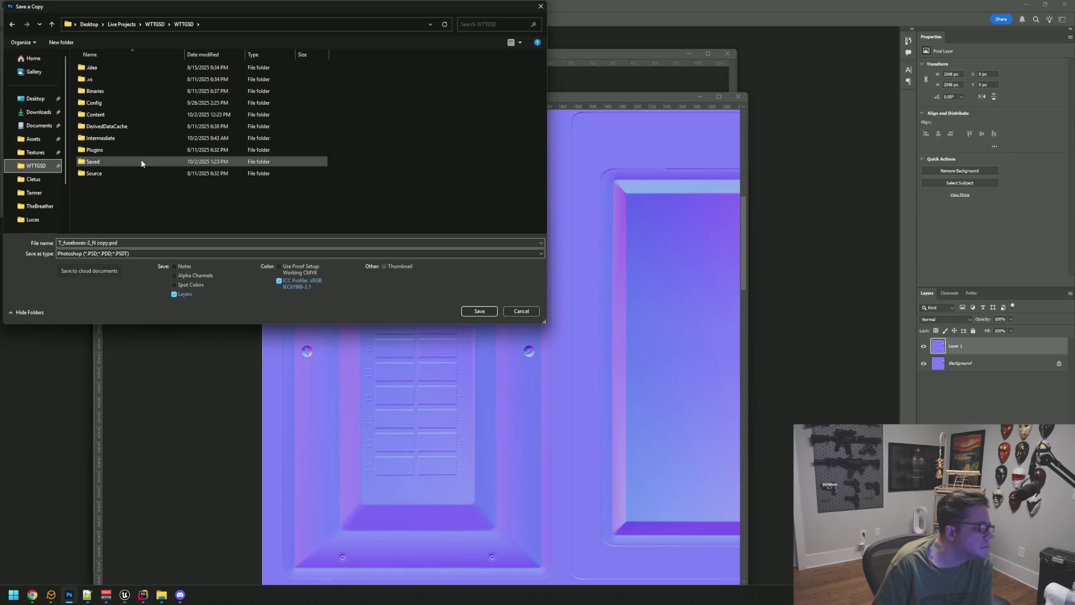
{"action": "double_click", "coordinate": [120, 114]}
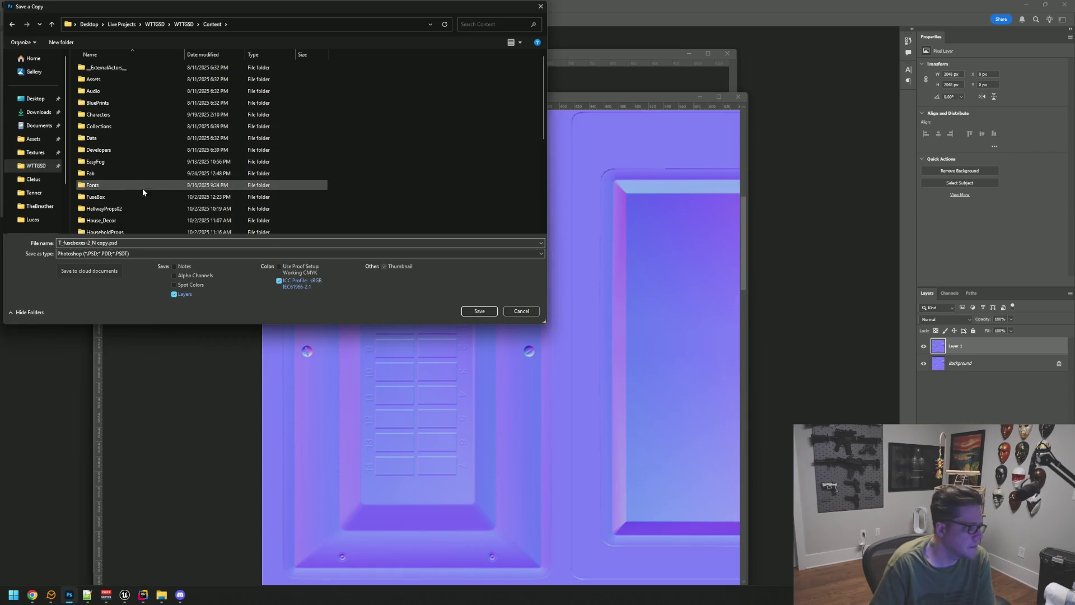
{"action": "double_click", "coordinate": [129, 197]}
{"action": "double_click", "coordinate": [117, 89]}
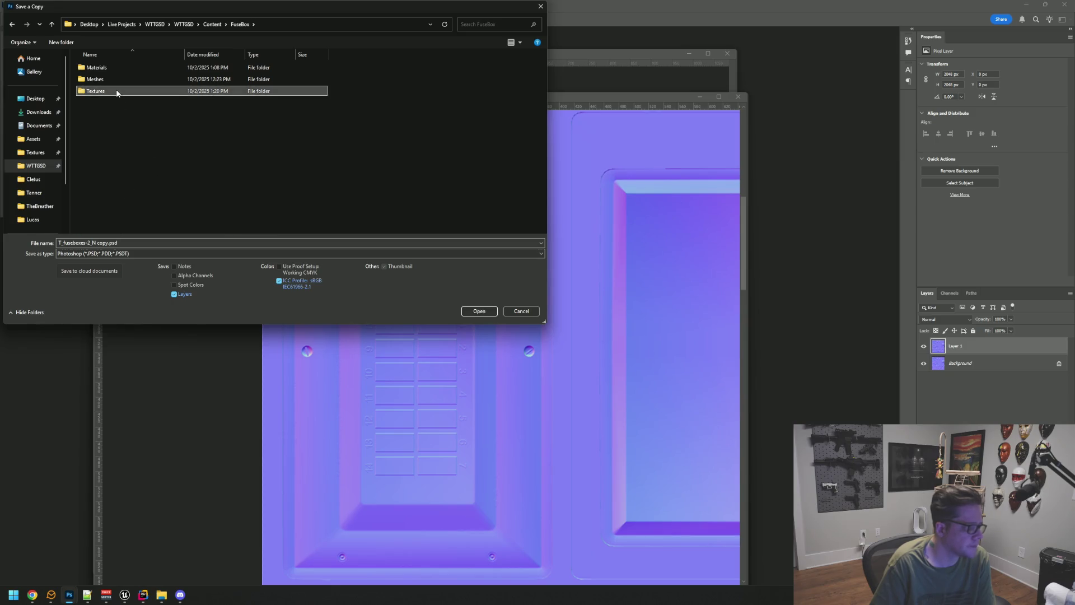
{"action": "left_click", "coordinate": [162, 253]}
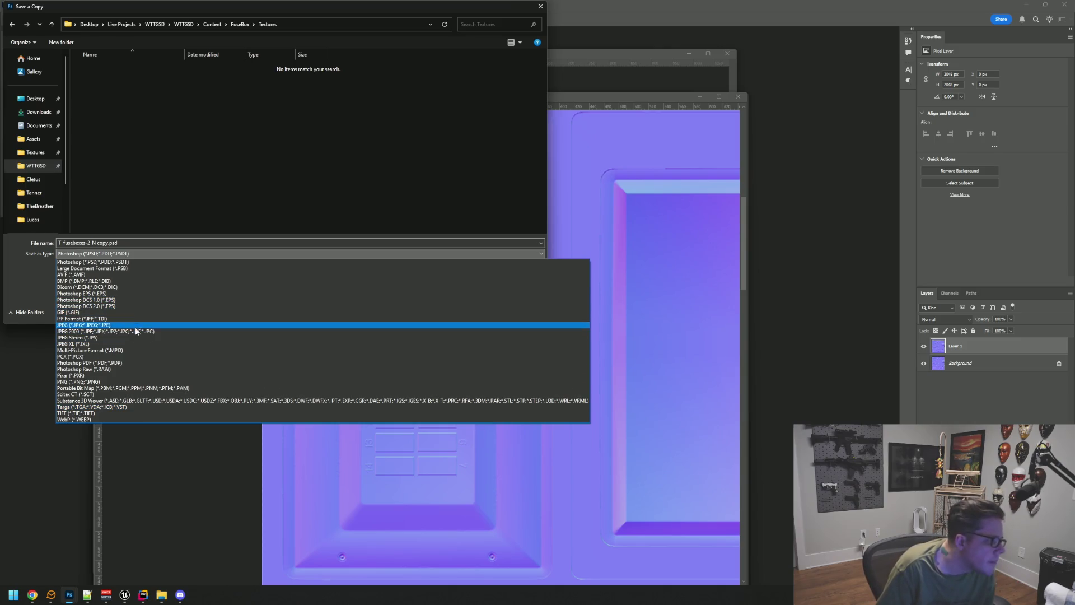
{"action": "left_click", "coordinate": [132, 406]}
Step: Replace 'copy' with 'Modified' in the file name, save, and accept the Targa options
{"action": "left_click_drag", "start_coordinate": [97, 243], "coordinate": [117, 243]}
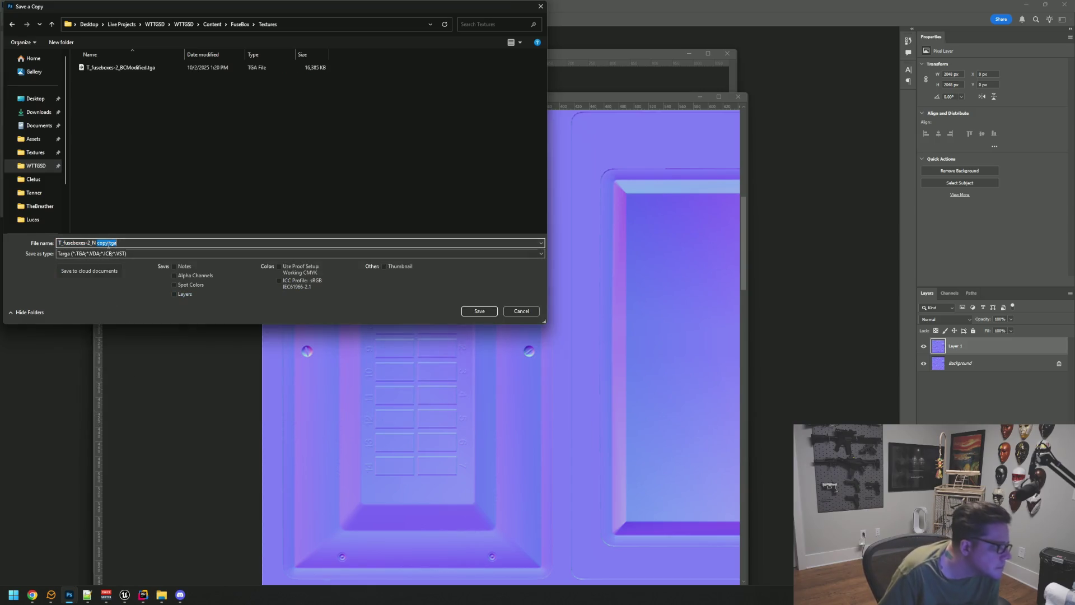
{"action": "key", "text": "Left"}
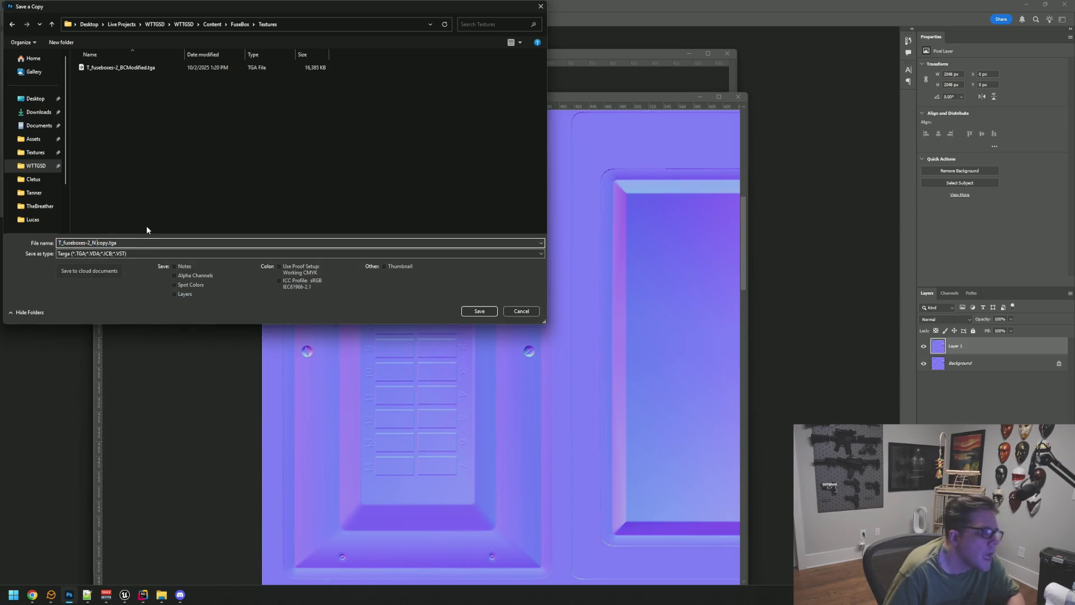
{"action": "key", "text": "BackSpace"}
{"action": "key", "text": "BackSpace"}
{"action": "key", "text": "BackSpace"}
{"action": "type", "text": "Modified"}
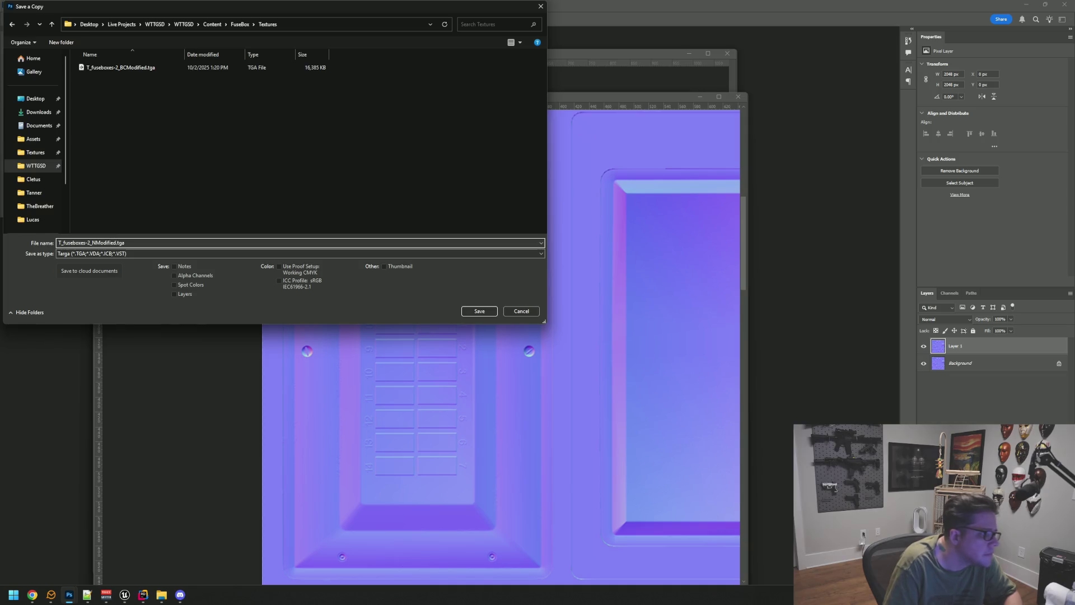
{"action": "key", "text": "Return"}
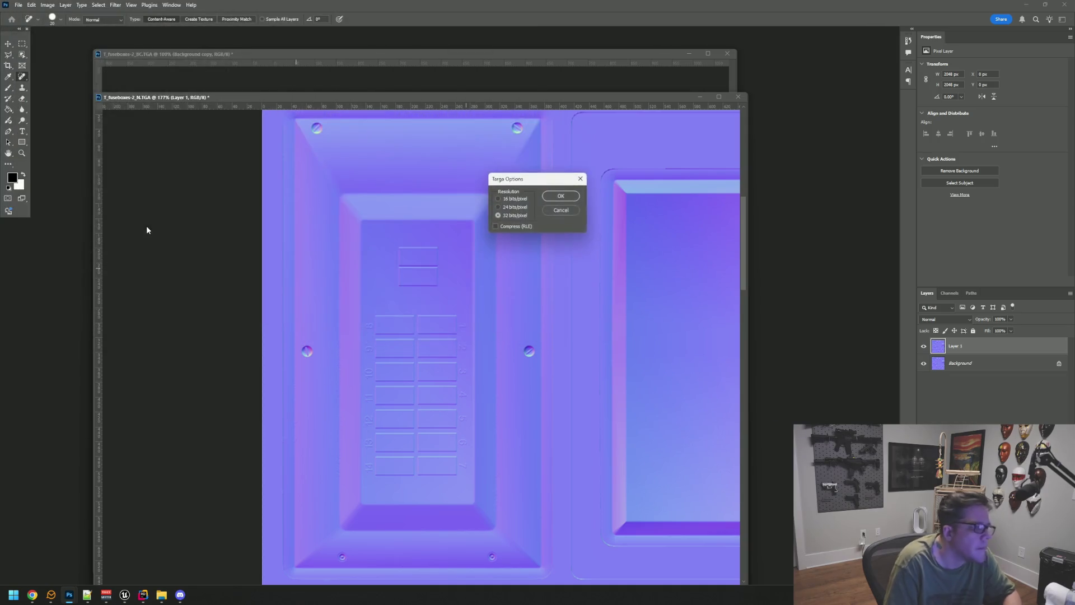
{"action": "key", "text": "Return"}
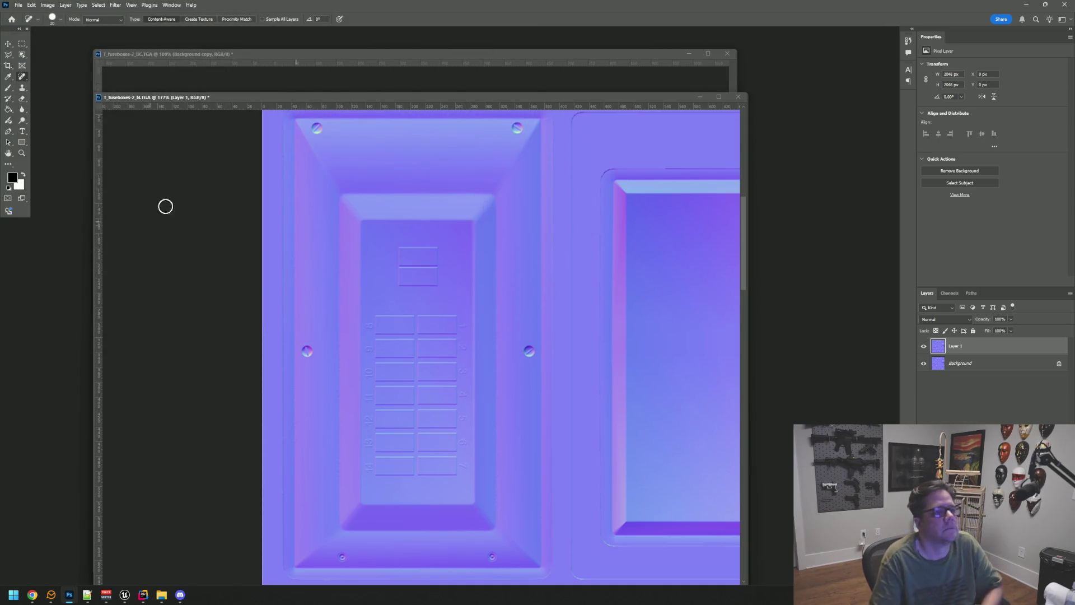
Step: In Unreal Engine, bring T_fuseboxes-2_NModified into FuseBox/Textures while framing the fuse box breakers
{"action": "mouse_move", "coordinate": [128, 596]}
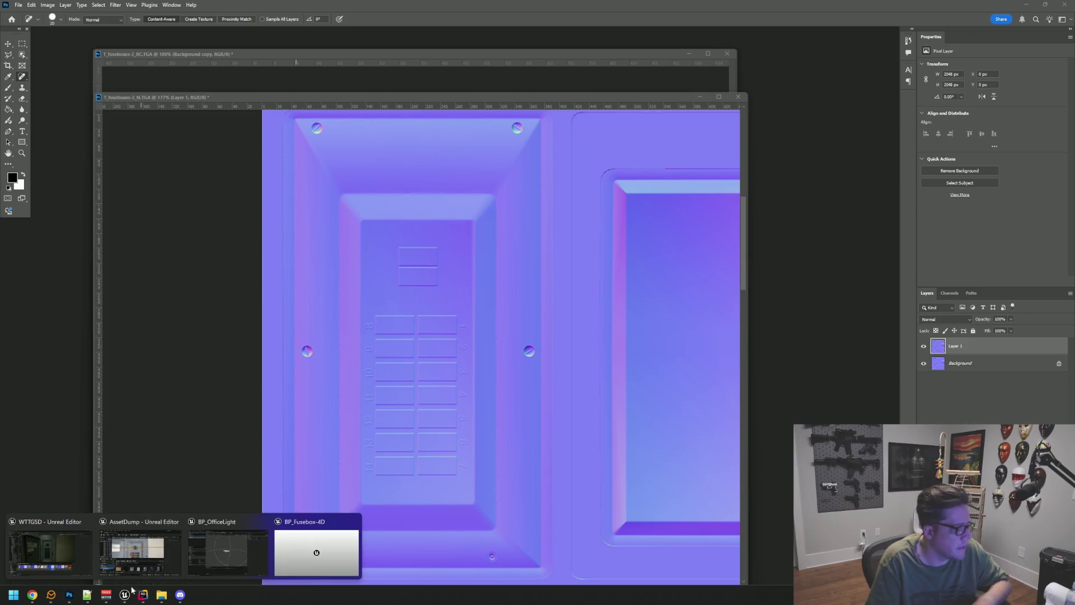
{"action": "left_click", "coordinate": [156, 523]}
{"action": "left_click_drag", "start_coordinate": [403, 294], "coordinate": [409, 300]}
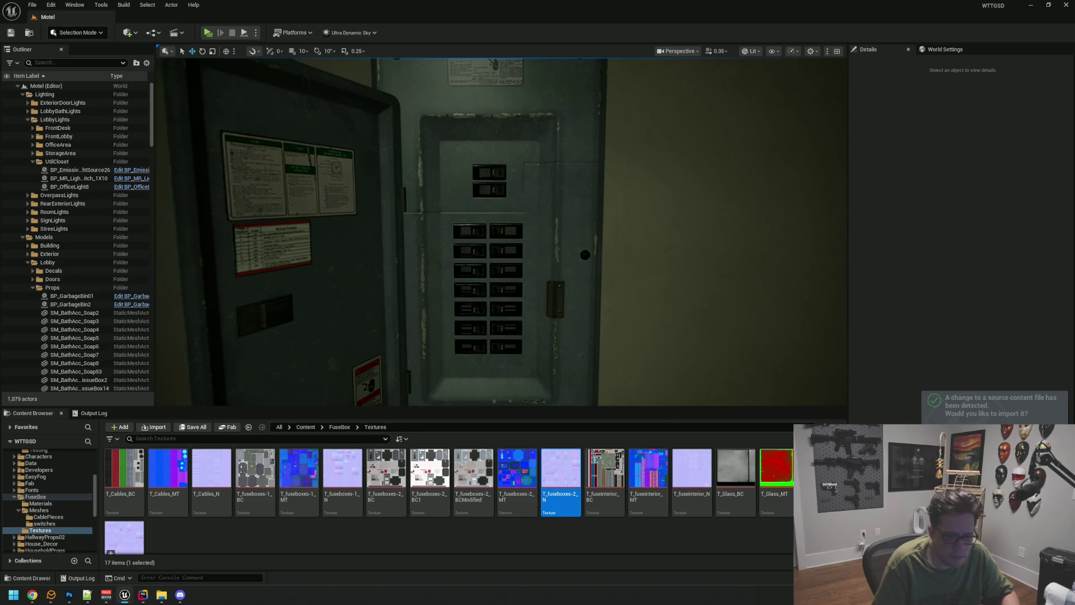
{"action": "mouse_move", "coordinate": [521, 320]}
{"action": "left_mouse_down"}
{"action": "mouse_move", "coordinate": [518, 341]}
{"action": "mouse_move", "coordinate": [504, 327]}
{"action": "mouse_move", "coordinate": [456, 337]}
{"action": "left_mouse_up"}
{"action": "right_click", "coordinate": [126, 538]}
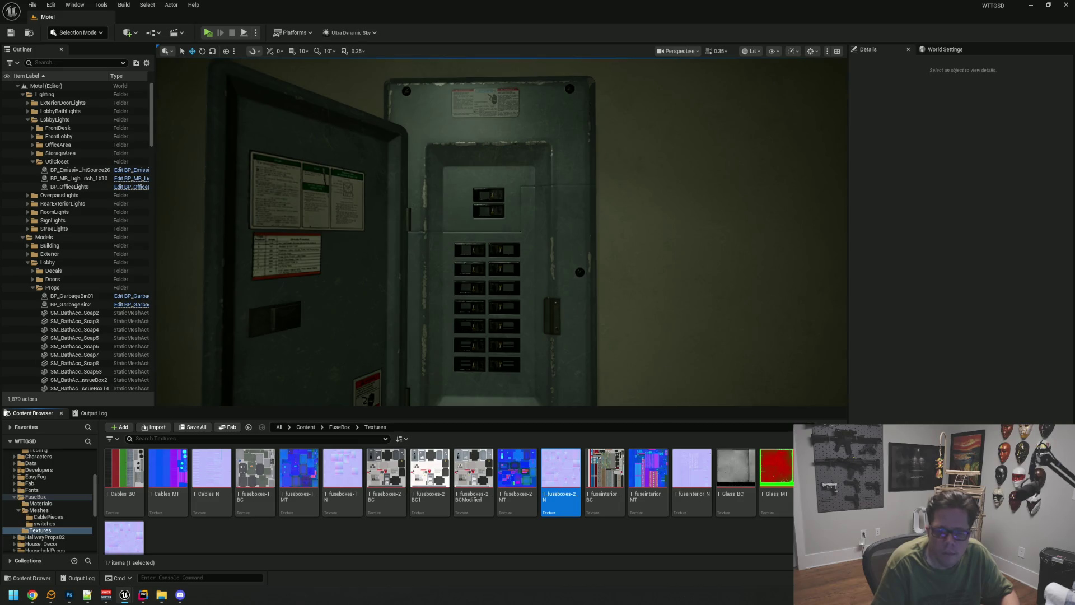
{"action": "left_click_drag", "start_coordinate": [124, 535], "coordinate": [673, 530]}
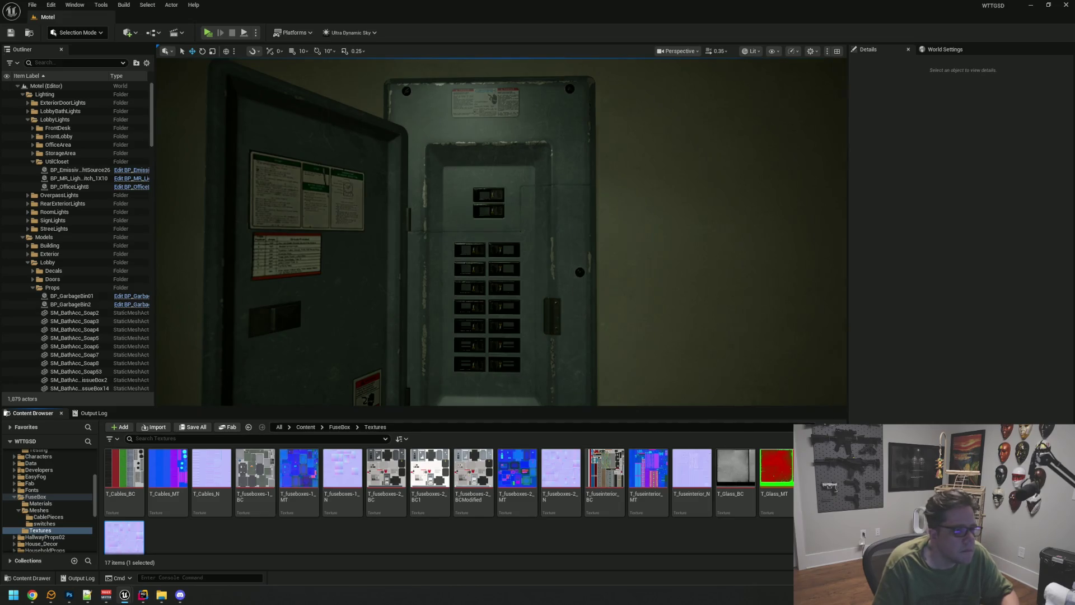
{"action": "scroll", "coordinate": [624, 220], "scroll_direction": "up", "scroll_amount": 5}
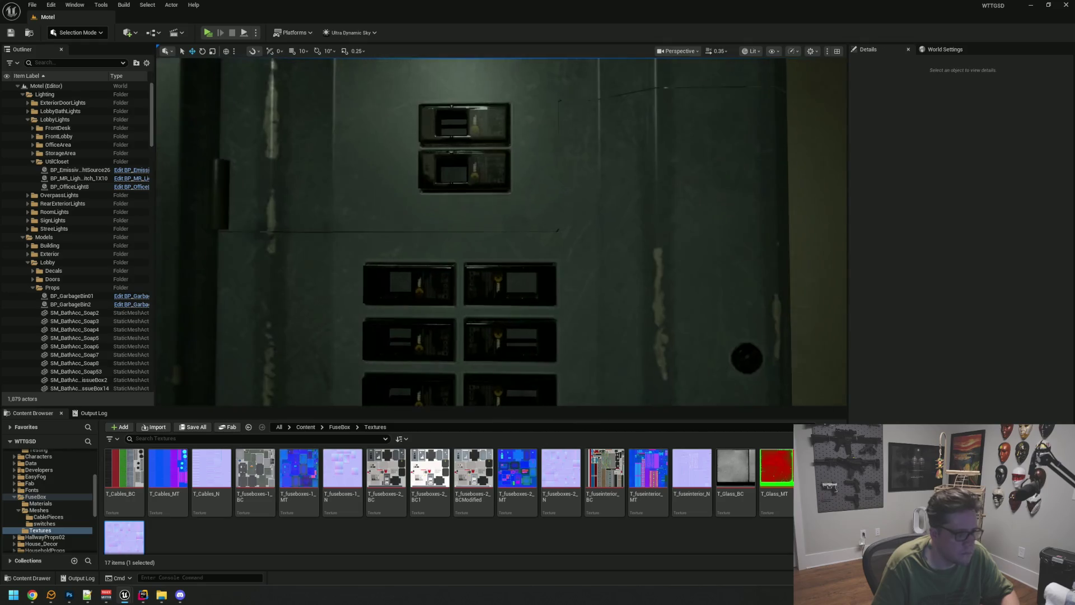
{"action": "left_click_drag", "start_coordinate": [617, 223], "coordinate": [605, 219]}
{"action": "scroll", "coordinate": [616, 223], "scroll_direction": "up", "scroll_amount": 1}
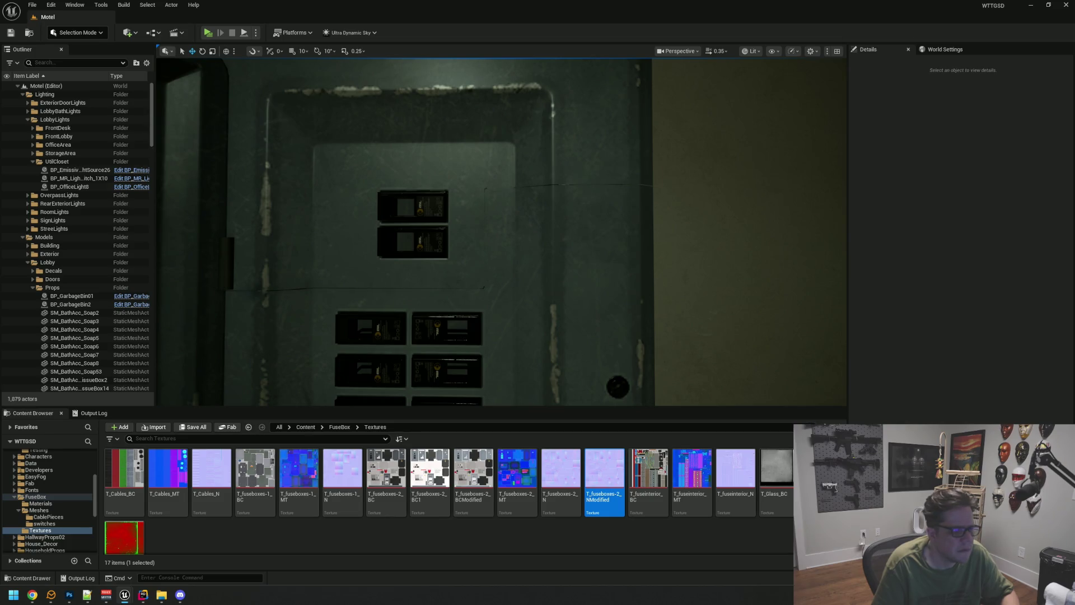
{"action": "left_click_drag", "start_coordinate": [742, 150], "coordinate": [742, 151]}
{"action": "left_click_drag", "start_coordinate": [576, 208], "coordinate": [566, 187]}
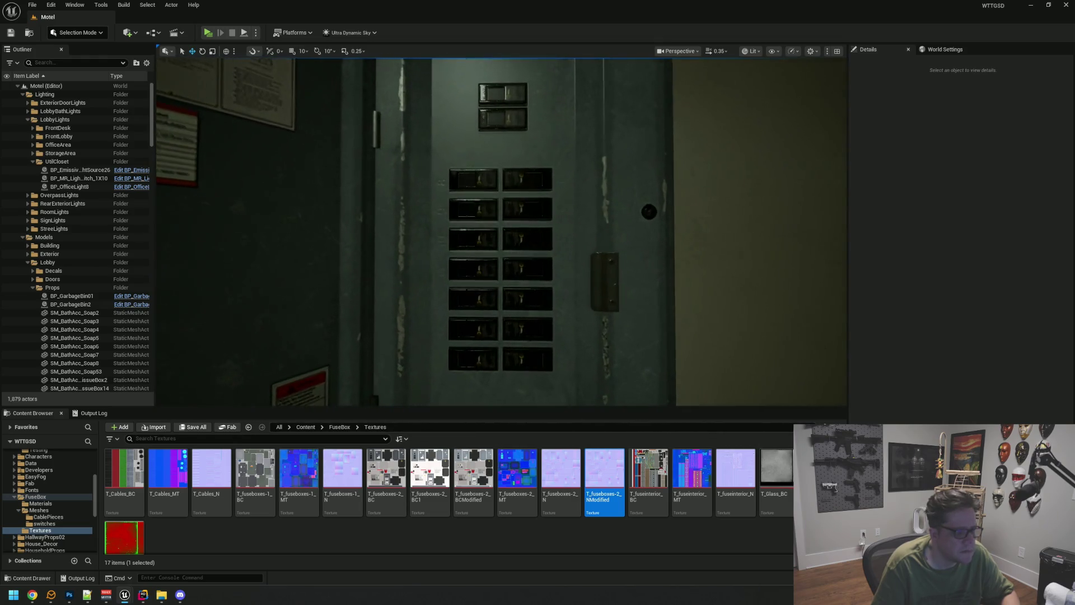
{"action": "left_click_drag", "start_coordinate": [879, 237], "coordinate": [879, 237]}
{"action": "left_click_drag", "start_coordinate": [755, 211], "coordinate": [756, 211]}
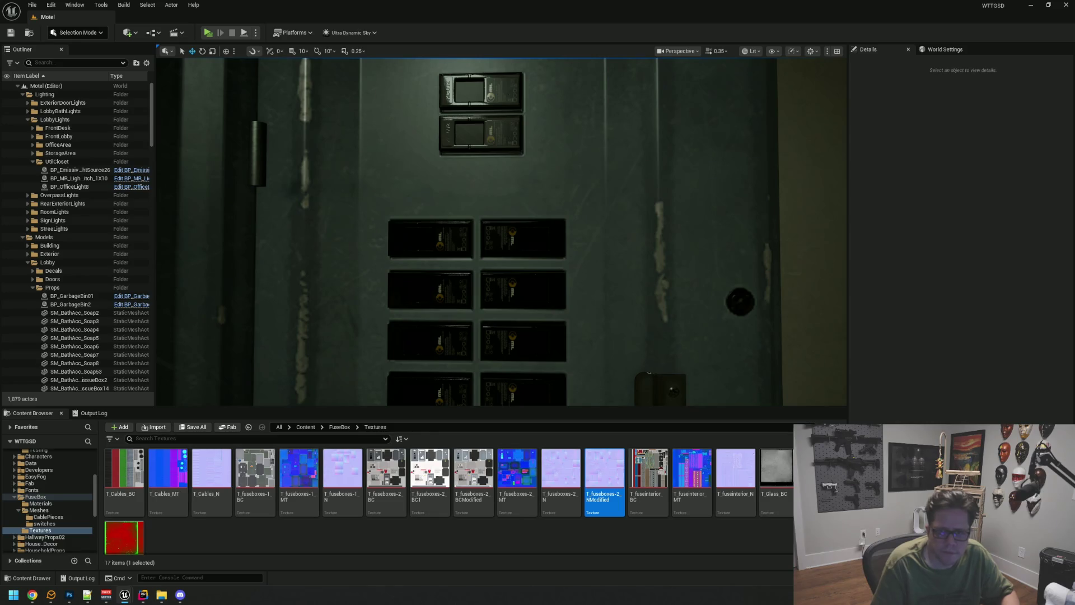
{"action": "scroll", "coordinate": [701, 187], "scroll_direction": "down", "scroll_amount": 3}
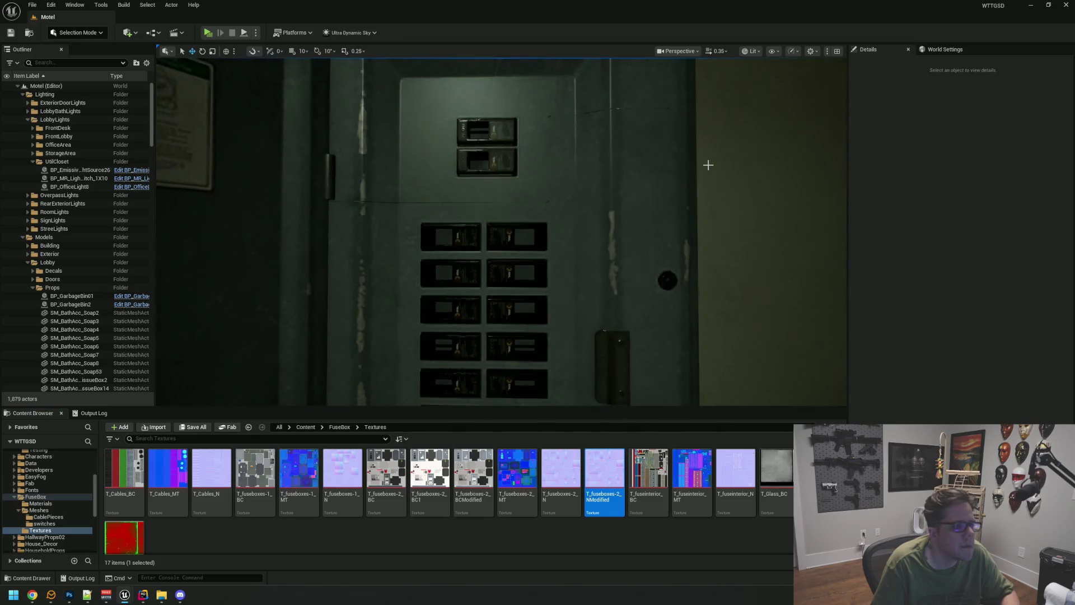
{"action": "left_click_drag", "start_coordinate": [708, 163], "coordinate": [707, 163]}
{"action": "scroll", "coordinate": [586, 209], "scroll_direction": "up", "scroll_amount": 5}
{"action": "left_click_drag", "start_coordinate": [586, 210], "coordinate": [580, 225]}
{"action": "scroll", "coordinate": [585, 210], "scroll_direction": "down", "scroll_amount": 5}
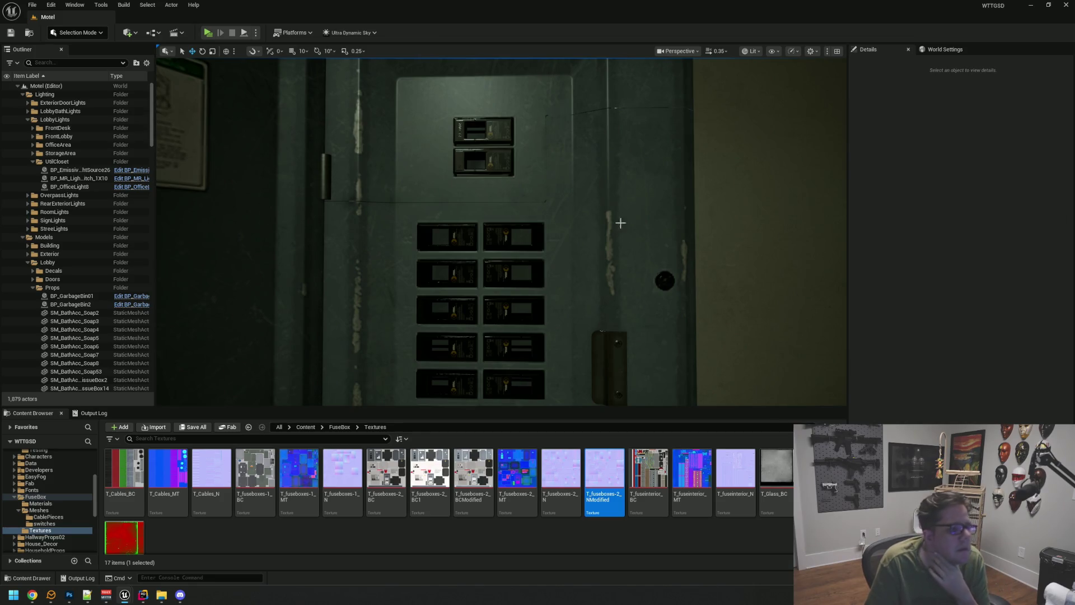
{"action": "left_click", "coordinate": [143, 595]}
{"action": "left_click", "coordinate": [142, 595]}
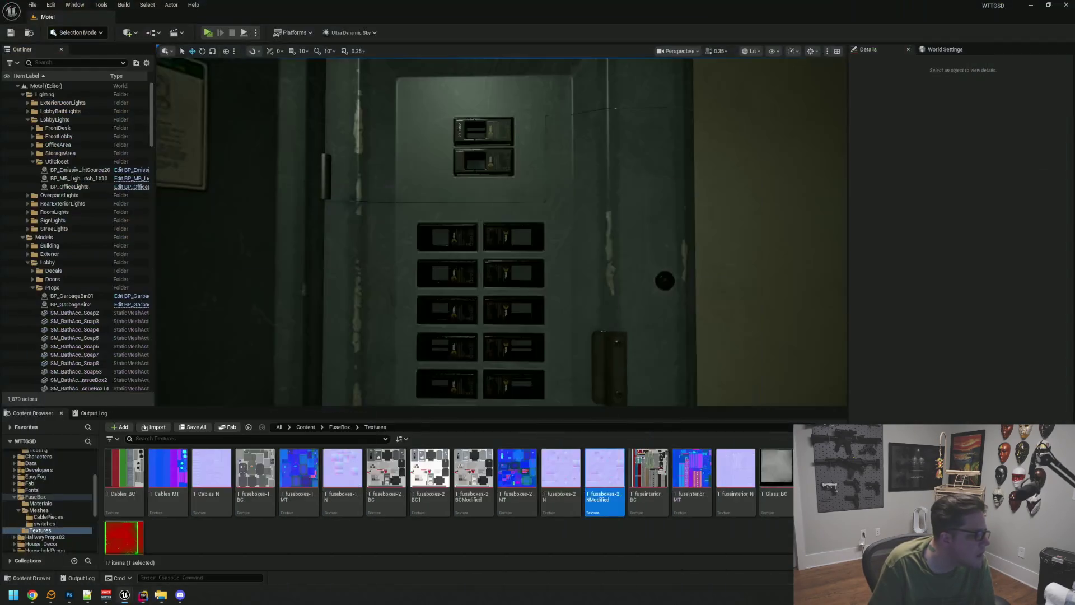
{"action": "left_click", "coordinate": [143, 597]}
{"action": "left_click", "coordinate": [143, 597]}
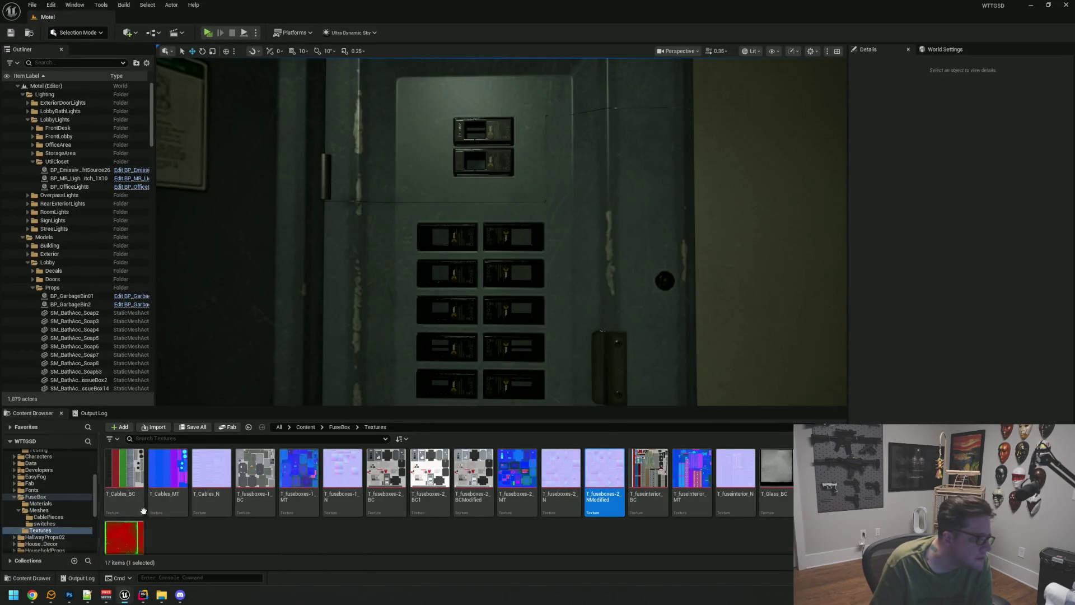
{"action": "mouse_move", "coordinate": [145, 584]}
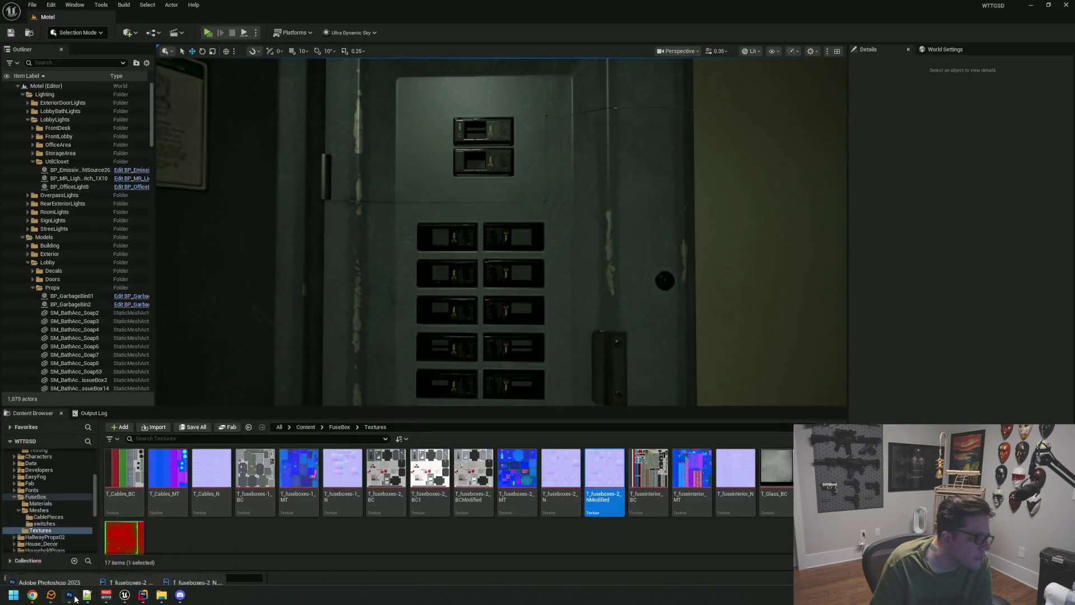
{"action": "mouse_move", "coordinate": [69, 594]}
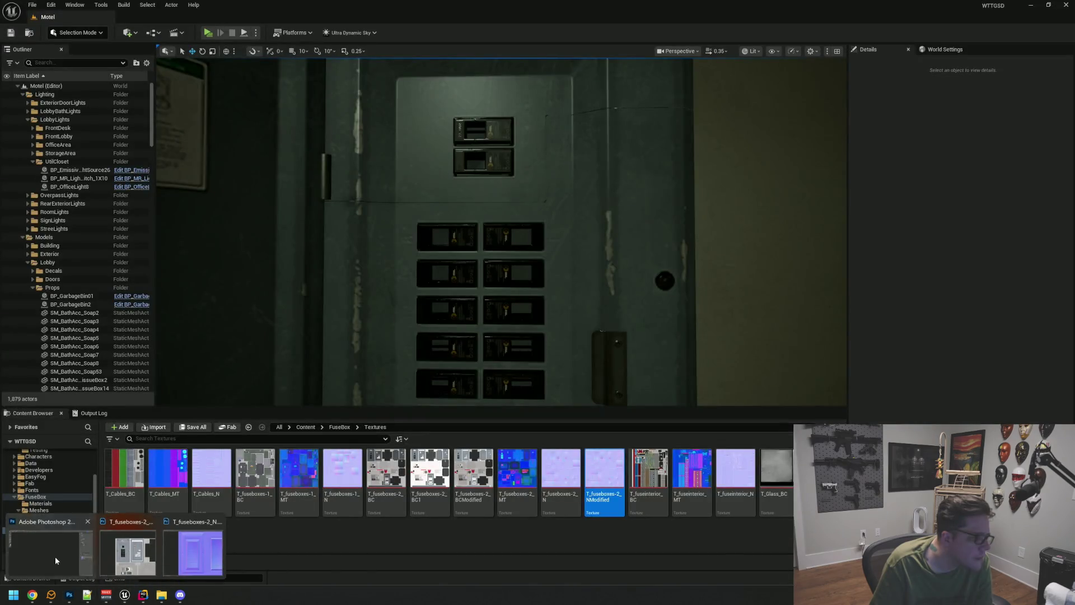
Step: In Photoshop, show the base colour texture's Alpha 1 channel on its own
{"action": "left_click", "coordinate": [55, 560]}
{"action": "left_click", "coordinate": [949, 293]}
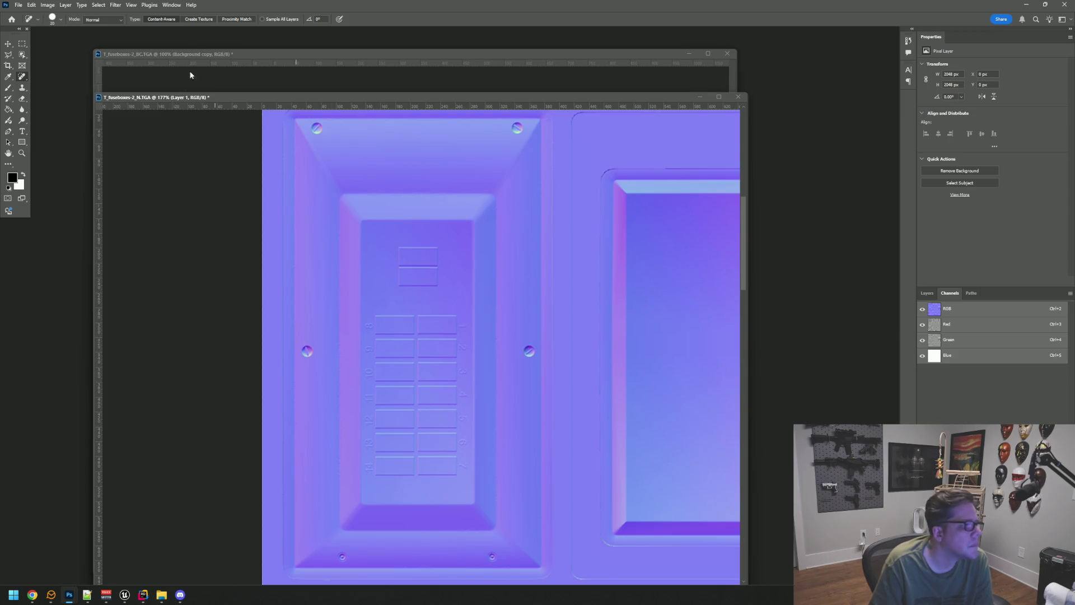
{"action": "left_click", "coordinate": [211, 54]}
{"action": "left_click", "coordinate": [922, 355]}
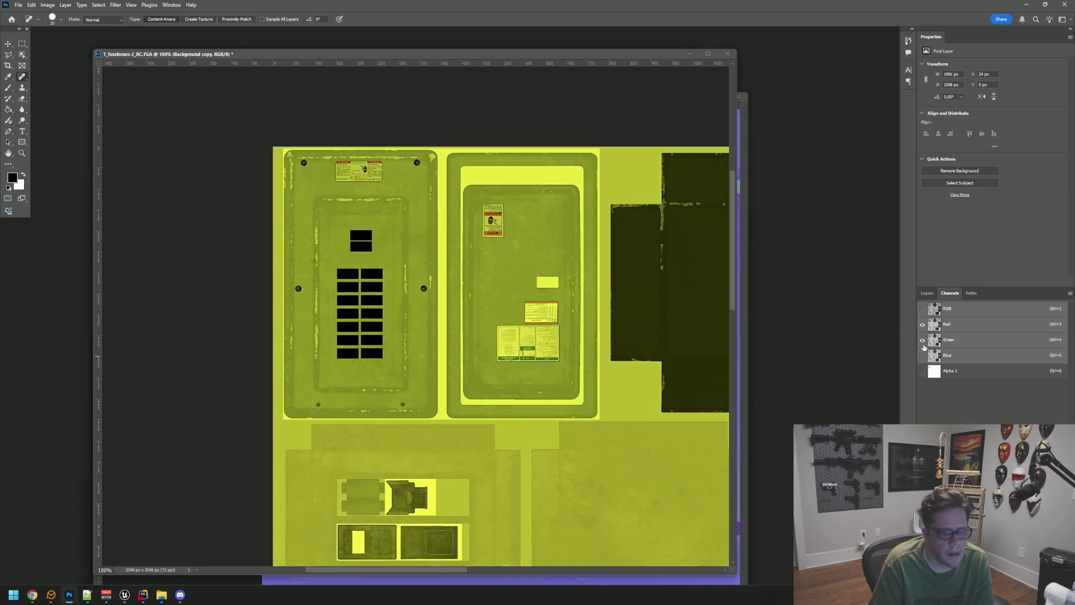
{"action": "left_click", "coordinate": [922, 339]}
{"action": "left_click", "coordinate": [964, 370]}
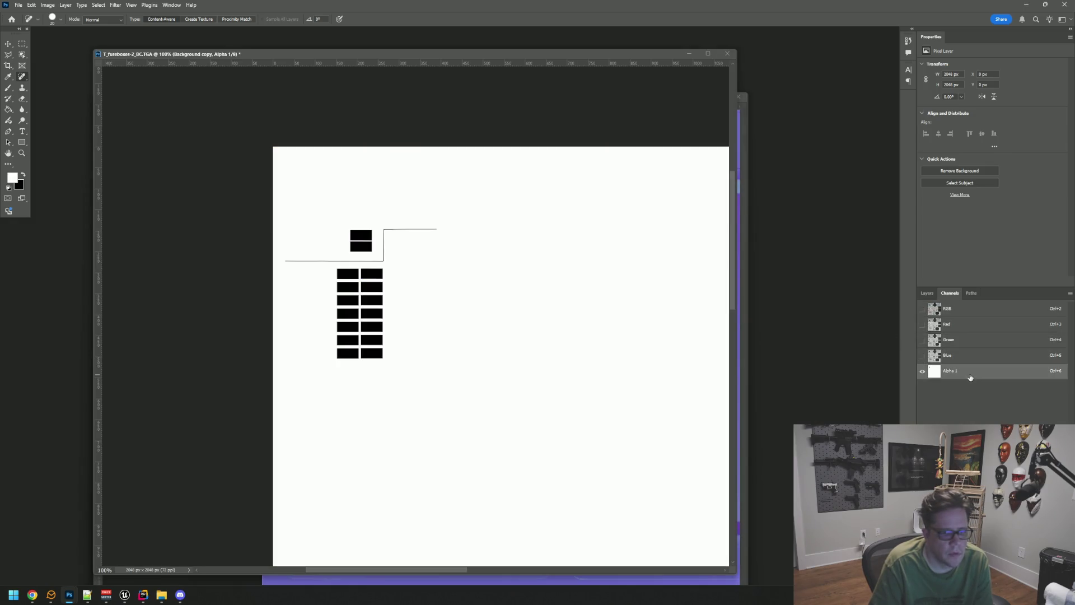
Step: Paint the black wire line out of Alpha 1 with a white brush
{"action": "scroll", "coordinate": [392, 250], "scroll_direction": "up", "scroll_amount": 3}
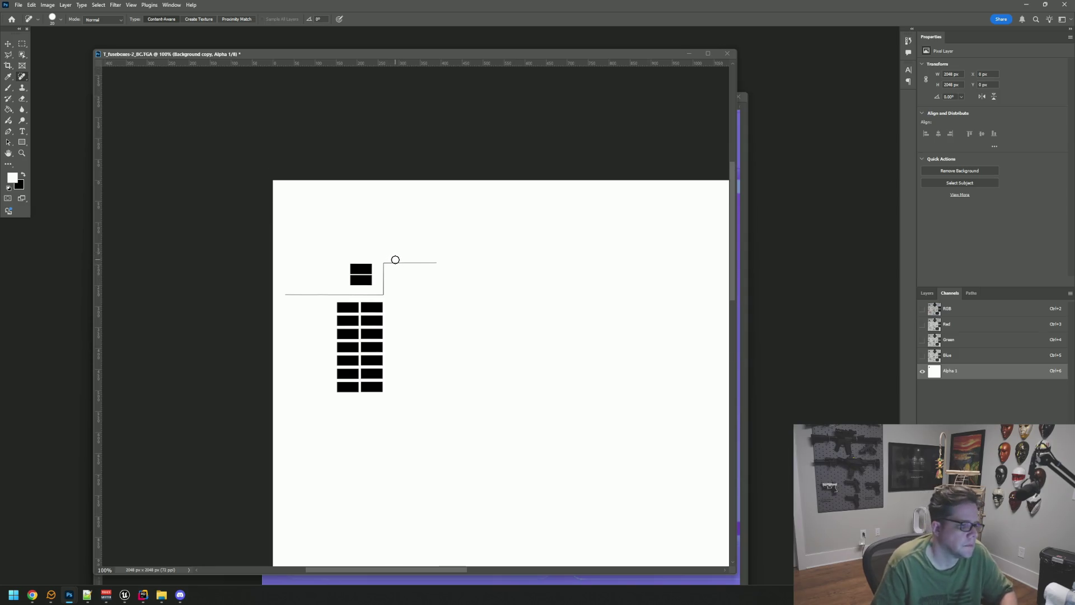
{"action": "scroll", "coordinate": [394, 269], "scroll_direction": "down", "scroll_amount": 1}
{"action": "key", "text": "super"}
{"action": "scroll", "coordinate": [393, 285], "scroll_direction": "up", "scroll_amount": 5}
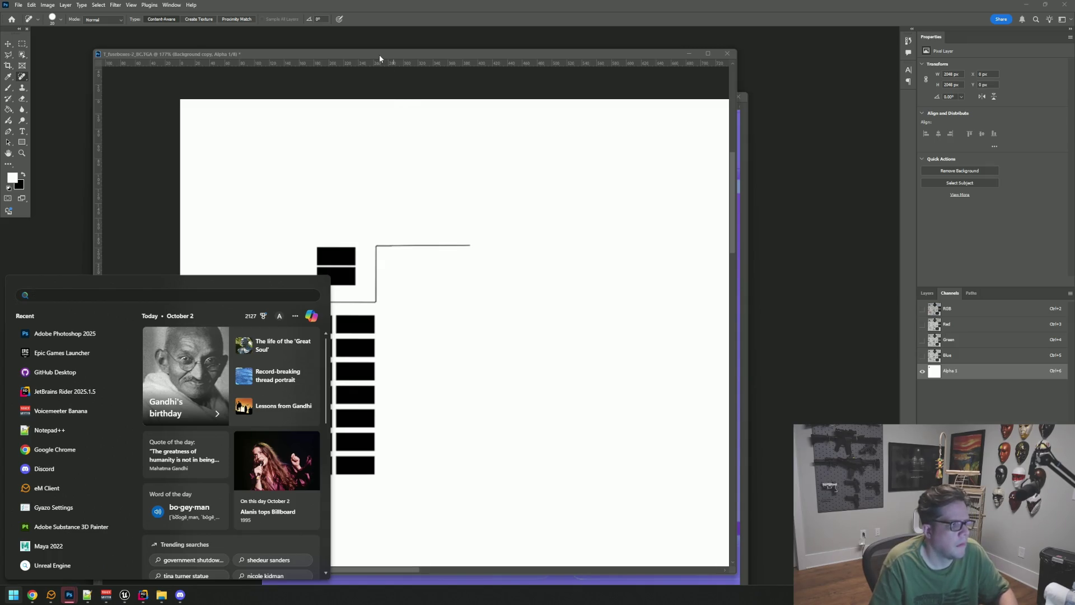
{"action": "key", "text": "Escape"}
{"action": "left_click_drag", "start_coordinate": [379, 247], "coordinate": [435, 196]}
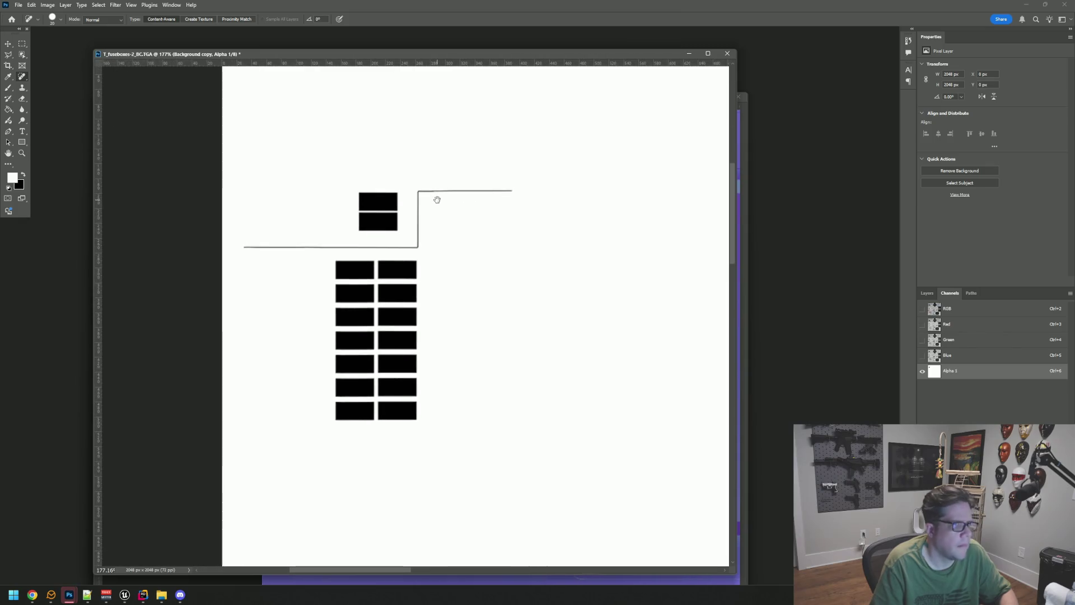
{"action": "scroll", "coordinate": [419, 211], "scroll_direction": "up", "scroll_amount": 2}
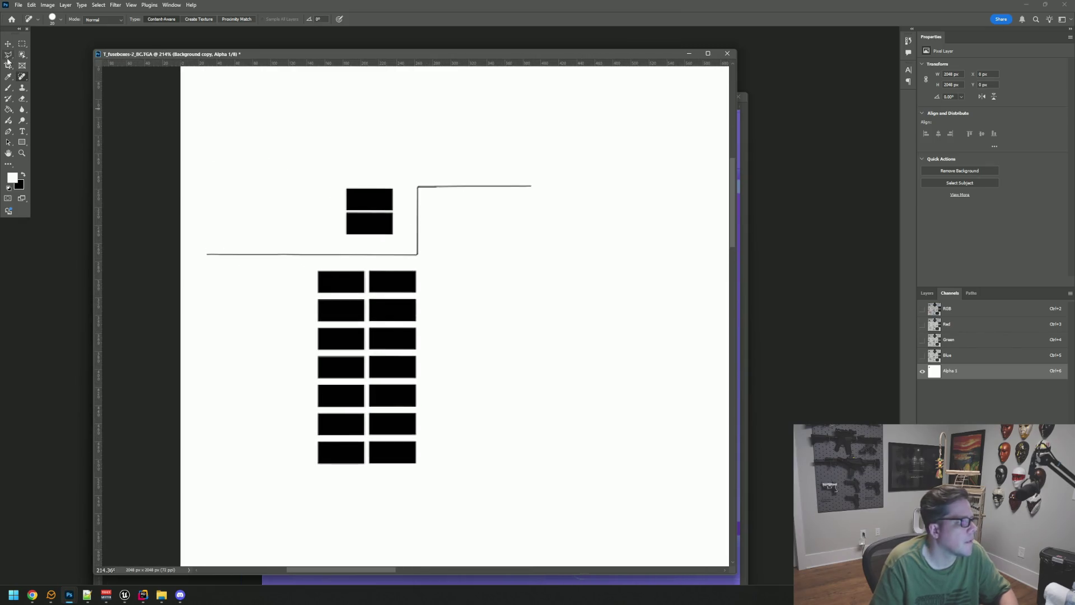
{"action": "left_click", "coordinate": [13, 86]}
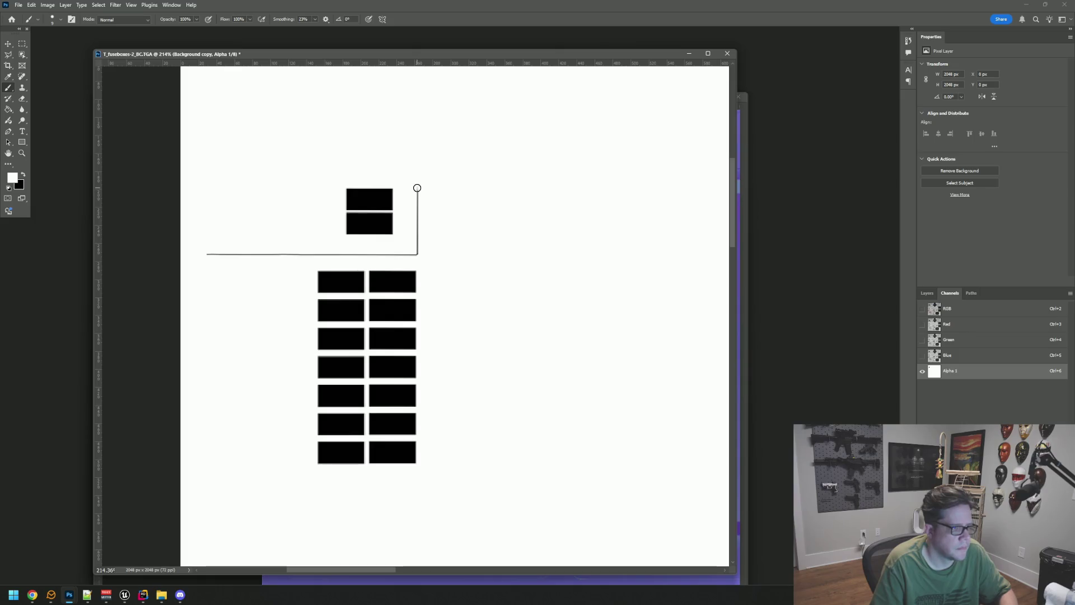
{"action": "left_click_drag", "start_coordinate": [372, 255], "coordinate": [241, 253]}
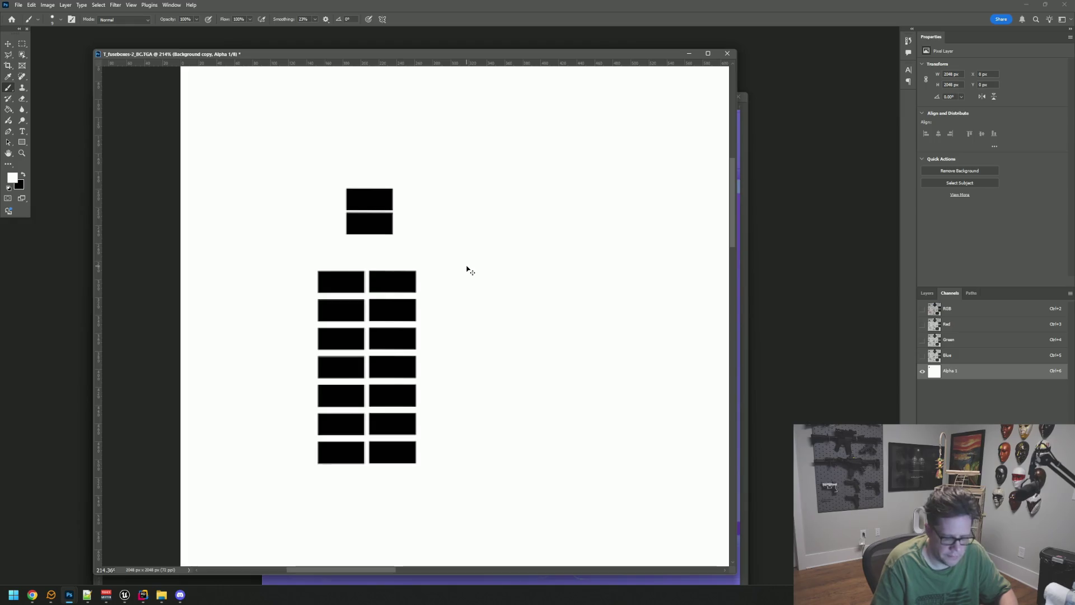
Step: View the texture at 100% and open the save dialog
{"action": "key", "text": "ctrl+1"}
{"action": "mouse_move", "coordinate": [563, 307]}
{"action": "left_mouse_down"}
{"action": "mouse_move", "coordinate": [351, 183]}
{"action": "mouse_move", "coordinate": [408, 243]}
{"action": "mouse_move", "coordinate": [392, 224]}
{"action": "mouse_move", "coordinate": [428, 317]}
{"action": "mouse_move", "coordinate": [367, 311]}
{"action": "left_mouse_up"}
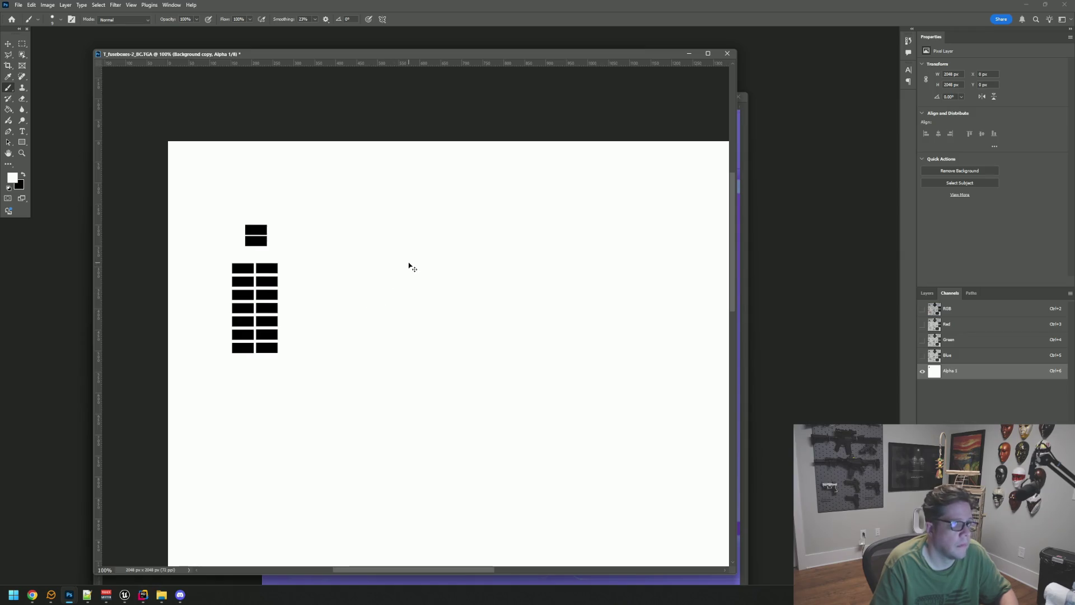
{"action": "key", "text": "ctrl+s"}
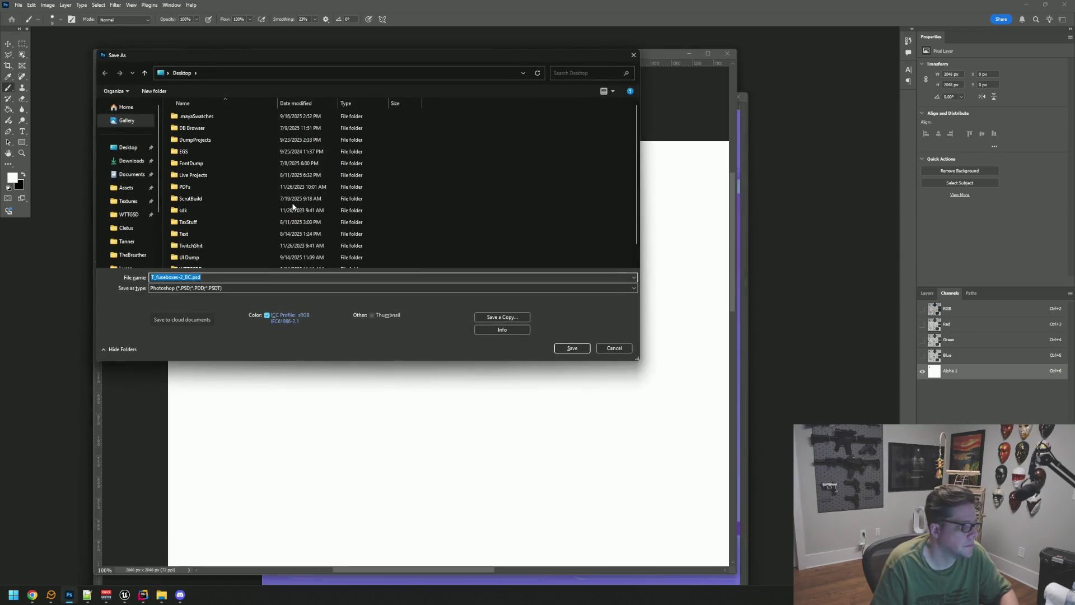
Step: Try the Photoshop PDF and Targa formats, then cancel this save
{"action": "left_click", "coordinate": [224, 302]}
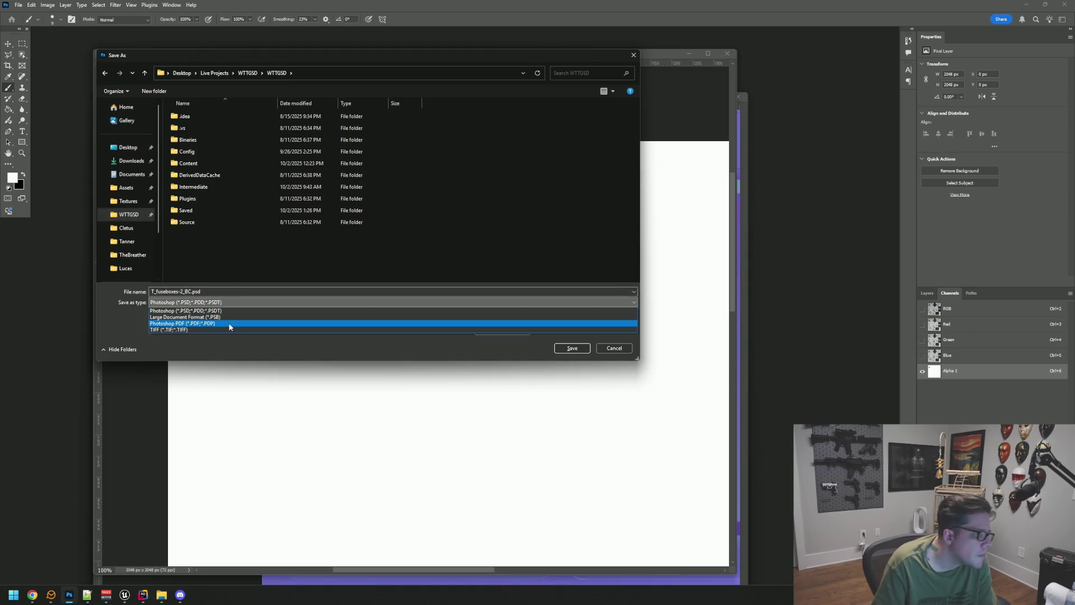
{"action": "left_click", "coordinate": [229, 325]}
{"action": "left_click", "coordinate": [505, 318]}
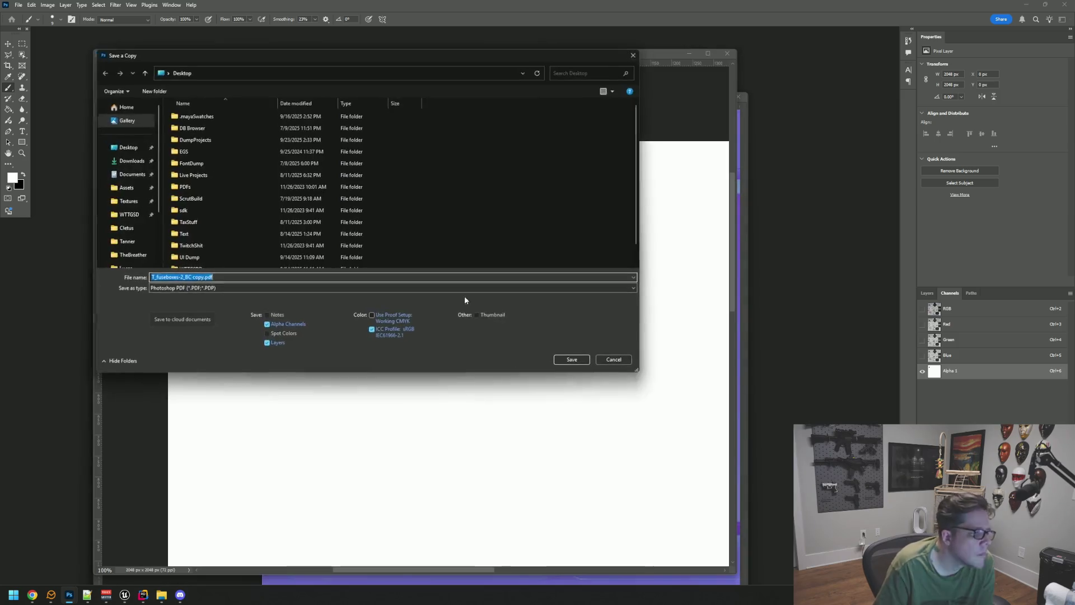
{"action": "left_click", "coordinate": [236, 286]}
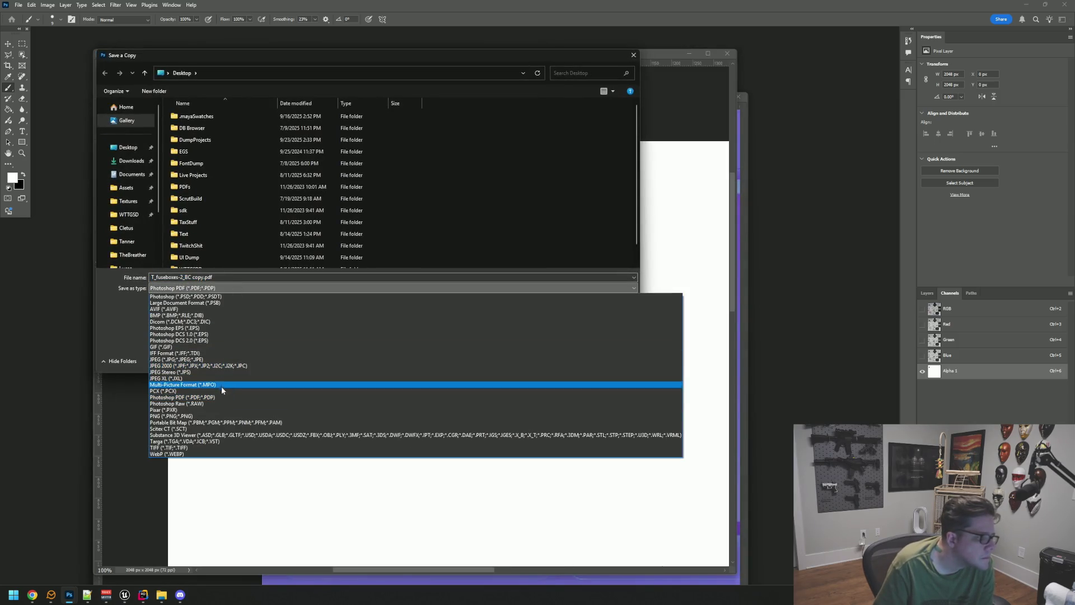
{"action": "left_click", "coordinate": [220, 441]}
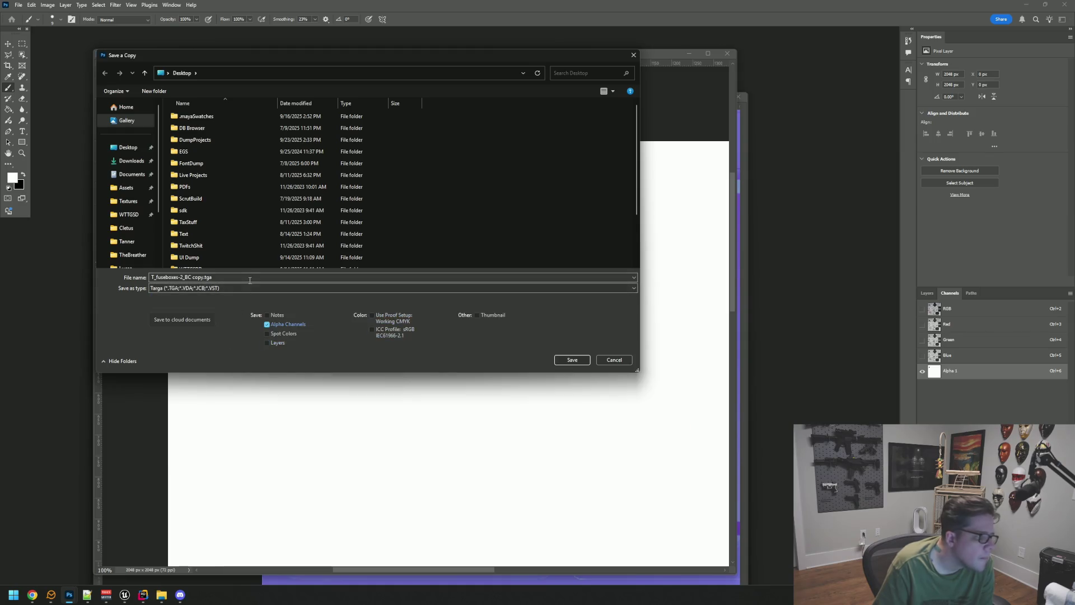
{"action": "left_click", "coordinate": [615, 362]}
Step: Make the colour channels visible again and select the Background copy layer
{"action": "left_click", "coordinate": [927, 293]}
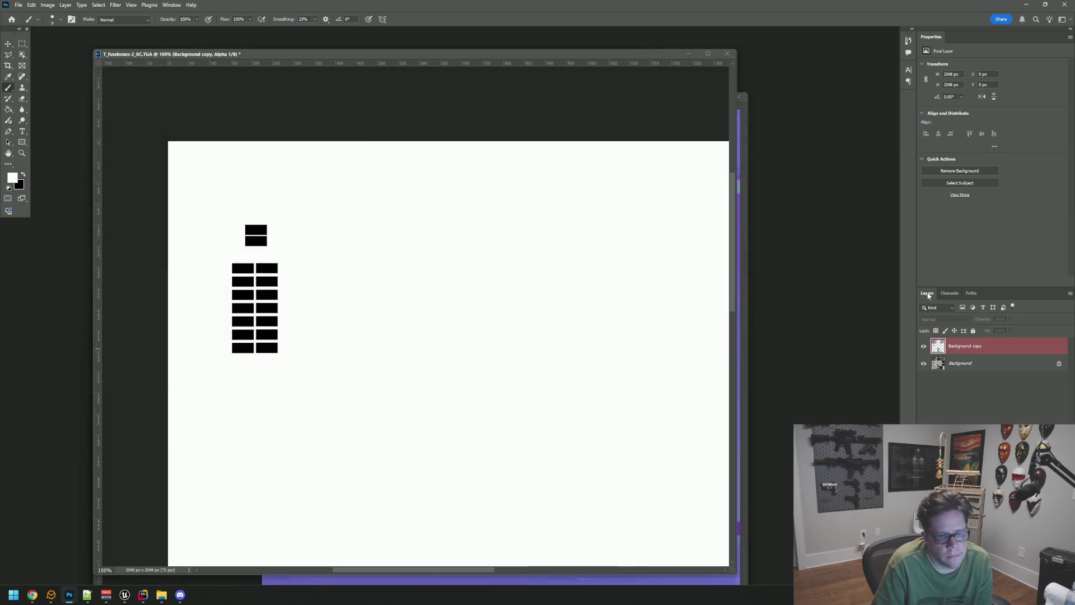
{"action": "left_click", "coordinate": [949, 293]}
{"action": "left_click", "coordinate": [923, 308]}
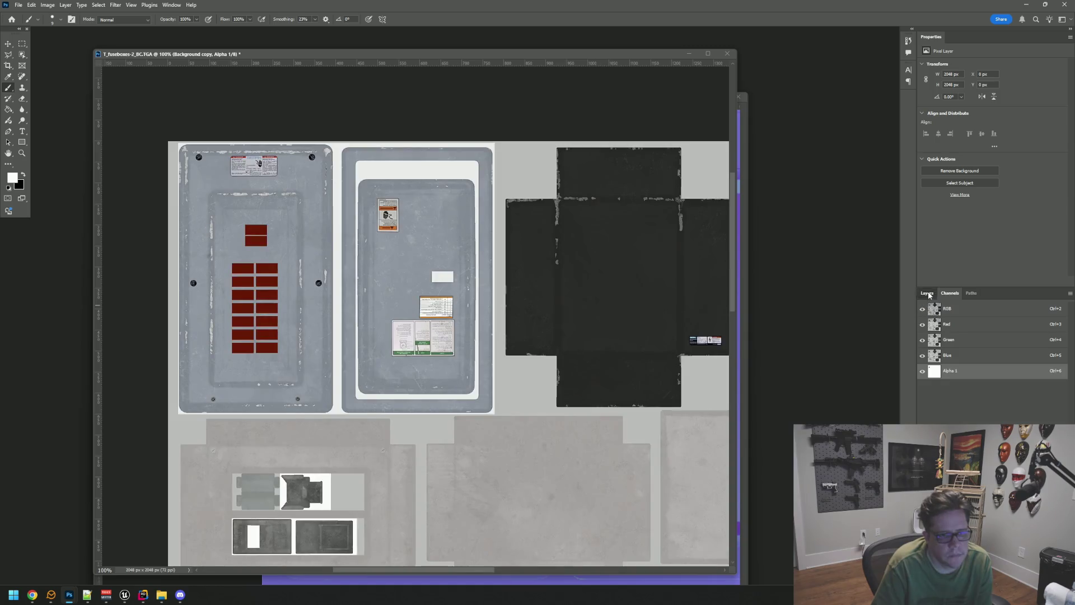
{"action": "left_click", "coordinate": [927, 293]}
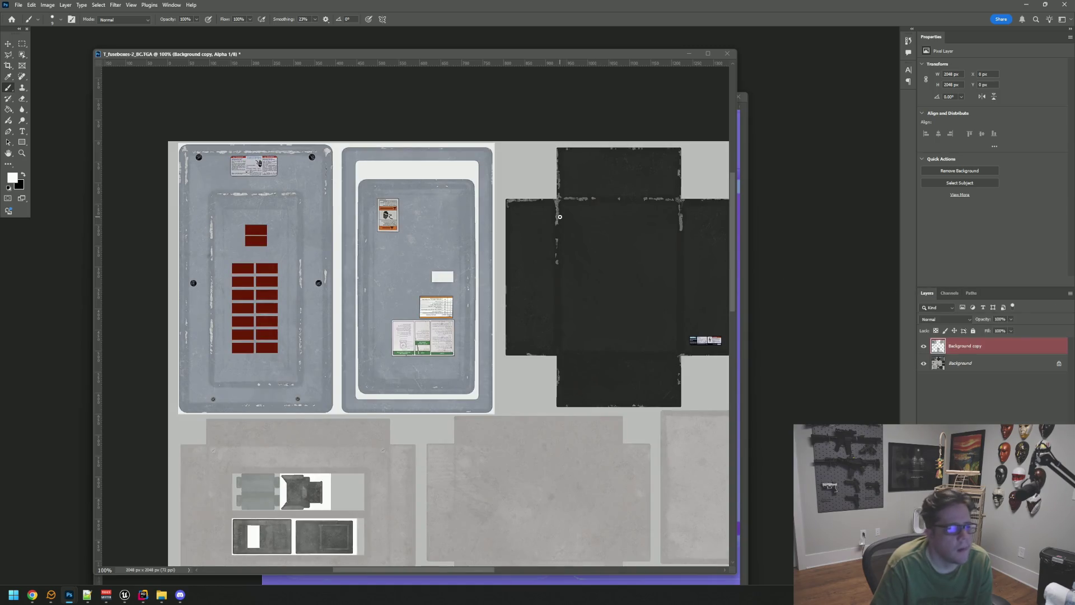
{"action": "left_click", "coordinate": [974, 347]}
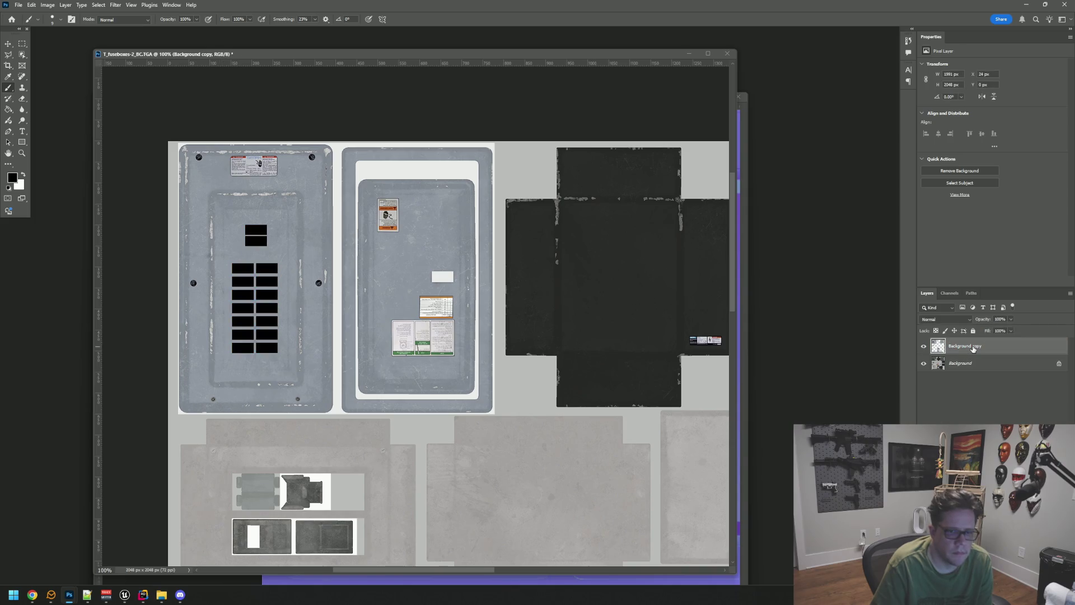
{"action": "left_click_drag", "start_coordinate": [322, 56], "coordinate": [334, 61]}
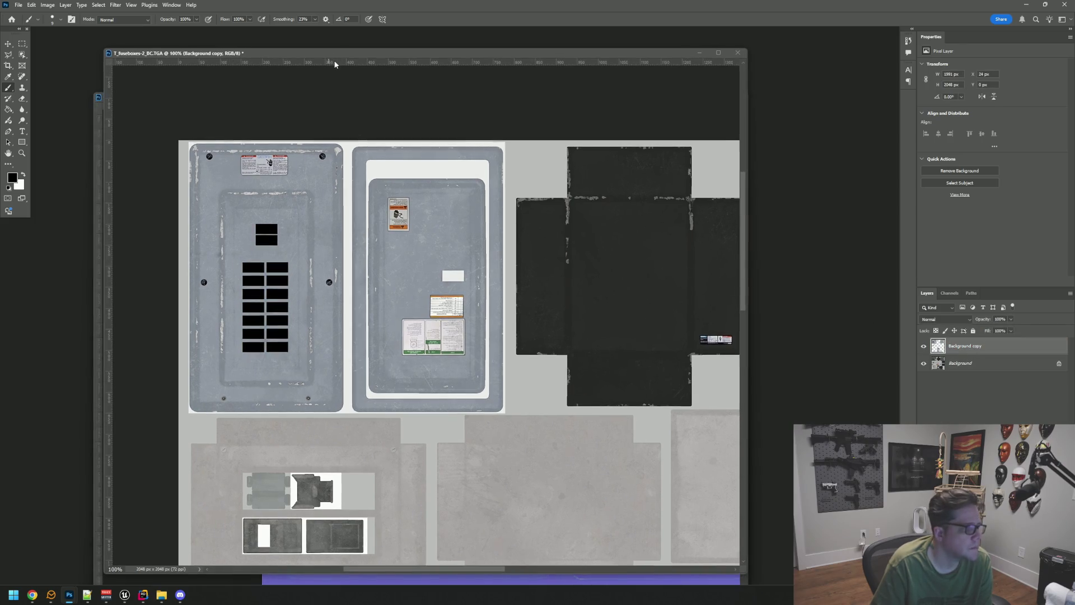
Step: Start File > Save a Copy into WTTGSD/Content/FuseBox/Textures
{"action": "left_click", "coordinate": [32, 6]}
{"action": "mouse_move", "coordinate": [18, 5]}
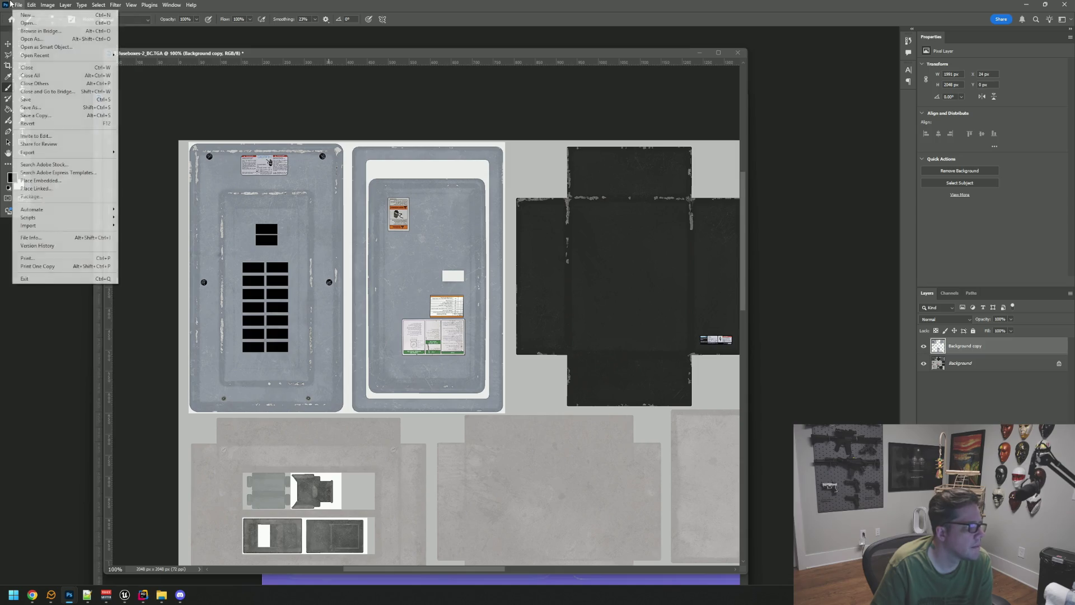
{"action": "left_click", "coordinate": [57, 108]}
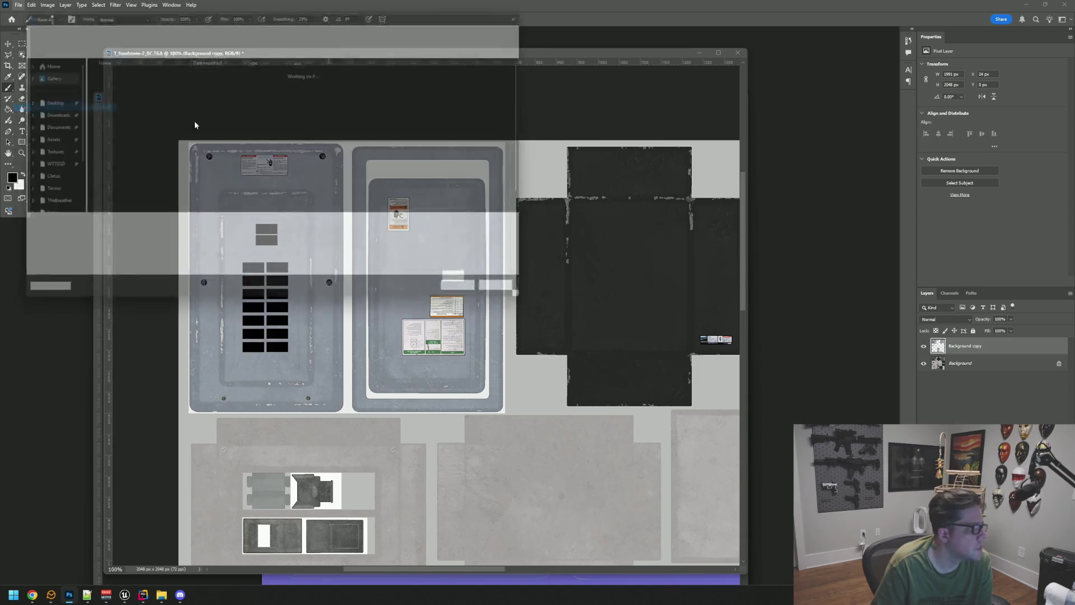
{"action": "left_click", "coordinate": [394, 270]}
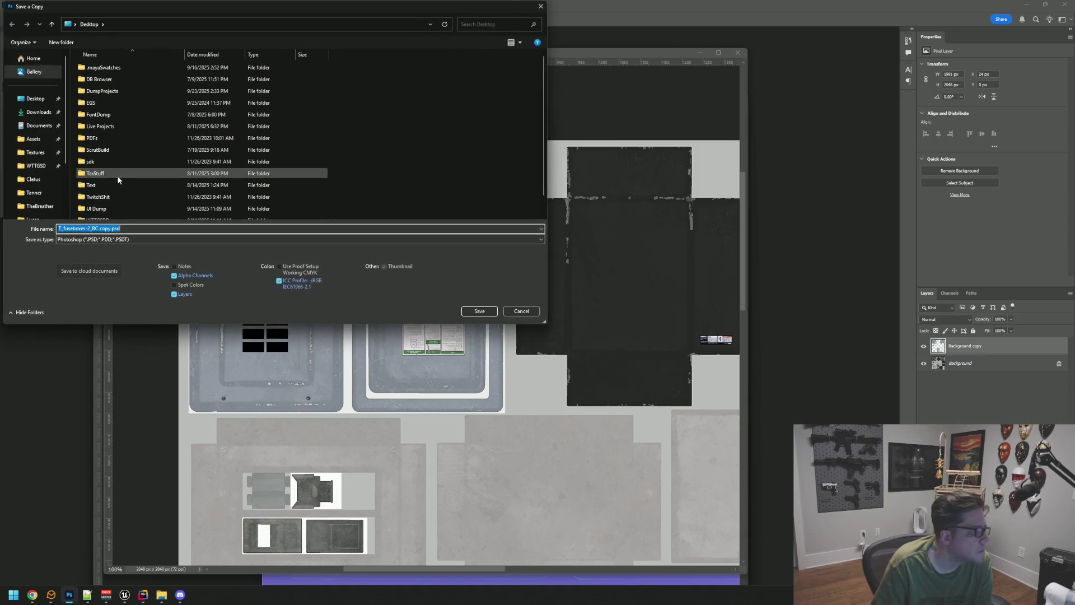
{"action": "left_click", "coordinate": [36, 166]}
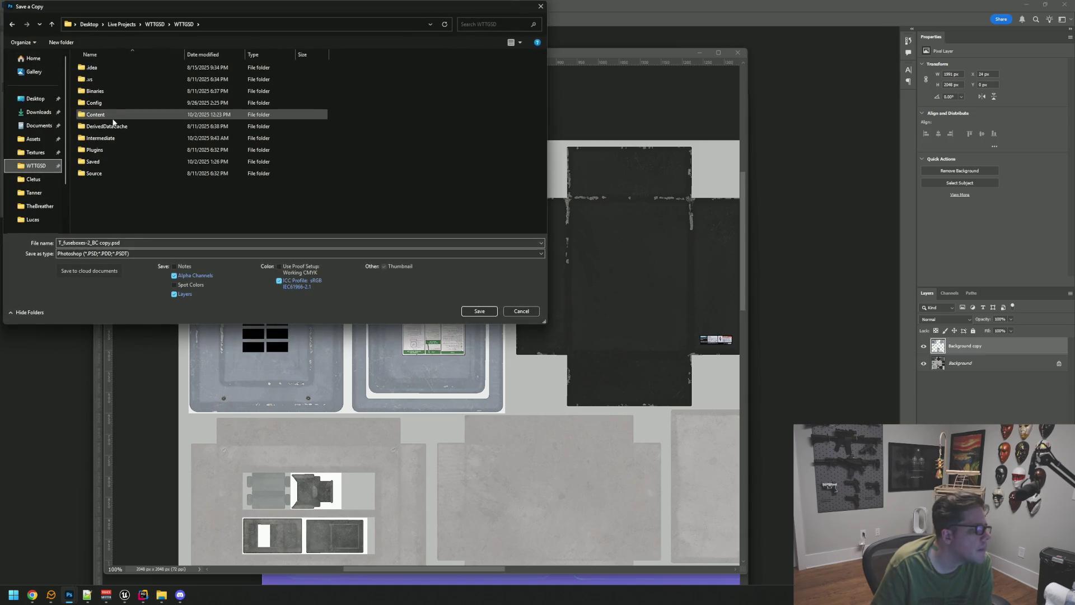
{"action": "double_click", "coordinate": [112, 116]}
{"action": "scroll", "coordinate": [135, 144], "scroll_direction": "down", "scroll_amount": 1}
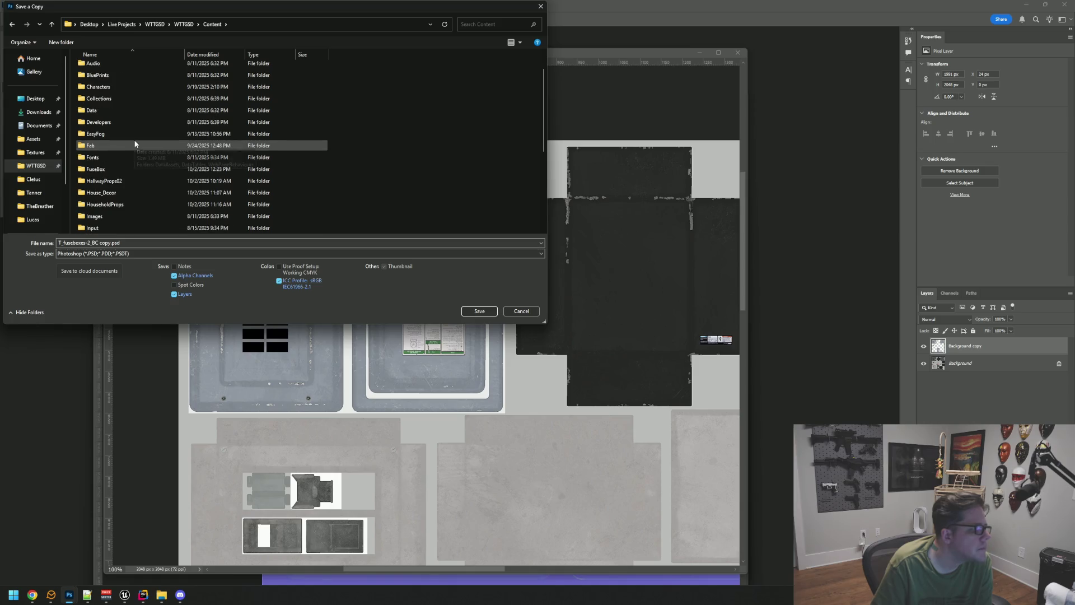
{"action": "double_click", "coordinate": [121, 168]}
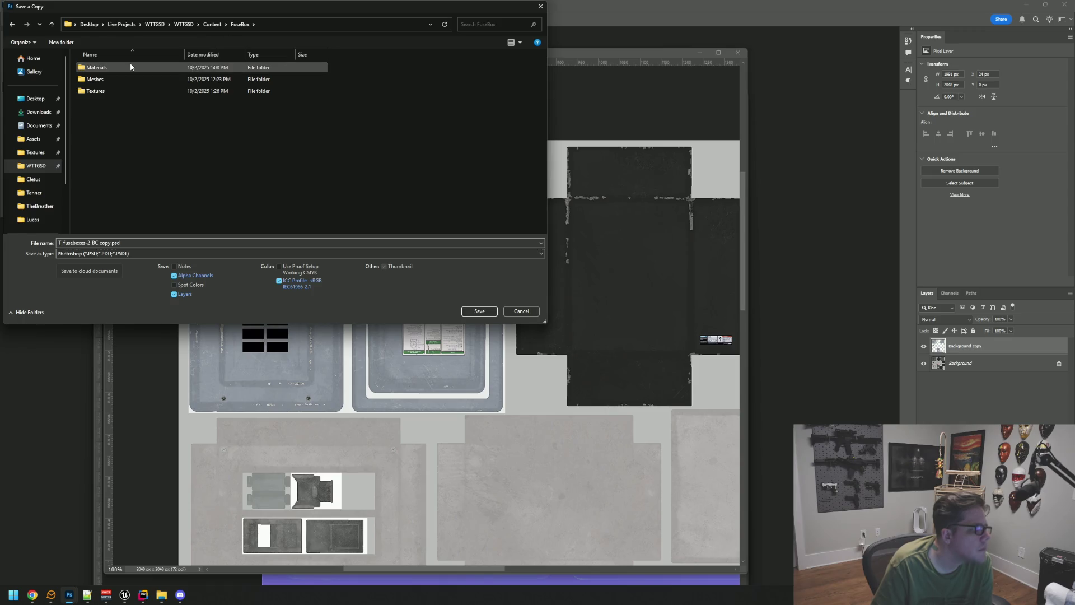
{"action": "double_click", "coordinate": [134, 91]}
Step: Save as Targa, overwriting T_fuseboxes-2_BCModified.tga
{"action": "left_click", "coordinate": [142, 253]}
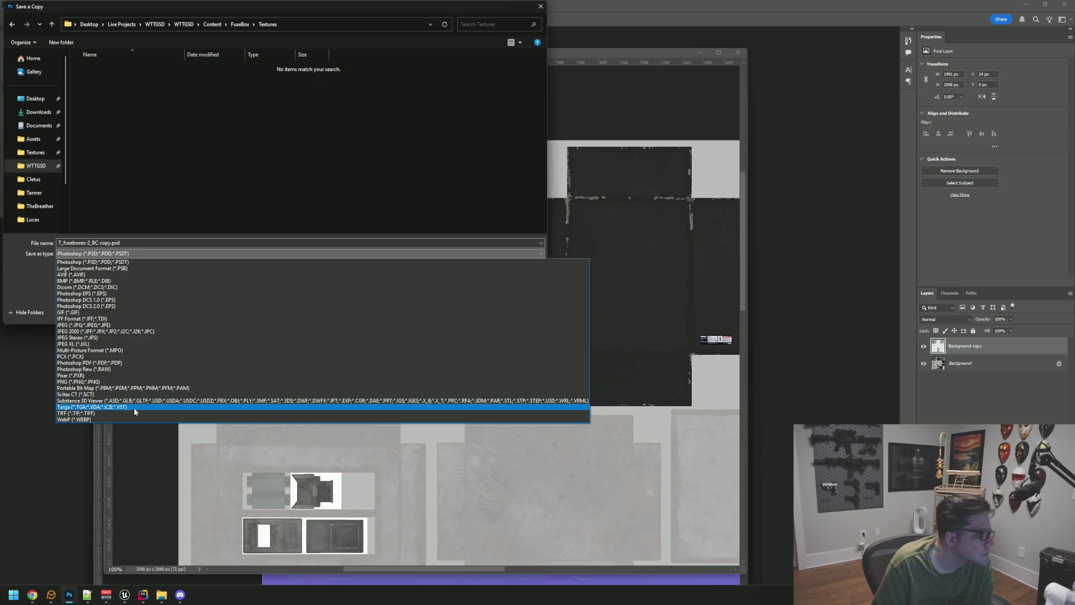
{"action": "left_click", "coordinate": [133, 407]}
{"action": "left_click", "coordinate": [134, 68]}
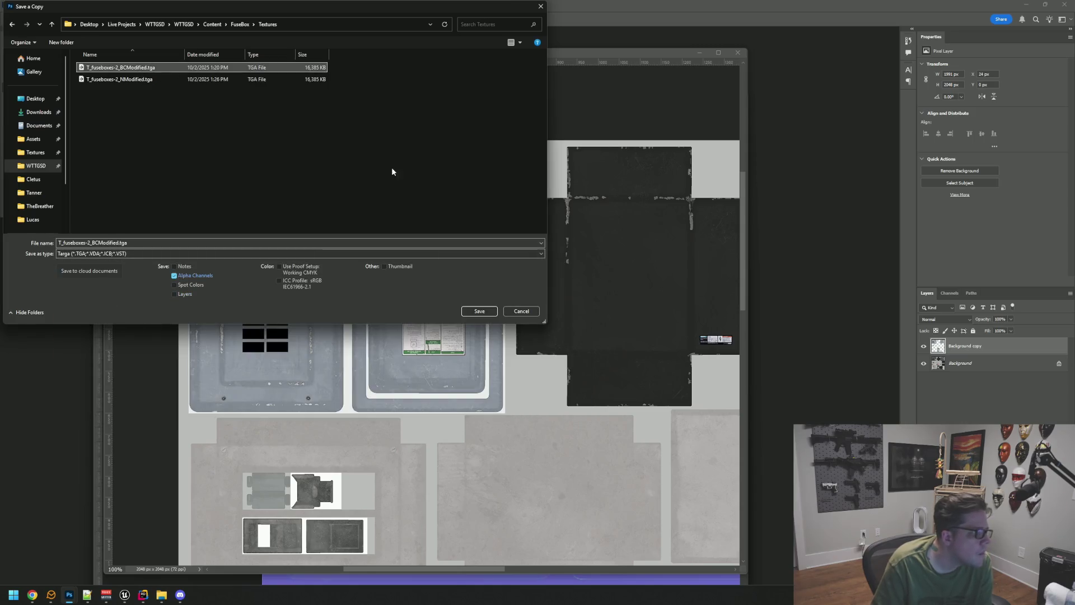
{"action": "left_click", "coordinate": [480, 311]}
{"action": "left_click", "coordinate": [558, 296]}
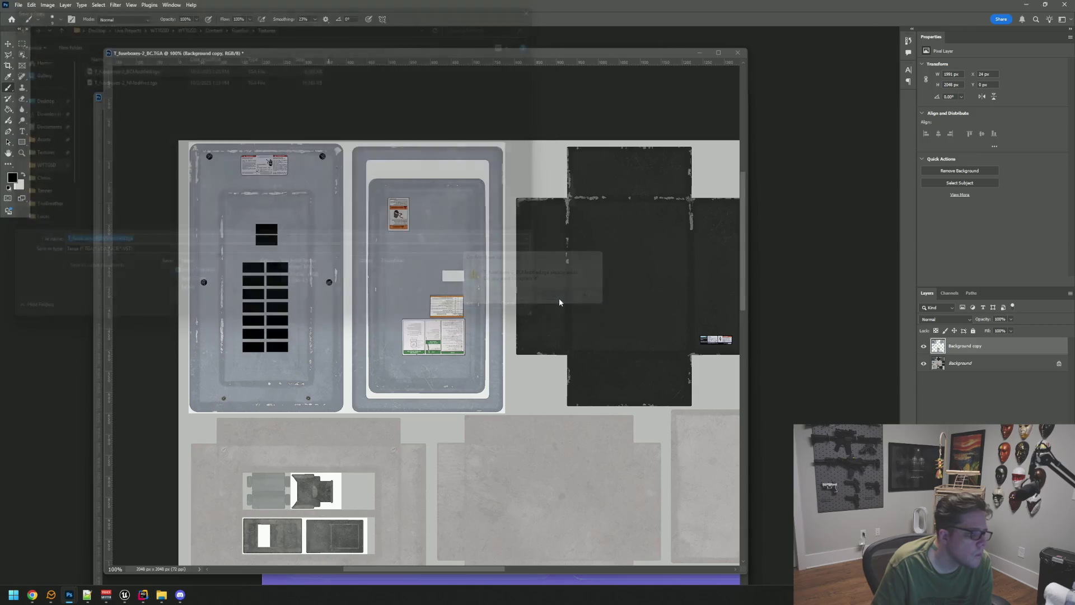
Step: Accept the Targa export options and return to Unreal Engine
{"action": "key", "text": "Return"}
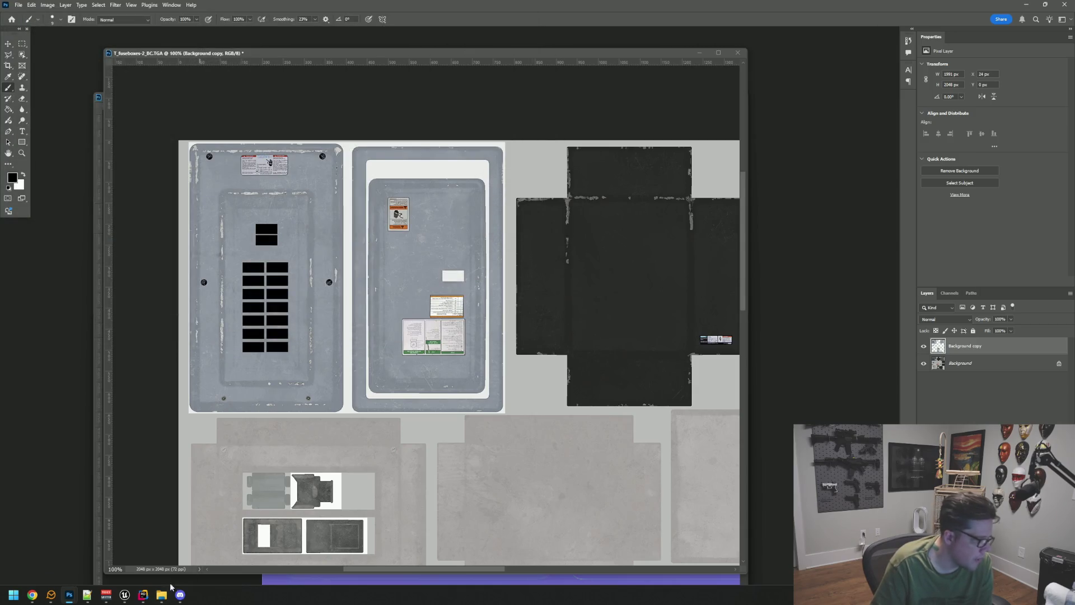
{"action": "mouse_move", "coordinate": [69, 597]}
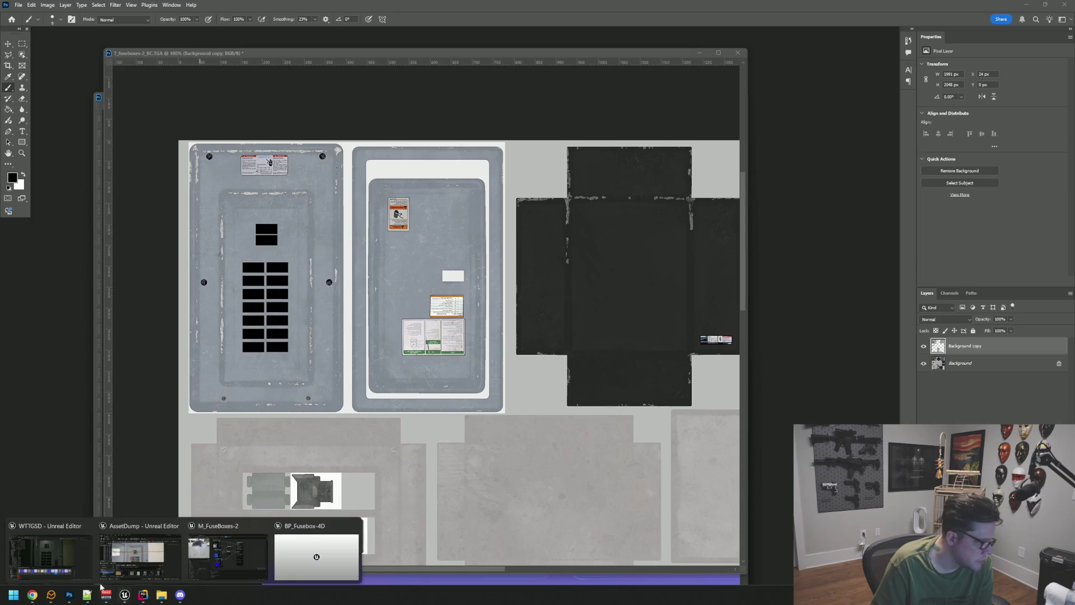
{"action": "left_click", "coordinate": [125, 595]}
Step: Fly the camera in close to the fuse box breaker panel
{"action": "mouse_move", "coordinate": [496, 266]}
{"action": "left_mouse_down"}
{"action": "mouse_move", "coordinate": [510, 280]}
{"action": "mouse_move", "coordinate": [496, 266]}
{"action": "left_mouse_up"}
{"action": "mouse_move", "coordinate": [600, 290]}
{"action": "left_mouse_down"}
{"action": "mouse_move", "coordinate": [576, 269]}
{"action": "mouse_move", "coordinate": [576, 302]}
{"action": "mouse_move", "coordinate": [576, 288]}
{"action": "left_mouse_up"}
{"action": "mouse_move", "coordinate": [525, 186]}
{"action": "left_mouse_down"}
{"action": "mouse_move", "coordinate": [526, 154]}
{"action": "mouse_move", "coordinate": [521, 204]}
{"action": "mouse_move", "coordinate": [523, 182]}
{"action": "left_mouse_up"}
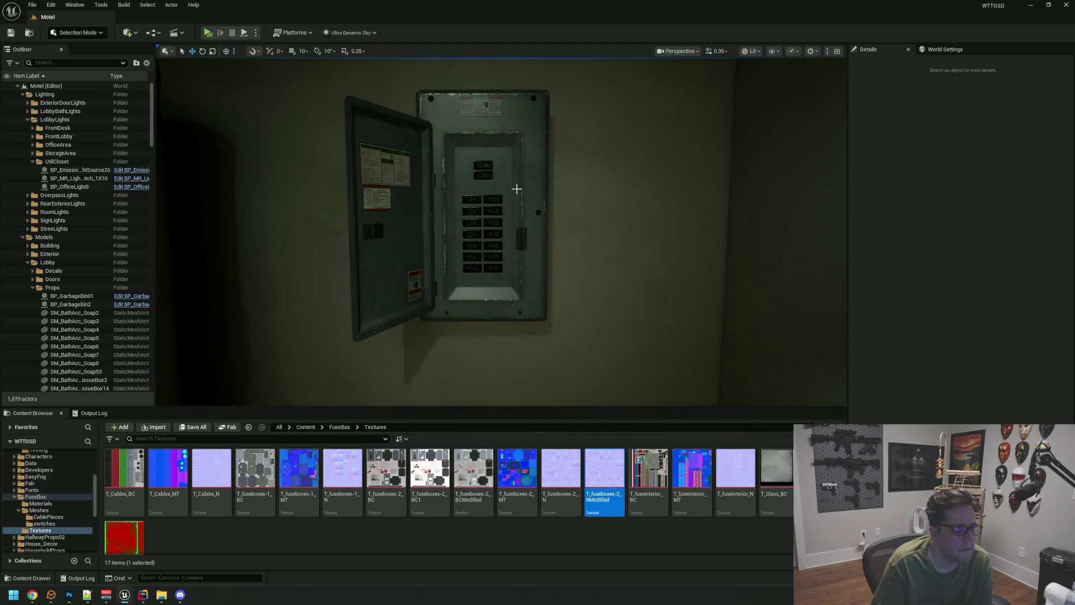
{"action": "scroll", "coordinate": [514, 179], "scroll_direction": "up", "scroll_amount": 5}
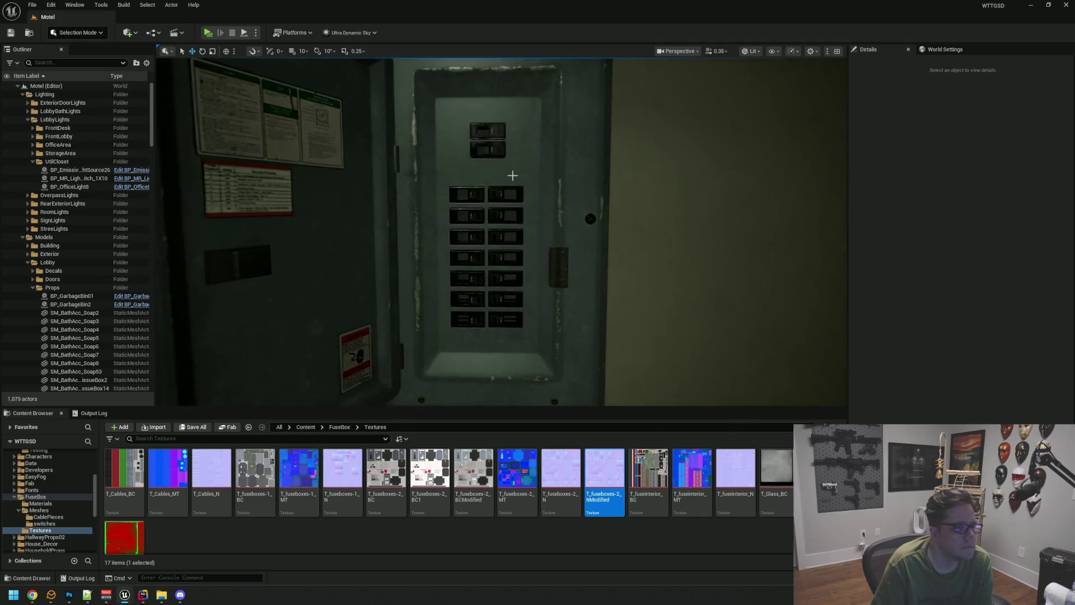
{"action": "scroll", "coordinate": [511, 177], "scroll_direction": "down", "scroll_amount": 6}
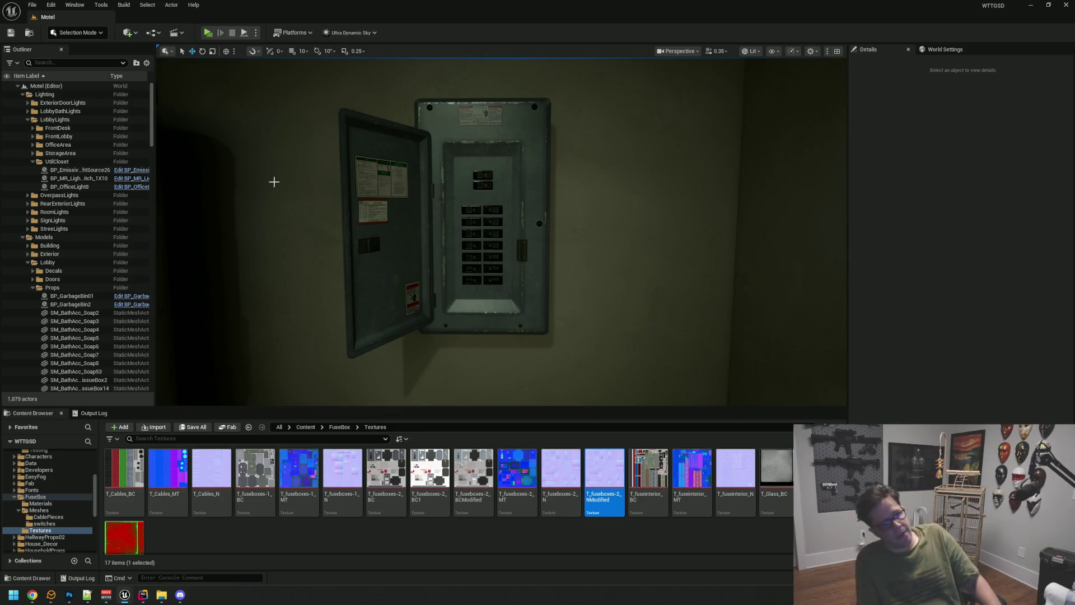
{"action": "scroll", "coordinate": [490, 203], "scroll_direction": "up", "scroll_amount": 5}
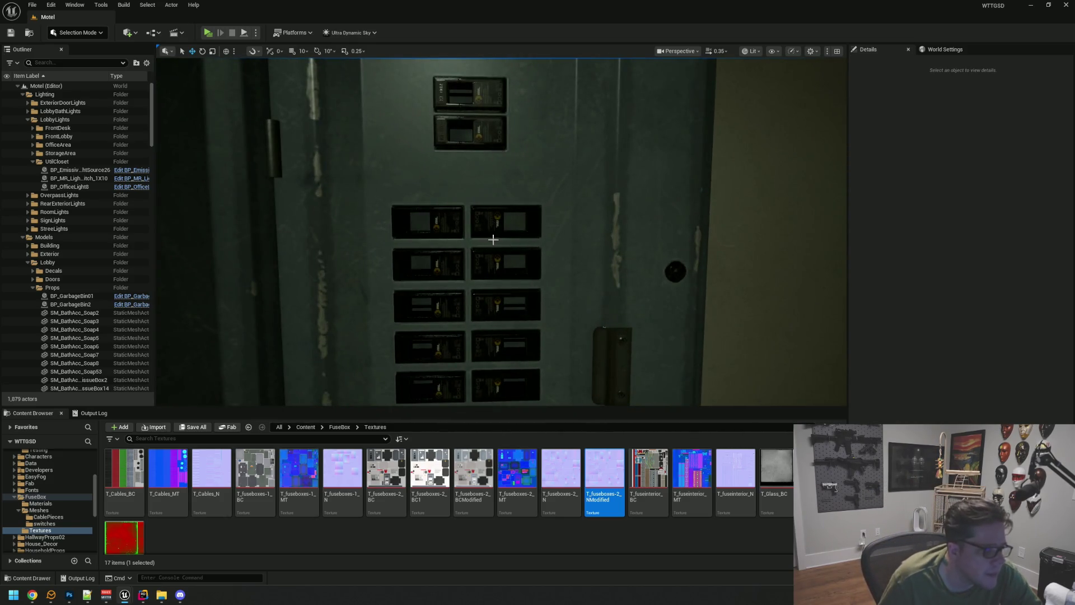
{"action": "scroll", "coordinate": [488, 216], "scroll_direction": "down", "scroll_amount": 5}
{"action": "scroll", "coordinate": [492, 200], "scroll_direction": "up", "scroll_amount": 3}
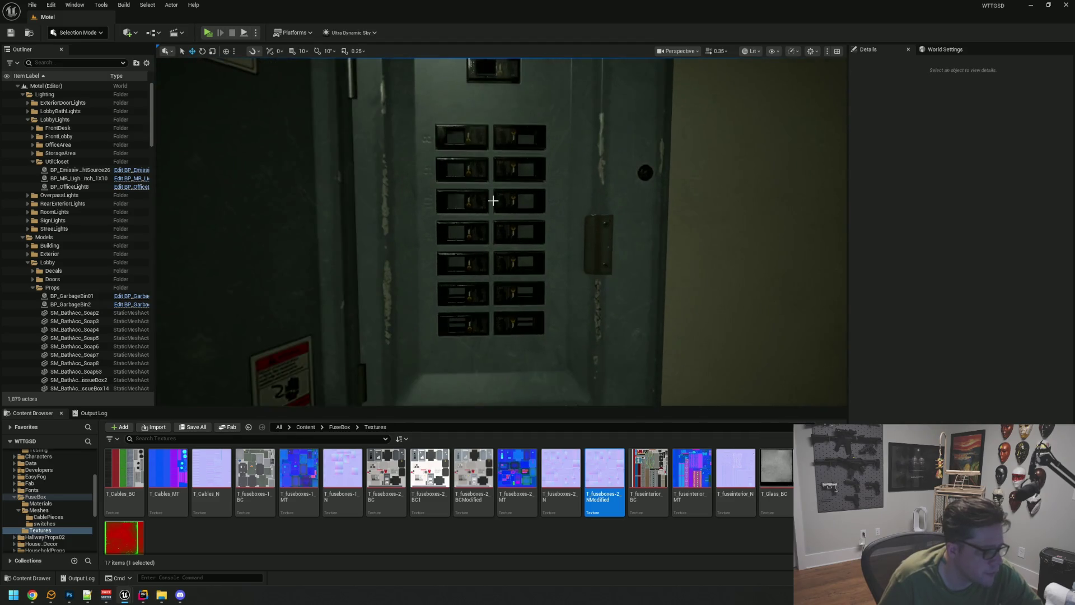
{"action": "scroll", "coordinate": [496, 216], "scroll_direction": "down", "scroll_amount": 3}
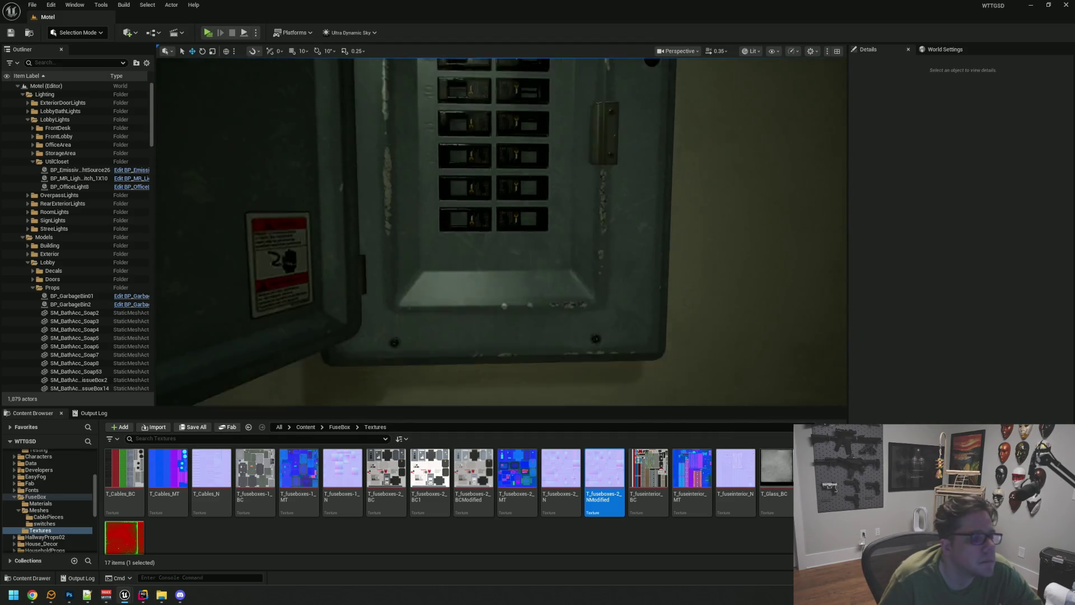
{"action": "scroll", "coordinate": [498, 211], "scroll_direction": "up", "scroll_amount": 3}
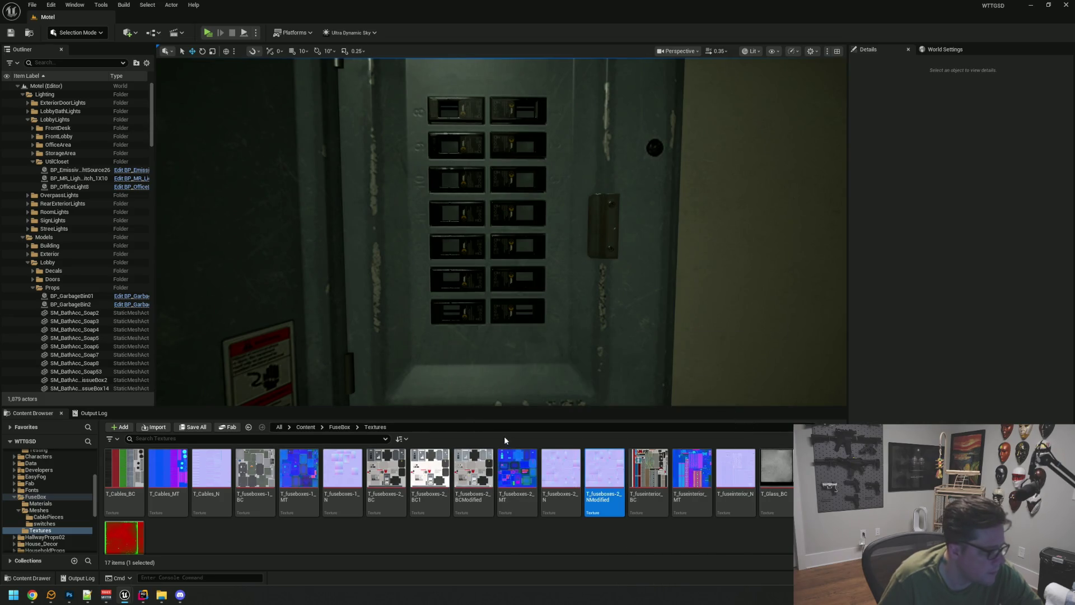
Step: Select T_fuseboxes-2_BC1, T_fuseboxes-2_BCModified, then T_fuseboxes-1_BC, placing its window over the level view
{"action": "left_click", "coordinate": [430, 473]}
{"action": "mouse_move", "coordinate": [391, 458]}
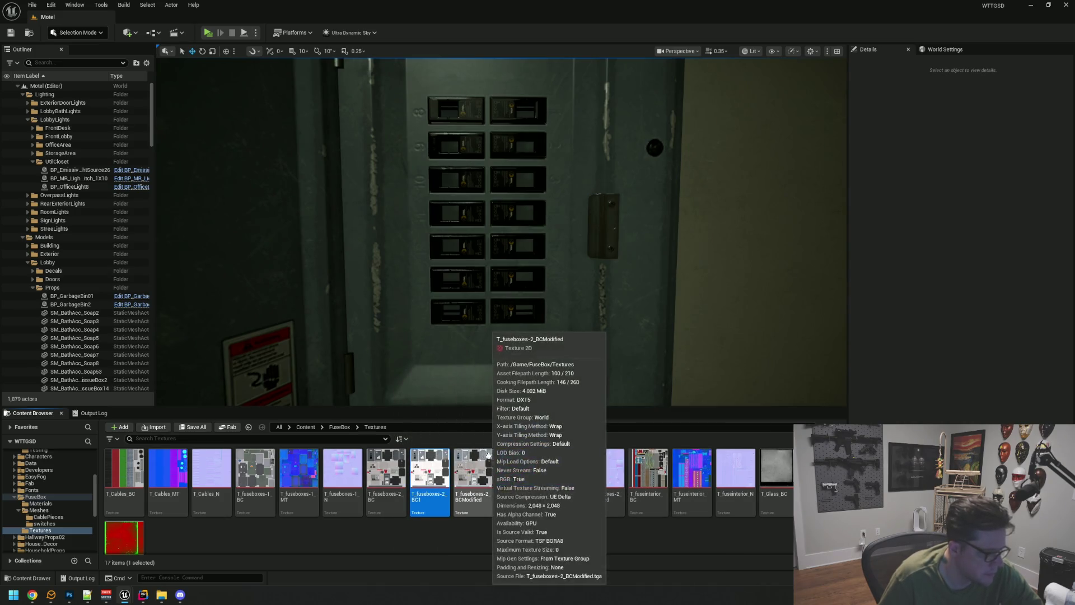
{"action": "left_click", "coordinate": [475, 464]}
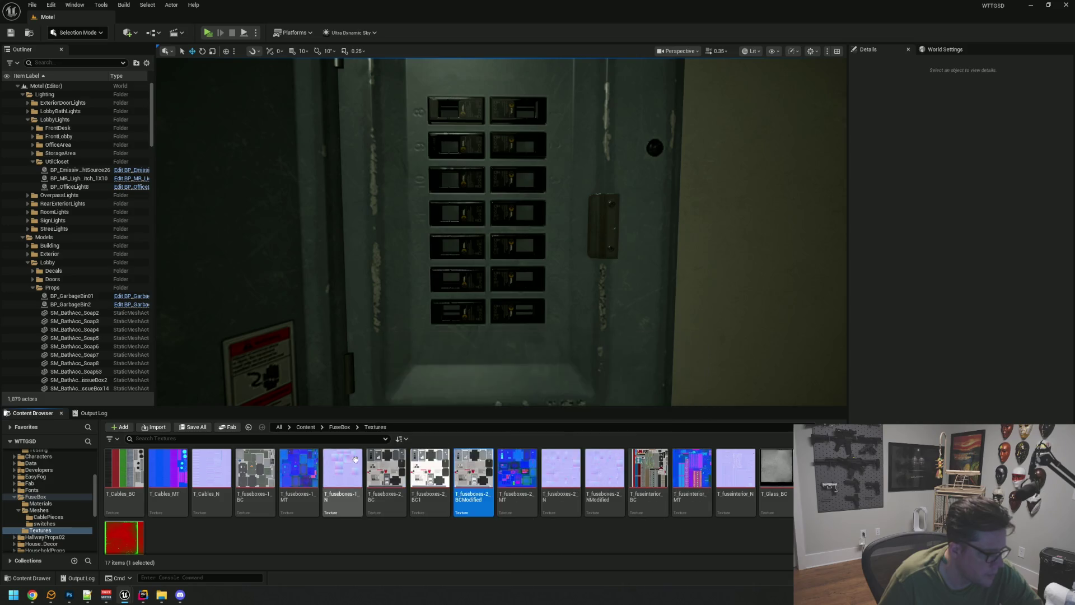
{"action": "left_click", "coordinate": [255, 470]}
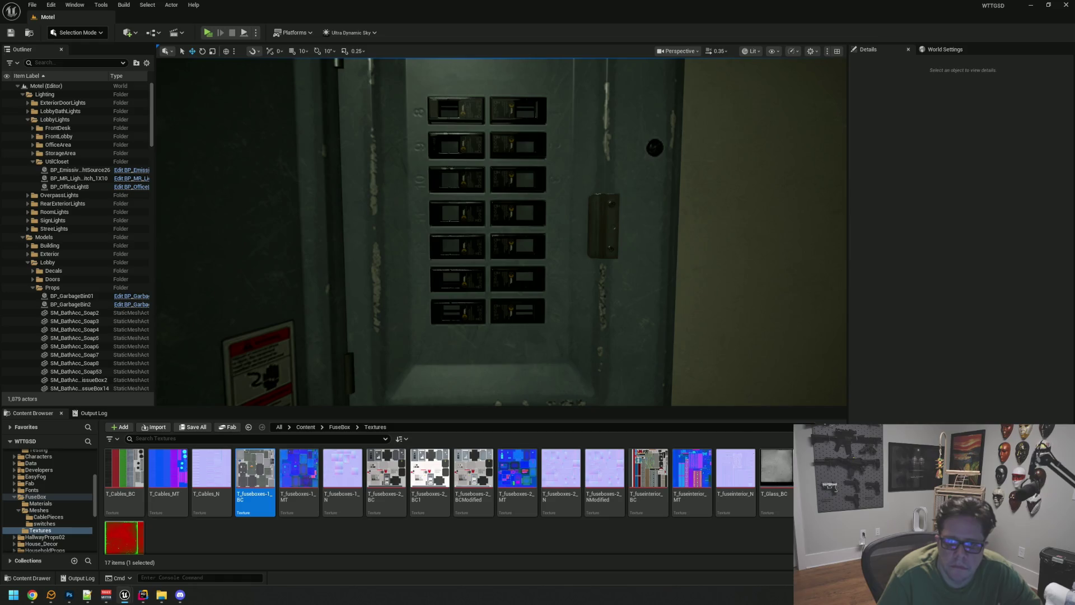
{"action": "left_click_drag", "start_coordinate": [944, 52], "coordinate": [385, 52]}
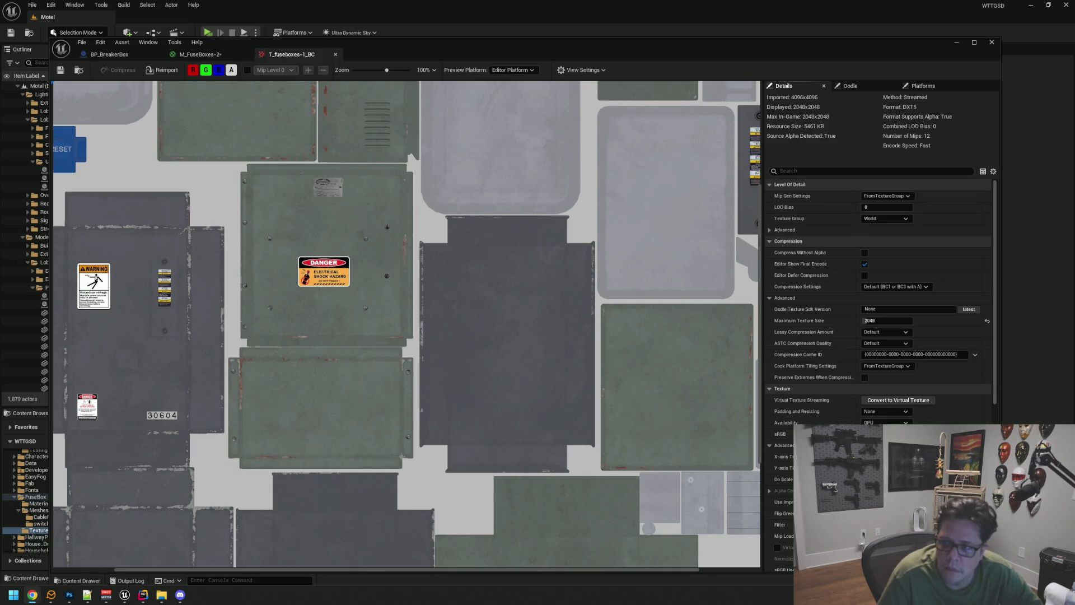
Step: Zoom and pan around the T_fuseboxes-1_BC preview, then close its tab
{"action": "scroll", "coordinate": [595, 217], "scroll_direction": "down", "scroll_amount": 3}
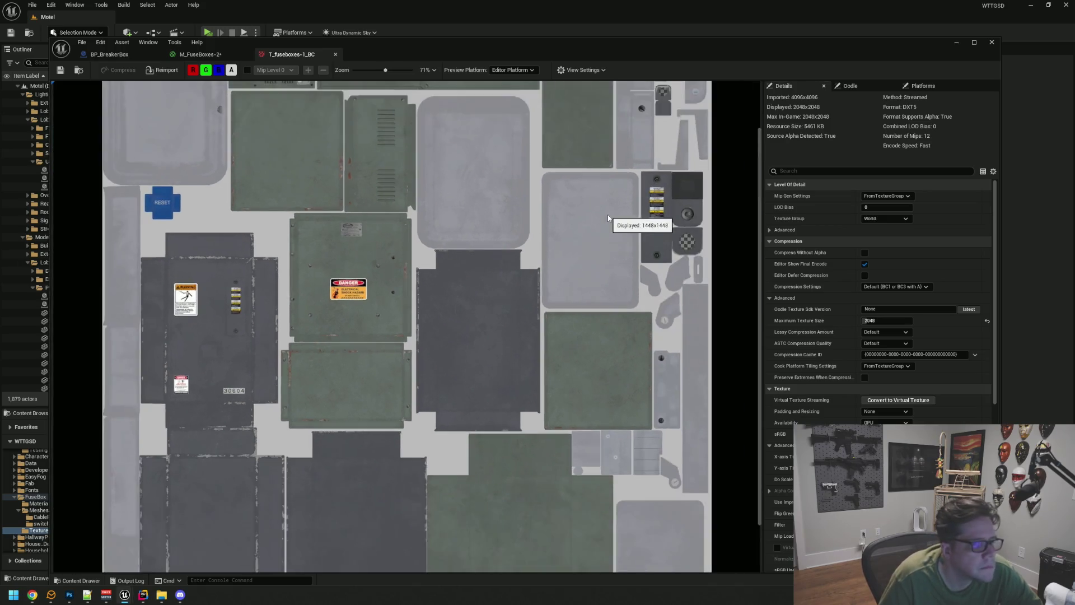
{"action": "scroll", "coordinate": [646, 197], "scroll_direction": "up", "scroll_amount": 2}
{"action": "scroll", "coordinate": [663, 195], "scroll_direction": "up", "scroll_amount": 4}
{"action": "mouse_move", "coordinate": [600, 197]}
{"action": "left_mouse_down"}
{"action": "mouse_move", "coordinate": [392, 185]}
{"action": "mouse_move", "coordinate": [389, 245]}
{"action": "left_mouse_up"}
{"action": "scroll", "coordinate": [657, 228], "scroll_direction": "up", "scroll_amount": 2}
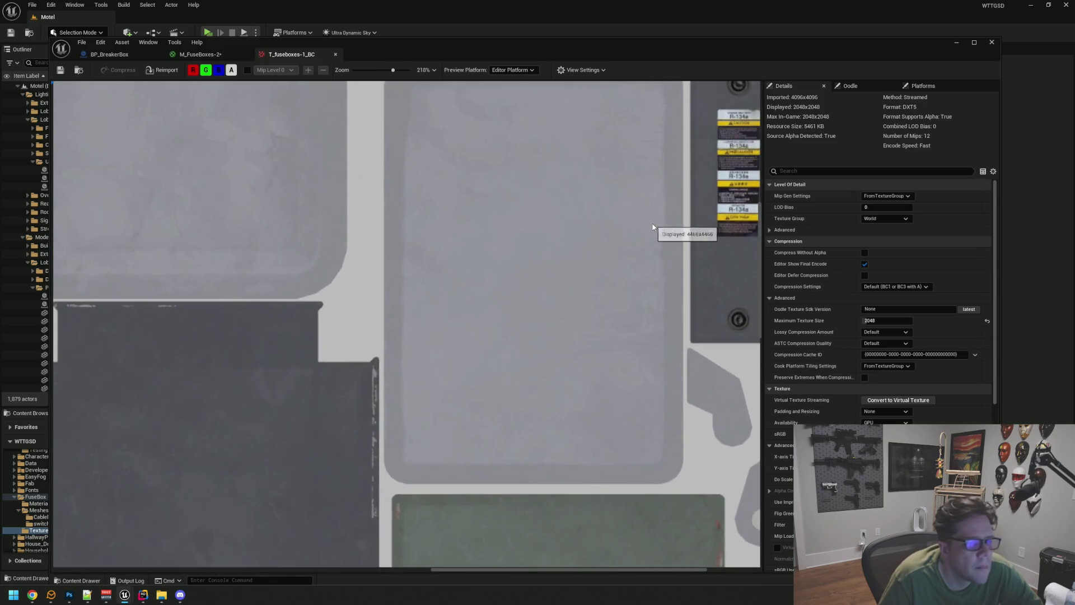
{"action": "scroll", "coordinate": [622, 224], "scroll_direction": "down", "scroll_amount": 6}
{"action": "scroll", "coordinate": [527, 258], "scroll_direction": "up", "scroll_amount": 2}
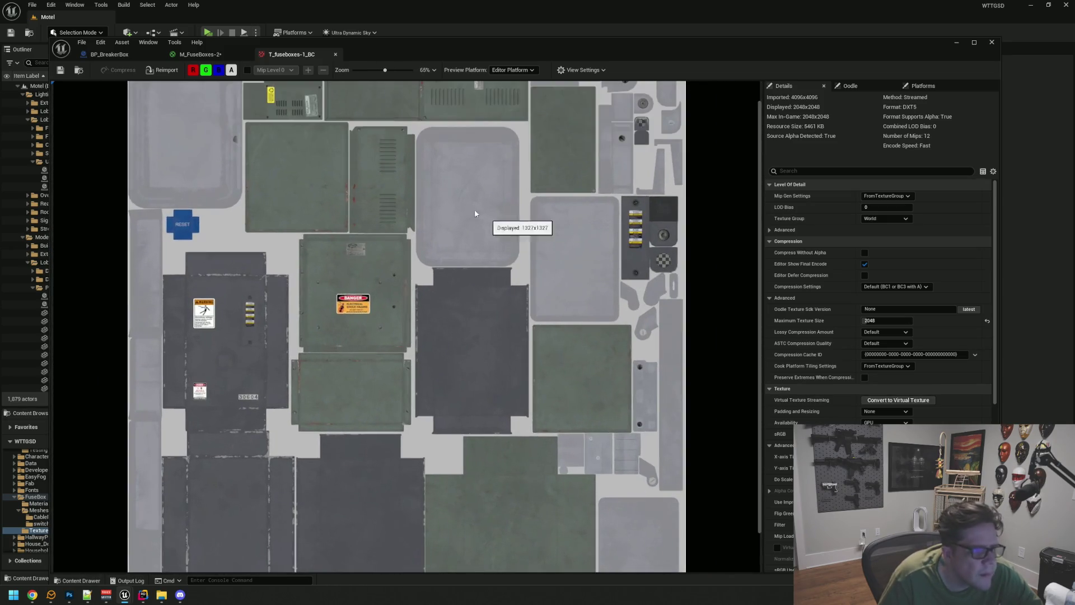
{"action": "middle_click", "coordinate": [298, 53]}
Step: In BP_BreakerBox, select SM Breaker Box Base, find its M_FuseInterior material and open it
{"action": "left_click", "coordinate": [62, 70]}
{"action": "left_click", "coordinate": [129, 56]}
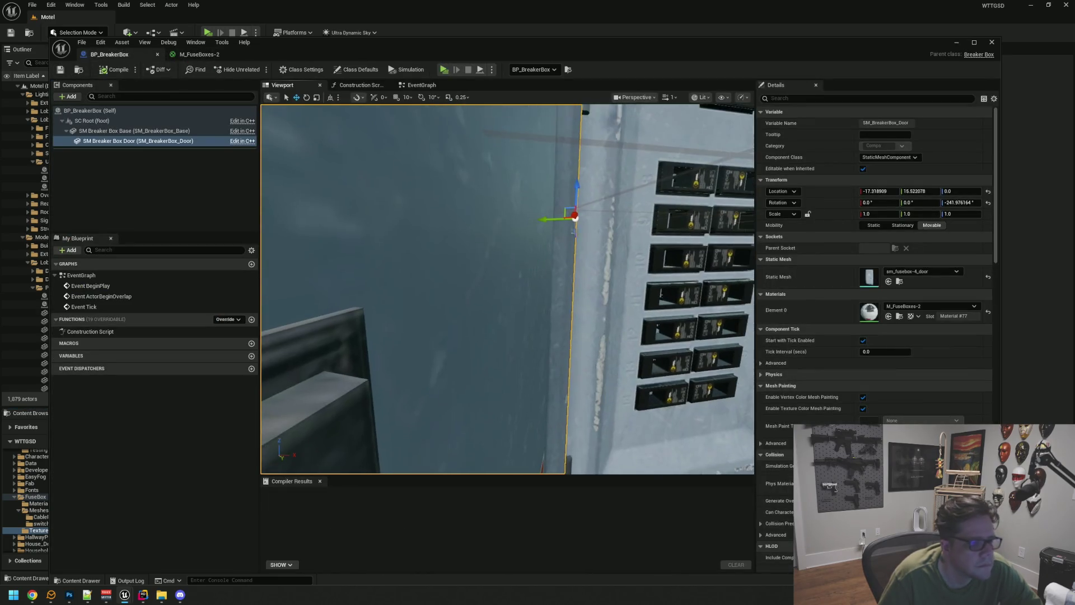
{"action": "left_click", "coordinate": [647, 242]}
{"action": "mouse_move", "coordinate": [504, 280]}
{"action": "left_mouse_down"}
{"action": "mouse_move", "coordinate": [448, 280]}
{"action": "mouse_move", "coordinate": [504, 277]}
{"action": "left_mouse_up"}
{"action": "left_click", "coordinate": [899, 339]}
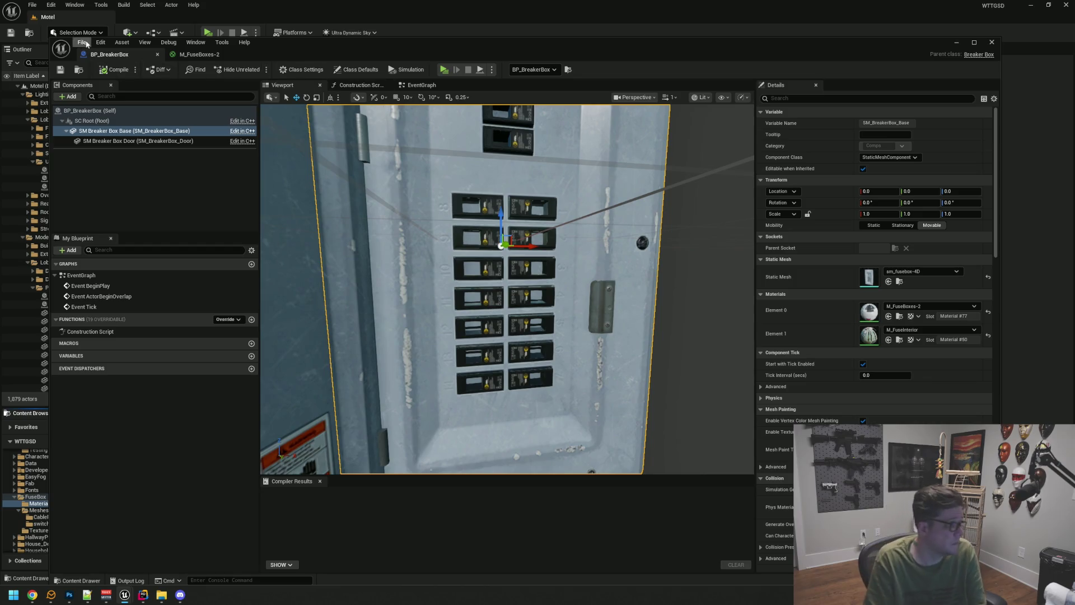
{"action": "mouse_move", "coordinate": [47, 36]}
{"action": "left_mouse_down"}
{"action": "mouse_move", "coordinate": [75, 112]}
{"action": "mouse_move", "coordinate": [93, 1]}
{"action": "left_mouse_up"}
{"action": "double_click", "coordinate": [255, 490]}
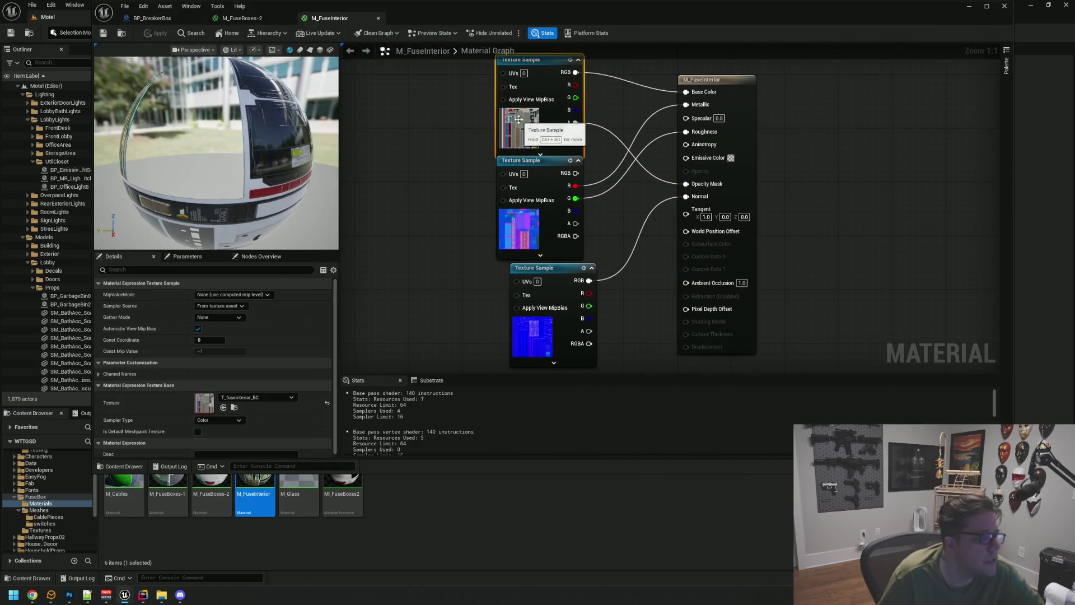
Step: Open the T_fuseinterior_BC texture from M_FuseInterior's top Texture Sample node
{"action": "left_click", "coordinate": [518, 120]}
{"action": "left_click", "coordinate": [236, 409]}
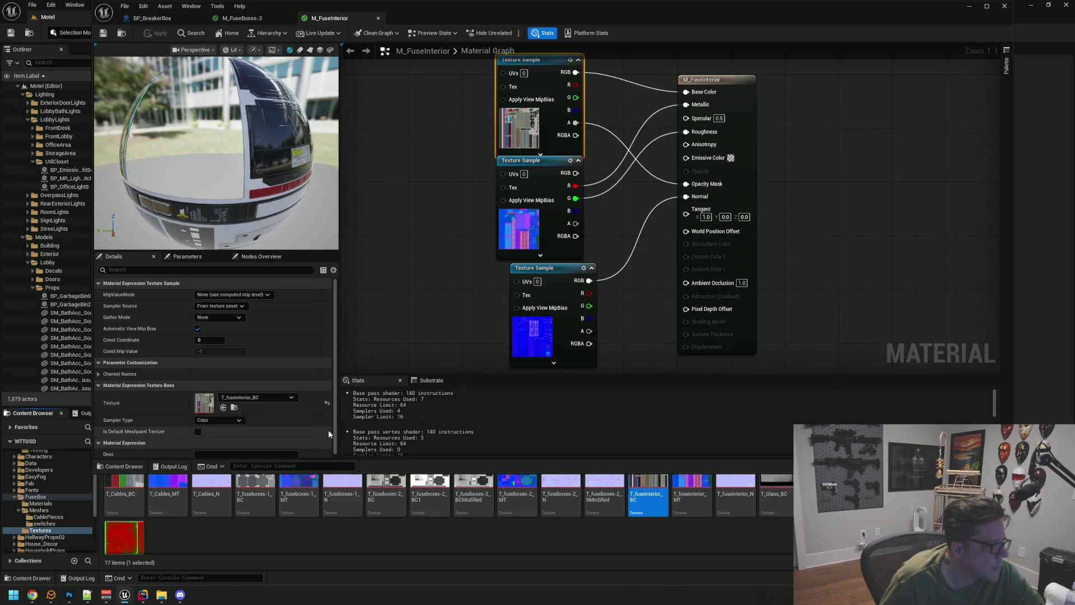
{"action": "double_click", "coordinate": [647, 493]}
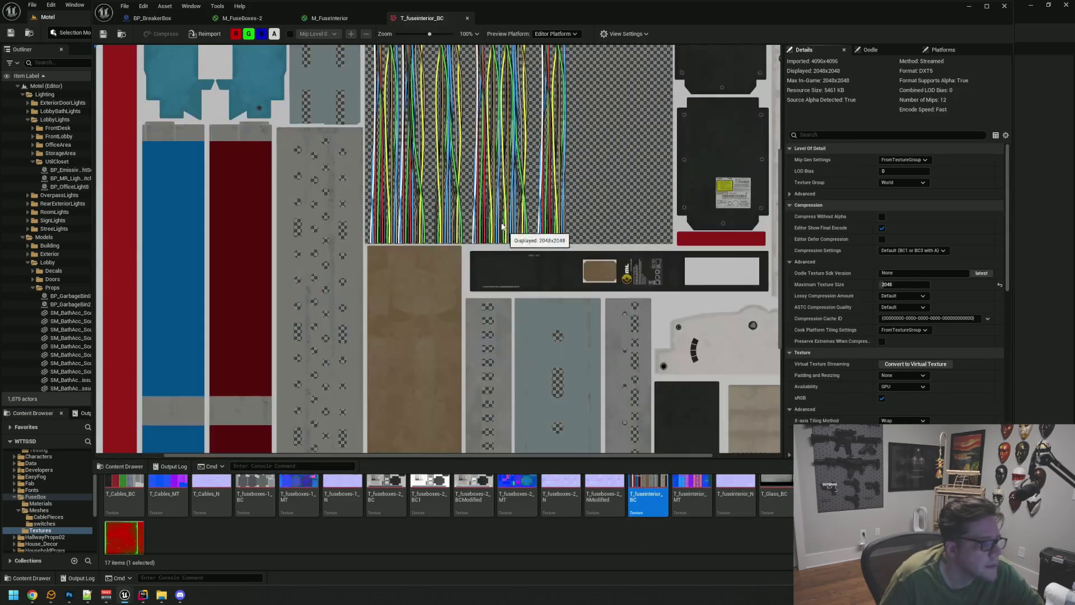
Step: Inspect the wire and breaker-label artwork across the texture sheet, then return to M_FuseBoxes-2
{"action": "scroll", "coordinate": [559, 235], "scroll_direction": "up", "scroll_amount": 2}
{"action": "scroll", "coordinate": [539, 189], "scroll_direction": "down", "scroll_amount": 2}
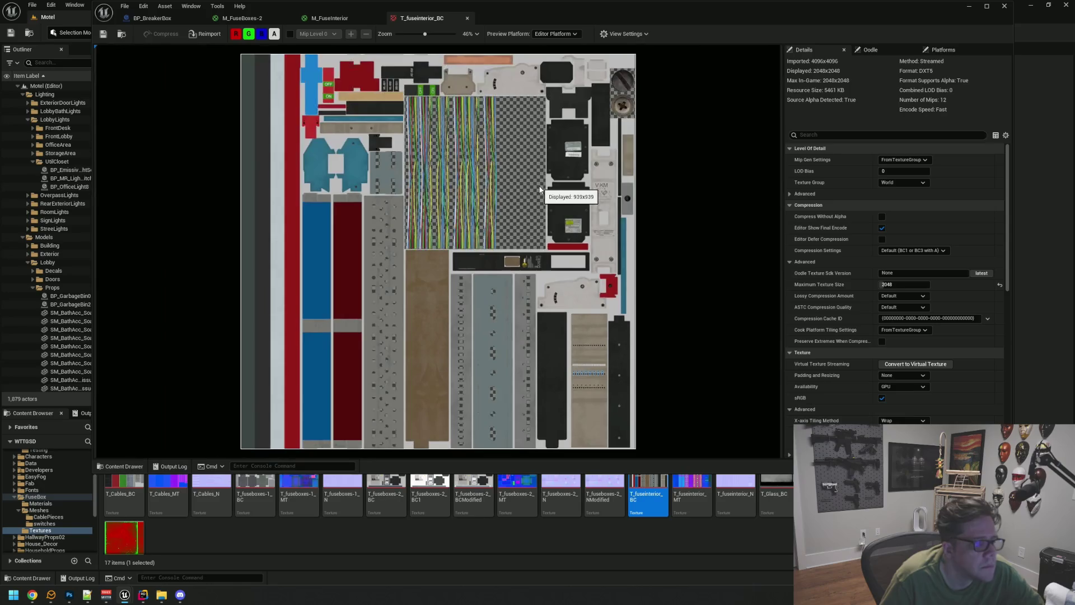
{"action": "scroll", "coordinate": [540, 190], "scroll_direction": "up", "scroll_amount": 5}
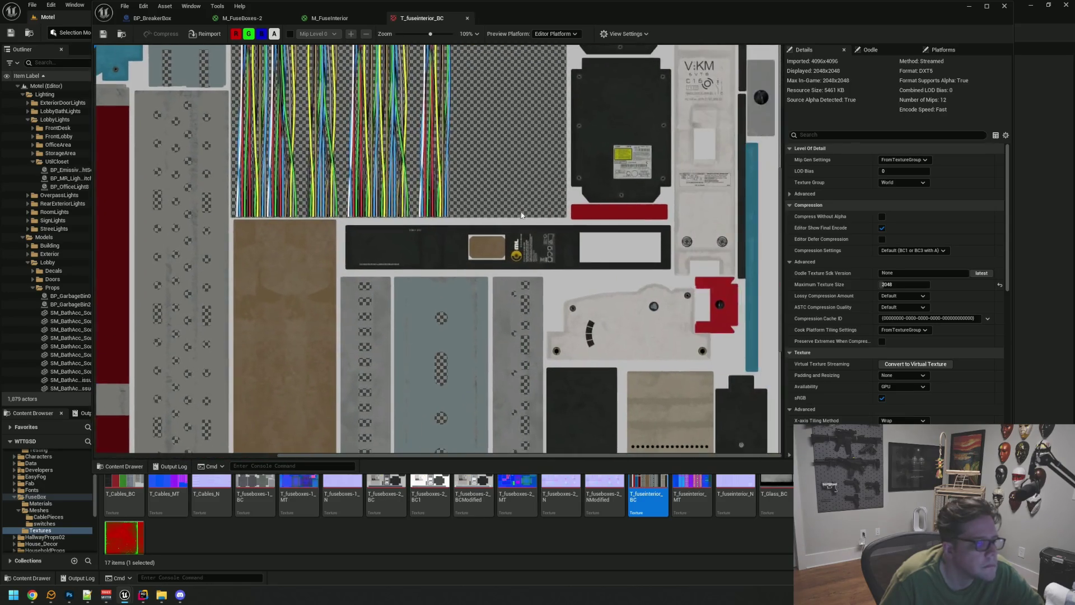
{"action": "scroll", "coordinate": [239, 198], "scroll_direction": "down", "scroll_amount": 1}
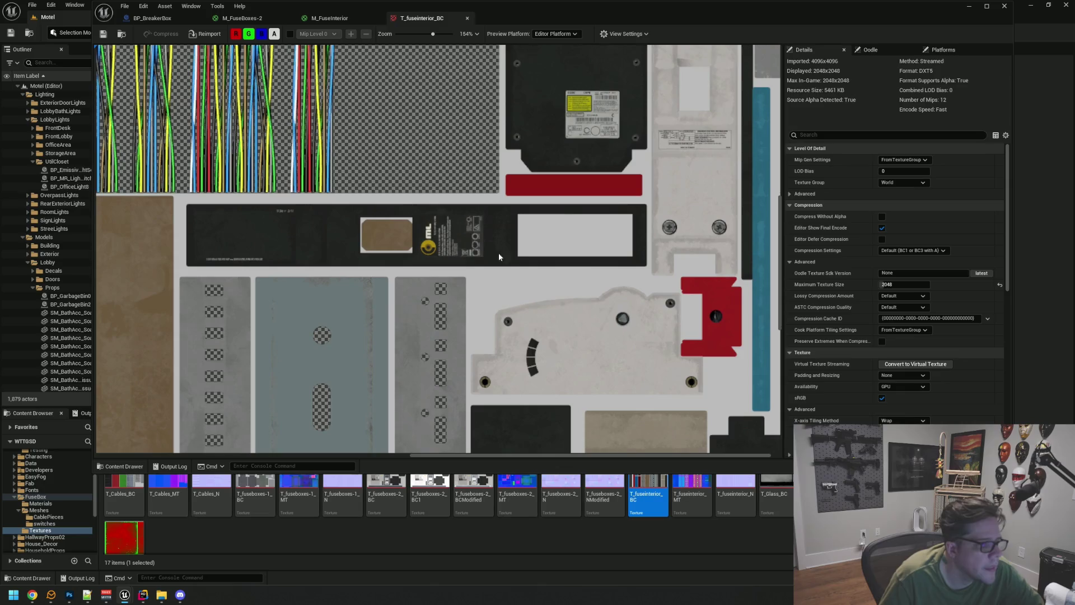
{"action": "scroll", "coordinate": [488, 248], "scroll_direction": "up", "scroll_amount": 4}
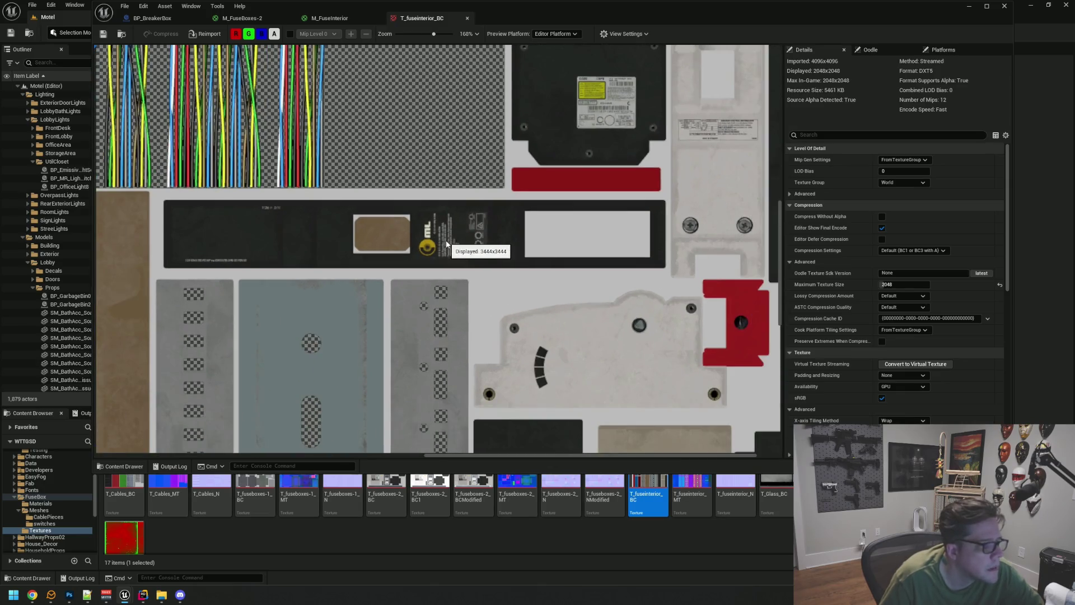
{"action": "scroll", "coordinate": [502, 255], "scroll_direction": "down", "scroll_amount": 4}
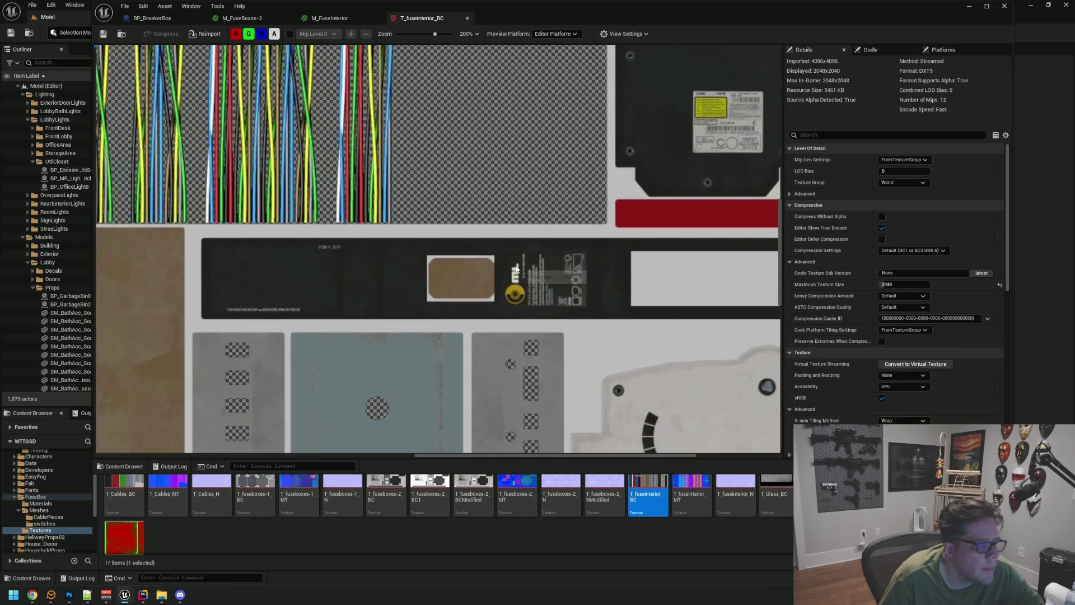
{"action": "scroll", "coordinate": [509, 291], "scroll_direction": "up", "scroll_amount": 3}
{"action": "scroll", "coordinate": [509, 291], "scroll_direction": "up", "scroll_amount": 2}
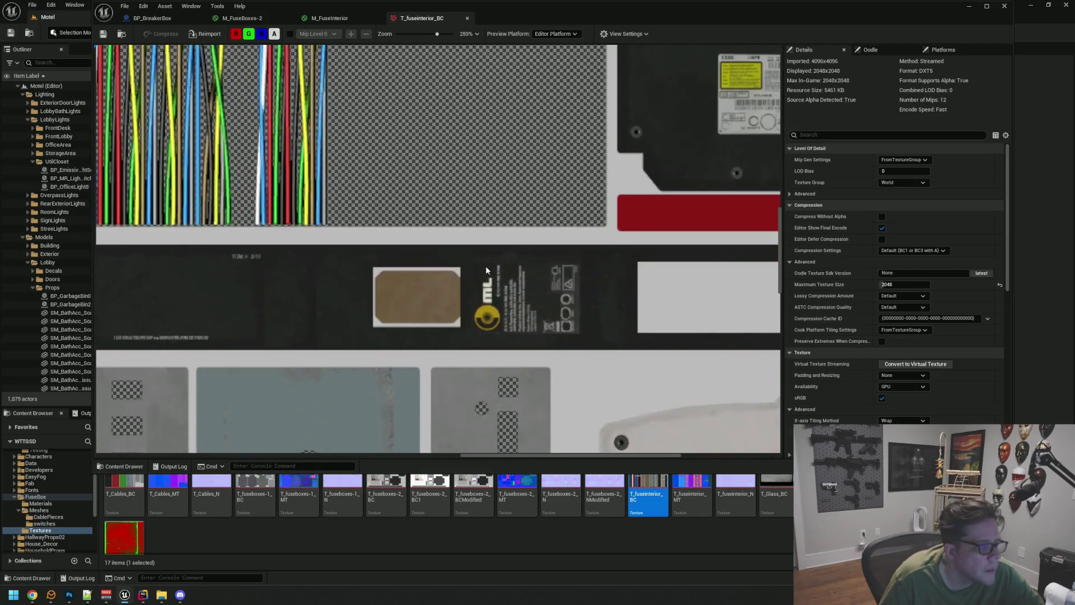
{"action": "mouse_move", "coordinate": [311, 304]}
{"action": "left_mouse_down"}
{"action": "mouse_move", "coordinate": [468, 270]}
{"action": "mouse_move", "coordinate": [334, 251]}
{"action": "left_mouse_up"}
{"action": "scroll", "coordinate": [469, 270], "scroll_direction": "down", "scroll_amount": 1}
{"action": "left_click_drag", "start_coordinate": [506, 264], "coordinate": [384, 244]}
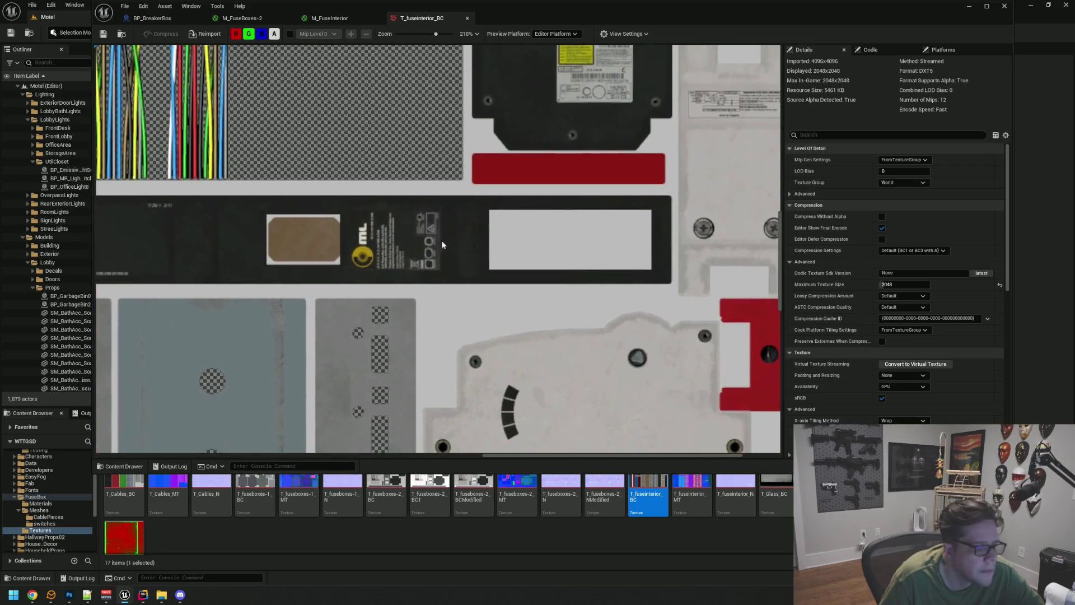
{"action": "scroll", "coordinate": [448, 214], "scroll_direction": "down", "scroll_amount": 2}
{"action": "scroll", "coordinate": [448, 215], "scroll_direction": "down", "scroll_amount": 5}
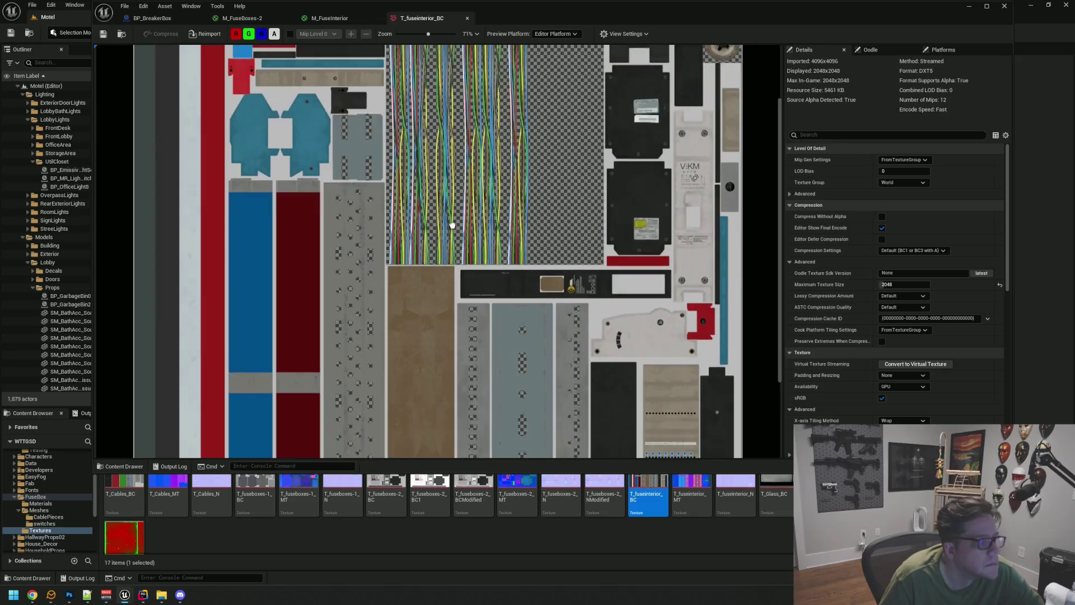
{"action": "mouse_move", "coordinate": [452, 225]}
{"action": "left_mouse_down"}
{"action": "mouse_move", "coordinate": [459, 271]}
{"action": "mouse_move", "coordinate": [473, 216]}
{"action": "mouse_move", "coordinate": [468, 250]}
{"action": "left_mouse_up"}
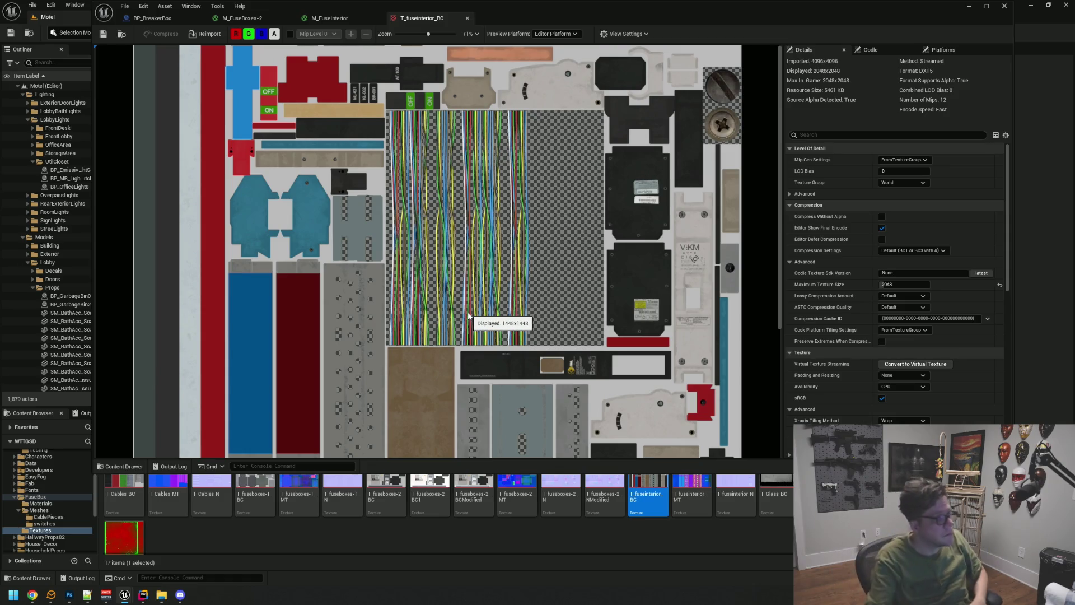
{"action": "scroll", "coordinate": [494, 186], "scroll_direction": "down", "scroll_amount": 1}
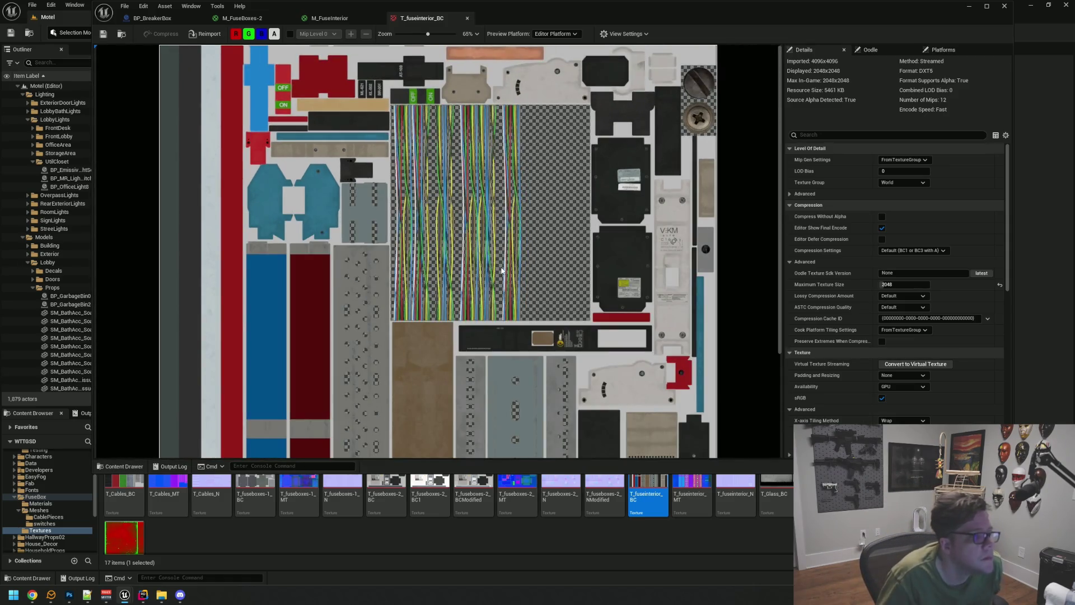
{"action": "left_click_drag", "start_coordinate": [559, 301], "coordinate": [530, 205]}
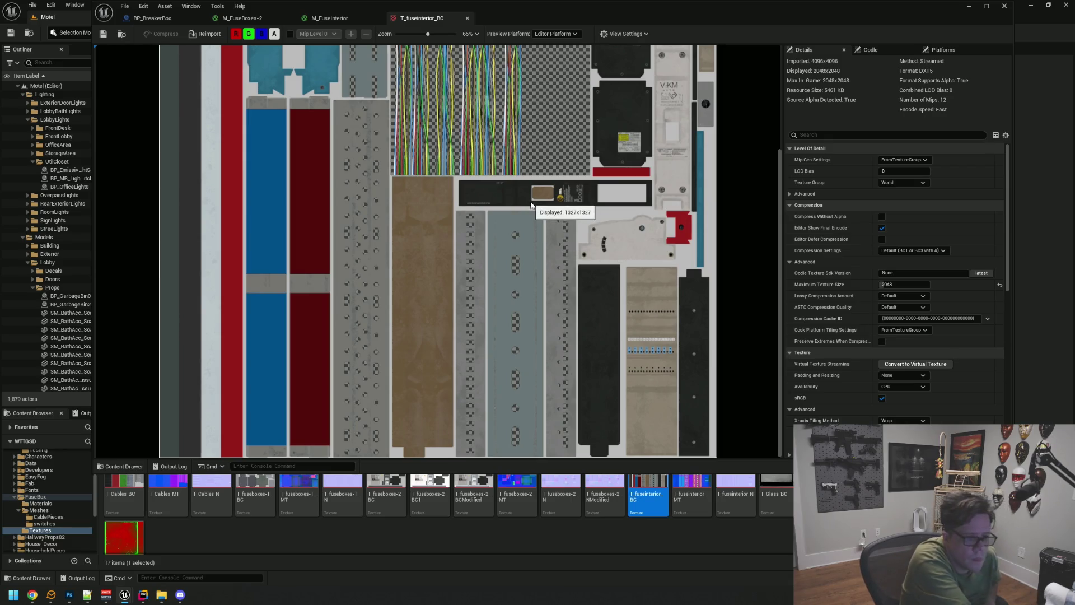
{"action": "left_click_drag", "start_coordinate": [531, 205], "coordinate": [550, 345]}
{"action": "scroll", "coordinate": [543, 293], "scroll_direction": "up", "scroll_amount": 1}
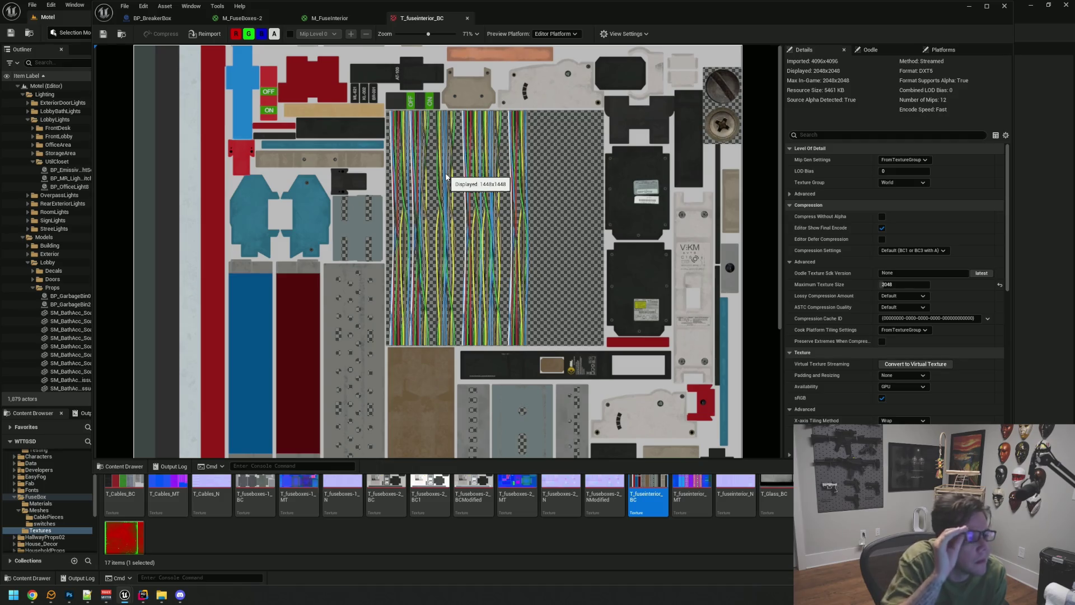
{"action": "left_click", "coordinate": [241, 18]}
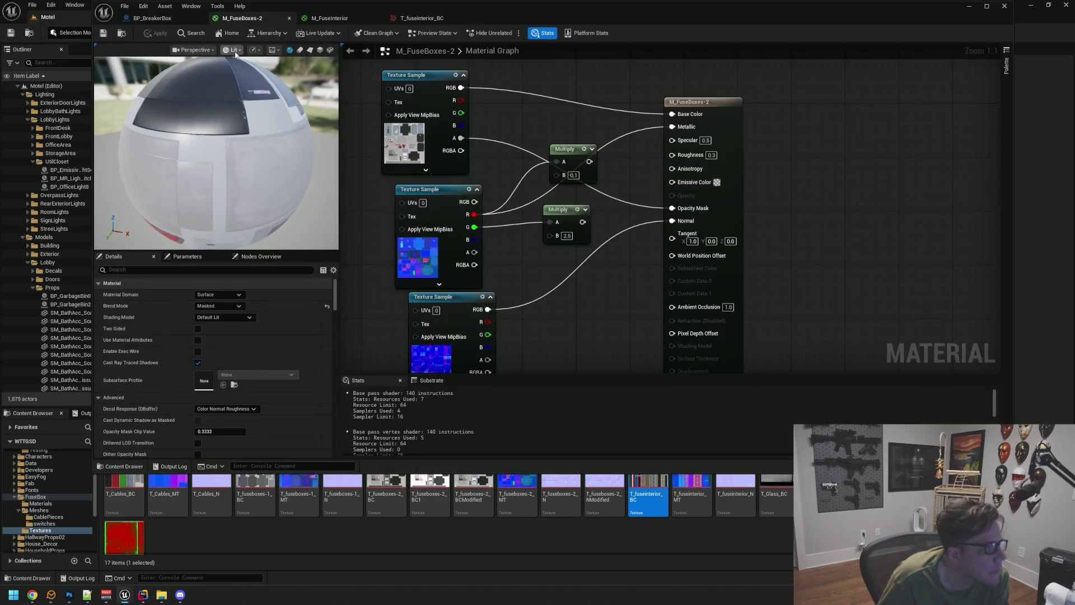
Step: Examine the breaker switches close up in the BP_BreakerBox viewport, then go back to T_fuseinterior_BC
{"action": "left_click", "coordinate": [153, 18]}
{"action": "scroll", "coordinate": [518, 230], "scroll_direction": "up", "scroll_amount": 10}
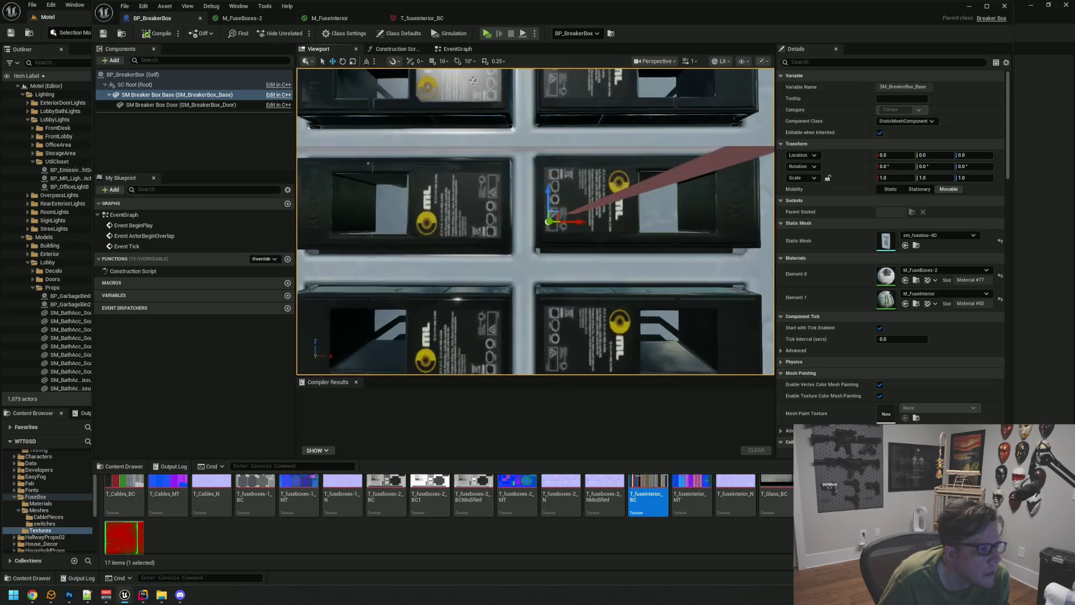
{"action": "scroll", "coordinate": [525, 226], "scroll_direction": "down", "scroll_amount": 5}
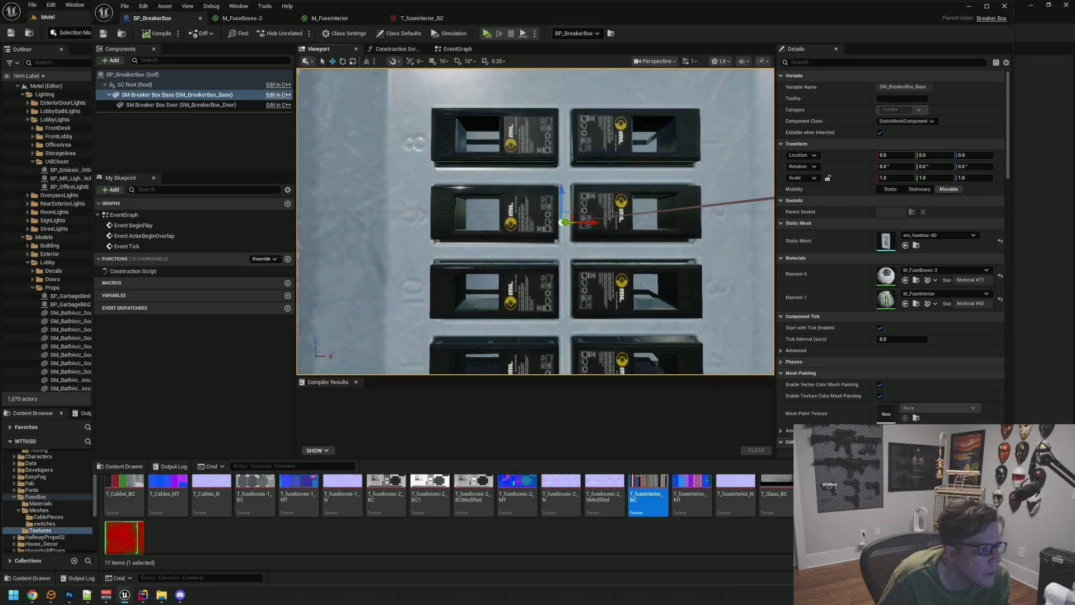
{"action": "scroll", "coordinate": [505, 221], "scroll_direction": "up", "scroll_amount": 1}
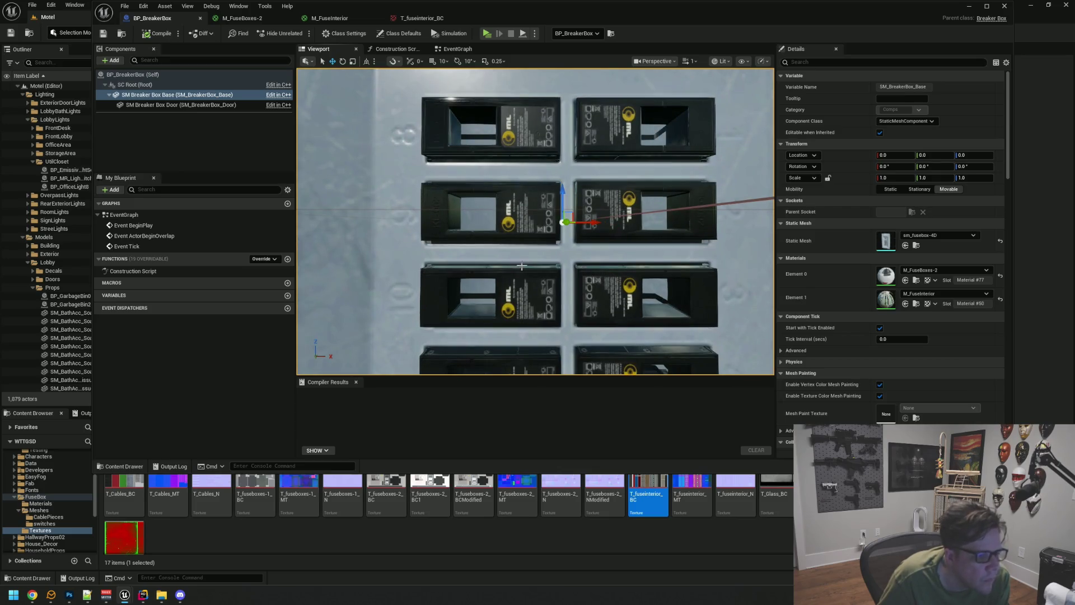
{"action": "left_click_drag", "start_coordinate": [521, 266], "coordinate": [499, 207]}
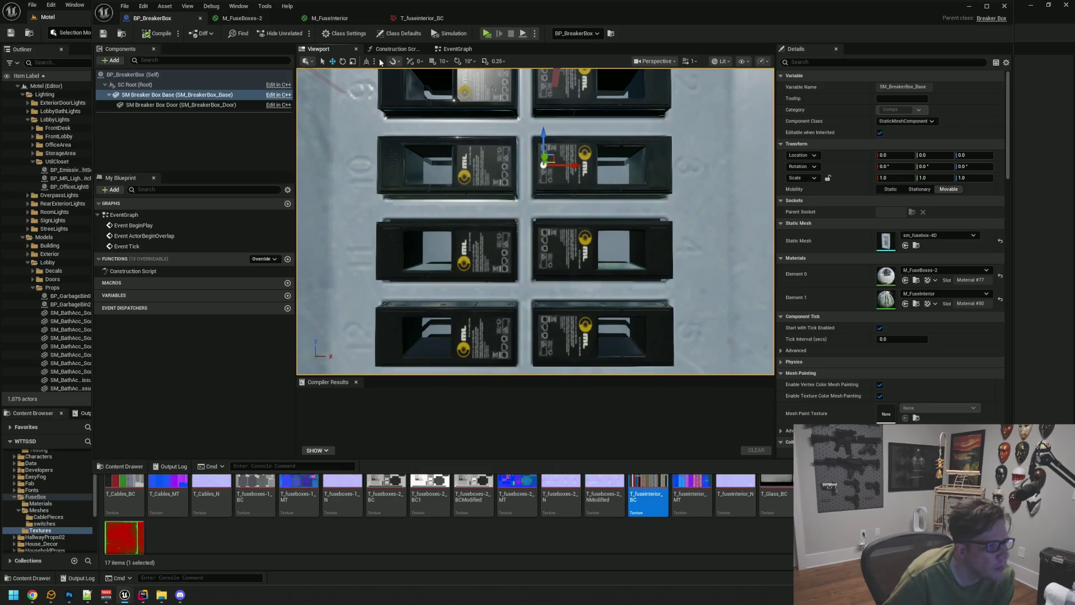
{"action": "left_click", "coordinate": [400, 18]}
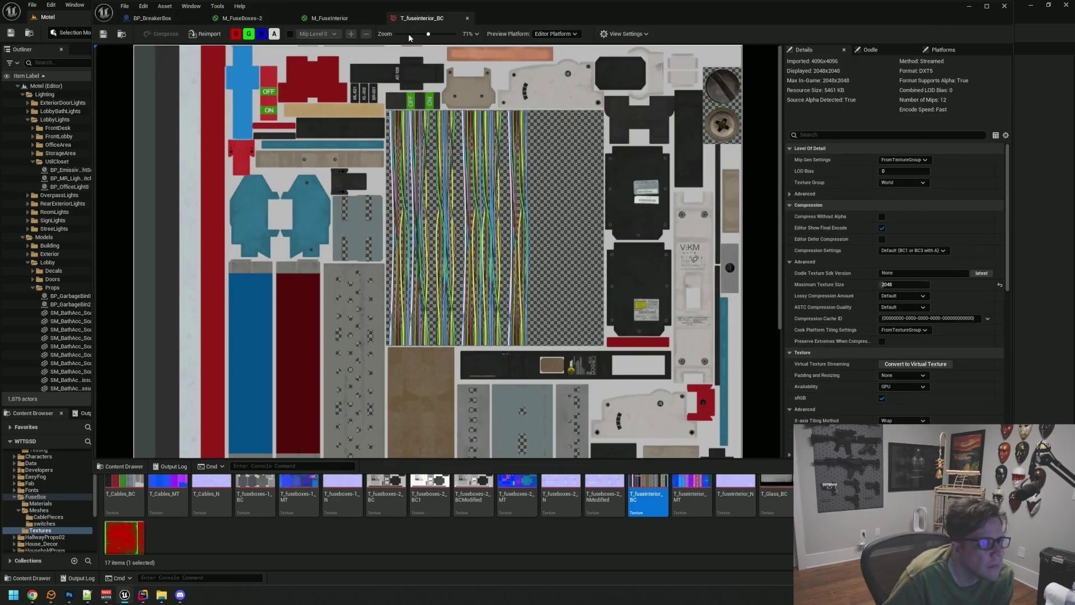
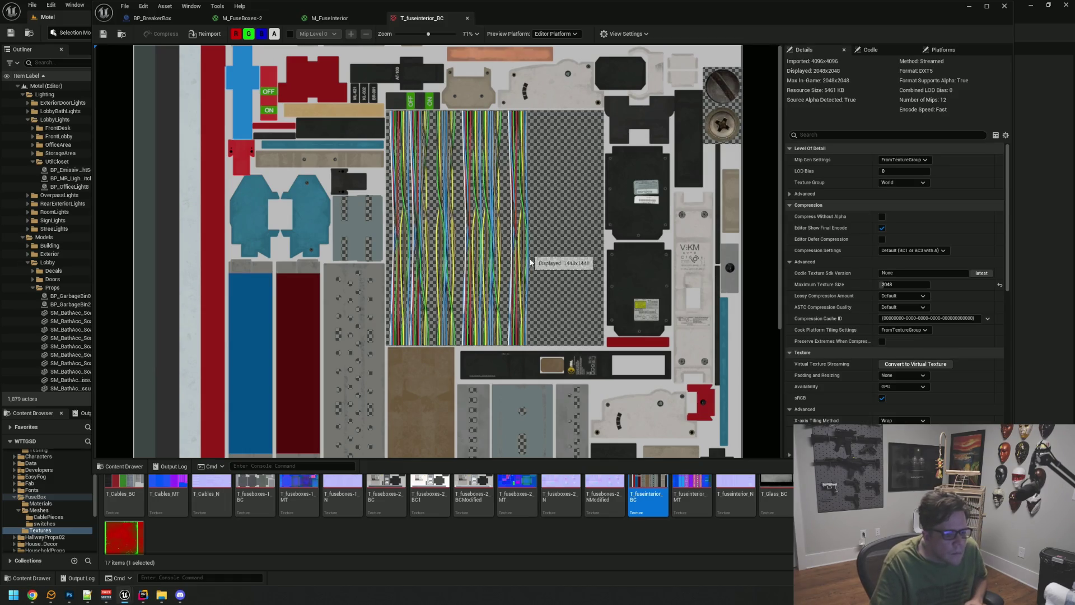
Step: Inspect the switch labels and brown label on T_fuseinterior_BC, then close its preview tab
{"action": "scroll", "coordinate": [534, 335], "scroll_direction": "up", "scroll_amount": 5}
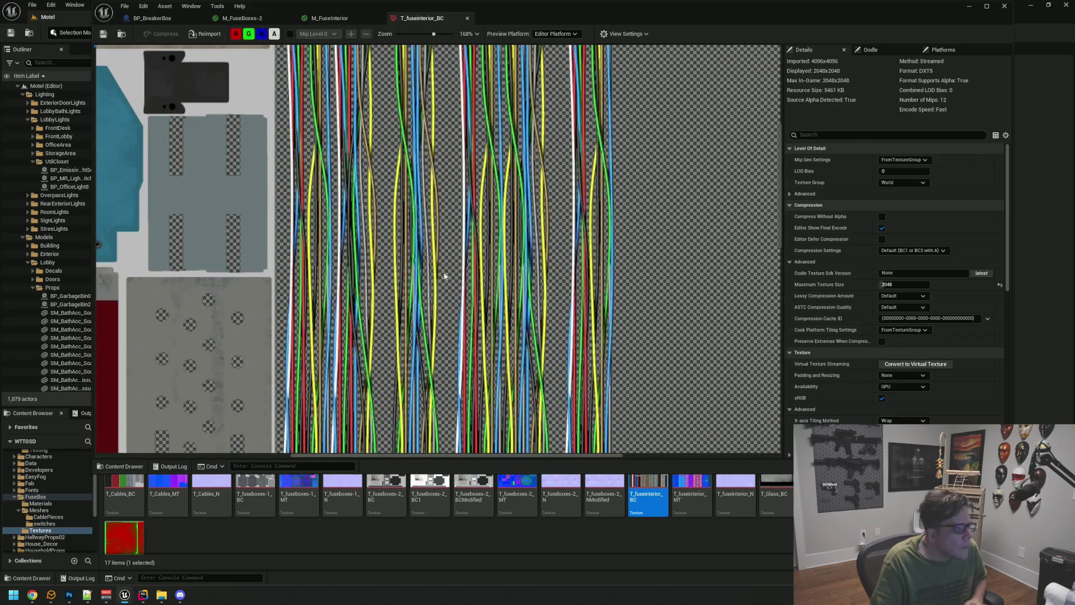
{"action": "mouse_move", "coordinate": [373, 190]}
{"action": "left_mouse_down"}
{"action": "mouse_move", "coordinate": [467, 265]}
{"action": "mouse_move", "coordinate": [480, 216]}
{"action": "left_mouse_up"}
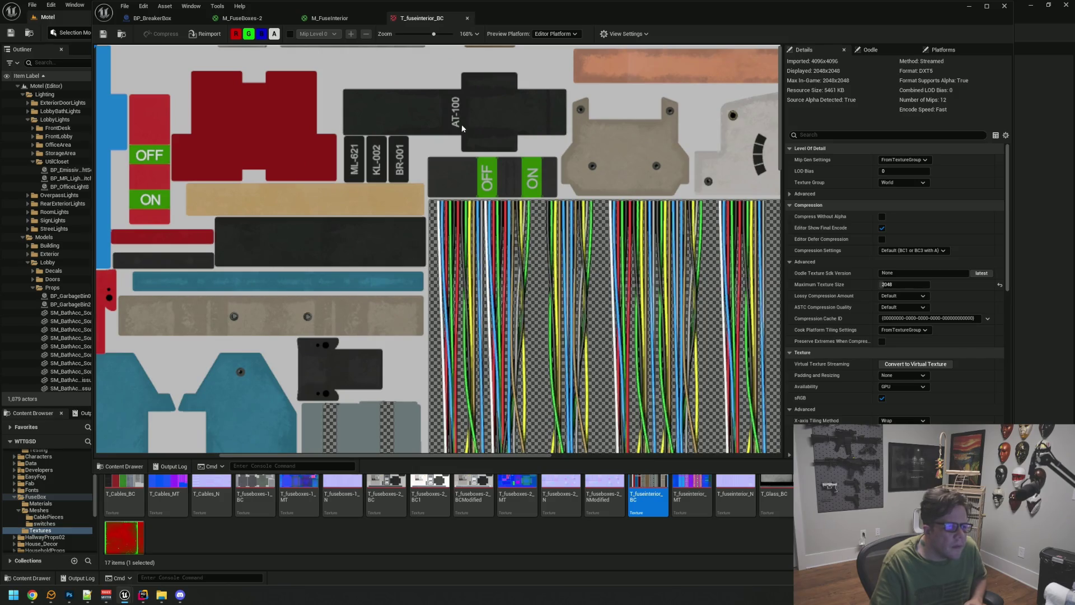
{"action": "scroll", "coordinate": [463, 128], "scroll_direction": "down", "scroll_amount": 5}
{"action": "scroll", "coordinate": [592, 368], "scroll_direction": "up", "scroll_amount": 2}
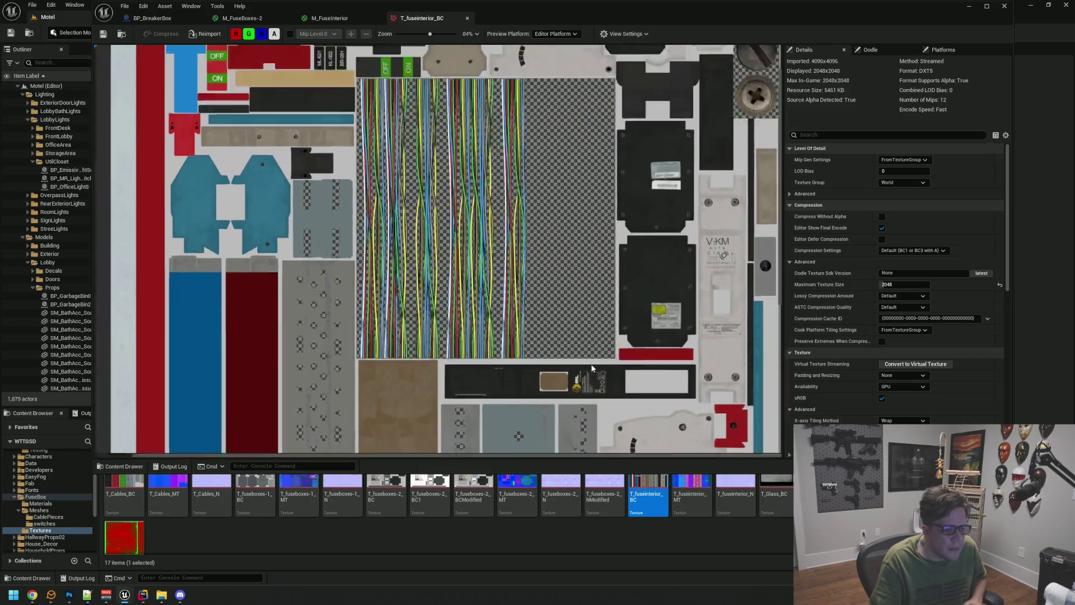
{"action": "scroll", "coordinate": [592, 368], "scroll_direction": "up", "scroll_amount": 6}
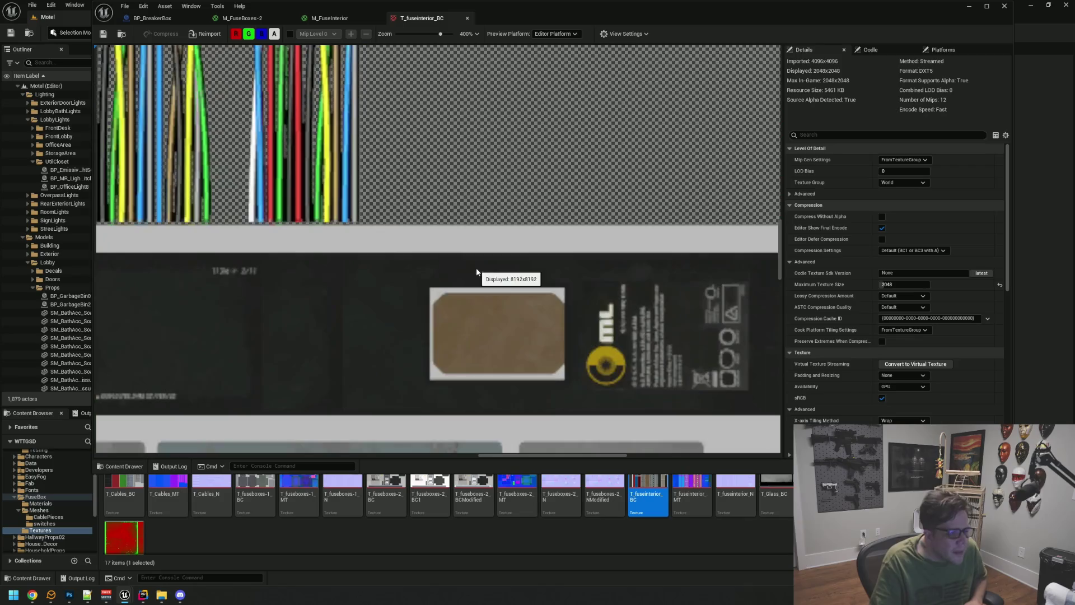
{"action": "mouse_move", "coordinate": [475, 268]}
{"action": "left_mouse_down"}
{"action": "mouse_move", "coordinate": [477, 222]}
{"action": "mouse_move", "coordinate": [432, 213]}
{"action": "left_mouse_up"}
{"action": "scroll", "coordinate": [549, 281], "scroll_direction": "down", "scroll_amount": 2}
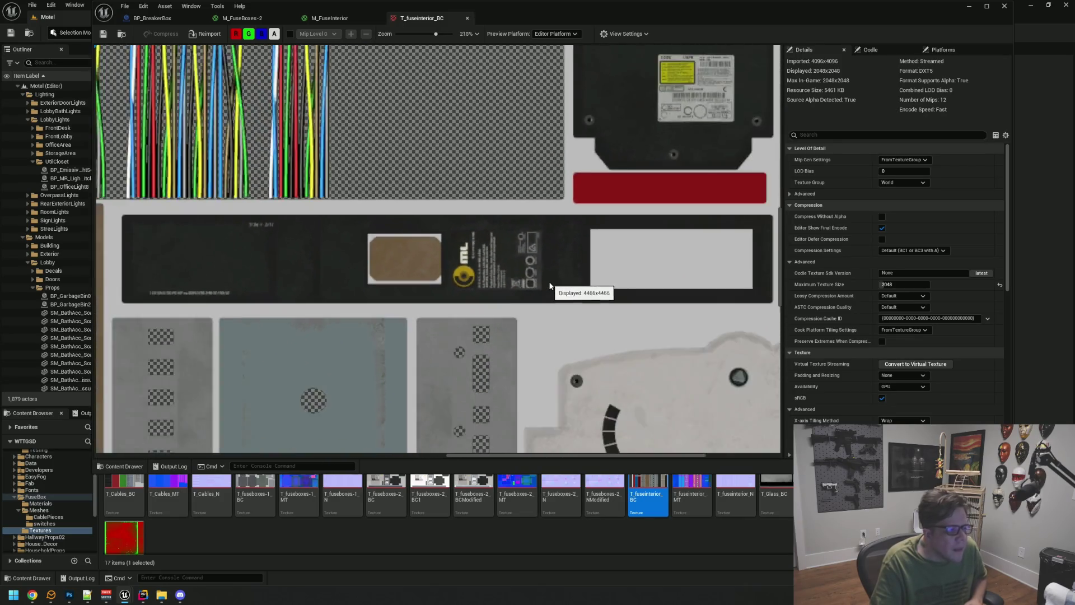
{"action": "scroll", "coordinate": [550, 286], "scroll_direction": "down", "scroll_amount": 1}
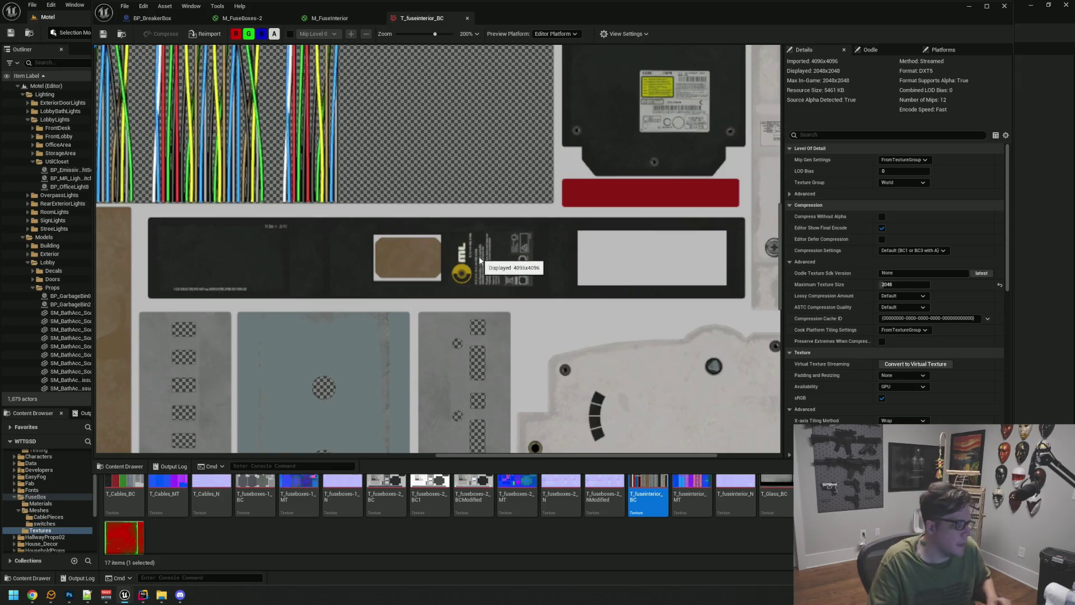
{"action": "middle_click", "coordinate": [416, 18]}
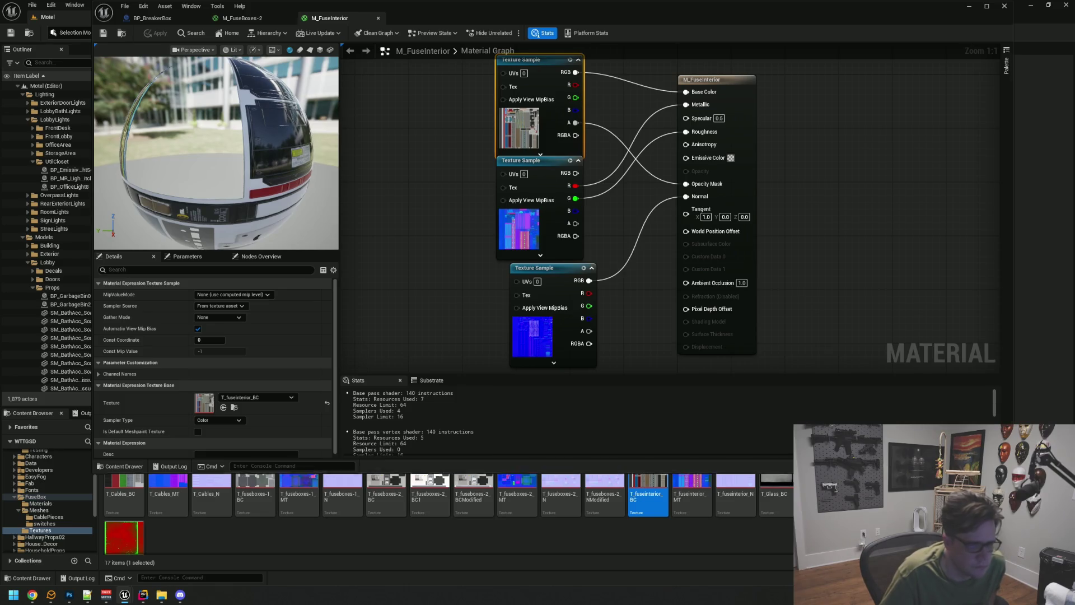
Step: Export T_fuseinterior_BC from the Content Browser to the Desktop as a Targa (*.TGA) file
{"action": "left_click_drag", "start_coordinate": [1011, 474], "coordinate": [971, 348]}
{"action": "left_click", "coordinate": [306, 541]}
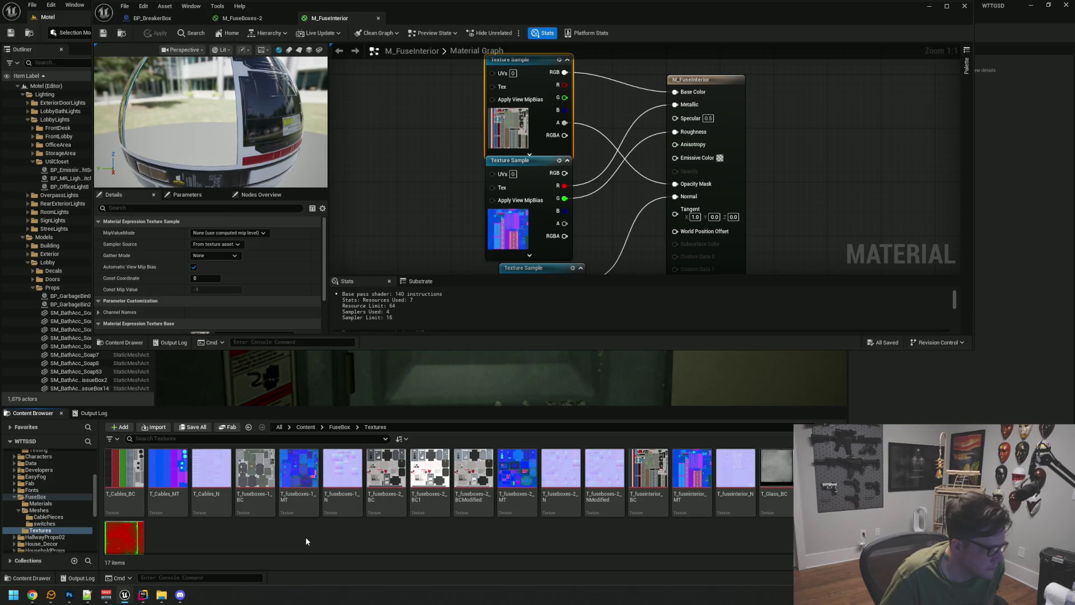
{"action": "scroll", "coordinate": [362, 545], "scroll_direction": "down", "scroll_amount": 1}
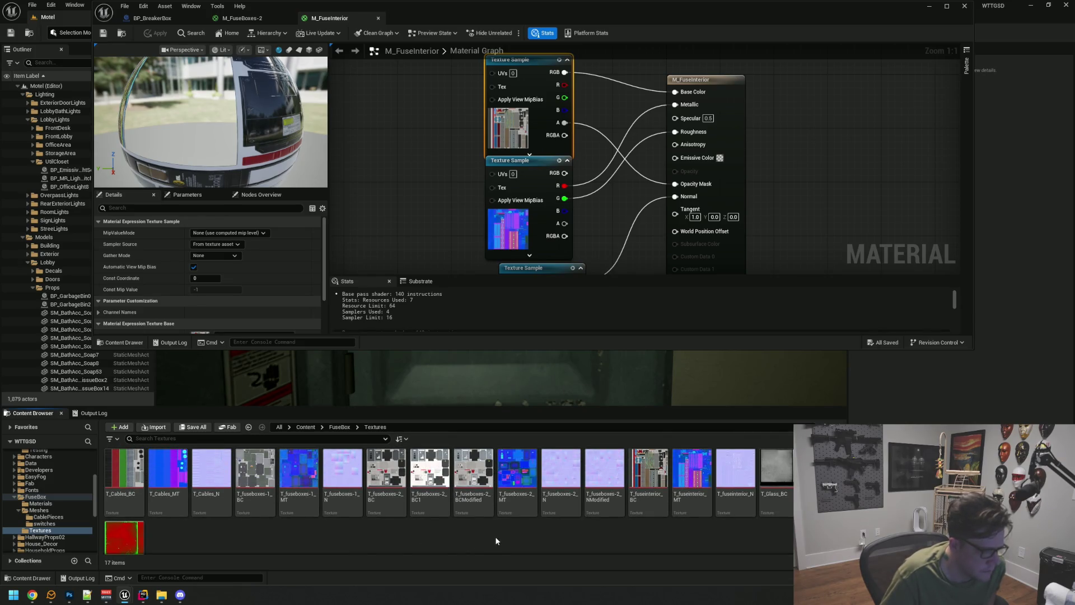
{"action": "mouse_move", "coordinate": [388, 466]}
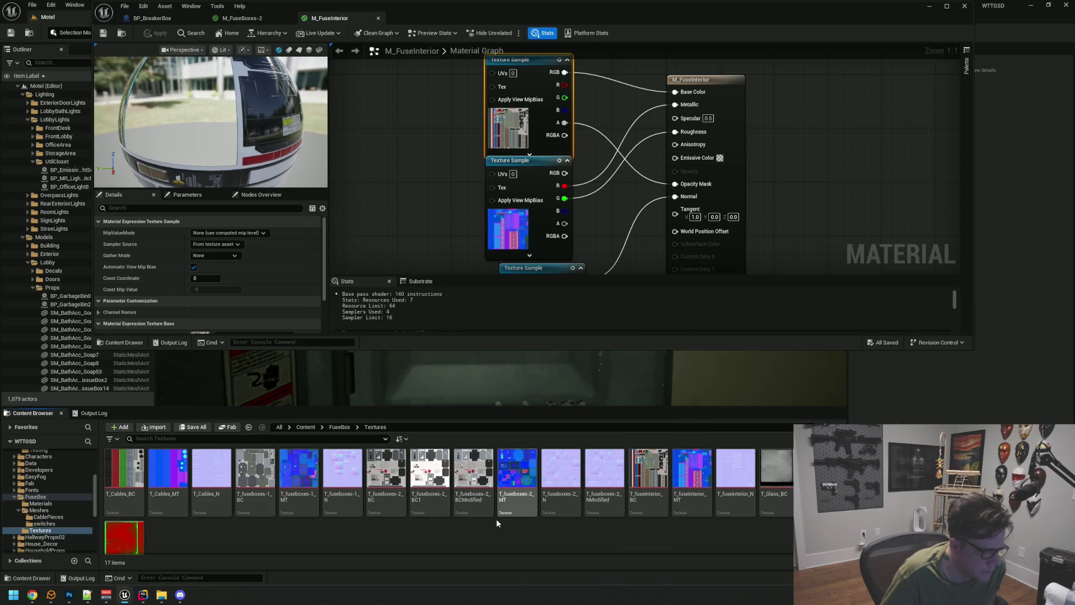
{"action": "right_click", "coordinate": [654, 493]}
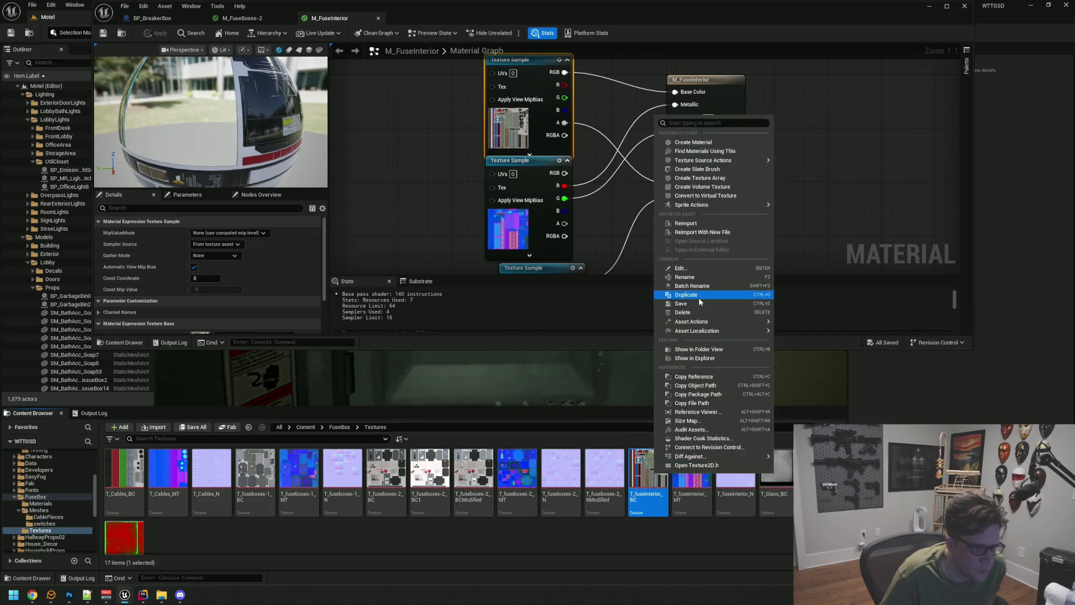
{"action": "mouse_move", "coordinate": [714, 328]}
{"action": "left_click", "coordinate": [794, 374]}
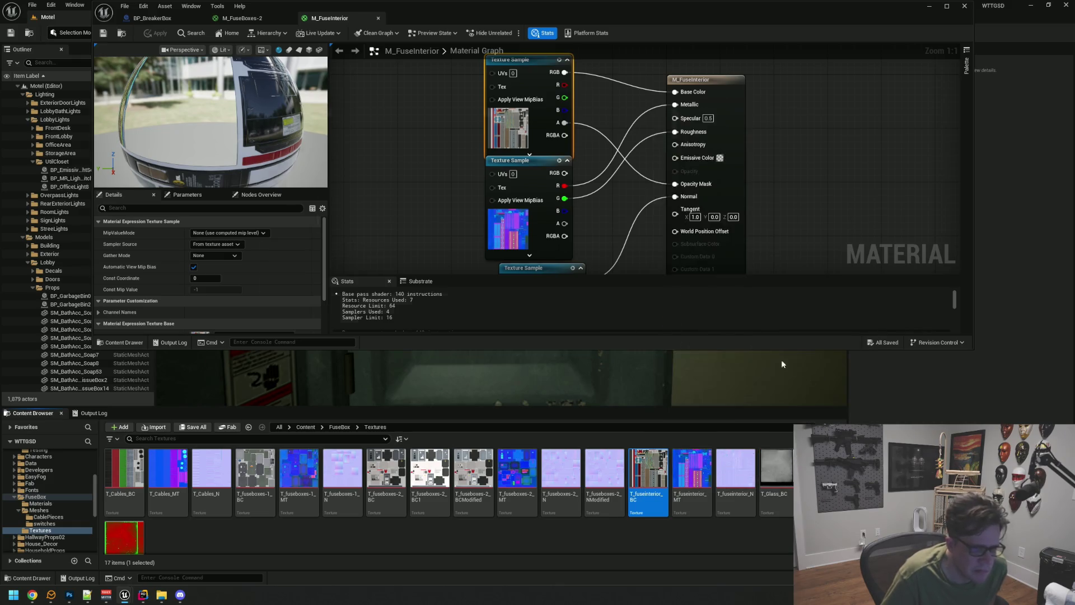
{"action": "left_click", "coordinate": [321, 329]}
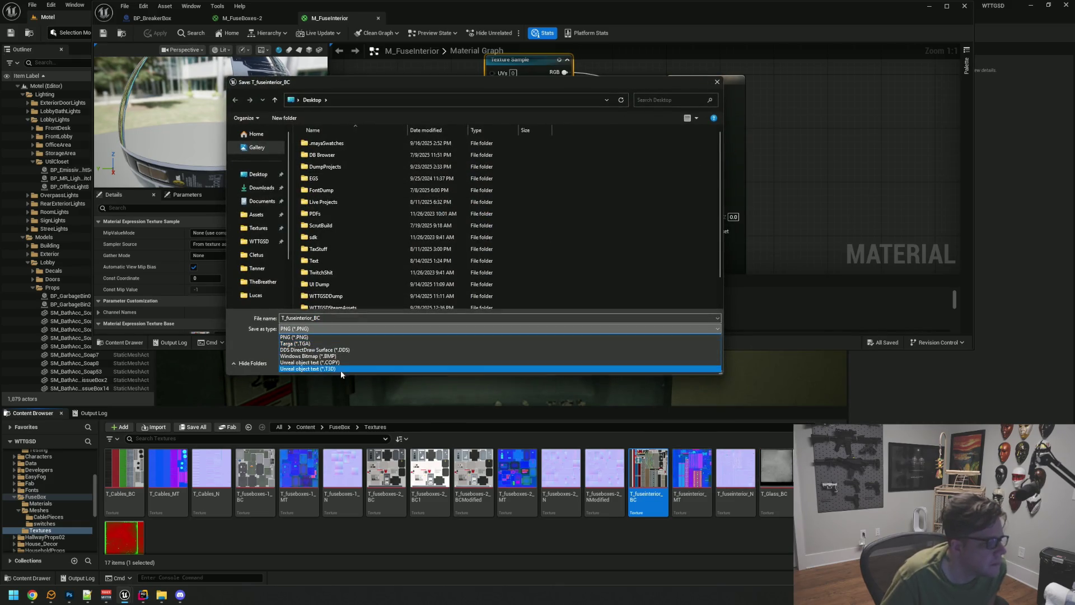
{"action": "left_click", "coordinate": [558, 346]}
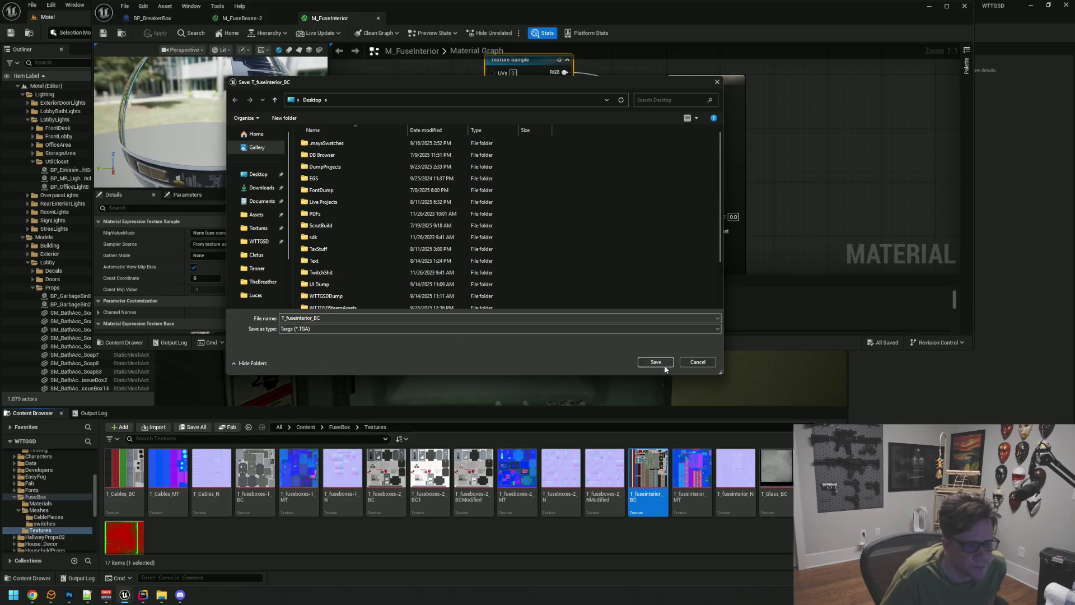
{"action": "left_click", "coordinate": [664, 364]}
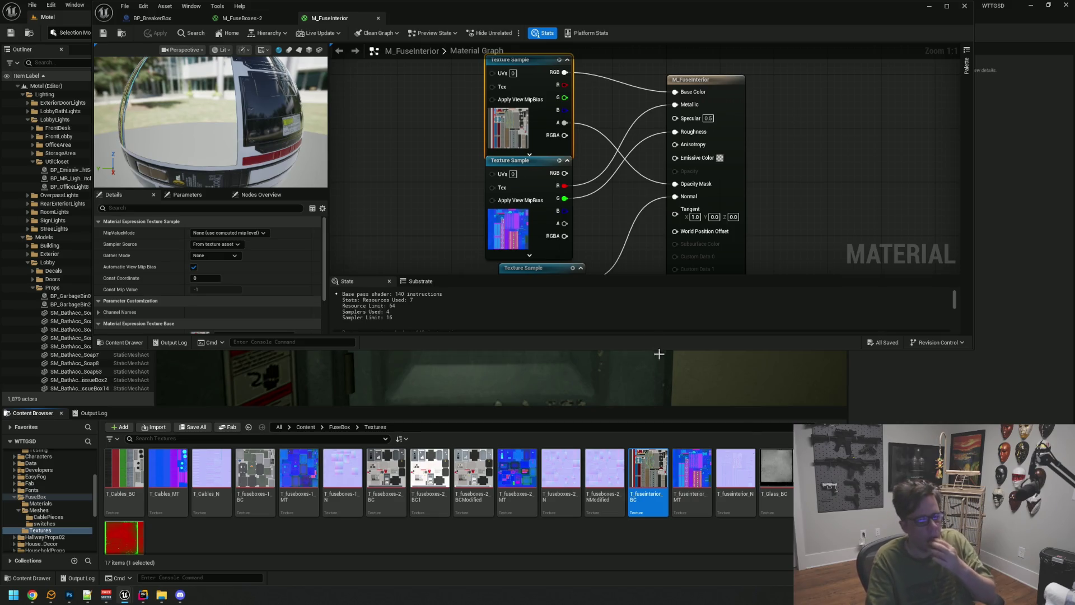
Step: Reposition the material editor window and list the open Unreal windows from the taskbar
{"action": "mouse_move", "coordinate": [432, 19]}
{"action": "left_mouse_down"}
{"action": "mouse_move", "coordinate": [505, 298]}
{"action": "mouse_move", "coordinate": [491, 258]}
{"action": "left_mouse_up"}
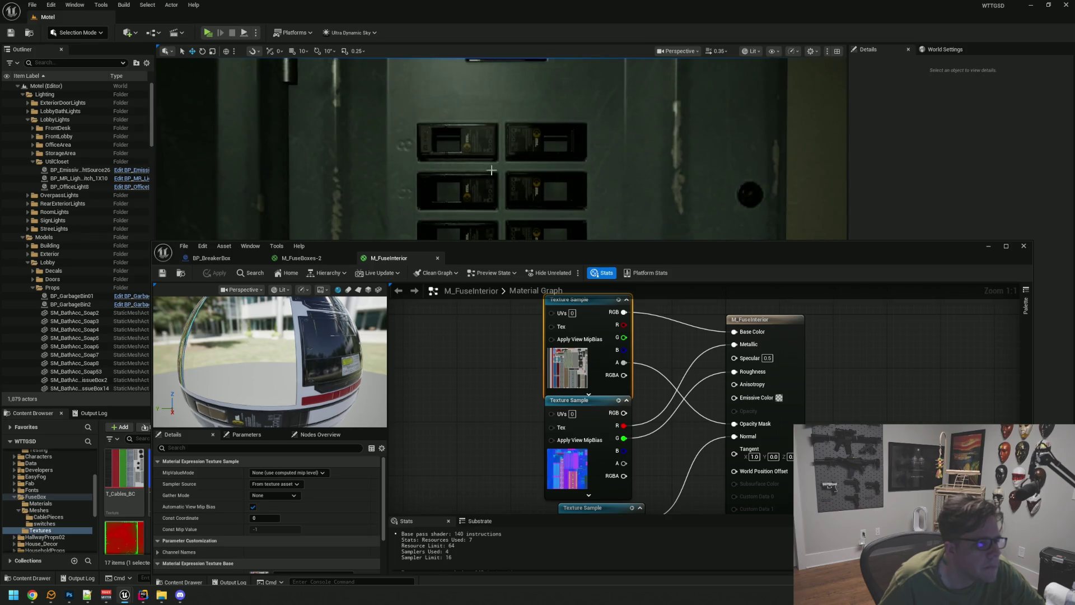
{"action": "left_click_drag", "start_coordinate": [480, 251], "coordinate": [468, 120]}
{"action": "mouse_move", "coordinate": [186, 598]}
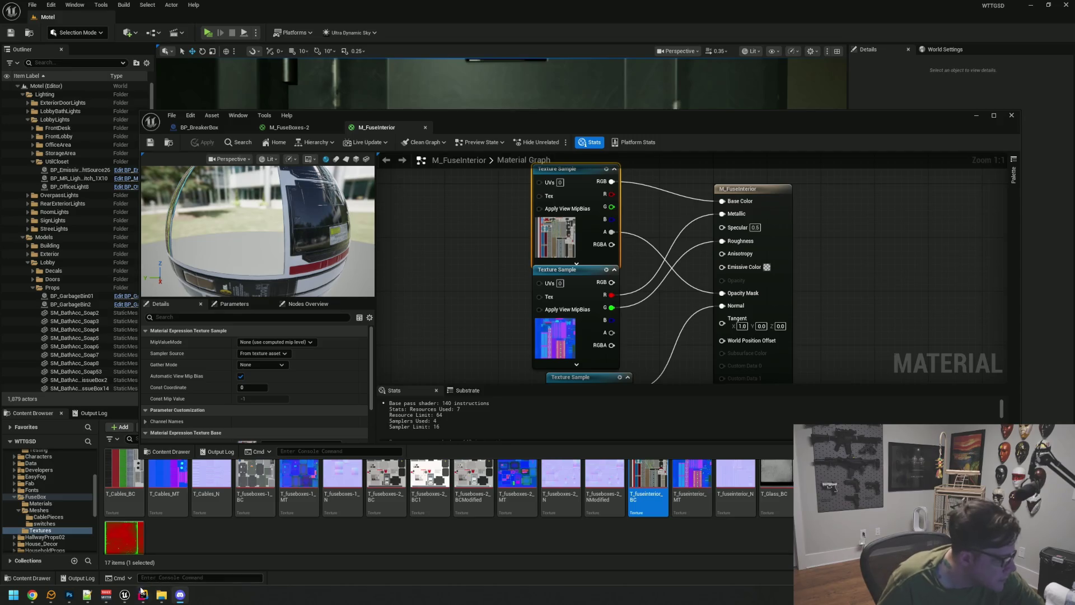
{"action": "left_click", "coordinate": [143, 593]}
{"action": "left_click", "coordinate": [133, 597]}
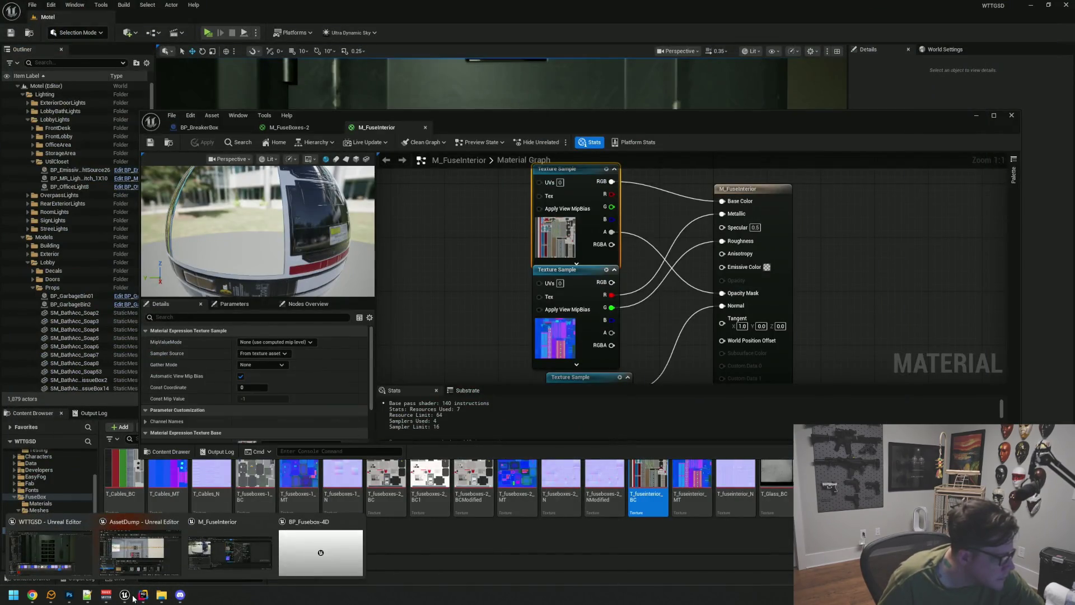
Step: Open T_fuseinterior_BC.TGA from the Desktop in Photoshop and enlarge its document window
{"action": "left_click", "coordinate": [69, 594]}
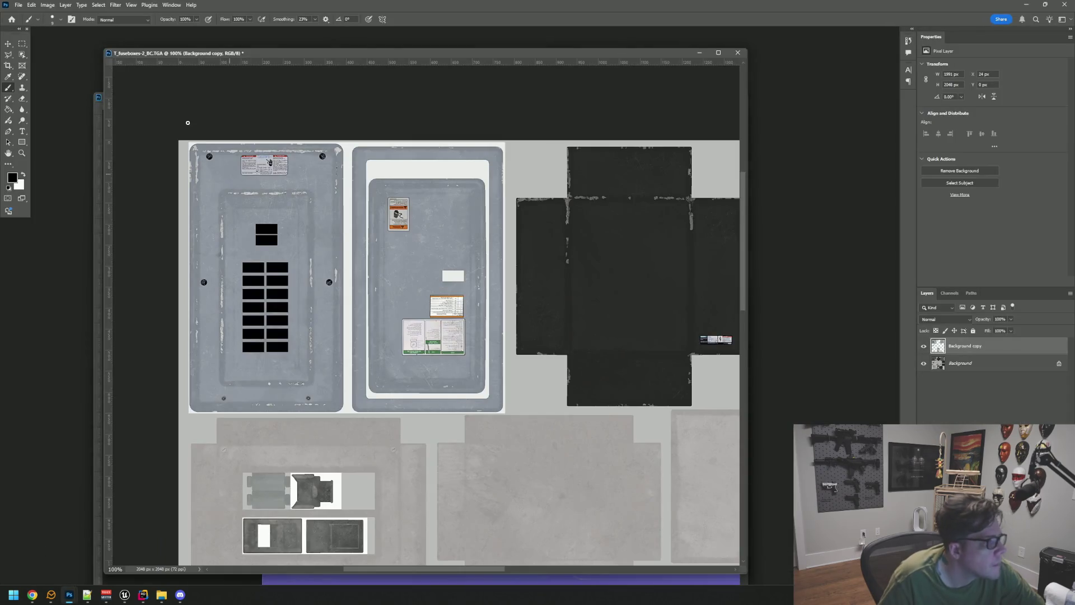
{"action": "left_click", "coordinate": [21, 8]}
{"action": "left_click", "coordinate": [26, 29]}
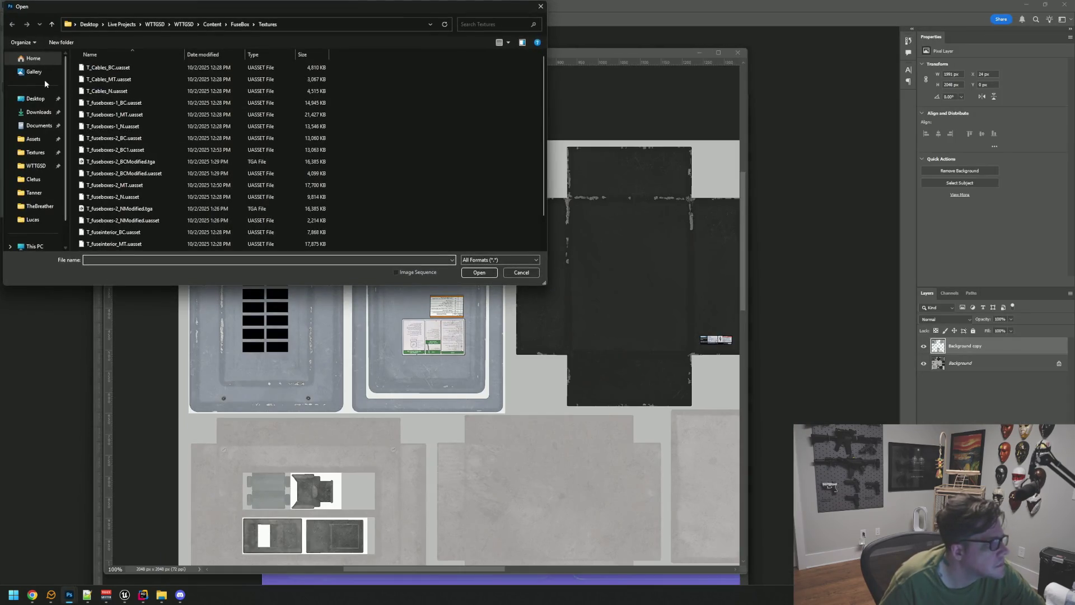
{"action": "left_click", "coordinate": [38, 99]}
{"action": "scroll", "coordinate": [172, 108], "scroll_direction": "down", "scroll_amount": 10}
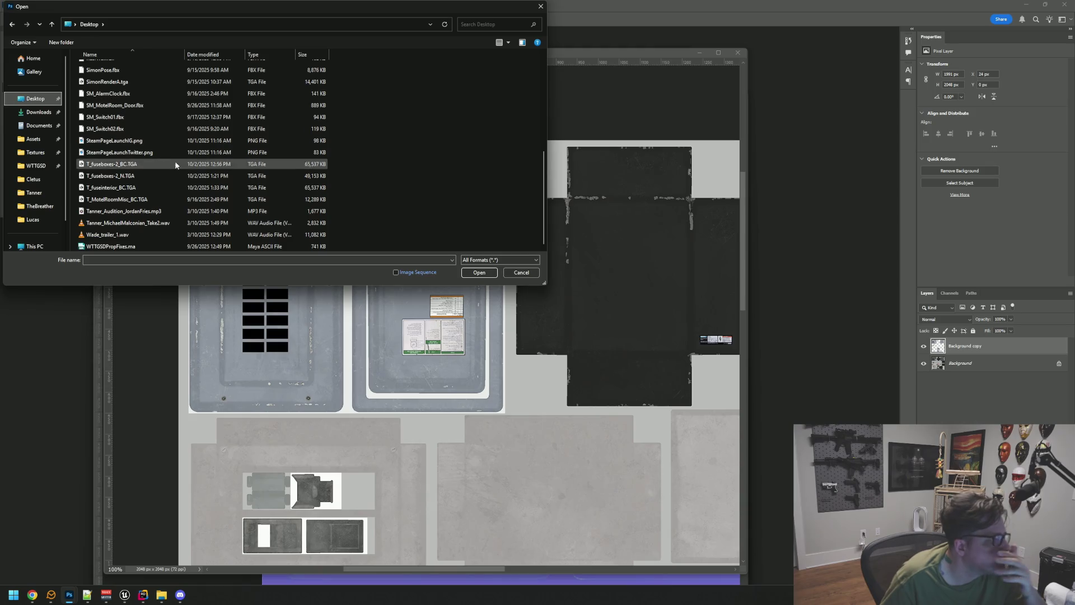
{"action": "double_click", "coordinate": [162, 187]}
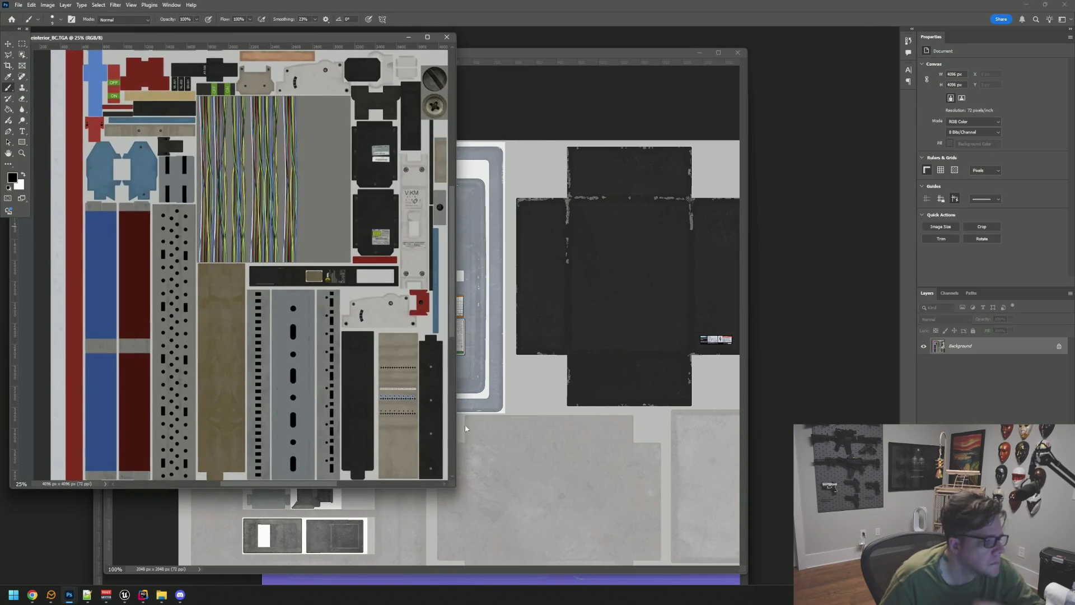
{"action": "mouse_move", "coordinate": [448, 489]}
{"action": "left_mouse_down"}
{"action": "mouse_move", "coordinate": [684, 508]}
{"action": "mouse_move", "coordinate": [872, 504]}
{"action": "left_mouse_up"}
{"action": "scroll", "coordinate": [459, 291], "scroll_direction": "up", "scroll_amount": 5}
Step: Resize the image from 4096 to 2048 × 2048 pixels
{"action": "left_click", "coordinate": [48, 5]}
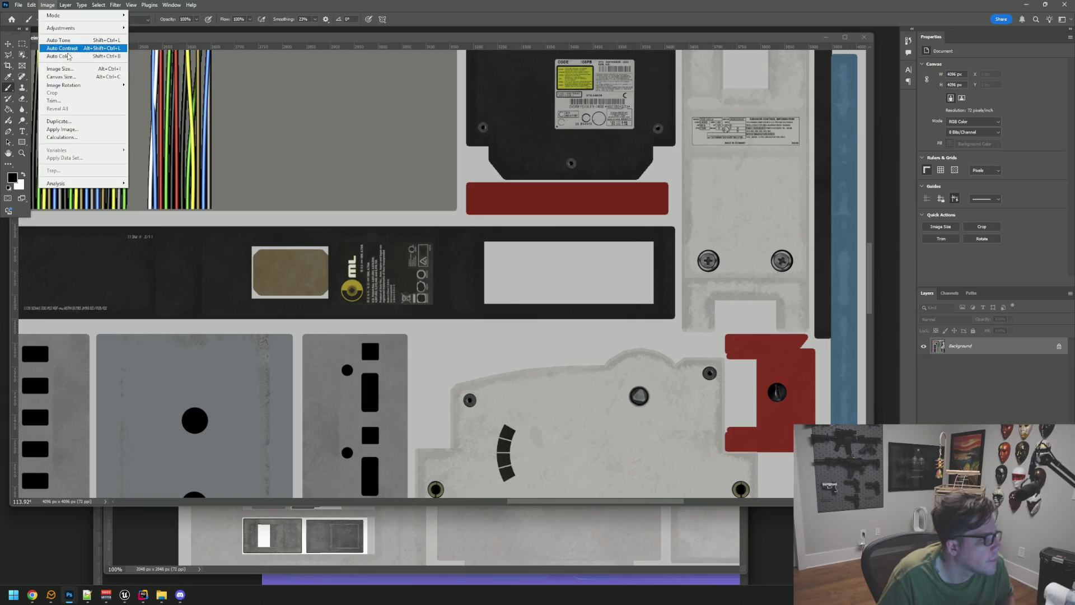
{"action": "left_click", "coordinate": [62, 72]}
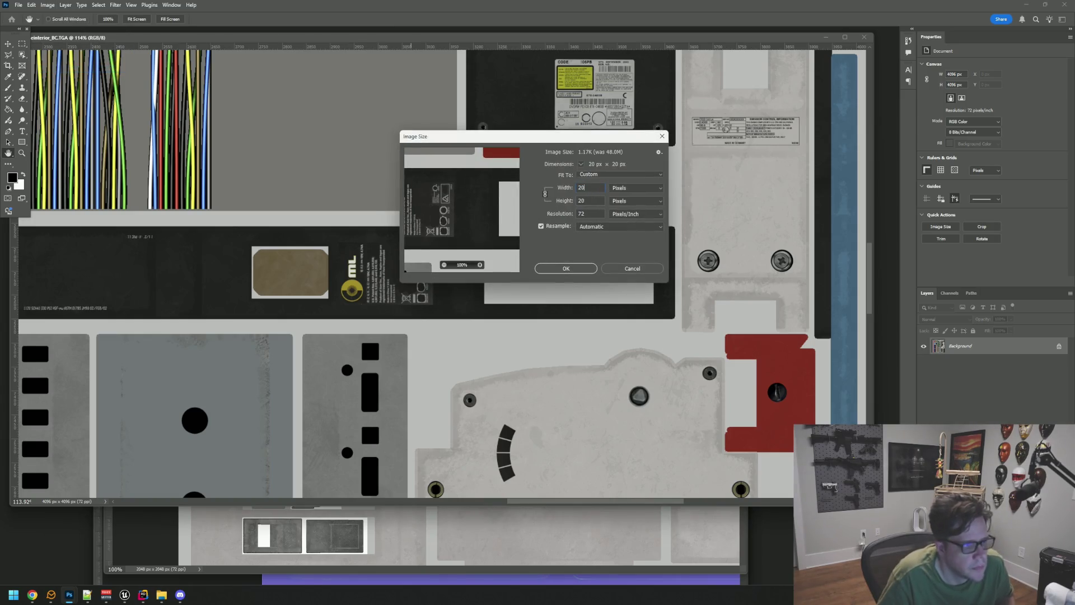
{"action": "type", "text": "48"}
{"action": "key", "text": "Return"}
Step: View the texture at 100% zoom and pan to the tan label
{"action": "key", "text": "b"}
{"action": "key", "text": "ctrl+1"}
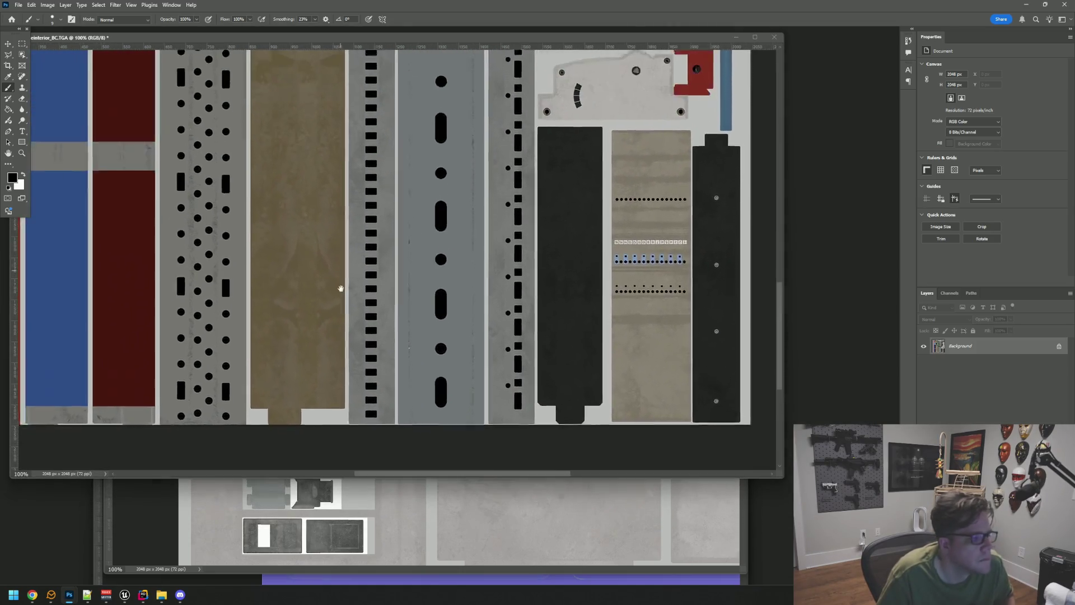
{"action": "scroll", "coordinate": [391, 221], "scroll_direction": "up", "scroll_amount": 5}
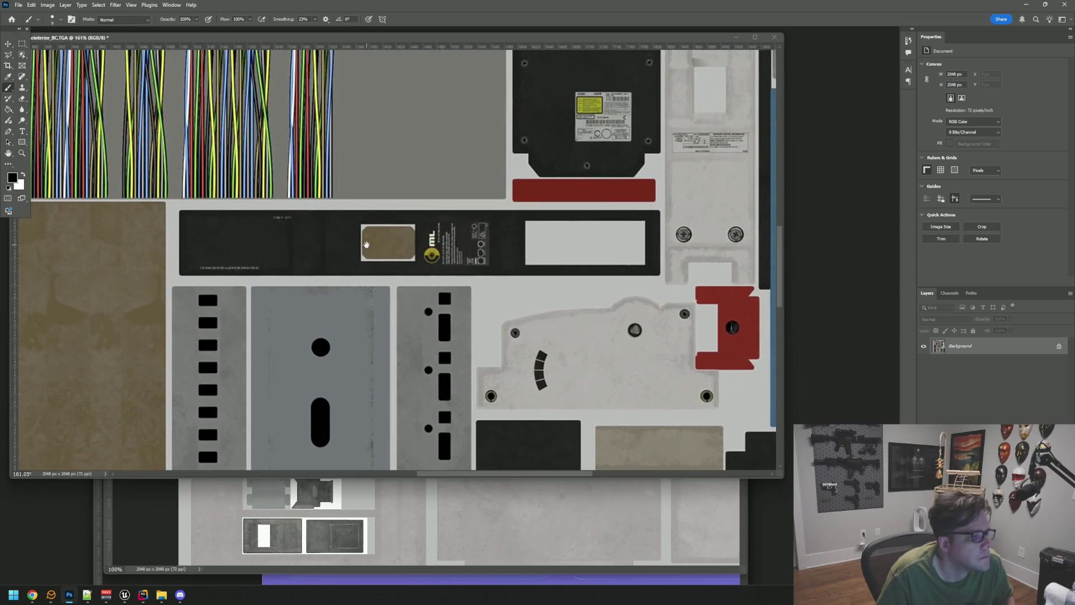
{"action": "left_click_drag", "start_coordinate": [408, 222], "coordinate": [377, 232]}
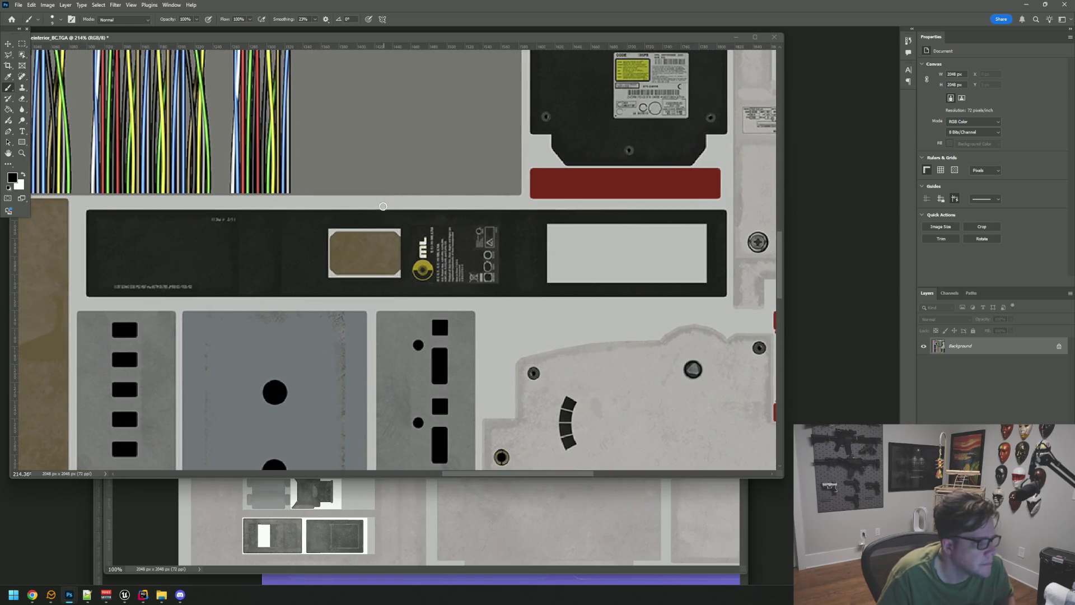
{"action": "left_click", "coordinate": [22, 43]}
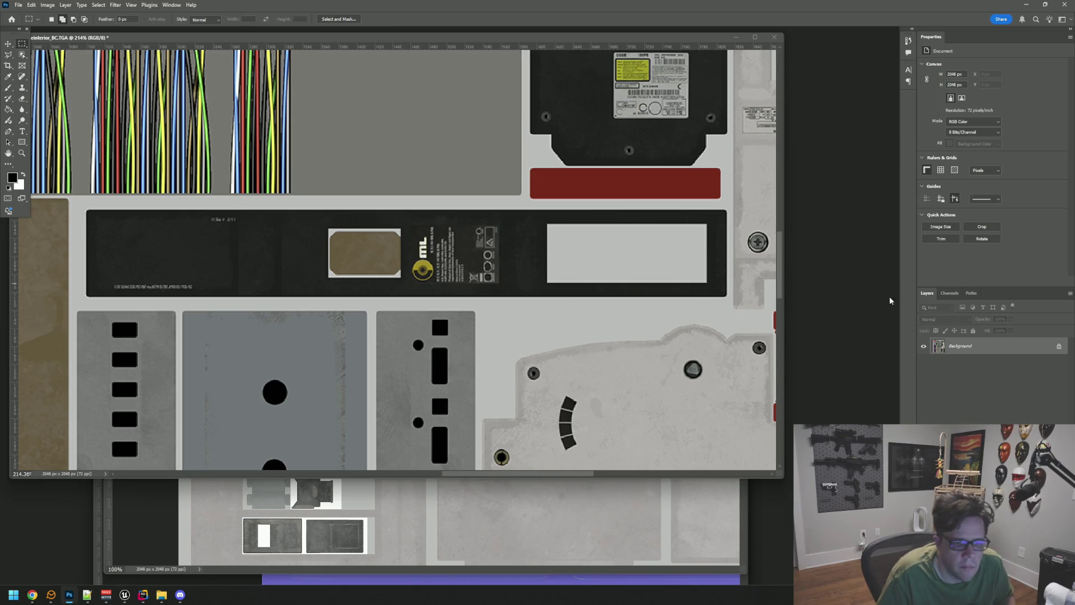
Step: Duplicate the texture to a new layer and select the dark label strip, white label, logo label and brown plate
{"action": "key", "text": "ctrl+j"}
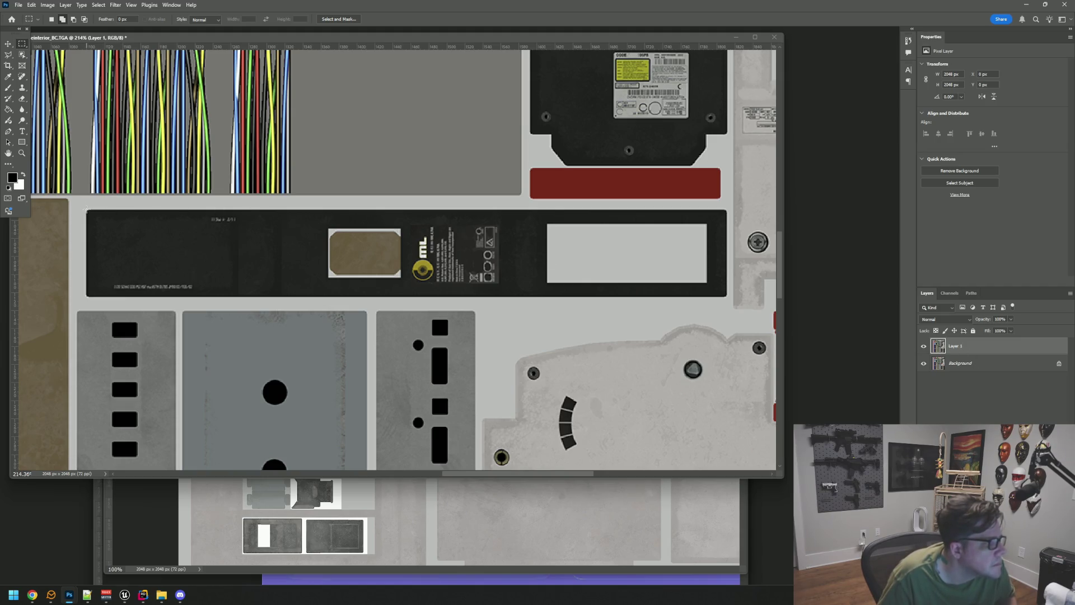
{"action": "left_click_drag", "start_coordinate": [206, 269], "coordinate": [87, 209]}
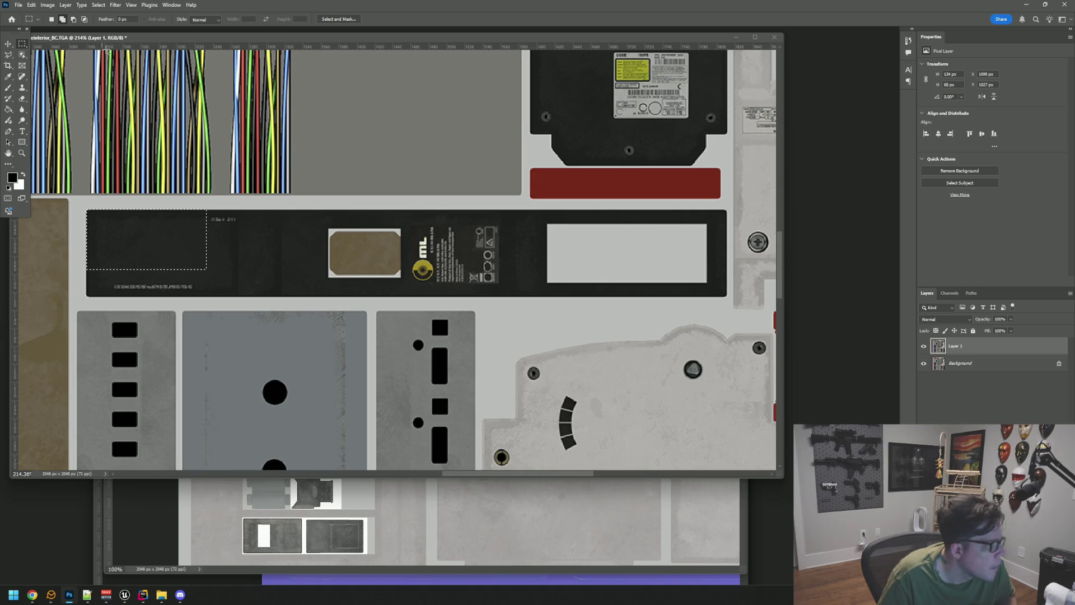
{"action": "key", "text": "ctrl+d"}
{"action": "mouse_move", "coordinate": [80, 206]}
{"action": "left_mouse_down"}
{"action": "mouse_move", "coordinate": [448, 314]}
{"action": "mouse_move", "coordinate": [730, 300]}
{"action": "left_mouse_up"}
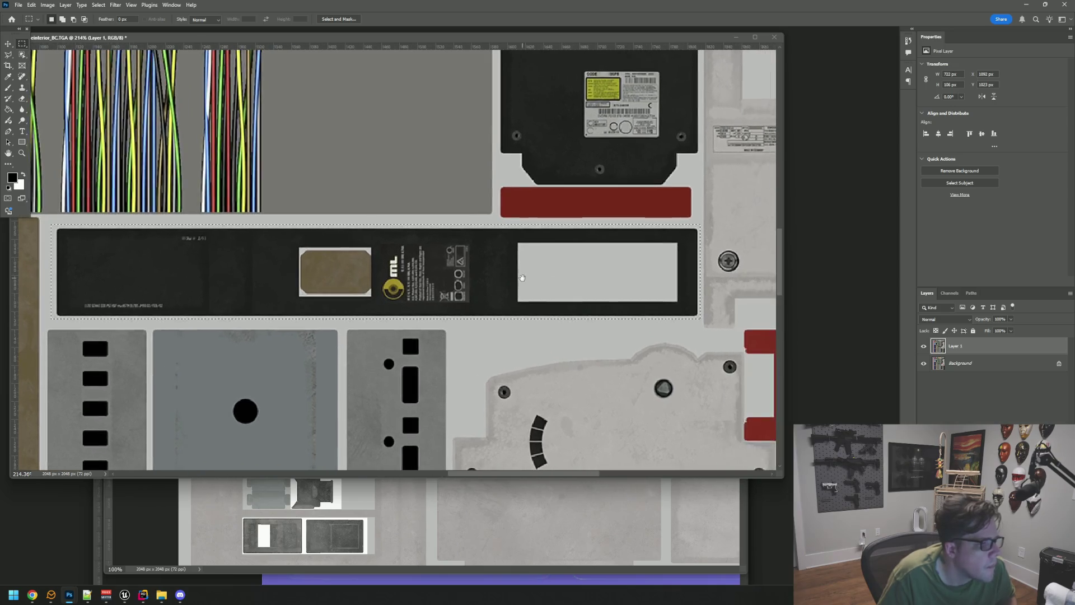
{"action": "scroll", "coordinate": [551, 263], "scroll_direction": "up", "scroll_amount": 5}
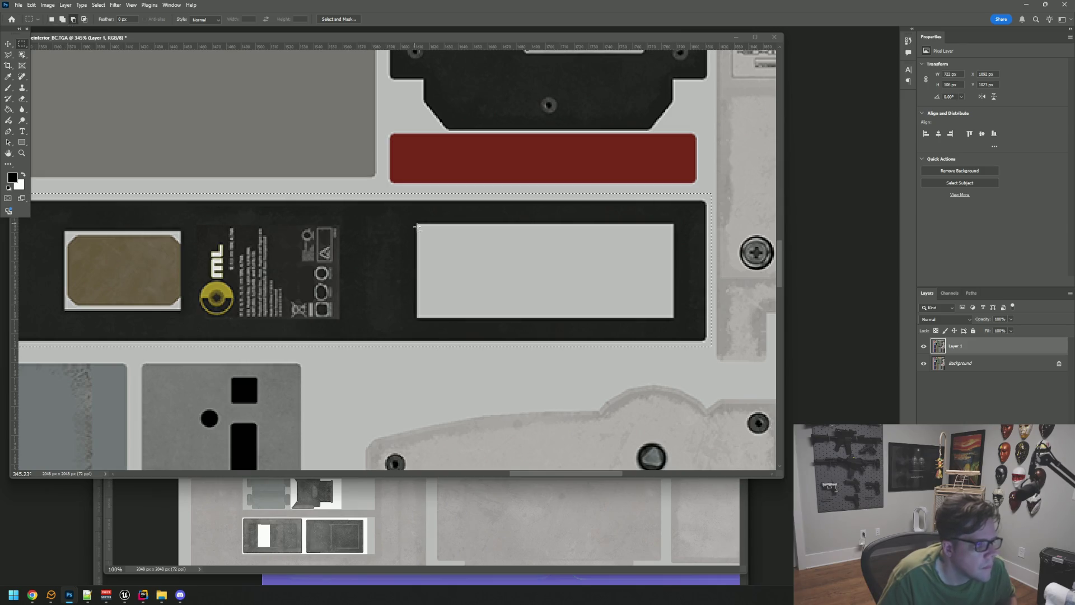
{"action": "mouse_move", "coordinate": [417, 225]}
{"action": "left_mouse_down"}
{"action": "mouse_move", "coordinate": [486, 279]}
{"action": "mouse_move", "coordinate": [682, 334]}
{"action": "mouse_move", "coordinate": [674, 317]}
{"action": "left_mouse_up"}
{"action": "left_click_drag", "start_coordinate": [516, 278], "coordinate": [641, 280]}
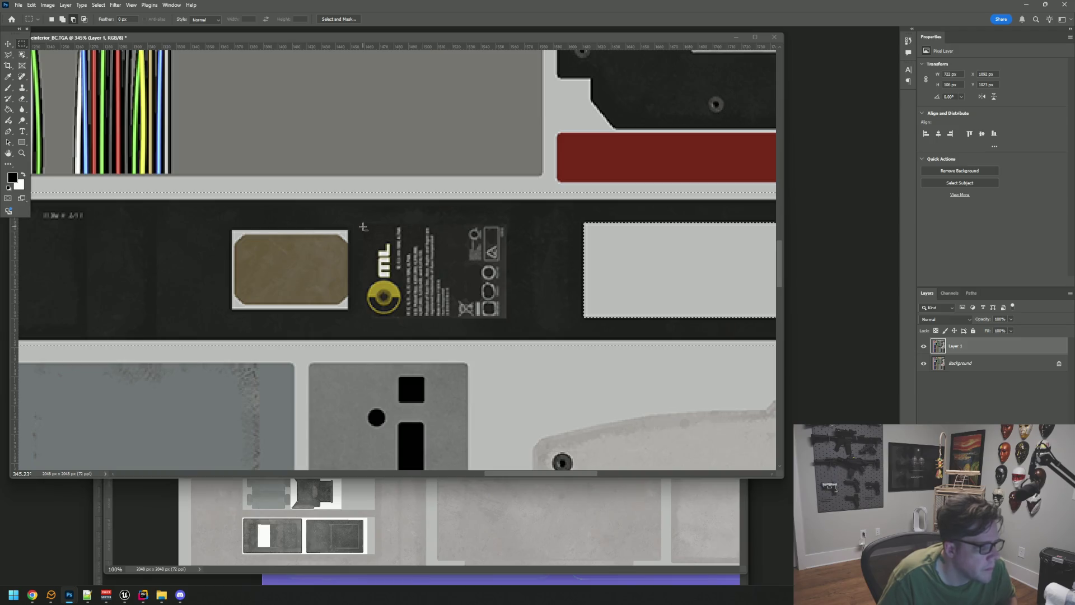
{"action": "scroll", "coordinate": [363, 226], "scroll_direction": "up", "scroll_amount": 5}
{"action": "mouse_move", "coordinate": [360, 216]}
{"action": "left_mouse_down"}
{"action": "mouse_move", "coordinate": [442, 275]}
{"action": "mouse_move", "coordinate": [674, 376]}
{"action": "mouse_move", "coordinate": [664, 417]}
{"action": "left_mouse_up"}
{"action": "left_click_drag", "start_coordinate": [493, 336], "coordinate": [676, 325]}
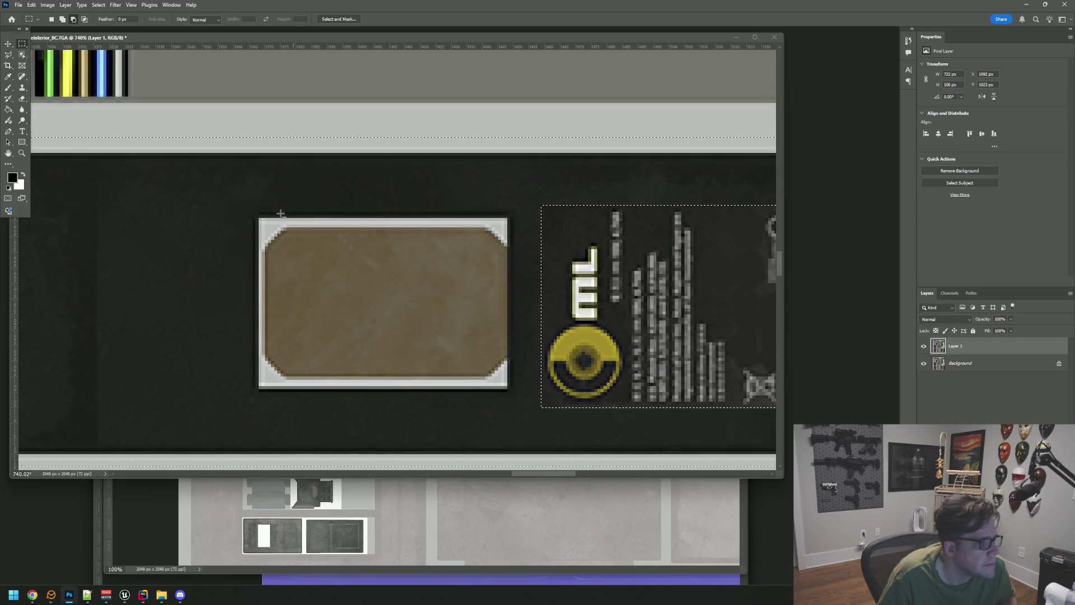
{"action": "mouse_move", "coordinate": [260, 219]}
{"action": "left_mouse_down"}
{"action": "mouse_move", "coordinate": [289, 248]}
{"action": "mouse_move", "coordinate": [506, 312]}
{"action": "mouse_move", "coordinate": [506, 387]}
{"action": "left_mouse_up"}
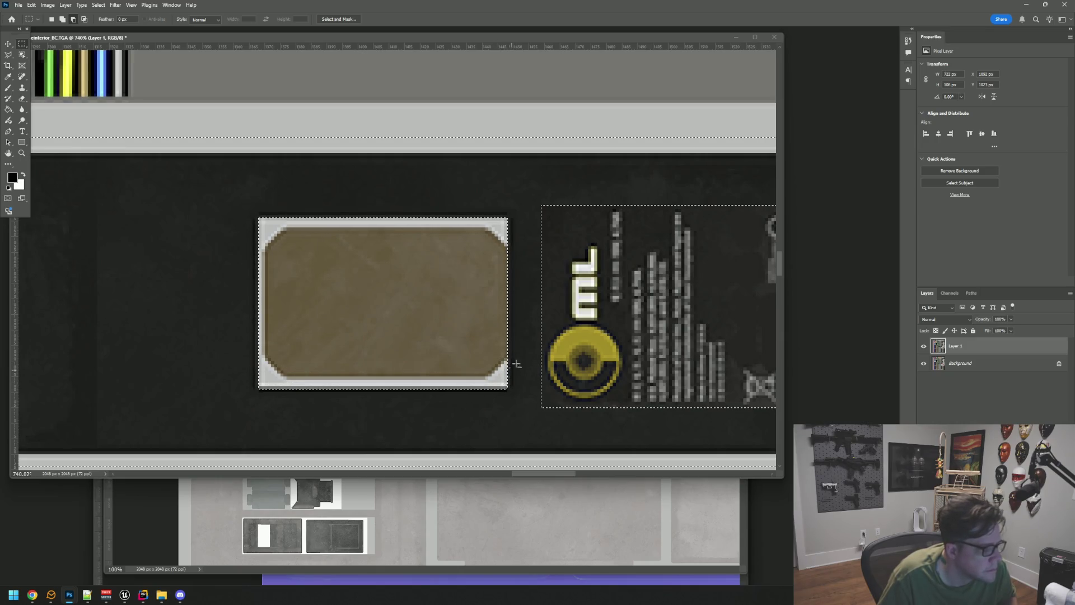
{"action": "scroll", "coordinate": [538, 336], "scroll_direction": "down", "scroll_amount": 5}
{"action": "left_click_drag", "start_coordinate": [556, 323], "coordinate": [458, 306]}
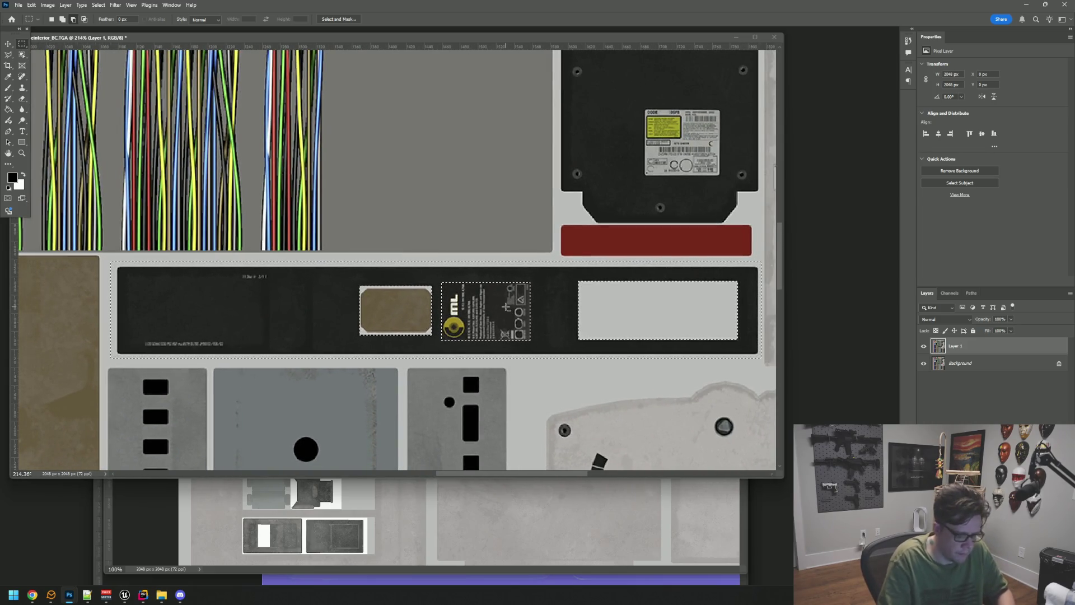
Step: Delete everything outside the label areas on Layer 1 and reload the labels as a selection
{"action": "key", "text": "ctrl+shift+i"}
{"action": "key", "text": "Delete"}
{"action": "key", "text": "ctrl+d"}
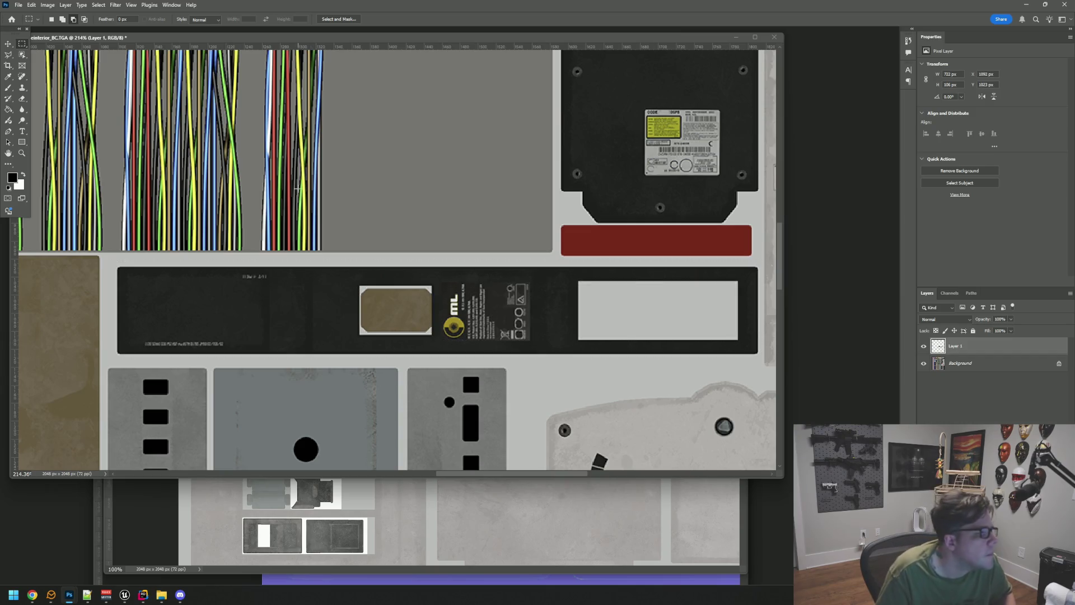
{"action": "left_click", "coordinate": [938, 346], "text": "ctrl"}
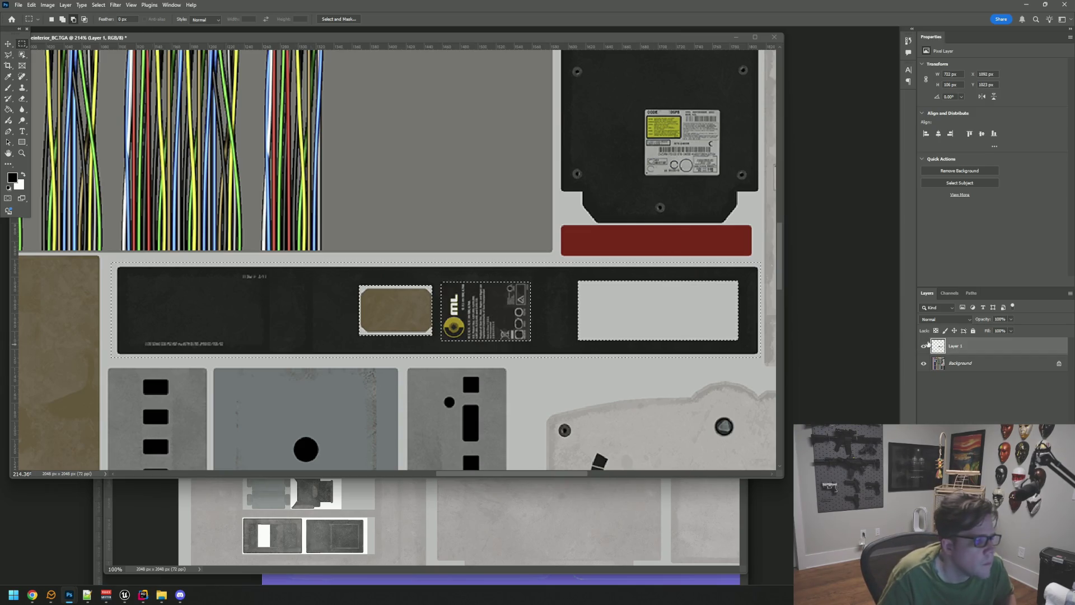
Step: Apply a Curves adjustment to the selected labels, lifting shadows and highlights
{"action": "left_click", "coordinate": [47, 5]}
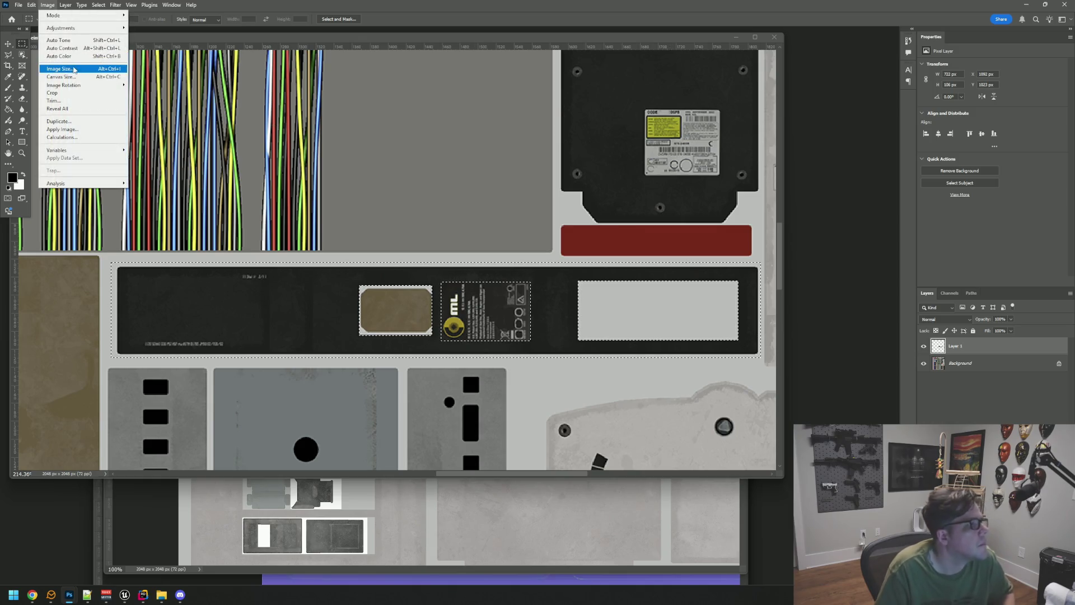
{"action": "mouse_move", "coordinate": [84, 28]}
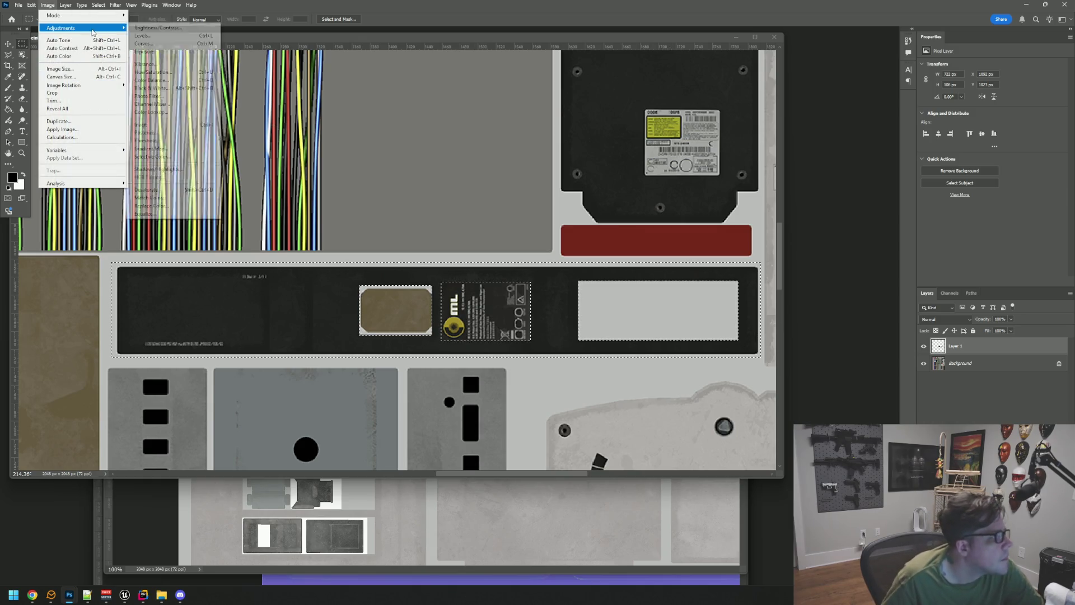
{"action": "left_click", "coordinate": [188, 44]}
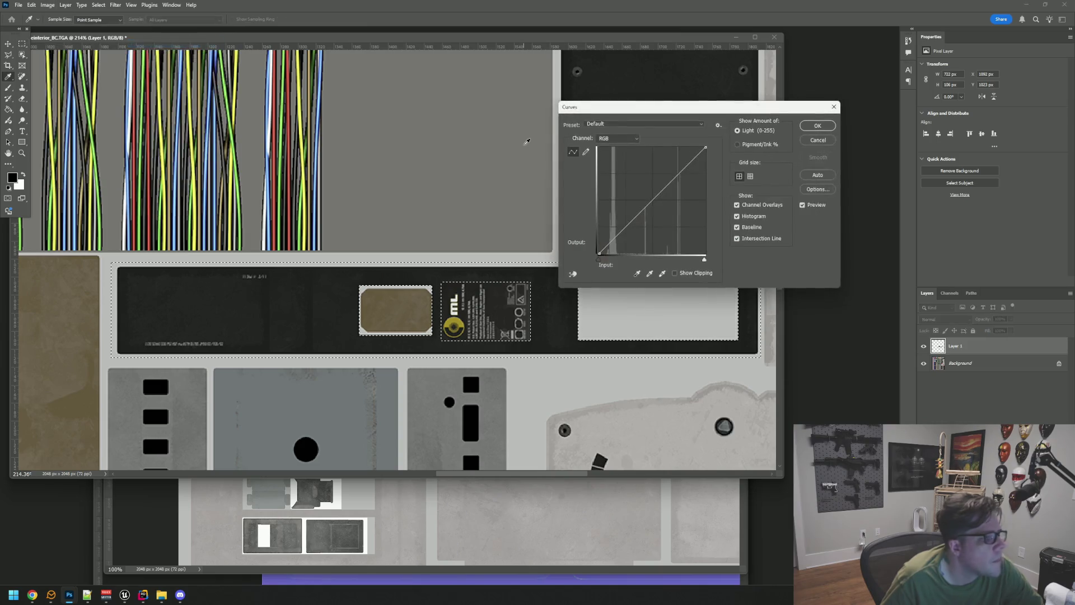
{"action": "mouse_move", "coordinate": [619, 231]}
{"action": "left_mouse_down"}
{"action": "mouse_move", "coordinate": [615, 214]}
{"action": "mouse_move", "coordinate": [616, 223]}
{"action": "left_mouse_up"}
{"action": "mouse_move", "coordinate": [665, 168]}
{"action": "left_mouse_down"}
{"action": "mouse_move", "coordinate": [679, 177]}
{"action": "mouse_move", "coordinate": [661, 156]}
{"action": "mouse_move", "coordinate": [667, 175]}
{"action": "left_mouse_up"}
{"action": "left_click_drag", "start_coordinate": [616, 224], "coordinate": [615, 217]}
{"action": "left_click", "coordinate": [816, 126]}
{"action": "key", "text": "ctrl+d"}
Step: View the texture at 100% and bring up the Save for Web export settings
{"action": "key", "text": "m"}
{"action": "key", "text": "ctrl+1"}
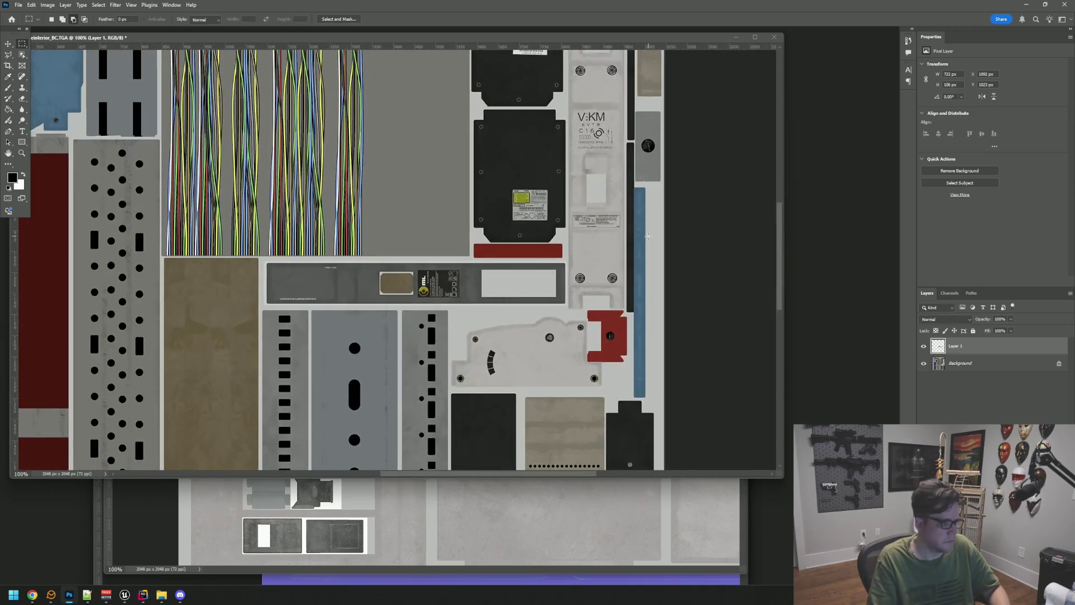
{"action": "key", "text": "ctrl+alt+shift+s"}
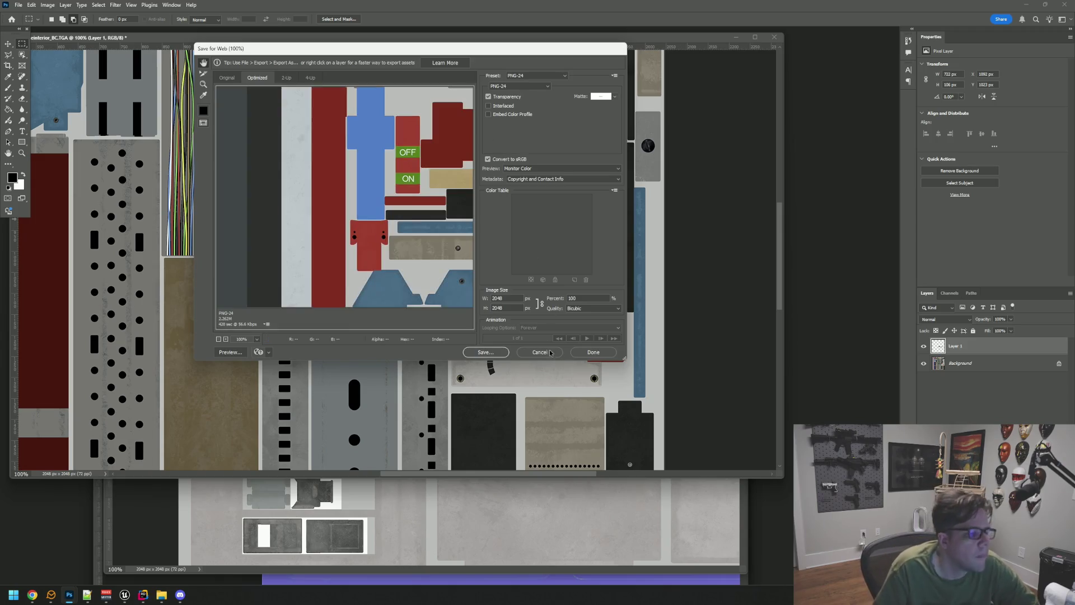
Step: Check the Save for Web presets and formats, keep PNG-24, and close without exporting
{"action": "left_click", "coordinate": [540, 352]}
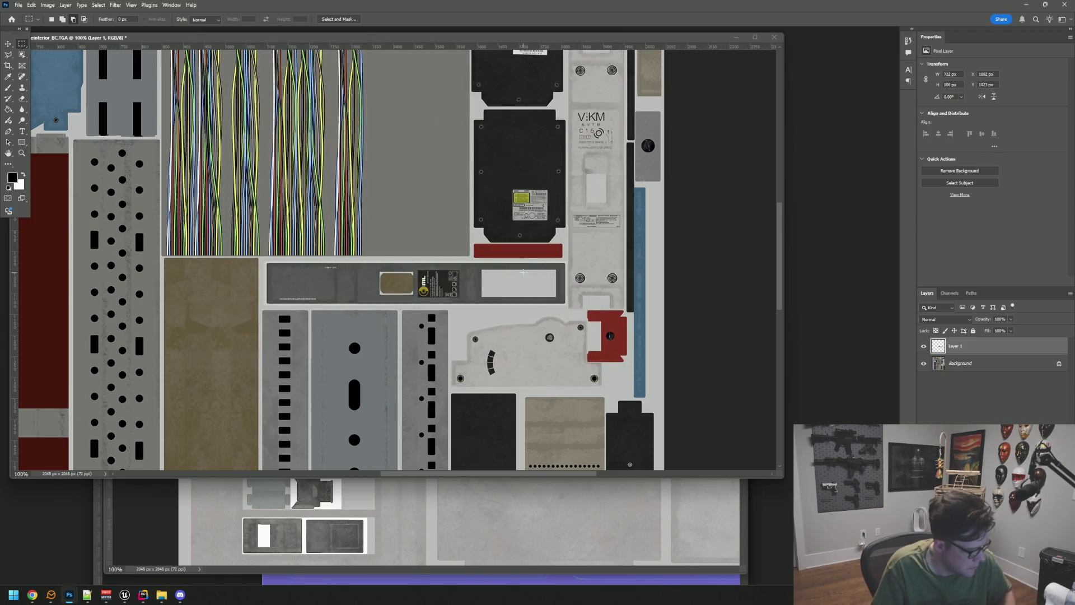
{"action": "key", "text": "ctrl+alt+shift+s"}
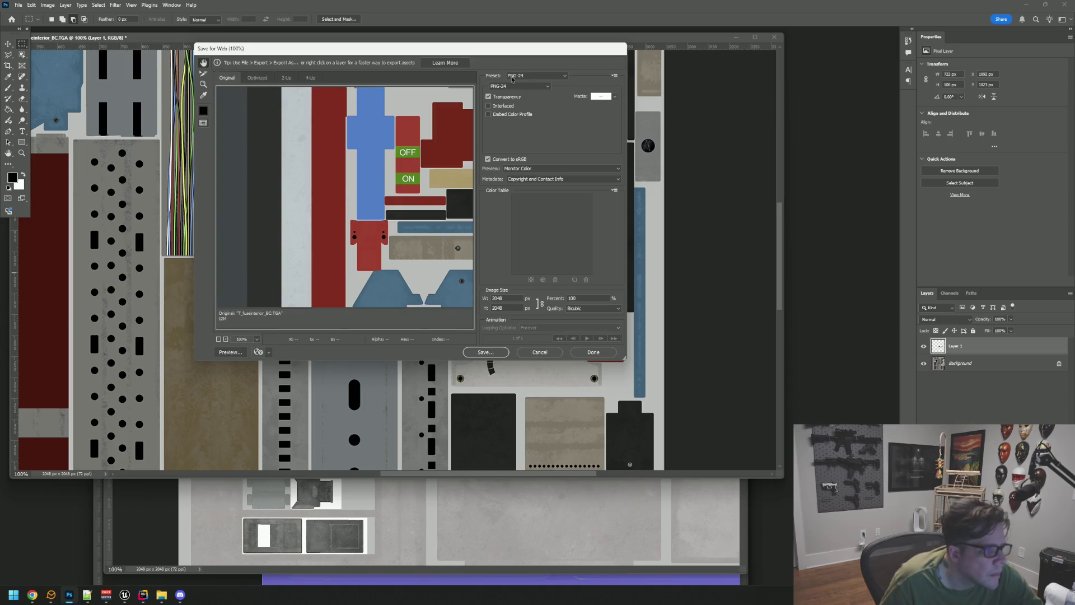
{"action": "left_click", "coordinate": [524, 76]}
{"action": "left_click", "coordinate": [525, 75]}
{"action": "left_click", "coordinate": [520, 86]}
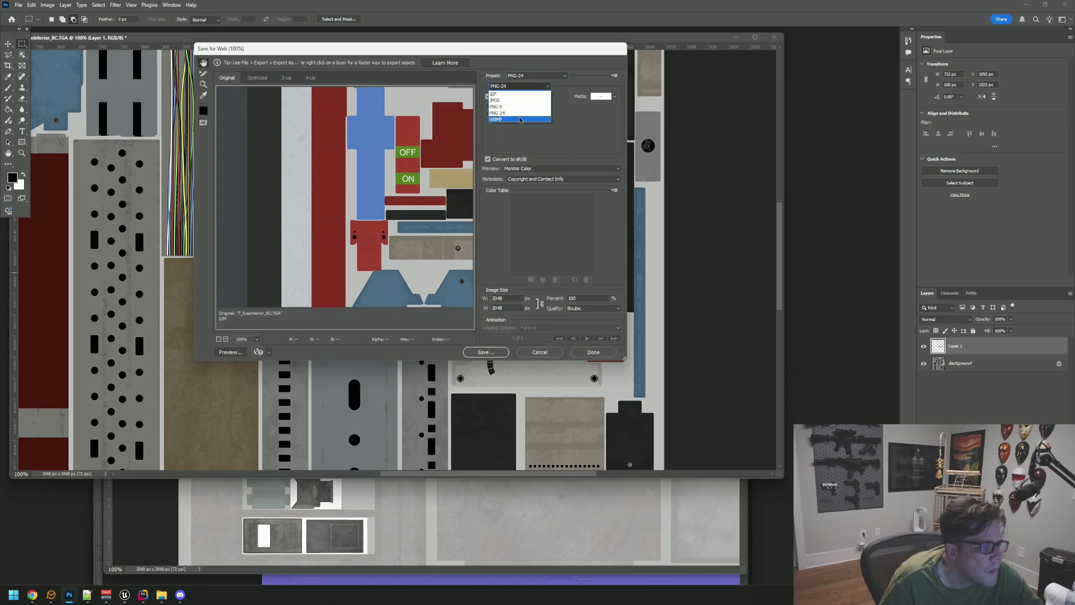
{"action": "left_click", "coordinate": [598, 168]}
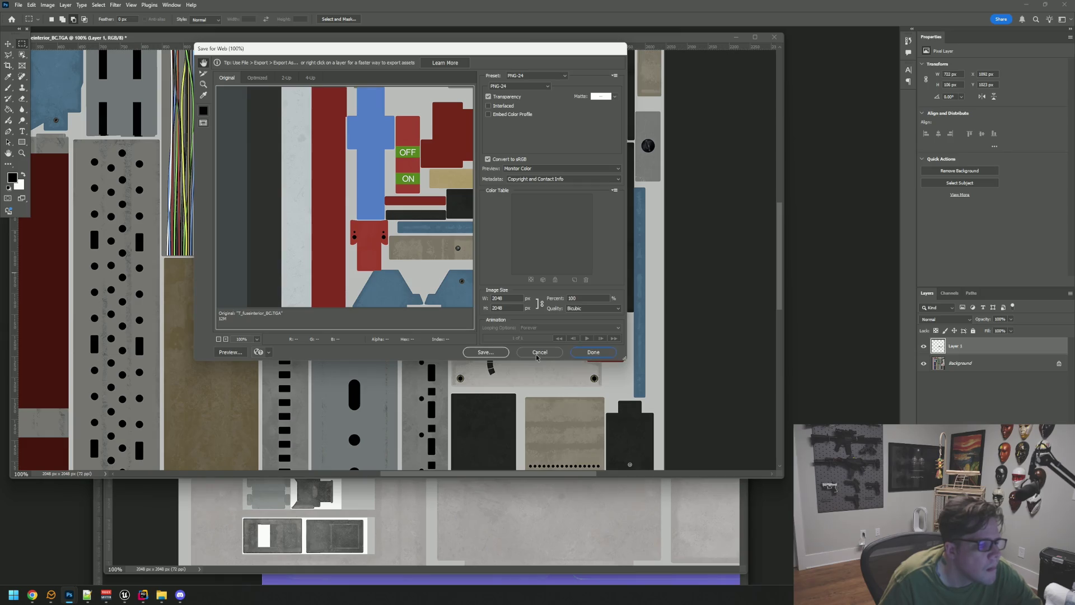
{"action": "left_click", "coordinate": [539, 353]}
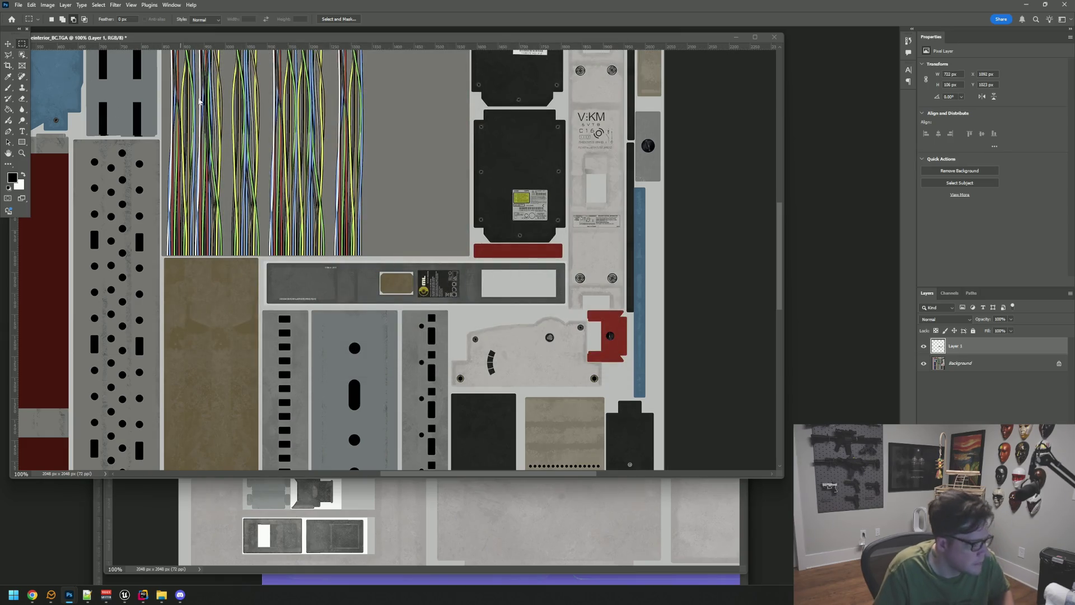
Step: Start saving a copy in Targa format and open the WTTGSD project folder
{"action": "key", "text": "ctrl+shift+s"}
{"action": "left_click", "coordinate": [410, 269]}
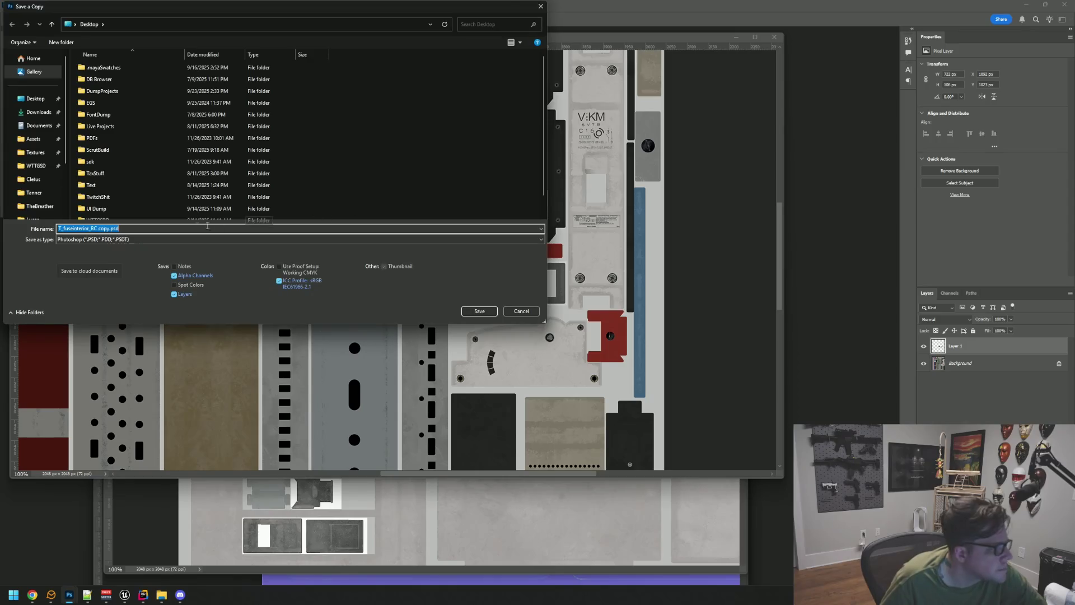
{"action": "left_click", "coordinate": [152, 240]}
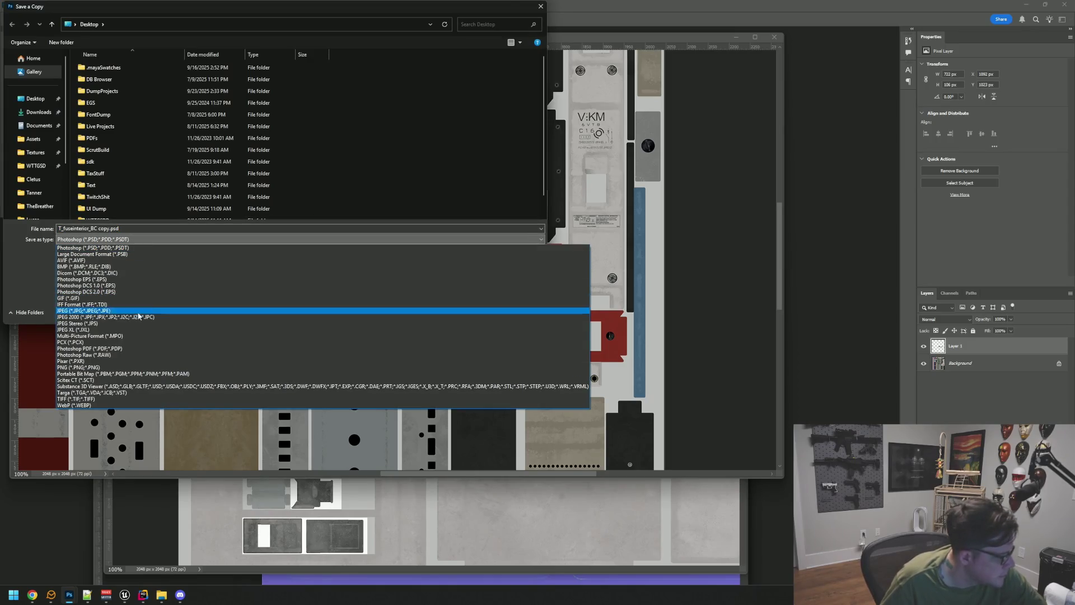
{"action": "left_click", "coordinate": [144, 392]}
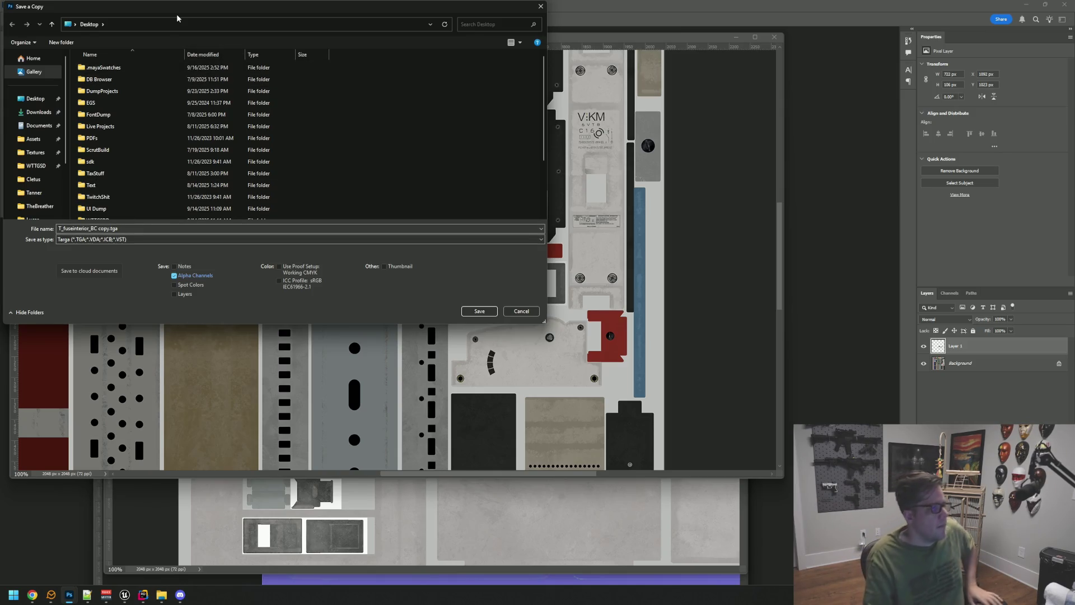
{"action": "left_click_drag", "start_coordinate": [266, 22], "coordinate": [425, 94]}
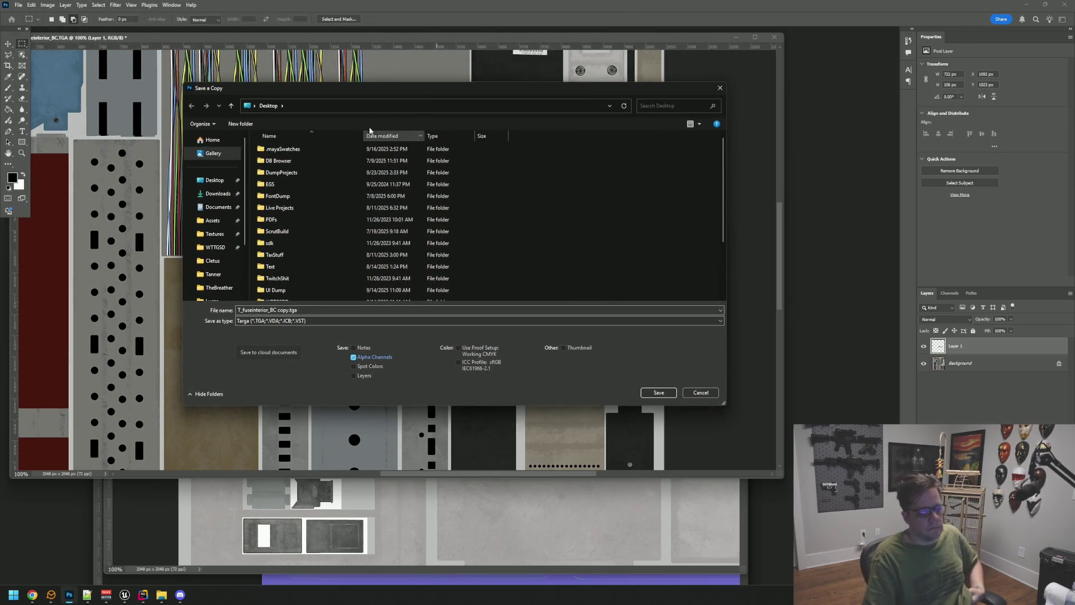
{"action": "scroll", "coordinate": [362, 193], "scroll_direction": "down", "scroll_amount": 3}
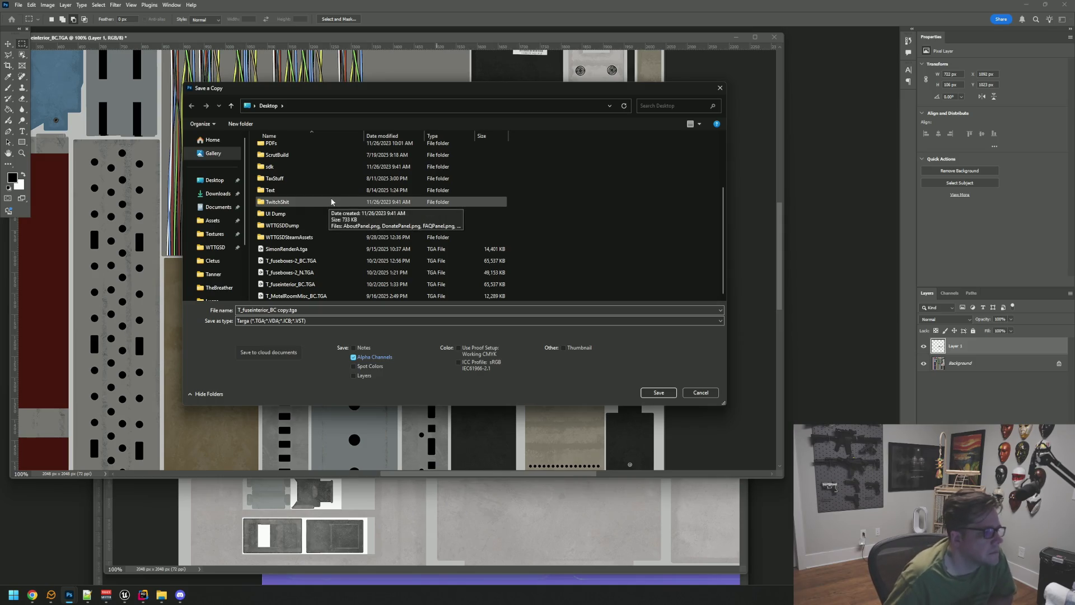
{"action": "left_click", "coordinate": [212, 246]}
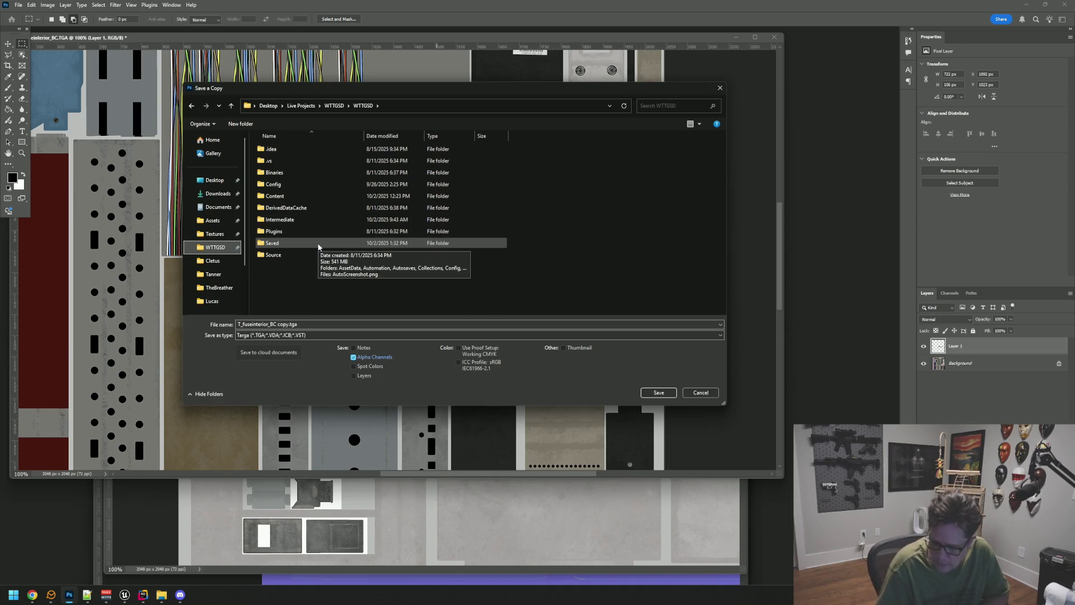
Step: Navigate to the project's Content > FuseBox > Textures folder
{"action": "left_click_drag", "start_coordinate": [376, 89], "coordinate": [389, 110]}
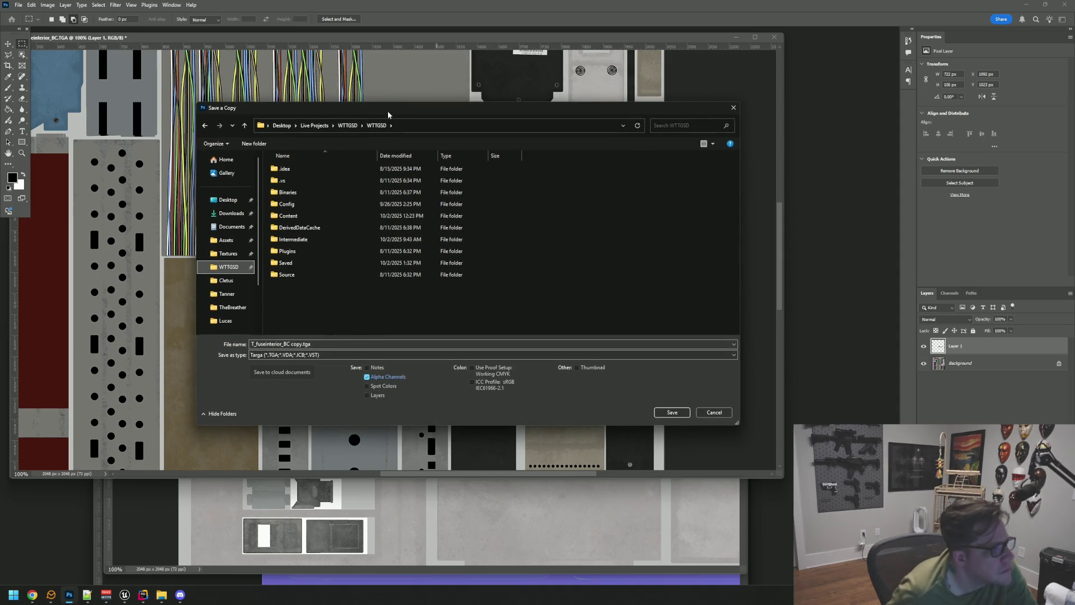
{"action": "left_click_drag", "start_coordinate": [384, 113], "coordinate": [391, 104]}
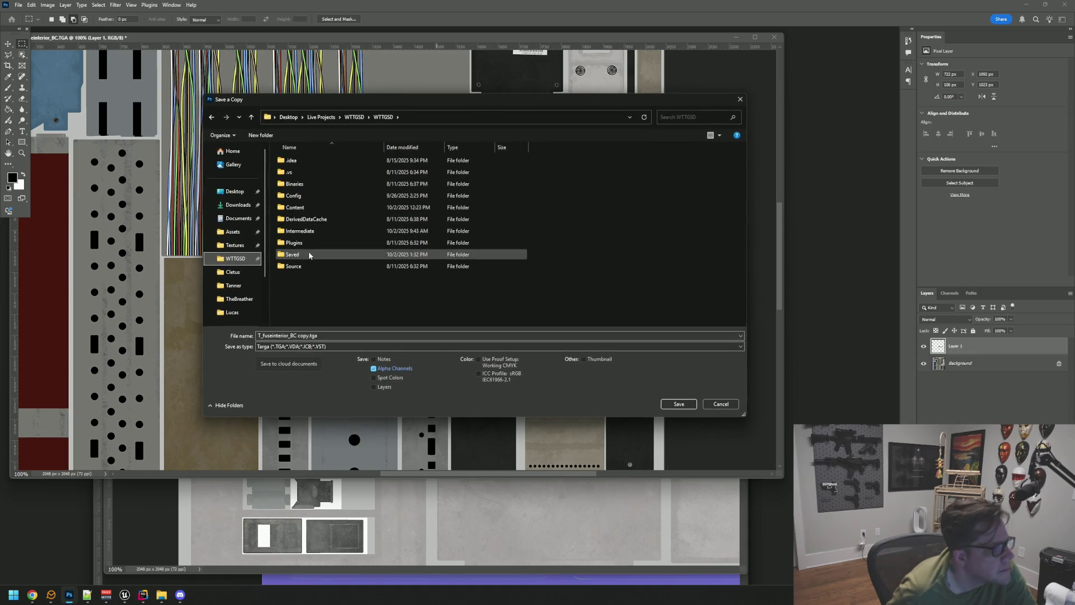
{"action": "double_click", "coordinate": [315, 208]}
{"action": "scroll", "coordinate": [350, 216], "scroll_direction": "down", "scroll_amount": 3}
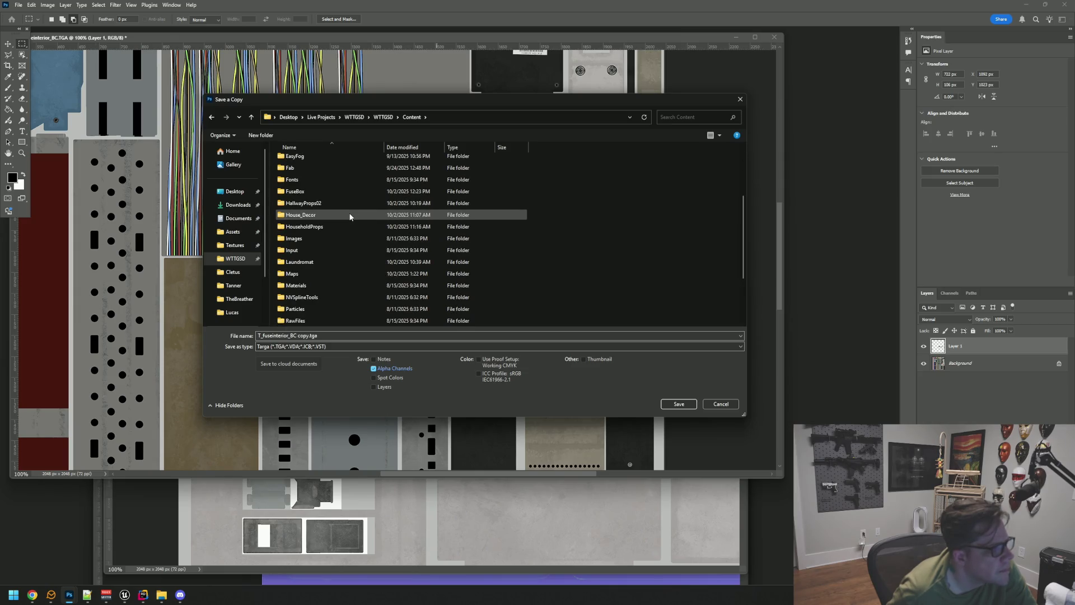
{"action": "scroll", "coordinate": [351, 217], "scroll_direction": "up", "scroll_amount": 2}
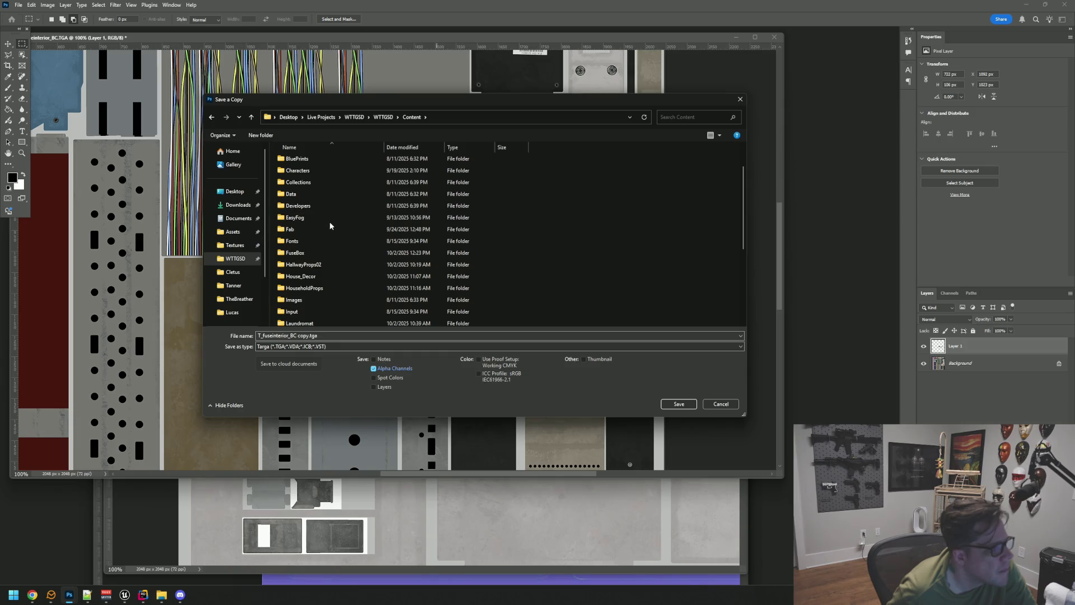
{"action": "double_click", "coordinate": [318, 252]}
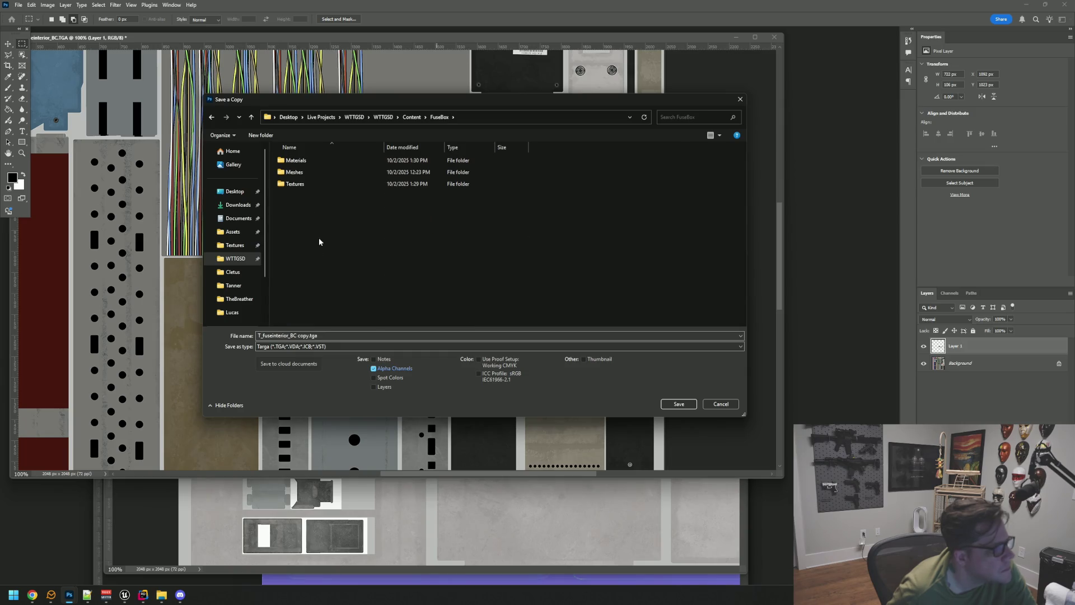
{"action": "double_click", "coordinate": [317, 185]}
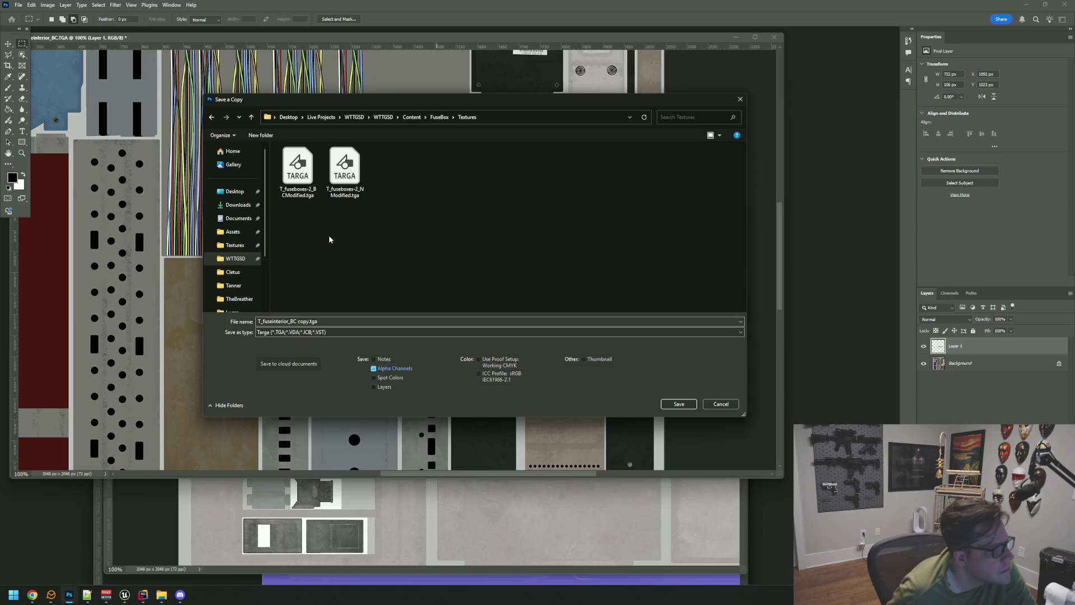
Step: Save the copy as T_fuseinterior_BCModified.tga, accepting the default Targa options, and return to Unreal
{"action": "left_click", "coordinate": [304, 322]}
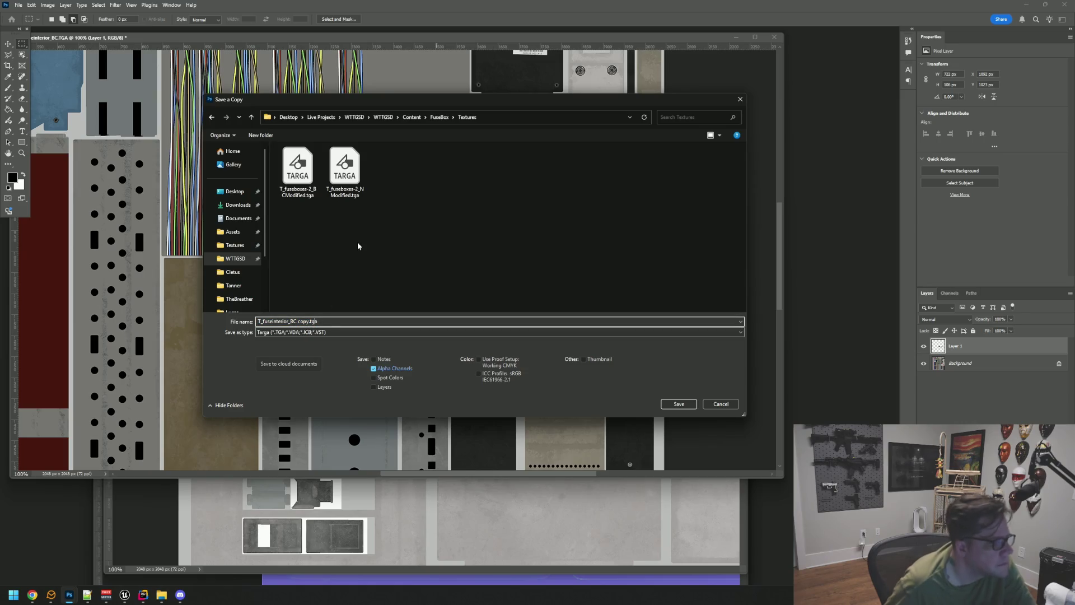
{"action": "key", "text": "BackSpace"}
{"action": "key", "text": "BackSpace"}
{"action": "key", "text": "BackSpace"}
{"action": "type", "text": "Modified"}
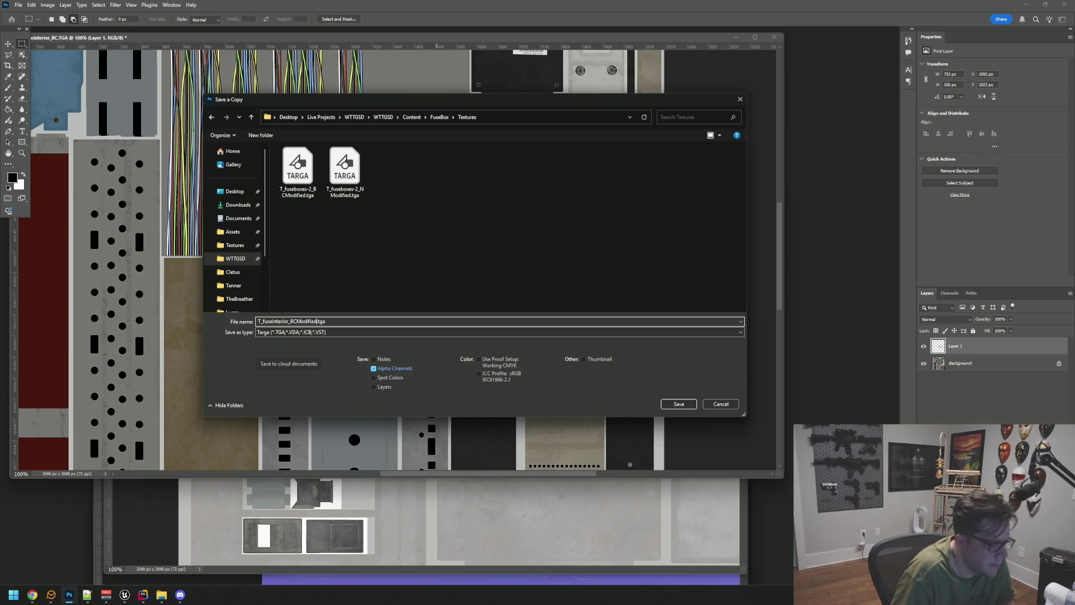
{"action": "key", "text": "Return"}
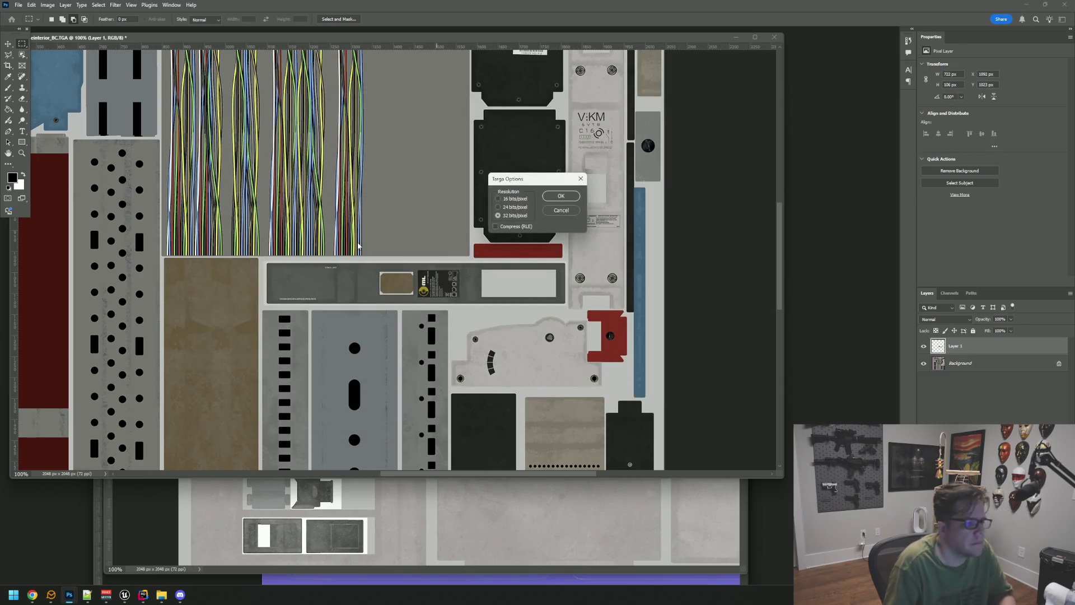
{"action": "key", "text": "Return"}
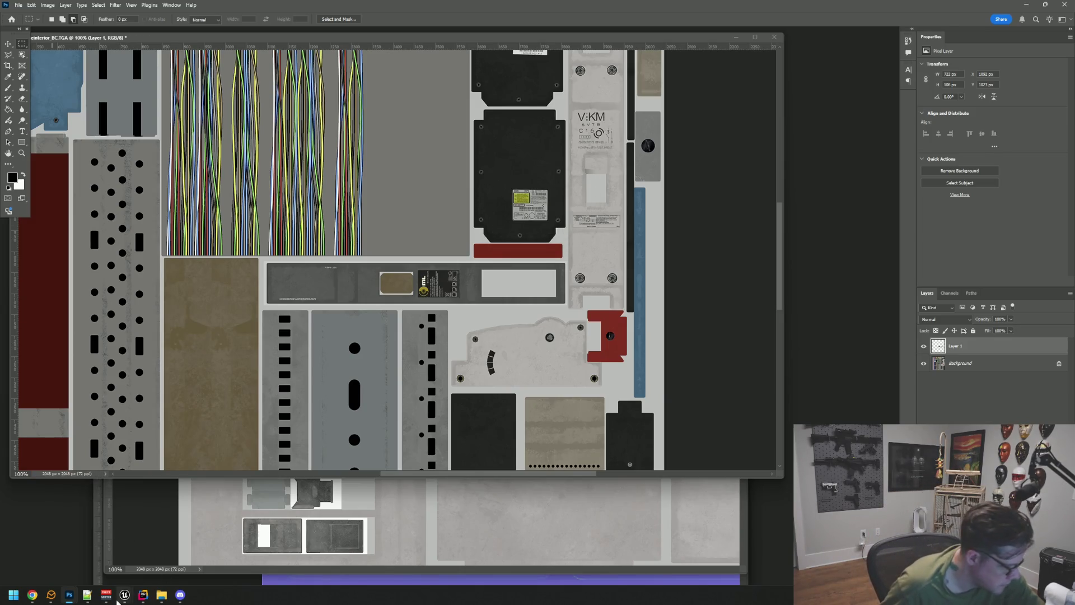
{"action": "mouse_move", "coordinate": [124, 594]}
{"action": "left_click", "coordinate": [314, 538]}
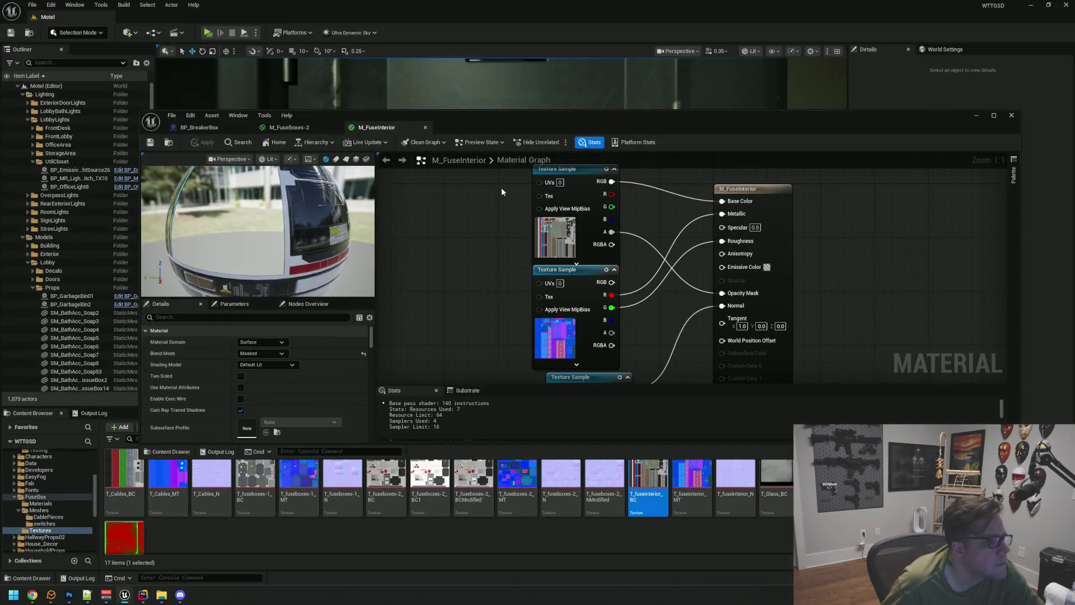
Step: Move the material editor aside and select the new T_fuseinterior_BCModified texture in FuseBox Textures
{"action": "left_click_drag", "start_coordinate": [499, 119], "coordinate": [1074, 151]}
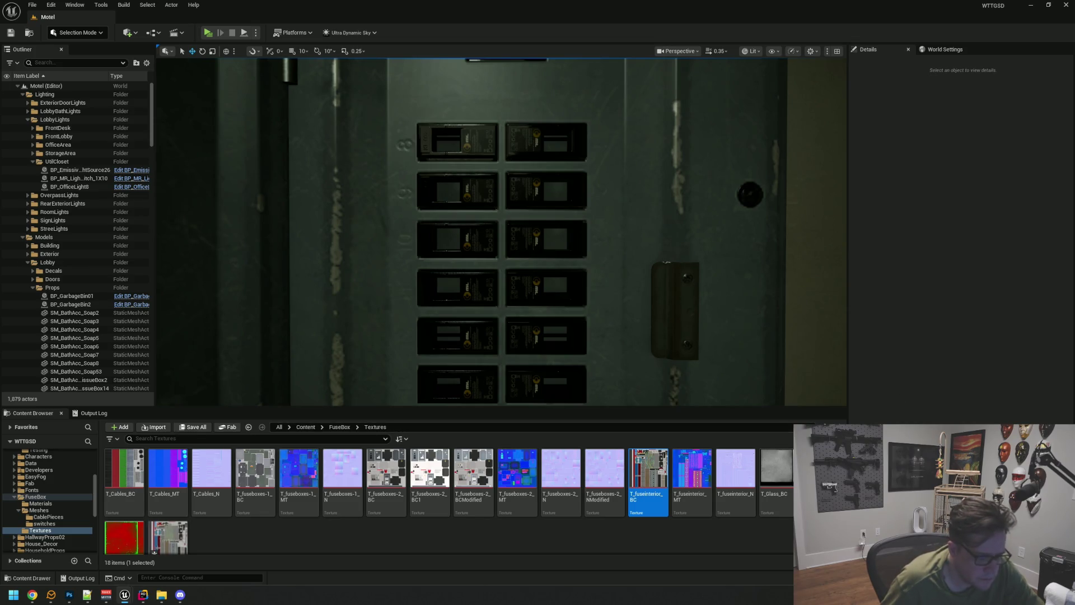
{"action": "scroll", "coordinate": [478, 509], "scroll_direction": "down", "scroll_amount": 1}
{"action": "left_click", "coordinate": [304, 506]}
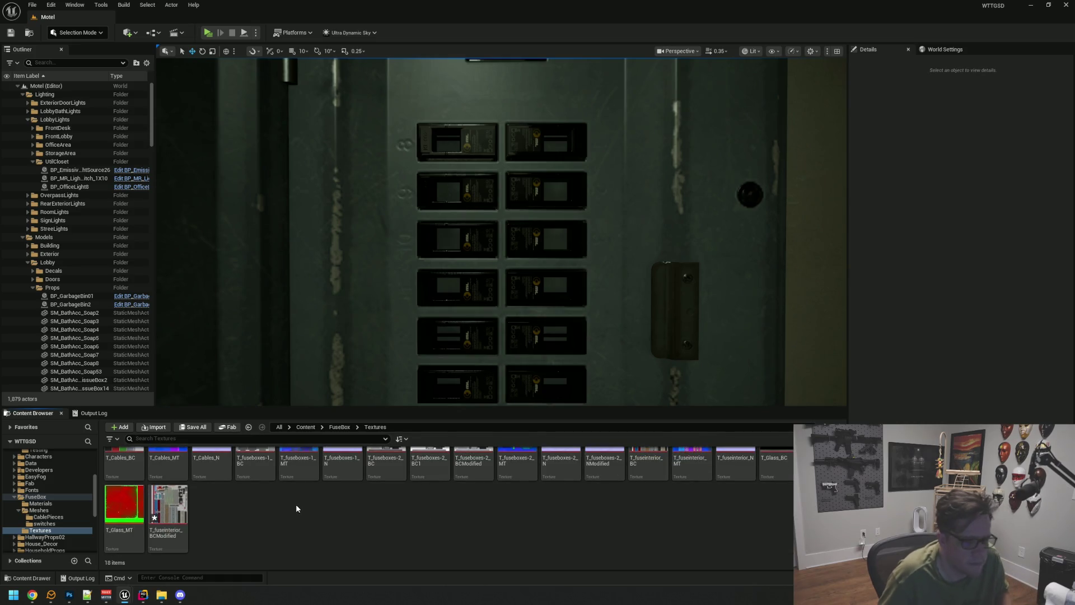
{"action": "left_click", "coordinate": [161, 514]}
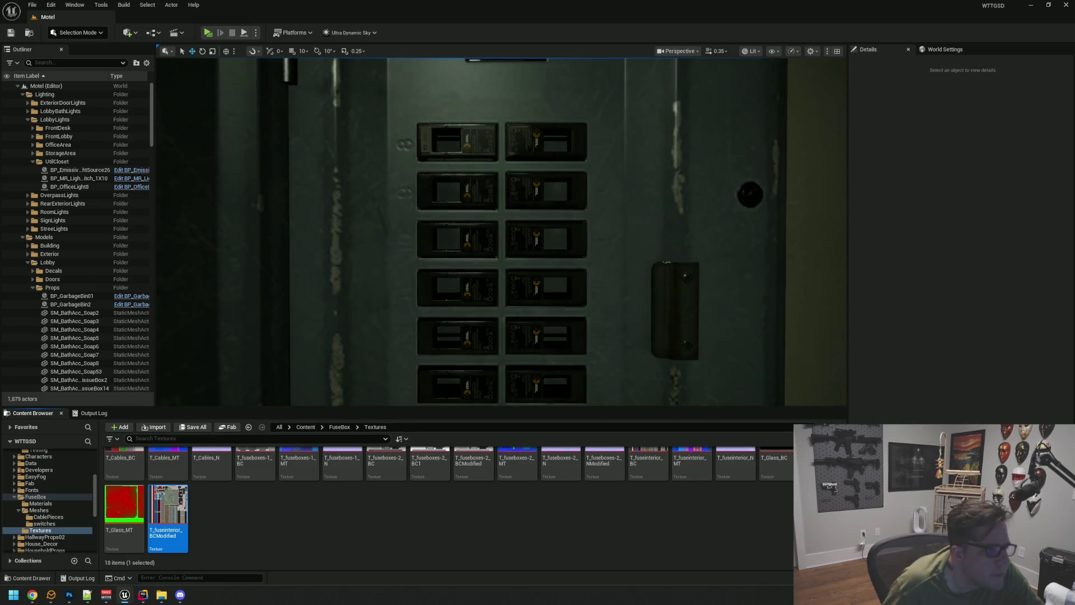
{"action": "mouse_move", "coordinate": [675, 202]}
{"action": "left_mouse_down"}
{"action": "mouse_move", "coordinate": [675, 241]}
{"action": "mouse_move", "coordinate": [657, 207]}
{"action": "mouse_move", "coordinate": [588, 157]}
{"action": "mouse_move", "coordinate": [520, 163]}
{"action": "mouse_move", "coordinate": [509, 188]}
{"action": "mouse_move", "coordinate": [672, 185]}
{"action": "left_mouse_up"}
{"action": "scroll", "coordinate": [515, 172], "scroll_direction": "up", "scroll_amount": 3}
{"action": "scroll", "coordinate": [506, 175], "scroll_direction": "up", "scroll_amount": 2}
{"action": "scroll", "coordinate": [524, 178], "scroll_direction": "up", "scroll_amount": 2}
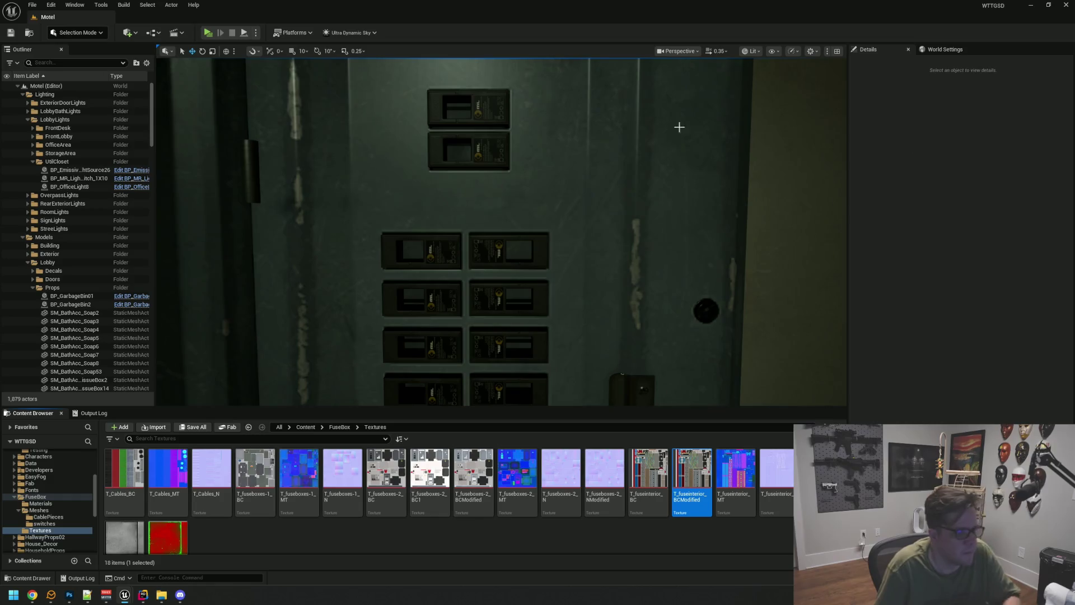
{"action": "mouse_move", "coordinate": [564, 166]}
{"action": "left_mouse_down"}
{"action": "mouse_move", "coordinate": [580, 255]}
{"action": "mouse_move", "coordinate": [571, 213]}
{"action": "mouse_move", "coordinate": [571, 247]}
{"action": "mouse_move", "coordinate": [560, 216]}
{"action": "left_mouse_up"}
{"action": "left_click_drag", "start_coordinate": [522, 139], "coordinate": [527, 154]}
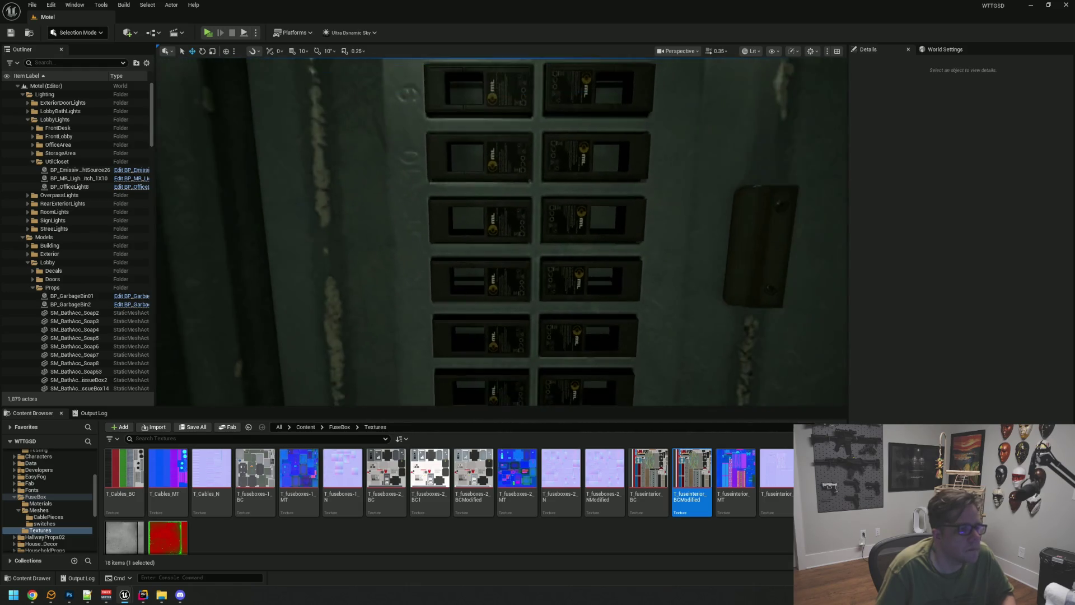
{"action": "left_click_drag", "start_coordinate": [795, 152], "coordinate": [628, 134]}
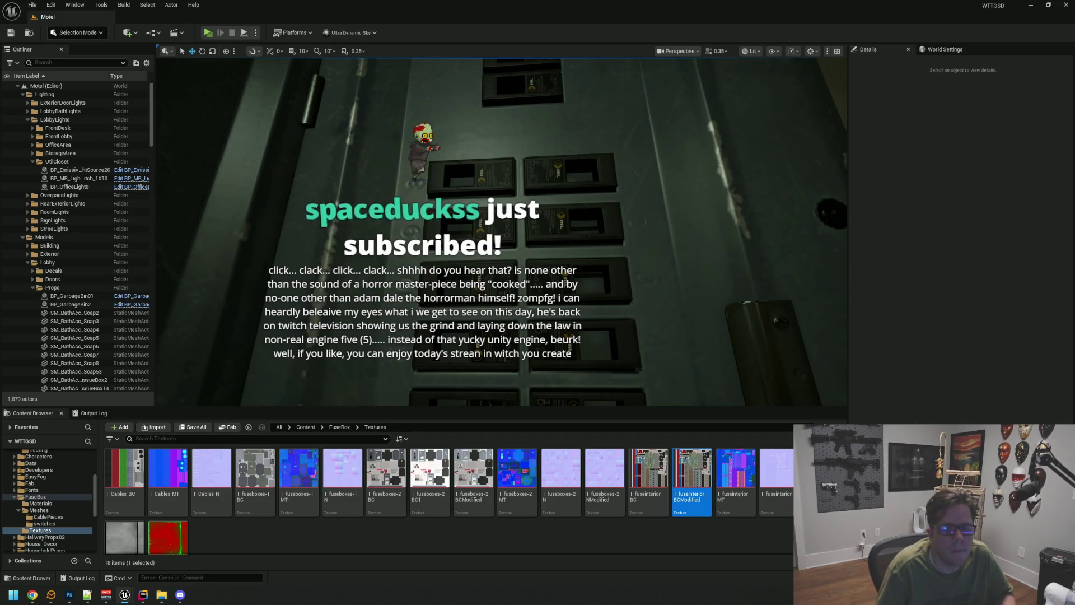
{"action": "scroll", "coordinate": [501, 229], "scroll_direction": "up", "scroll_amount": 1}
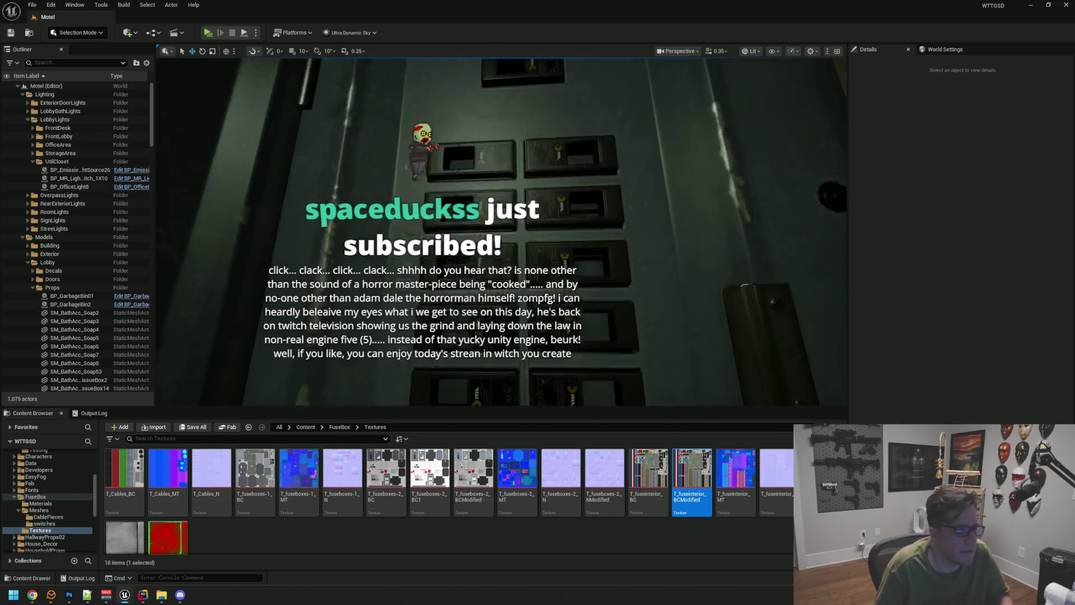
{"action": "scroll", "coordinate": [501, 230], "scroll_direction": "down", "scroll_amount": 5}
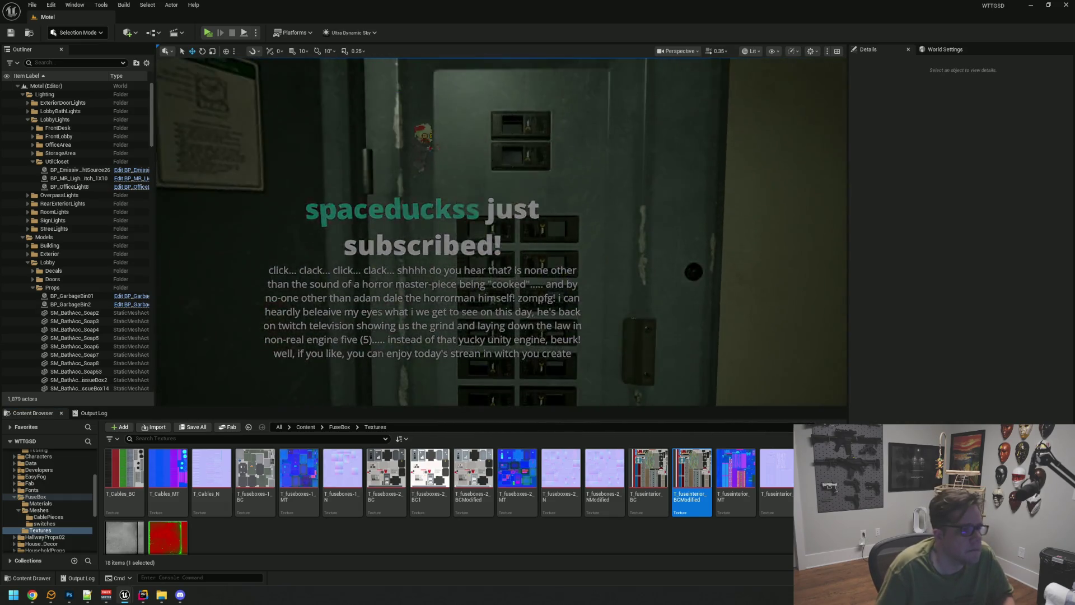
{"action": "scroll", "coordinate": [556, 156], "scroll_direction": "up", "scroll_amount": 5}
{"action": "left_click_drag", "start_coordinate": [565, 155], "coordinate": [565, 155]}
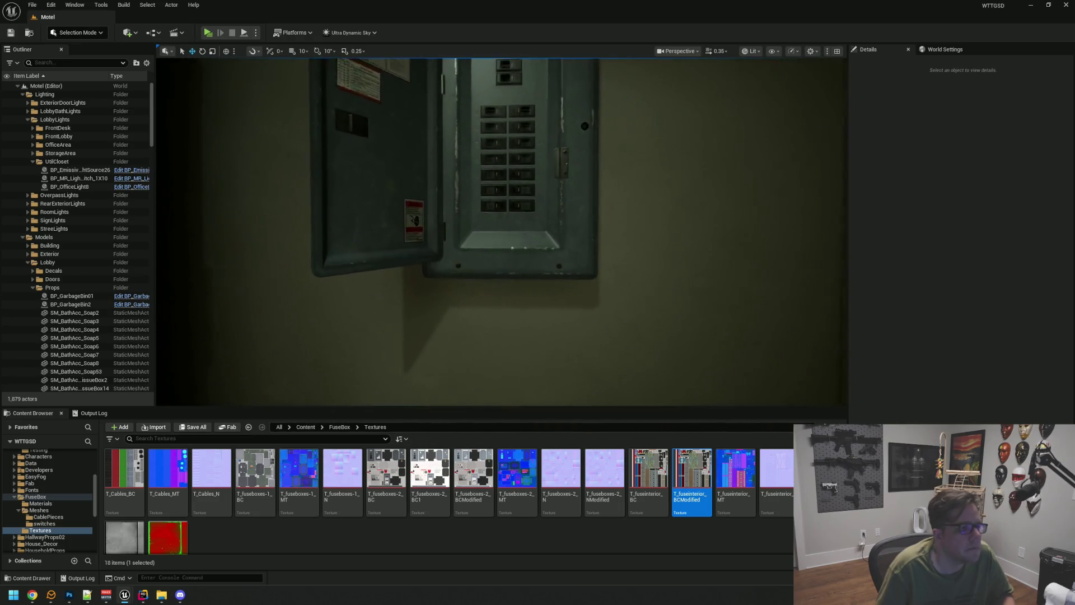
{"action": "scroll", "coordinate": [542, 149], "scroll_direction": "up", "scroll_amount": 2}
{"action": "scroll", "coordinate": [533, 149], "scroll_direction": "down", "scroll_amount": 2}
{"action": "scroll", "coordinate": [533, 149], "scroll_direction": "up", "scroll_amount": 3}
{"action": "scroll", "coordinate": [515, 151], "scroll_direction": "up", "scroll_amount": 5}
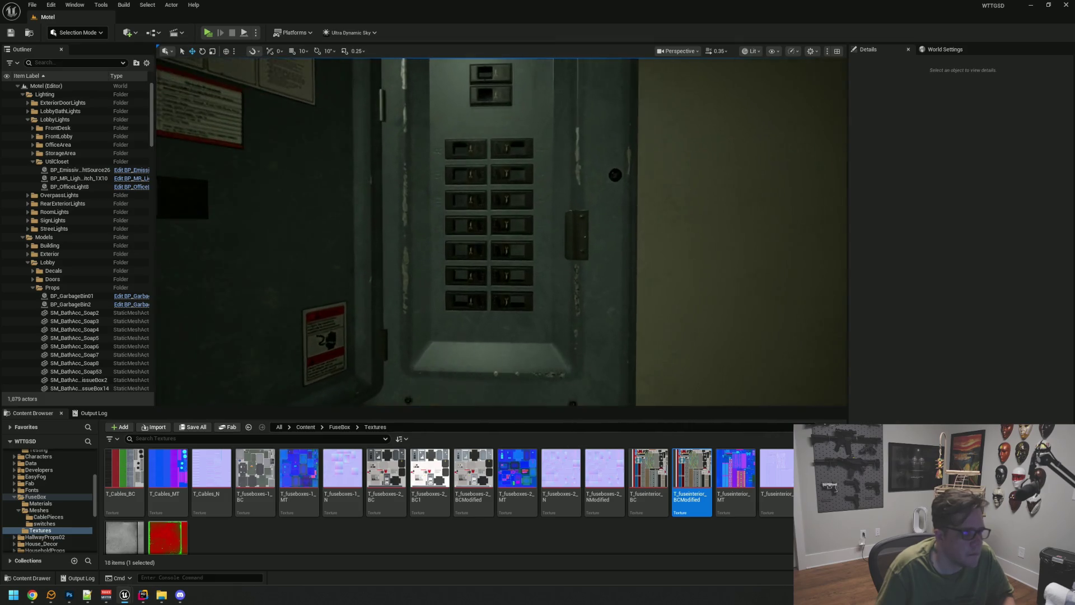
{"action": "scroll", "coordinate": [503, 170], "scroll_direction": "down", "scroll_amount": 3}
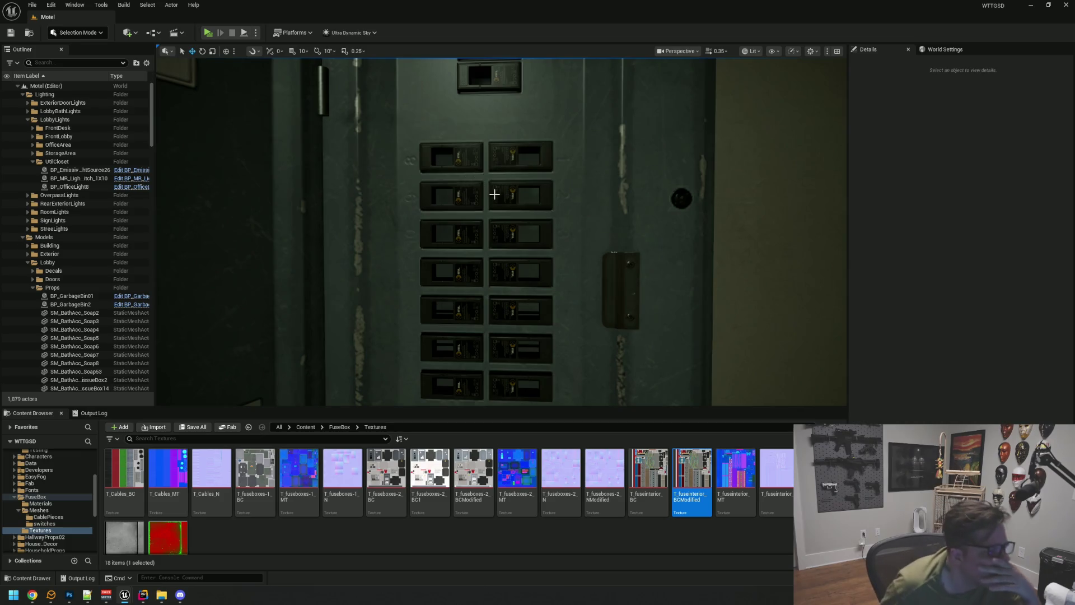
{"action": "scroll", "coordinate": [494, 194], "scroll_direction": "up", "scroll_amount": 6}
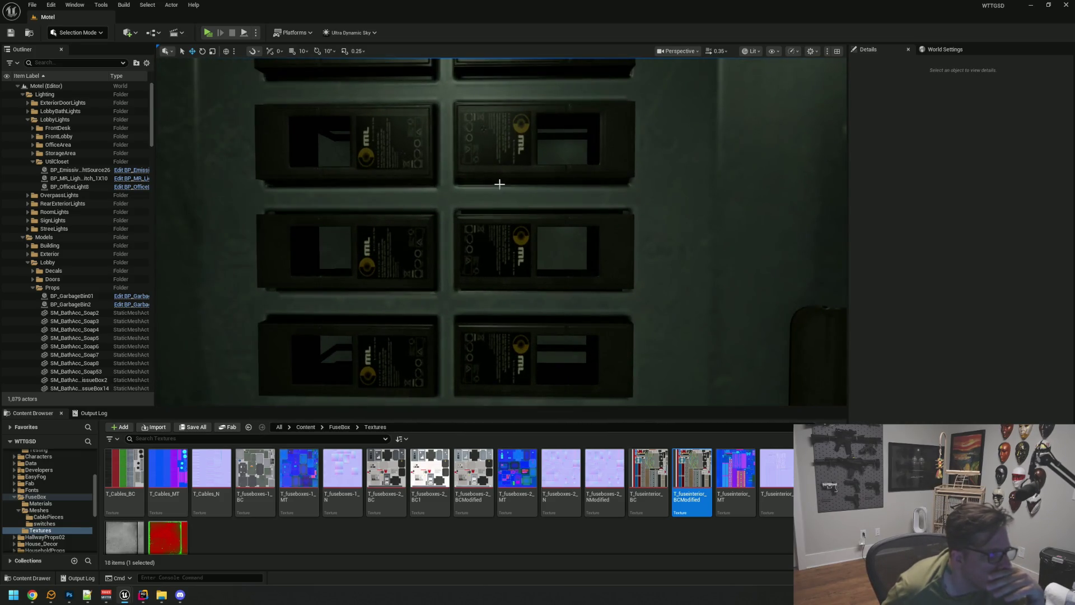
{"action": "left_click", "coordinate": [74, 596]}
Step: Bring the fuse-interior document forward, load Layer 1's labels as a selection, and open Brightness/Contrast
{"action": "mouse_move", "coordinate": [68, 594]}
{"action": "left_click", "coordinate": [43, 543]}
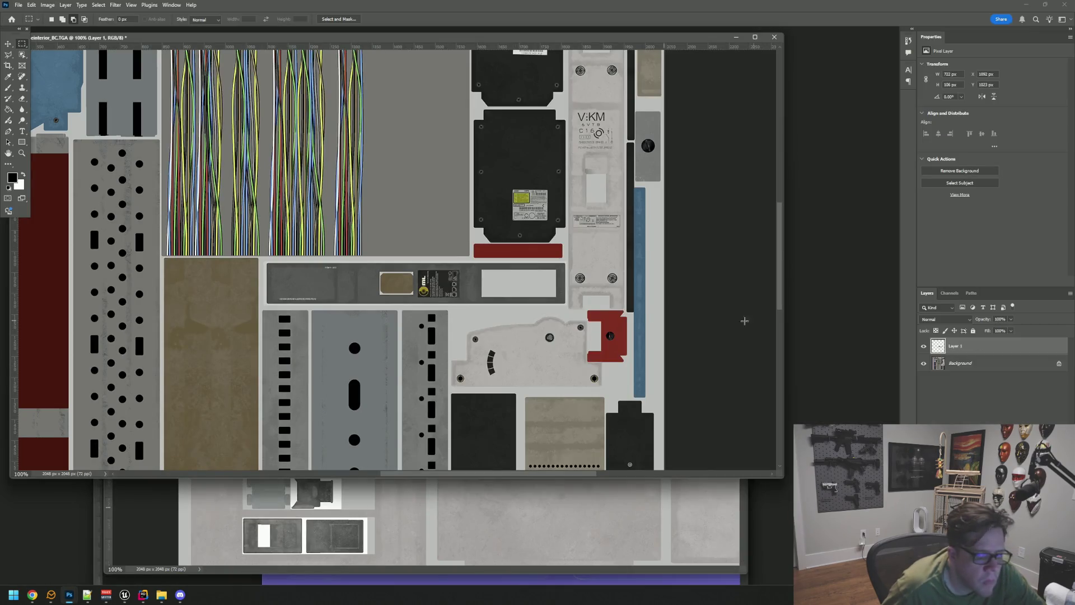
{"action": "left_click", "coordinate": [938, 345], "text": "ctrl"}
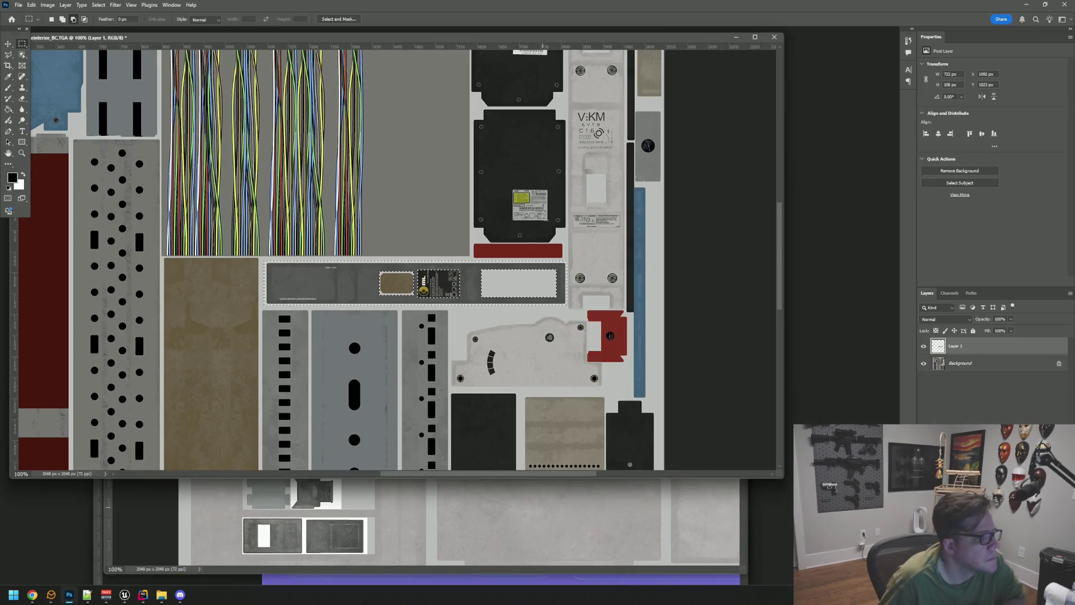
{"action": "left_click", "coordinate": [47, 5]}
{"action": "mouse_move", "coordinate": [70, 28]}
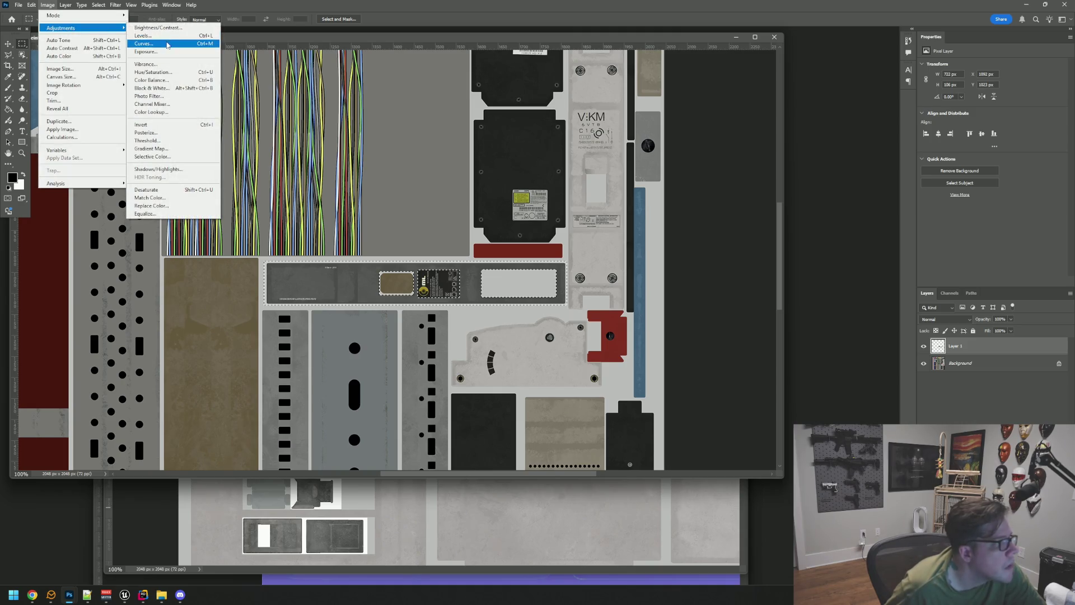
{"action": "left_click", "coordinate": [158, 27]}
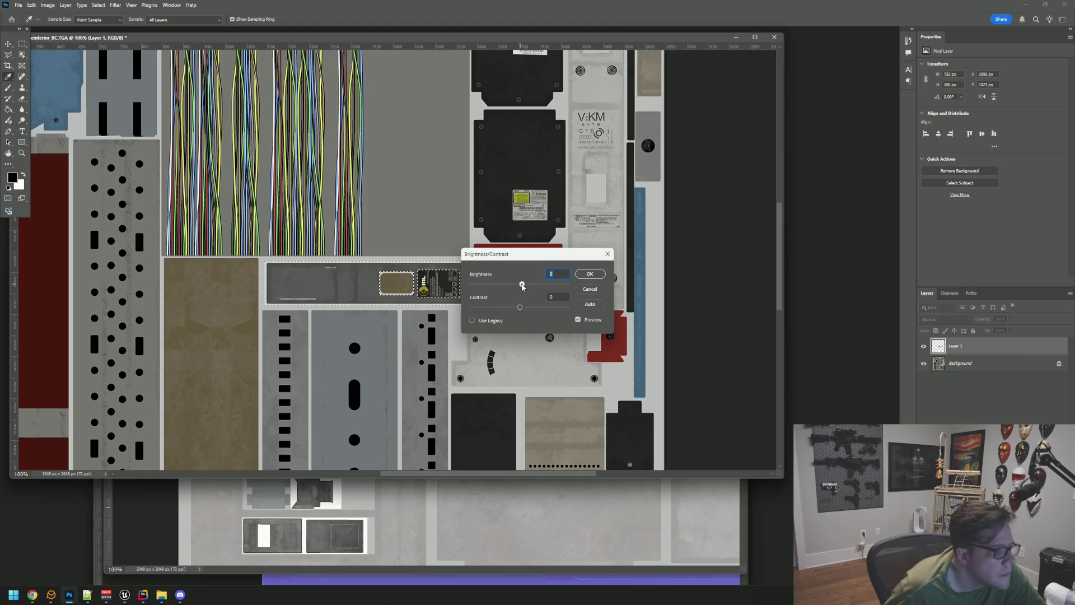